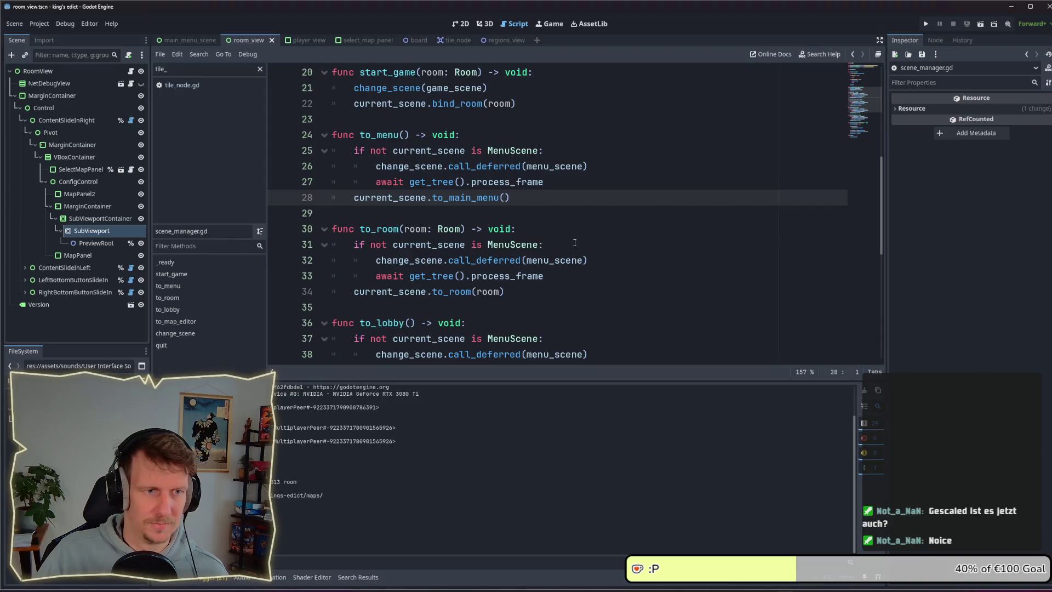
# Place the caret on script lines 30 and 35, then run the project to show the Kingdom of Krawall menu
pyautogui.click(566, 231)
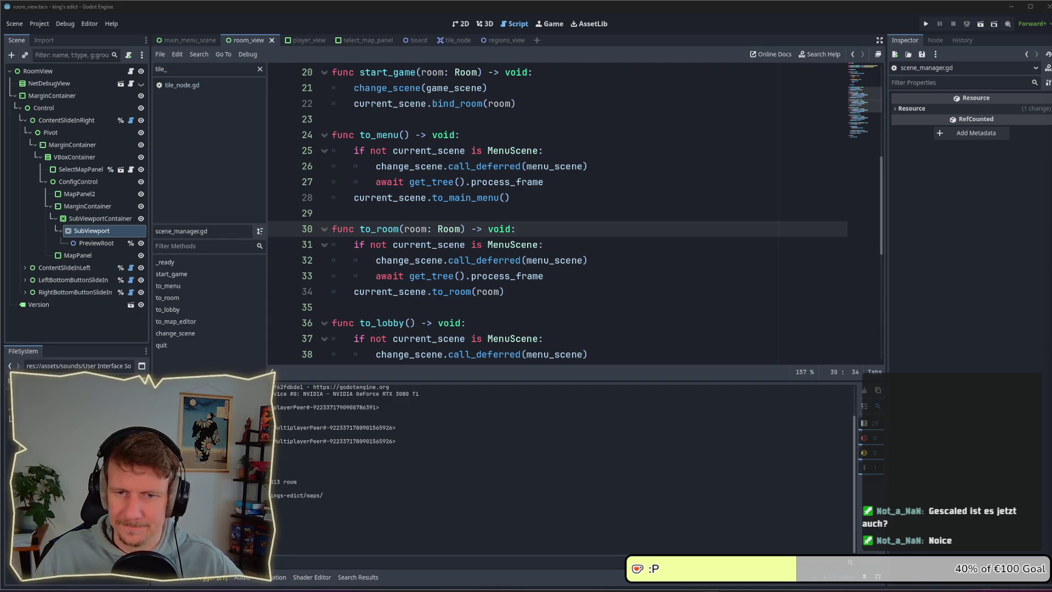
pyautogui.click(541, 307)
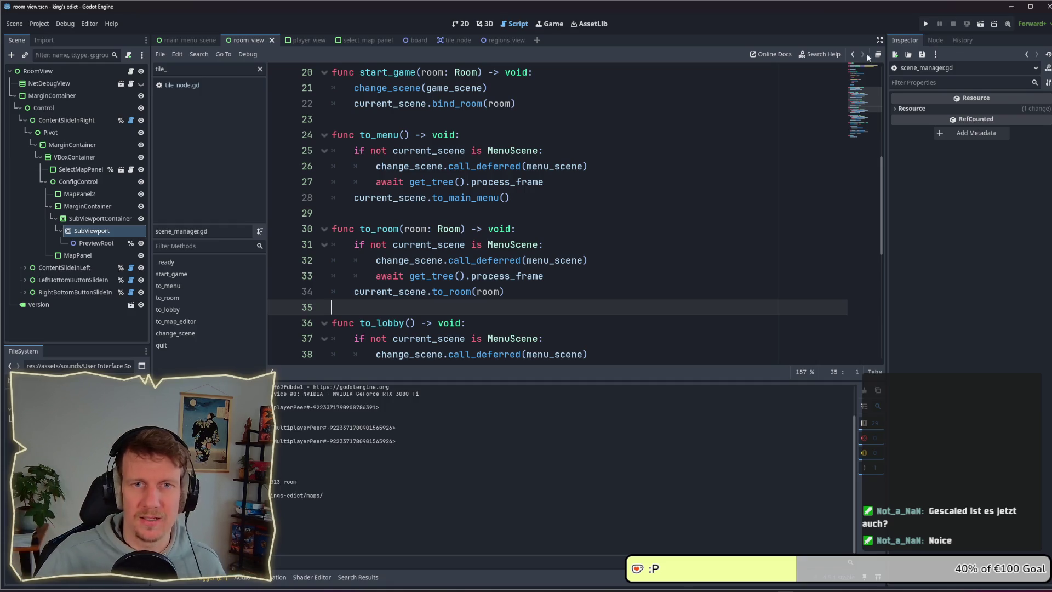
pyautogui.click(925, 23)
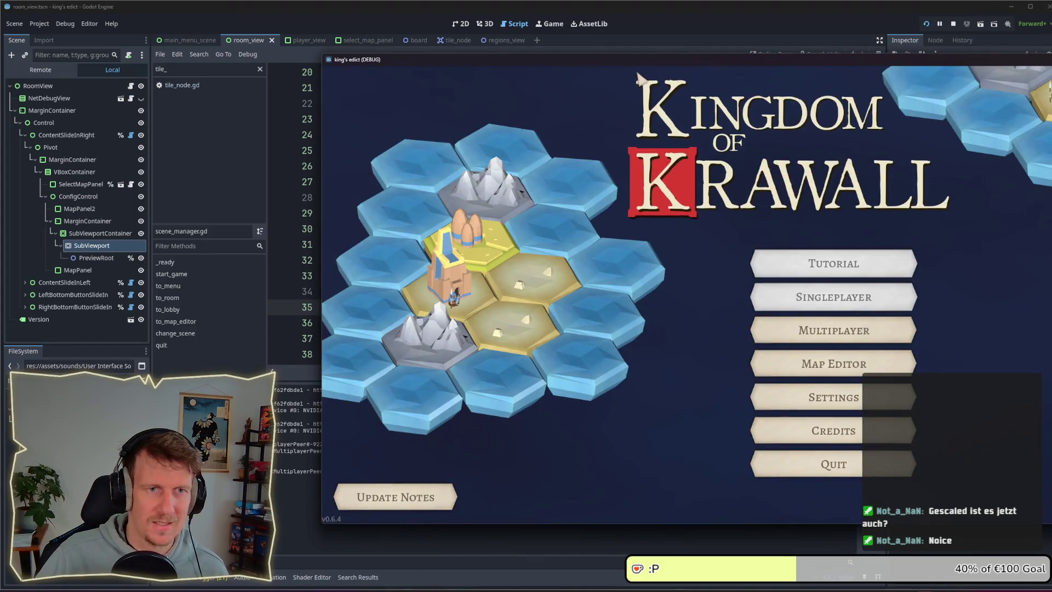
# Create a multiplayer room in one game window and join it from the second window
pyautogui.moveTo(635, 63); pyautogui.dragTo(385, 59)
pyautogui.click(589, 328)
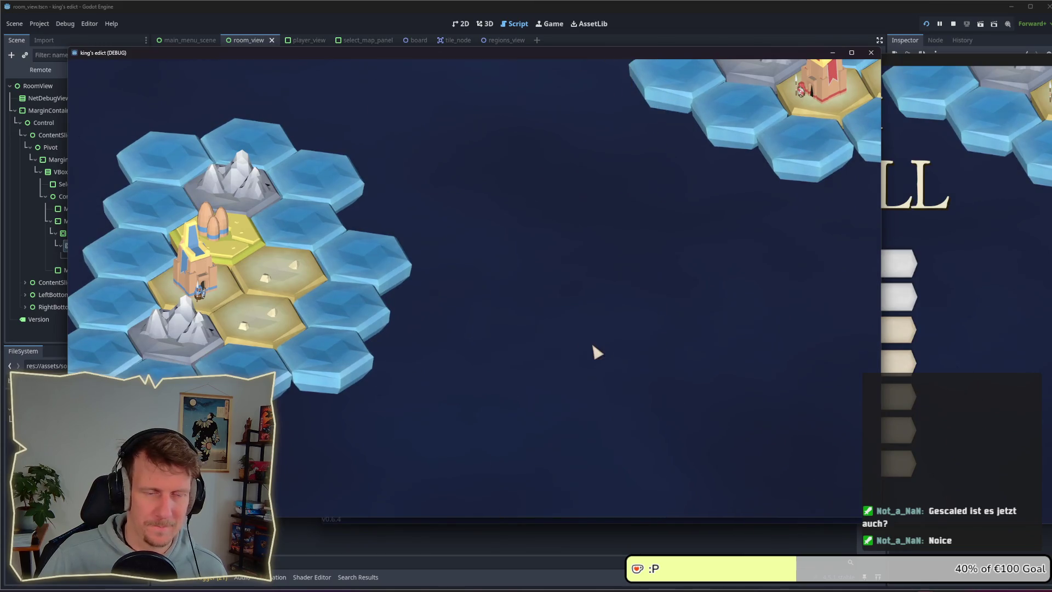
pyautogui.click(803, 490)
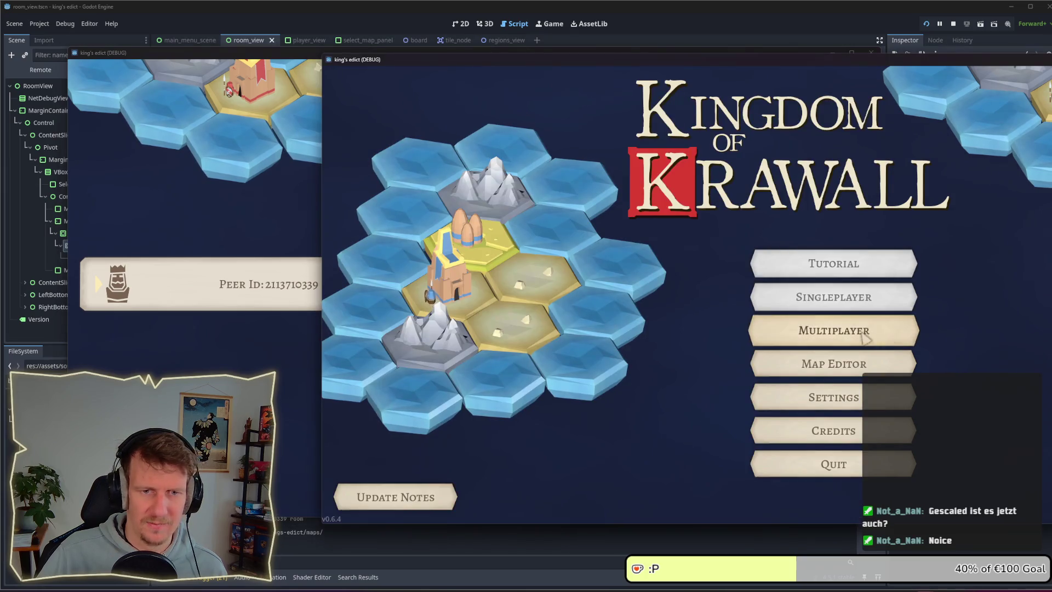
pyautogui.click(946, 134)
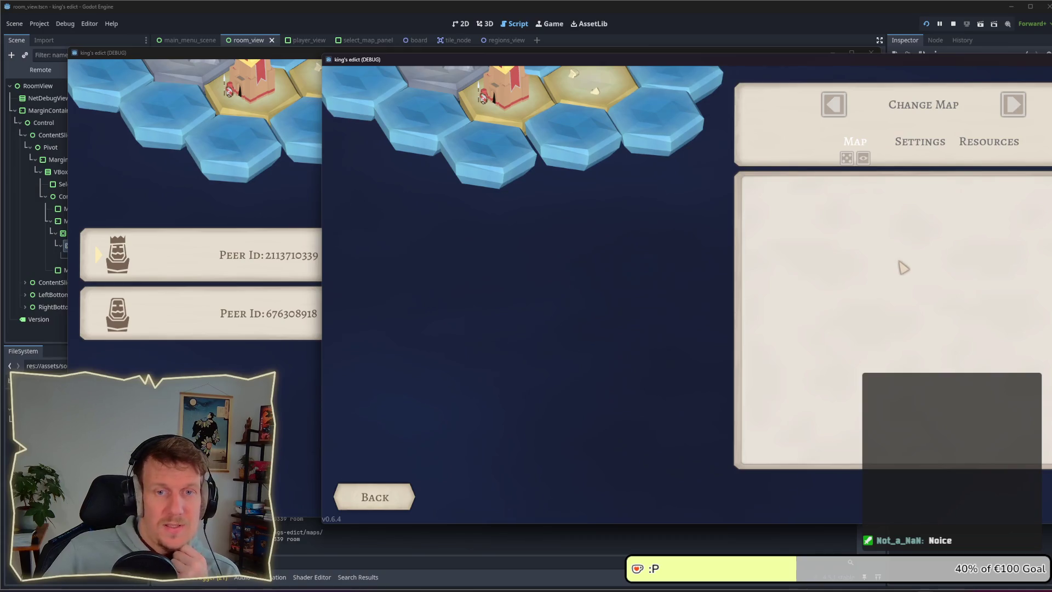
# Claim purple for the first player, and red then green for the second player
pyautogui.click(296, 419)
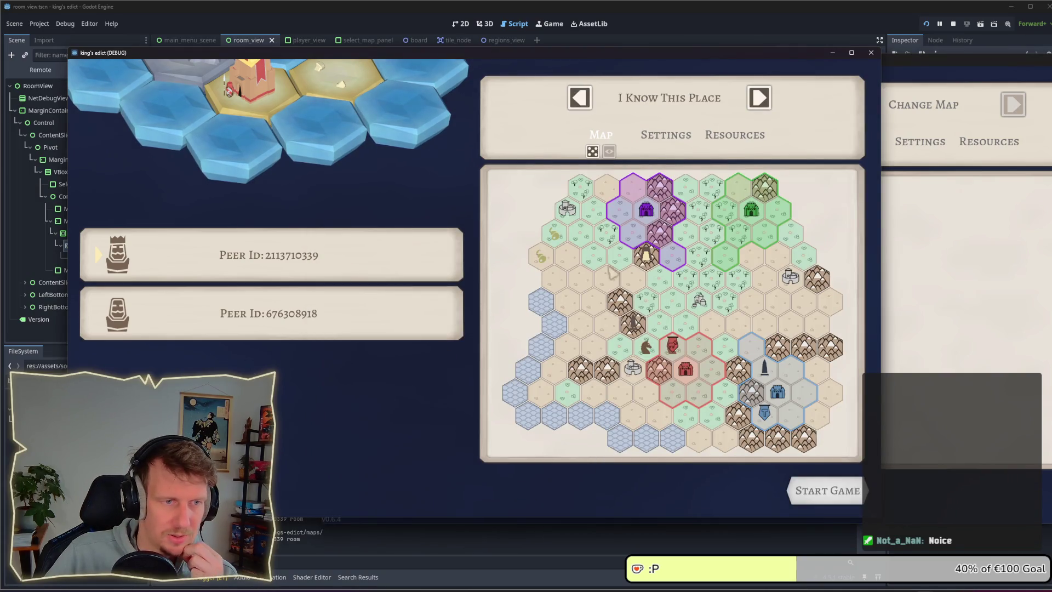
pyautogui.click(648, 213)
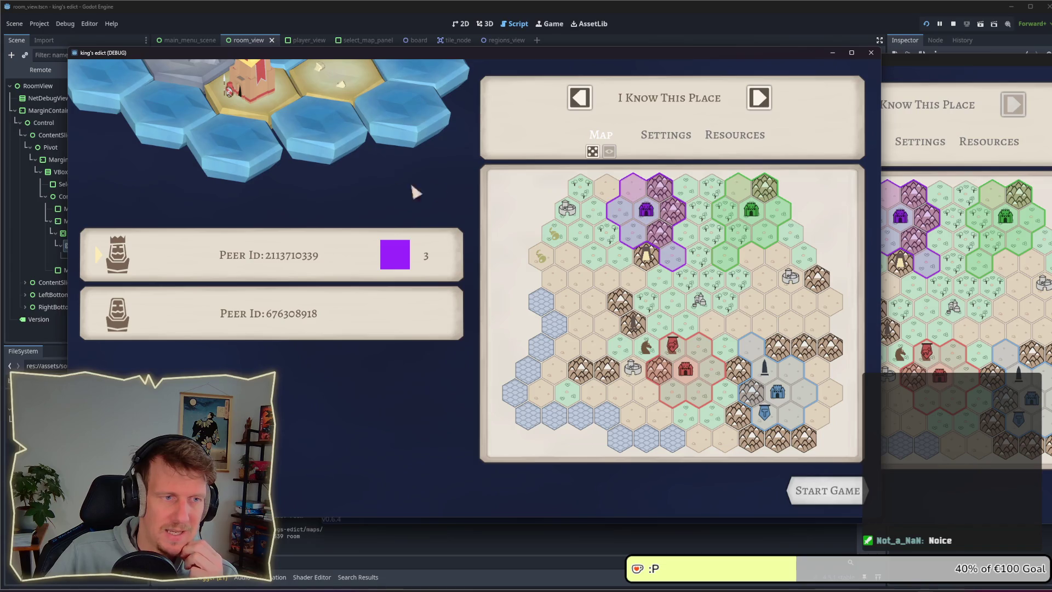
pyautogui.click(997, 314)
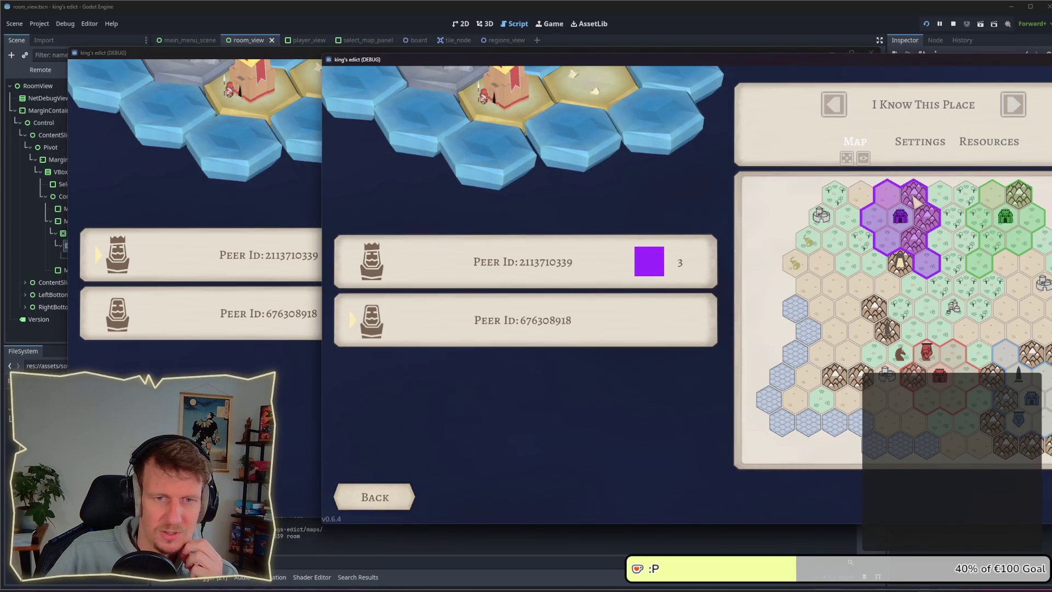
pyautogui.click(945, 373)
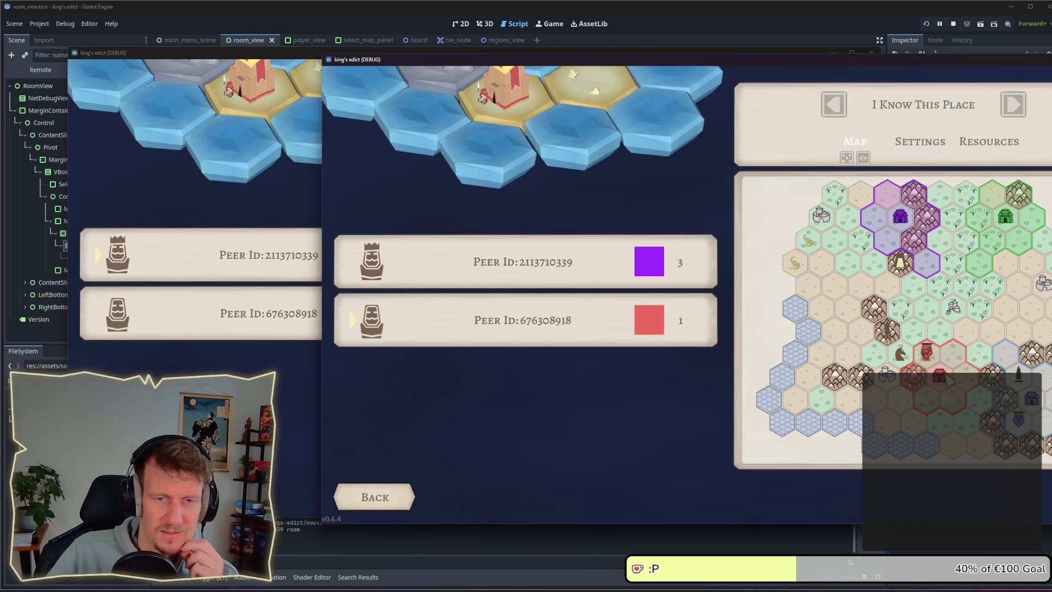
pyautogui.click(996, 236)
# Switch the first player's faction to green, then stop the running game
pyautogui.hotkey('alt', 'Tab')
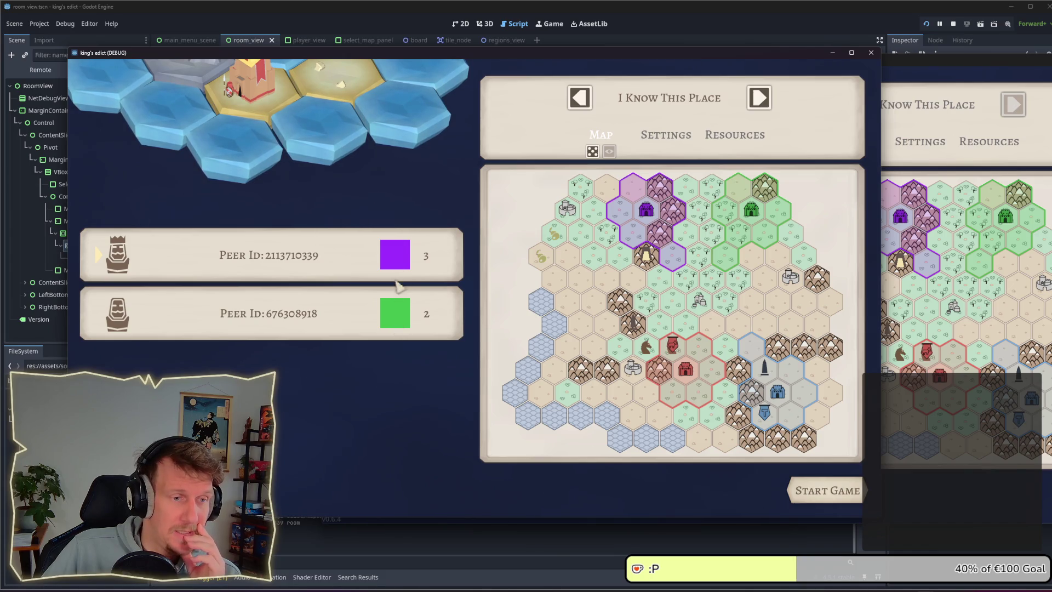
pyautogui.moveTo(396, 264)
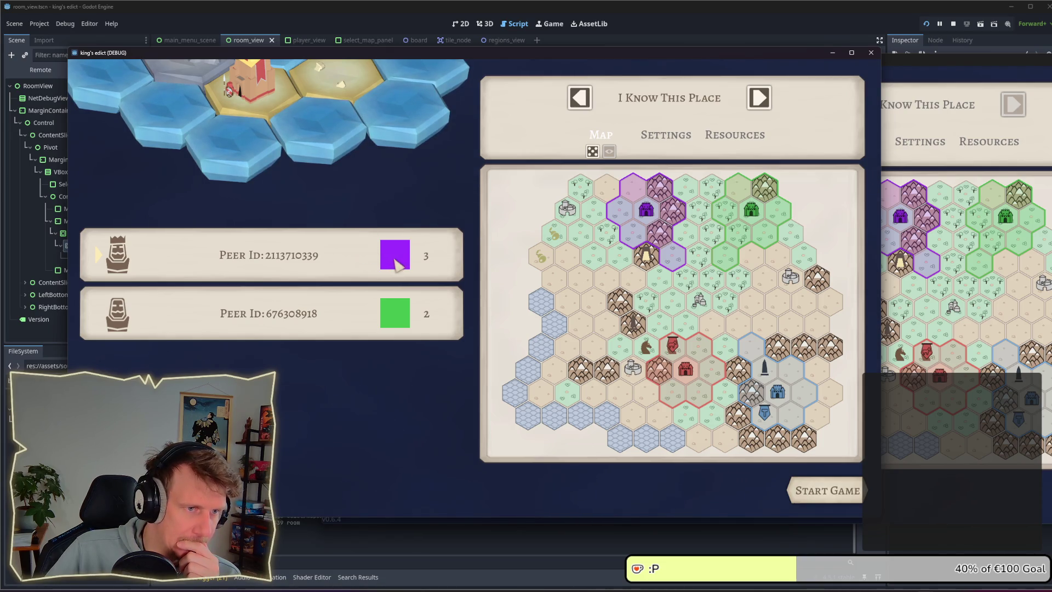
pyautogui.click(398, 253)
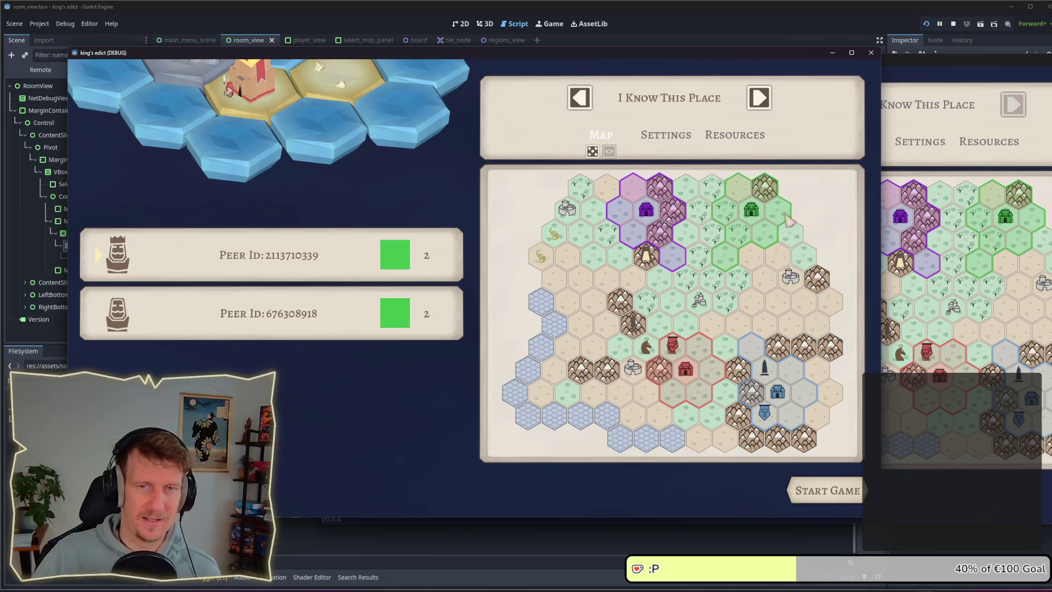
pyautogui.click(953, 24)
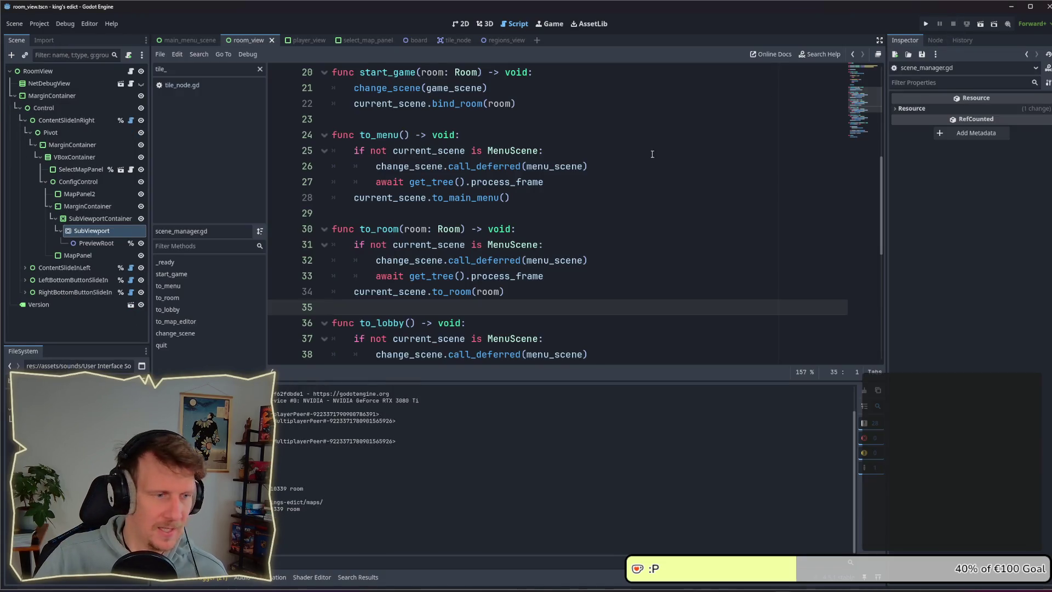
# Relaunch the game, move its window left, and open the multiplayer lobby
pyautogui.click(926, 24)
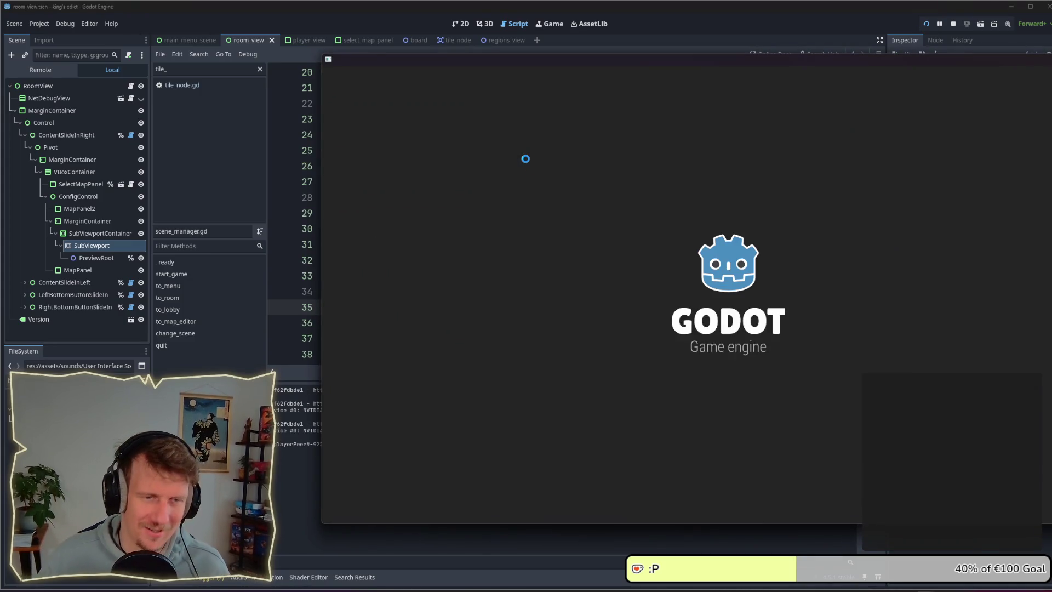
pyautogui.moveTo(660, 58); pyautogui.dragTo(513, 63)
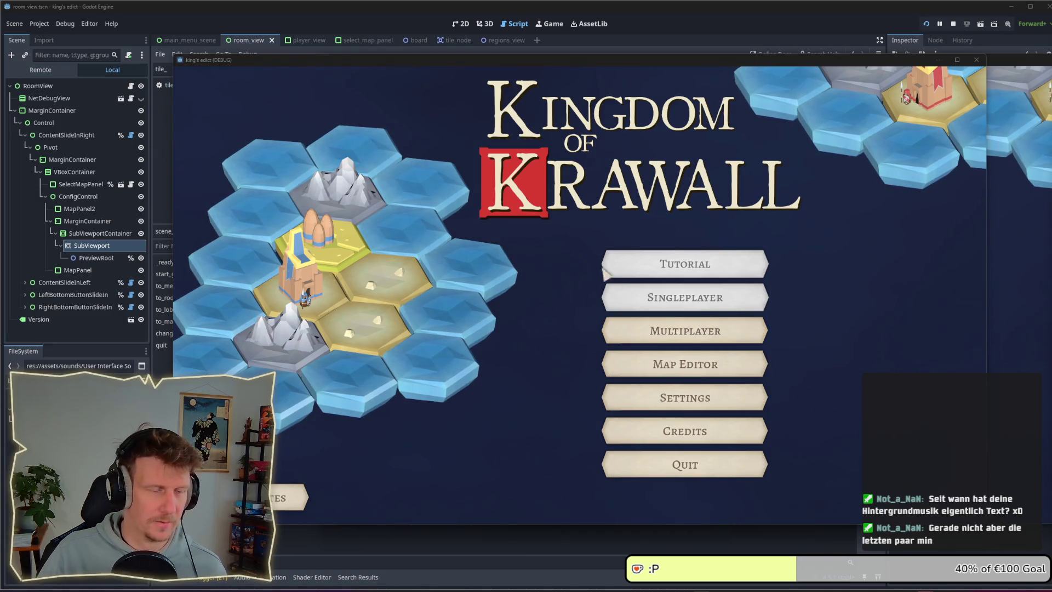
pyautogui.click(636, 340)
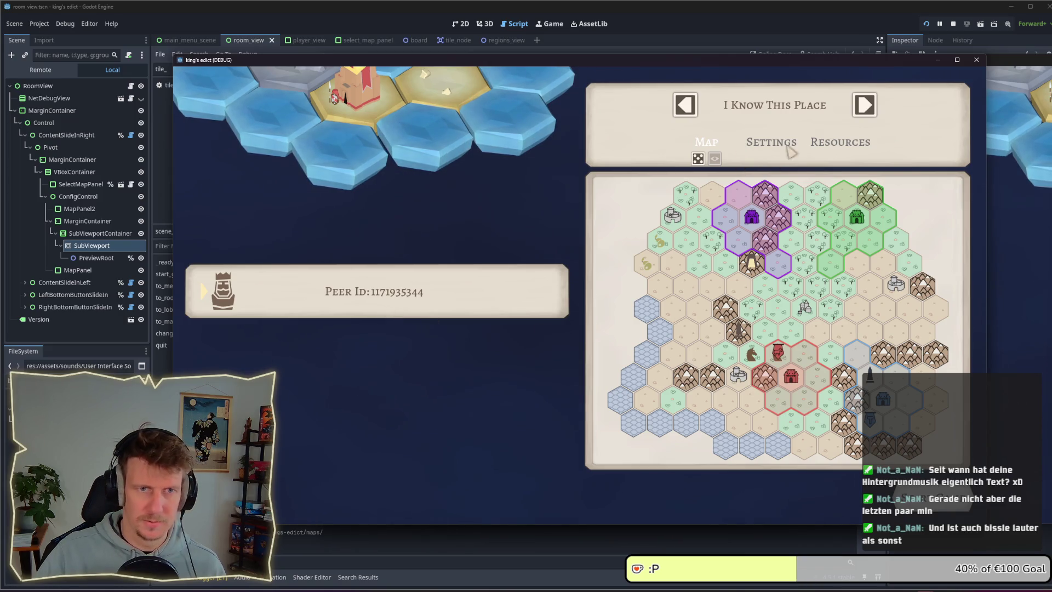
# Cycle the room's map through Green Island to Sacred Mountain, then close the game
pyautogui.click(864, 105)
pyautogui.click(686, 106)
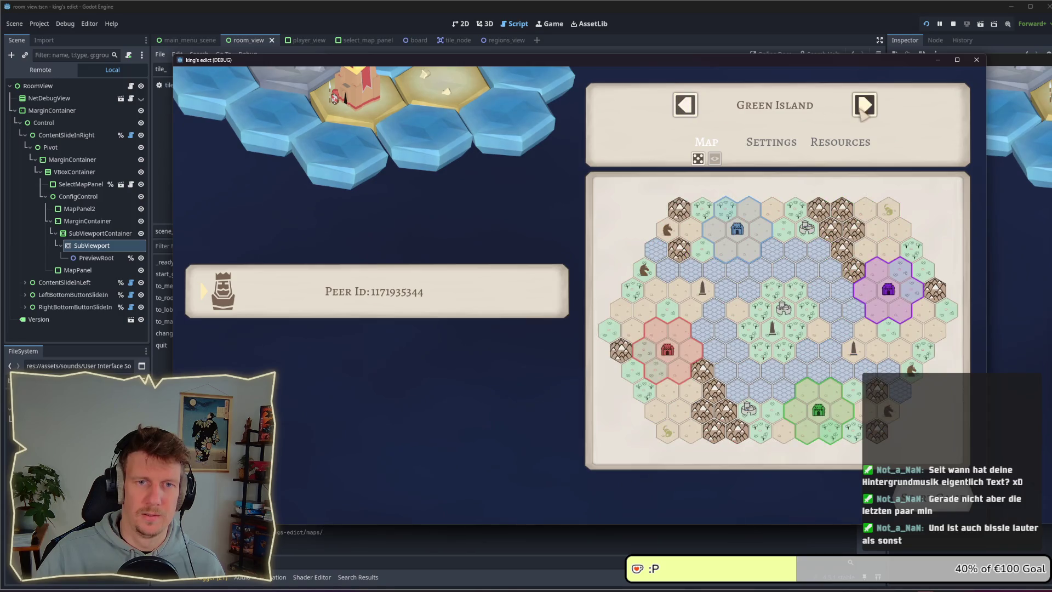
pyautogui.click(861, 108)
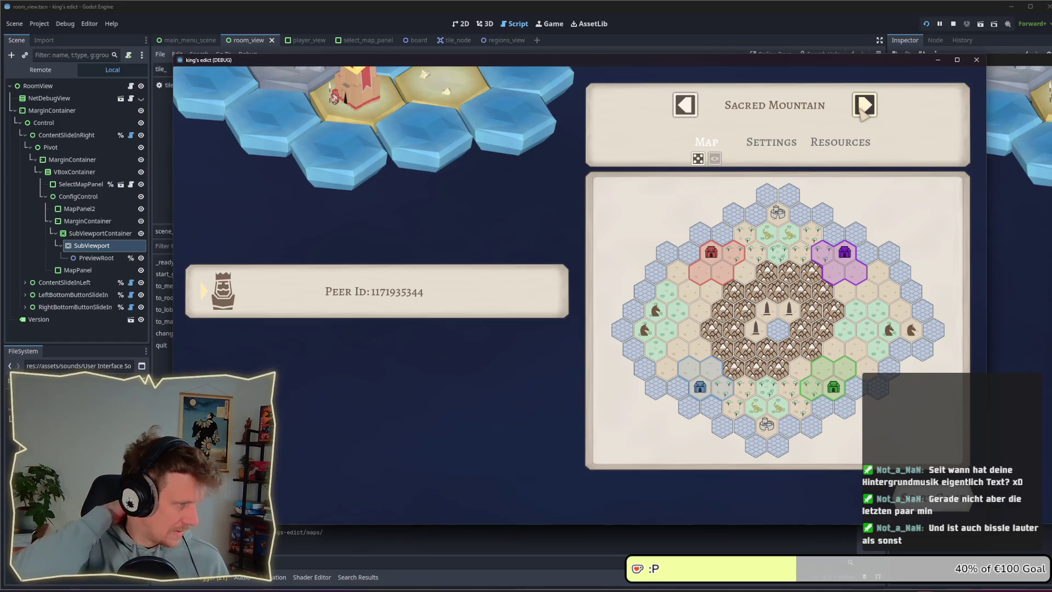
pyautogui.click(976, 59)
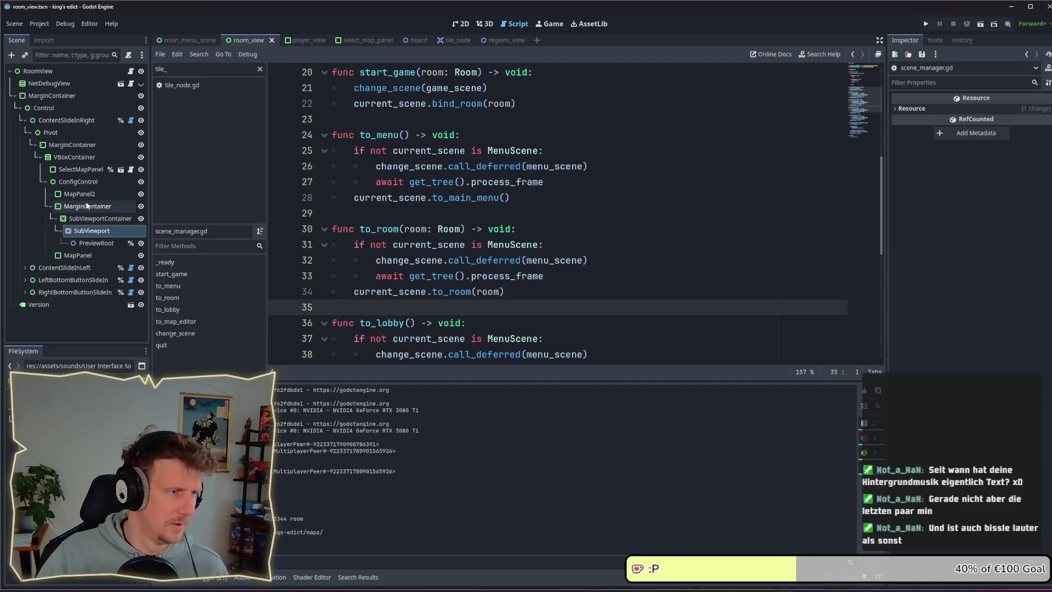
pyautogui.click(52, 207)
pyautogui.click(45, 181)
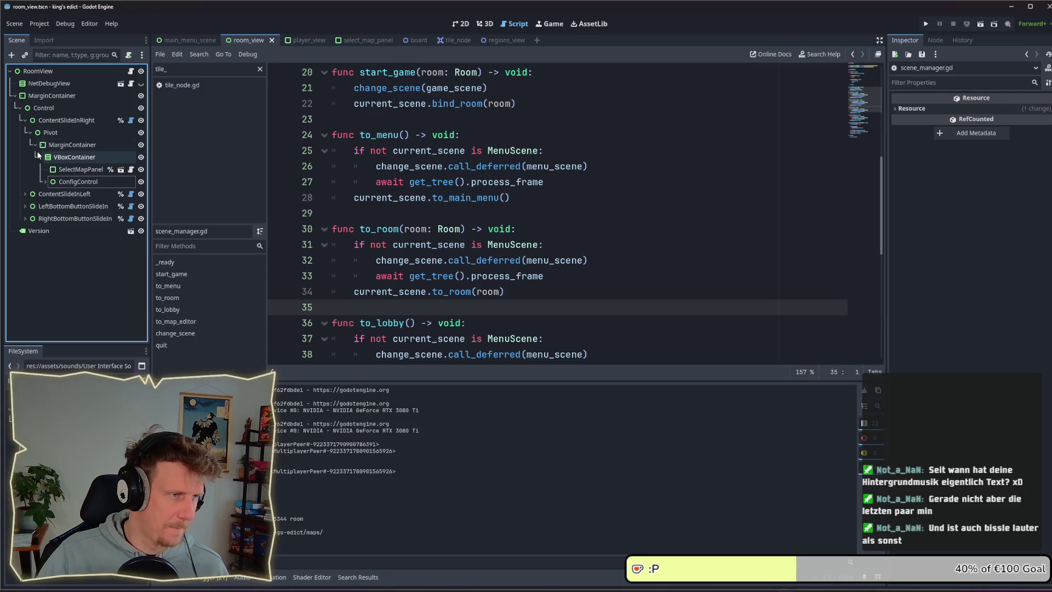
pyautogui.click(35, 145)
pyautogui.click(38, 170)
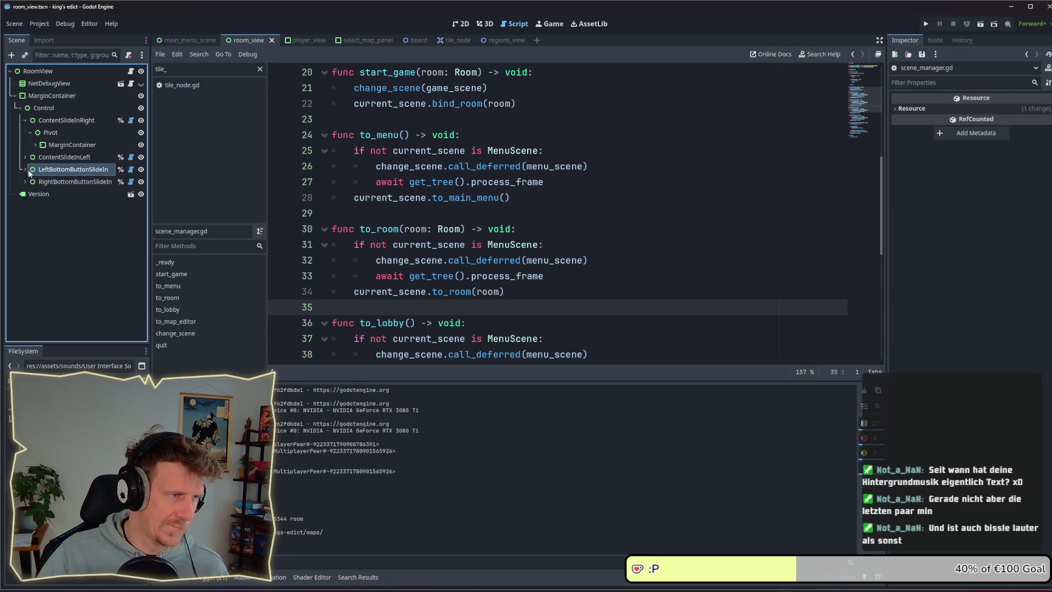
pyautogui.click(26, 169)
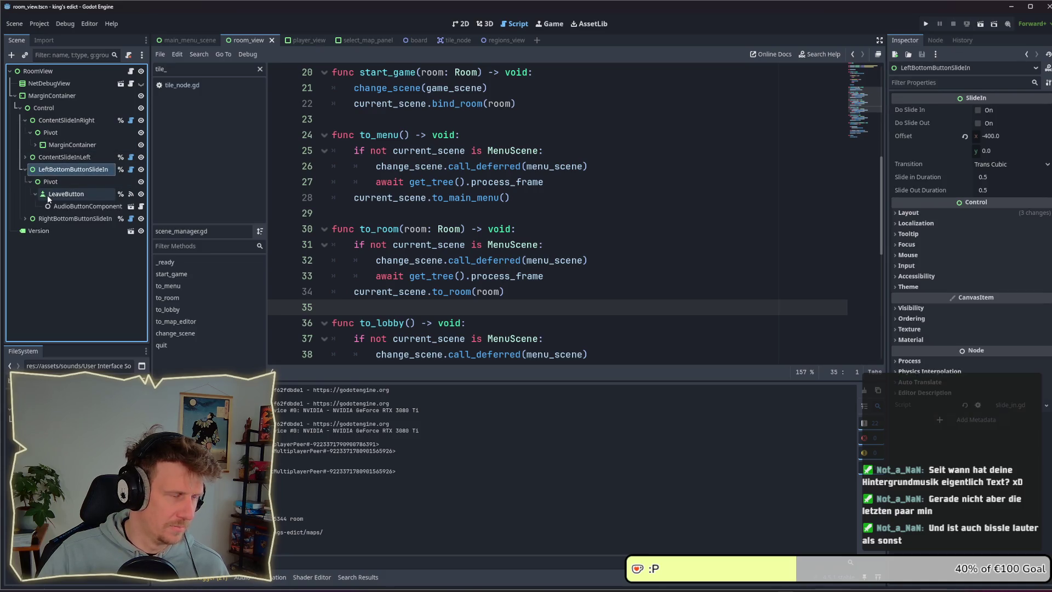
pyautogui.click(53, 195)
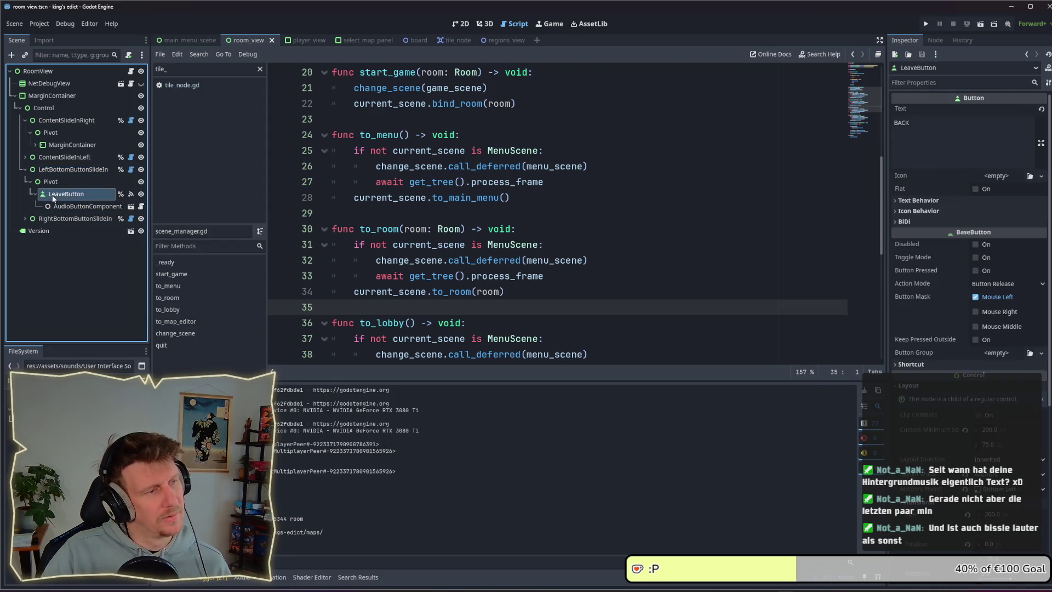
pyautogui.click(460, 24)
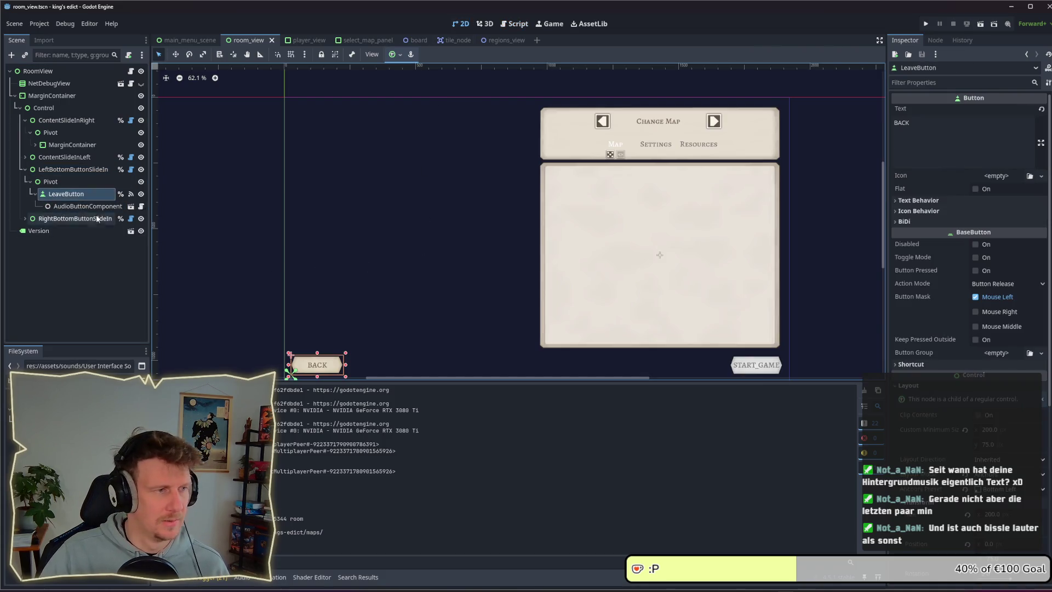
pyautogui.click(25, 170)
pyautogui.click(25, 182)
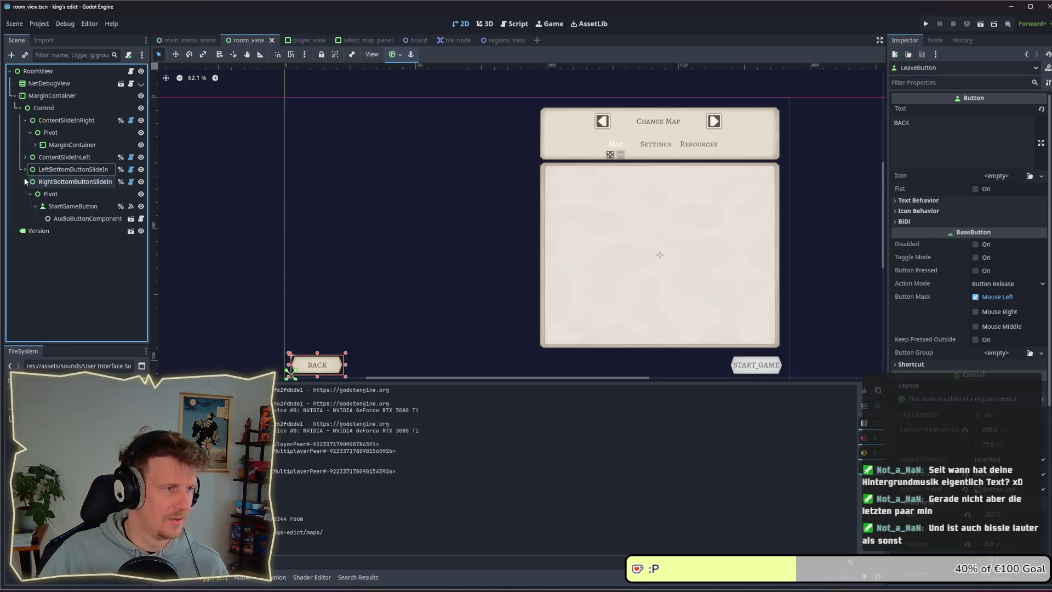
pyautogui.click(54, 208)
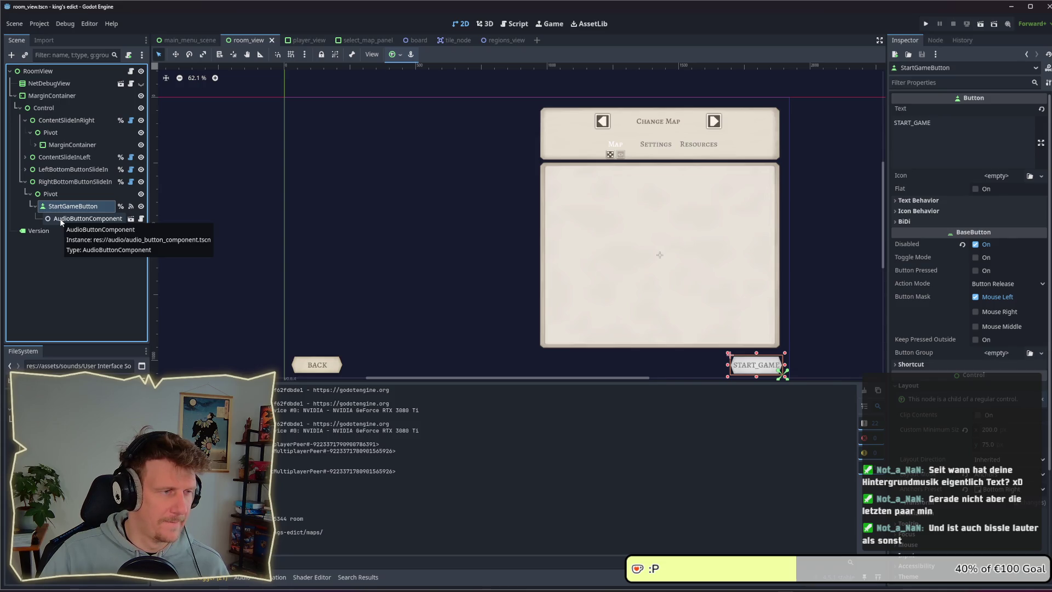
pyautogui.click(60, 219)
pyautogui.click(55, 193)
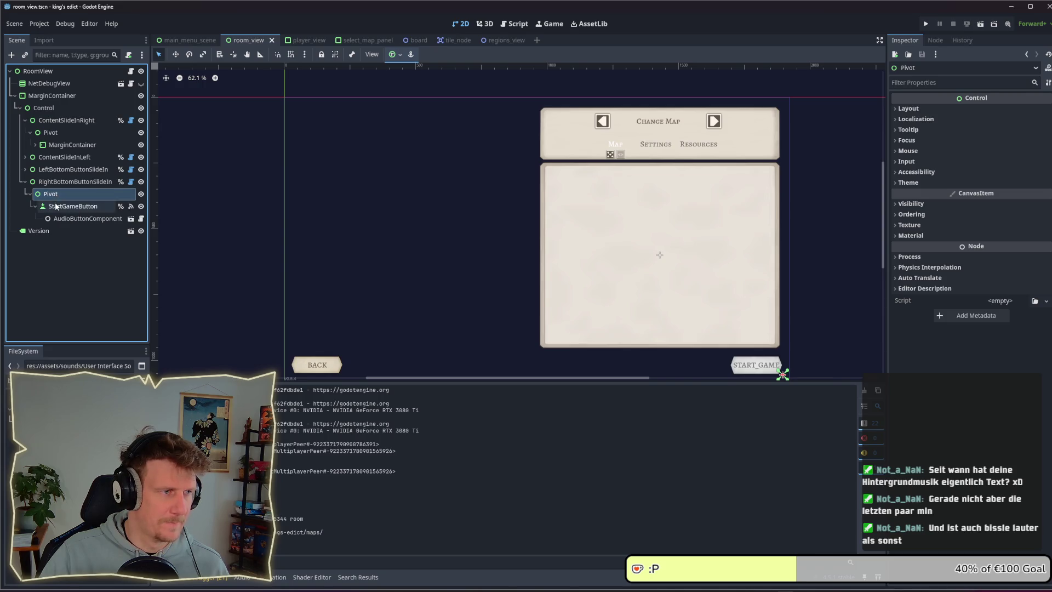
pyautogui.click(55, 206)
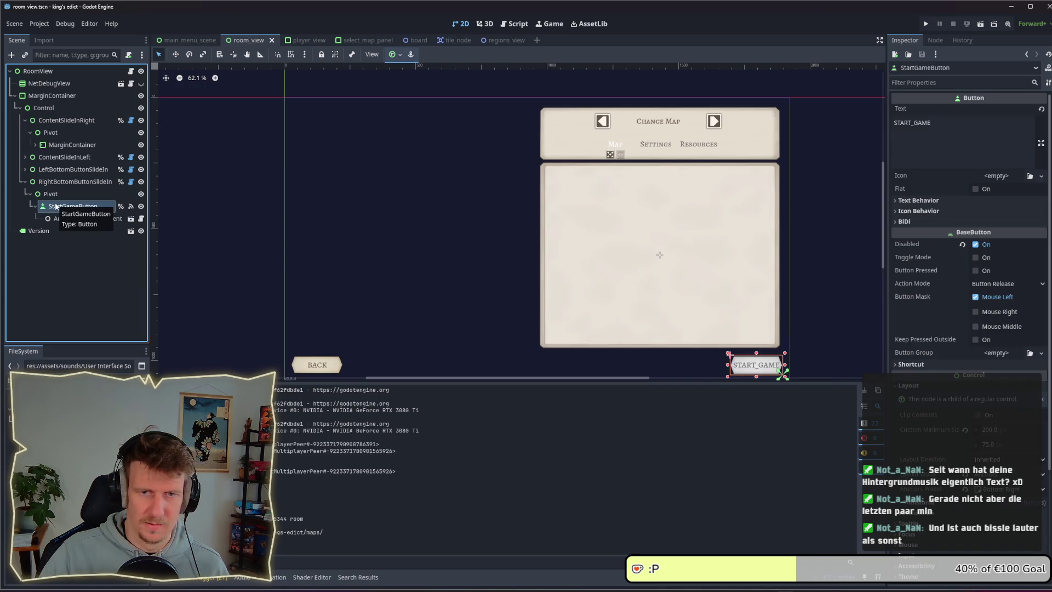
pyautogui.click(55, 194)
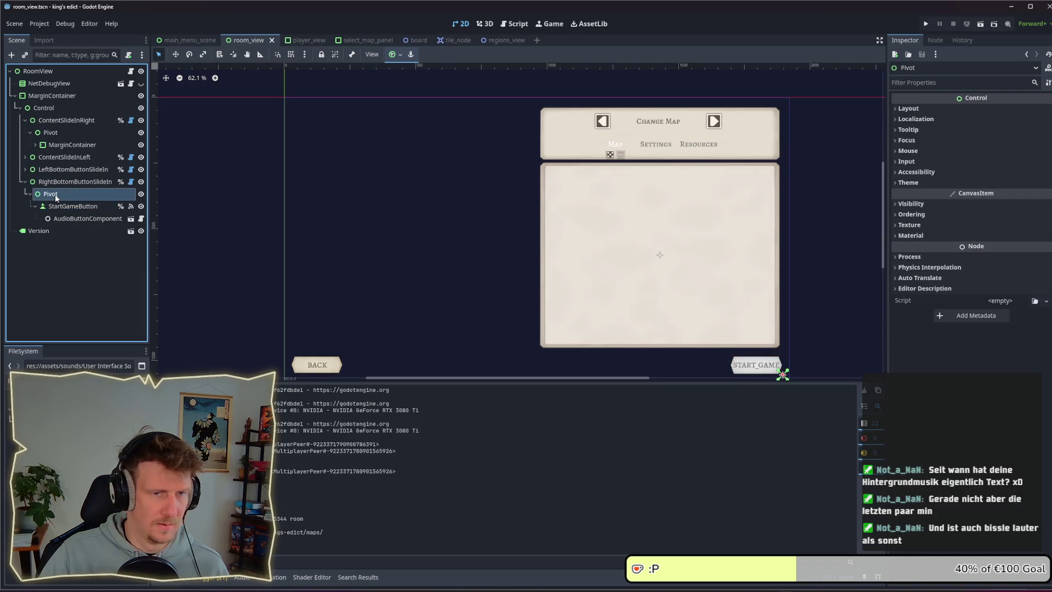
pyautogui.click(56, 183)
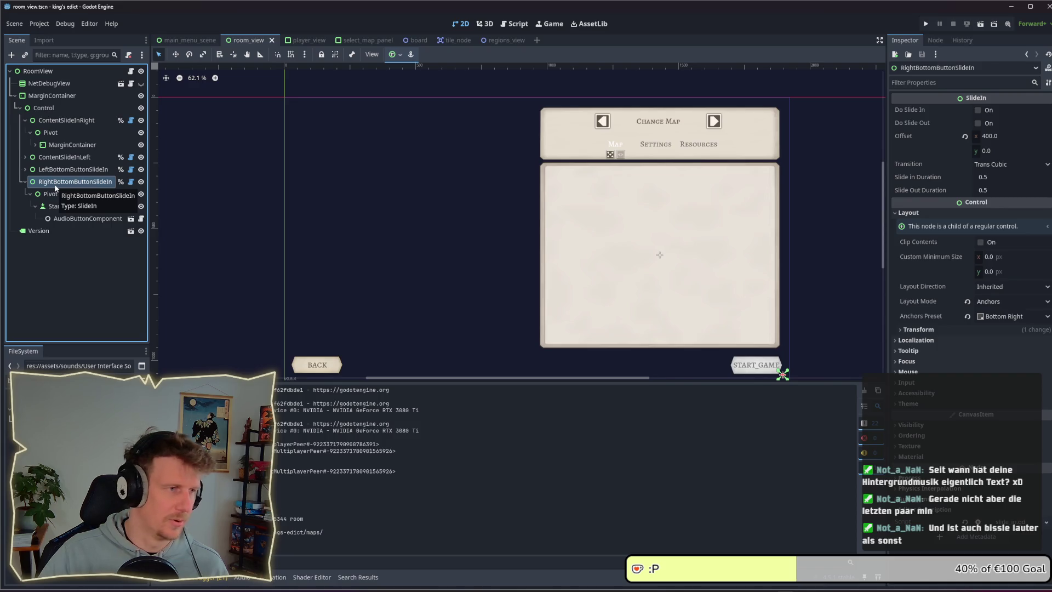
pyautogui.click(56, 205)
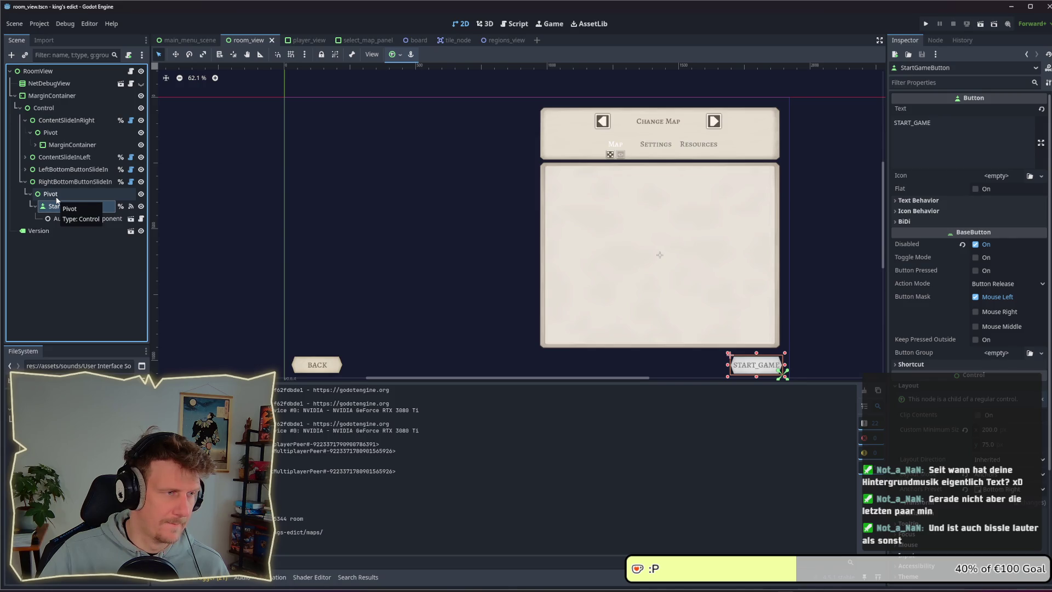
pyautogui.click(56, 197)
pyautogui.rightClick(58, 198)
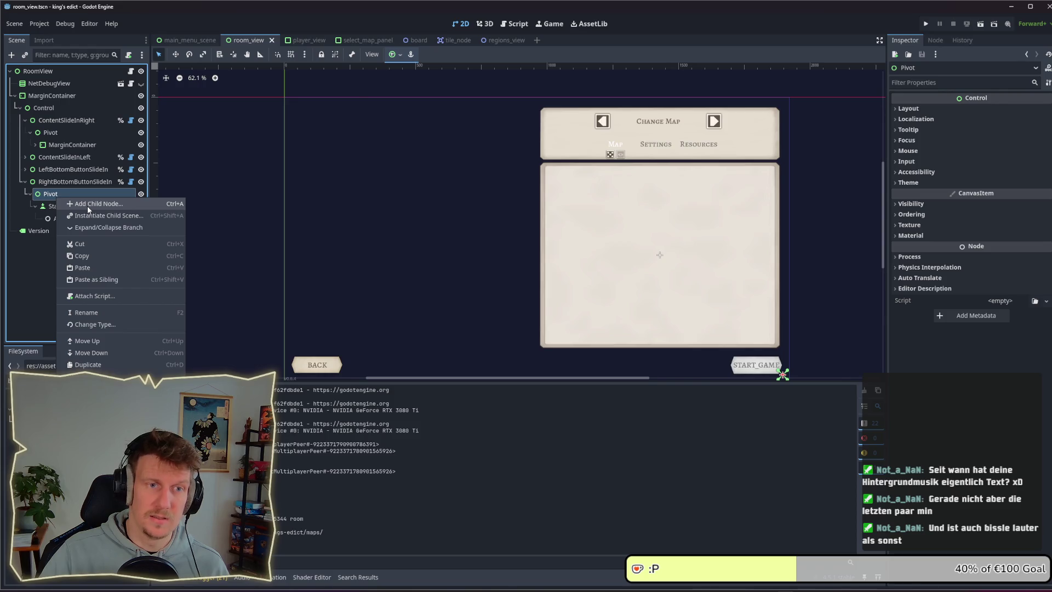
# Search 'Panel' in the Add Child Node dialog and create a PanelContainer under Pivot
pyautogui.click(88, 207)
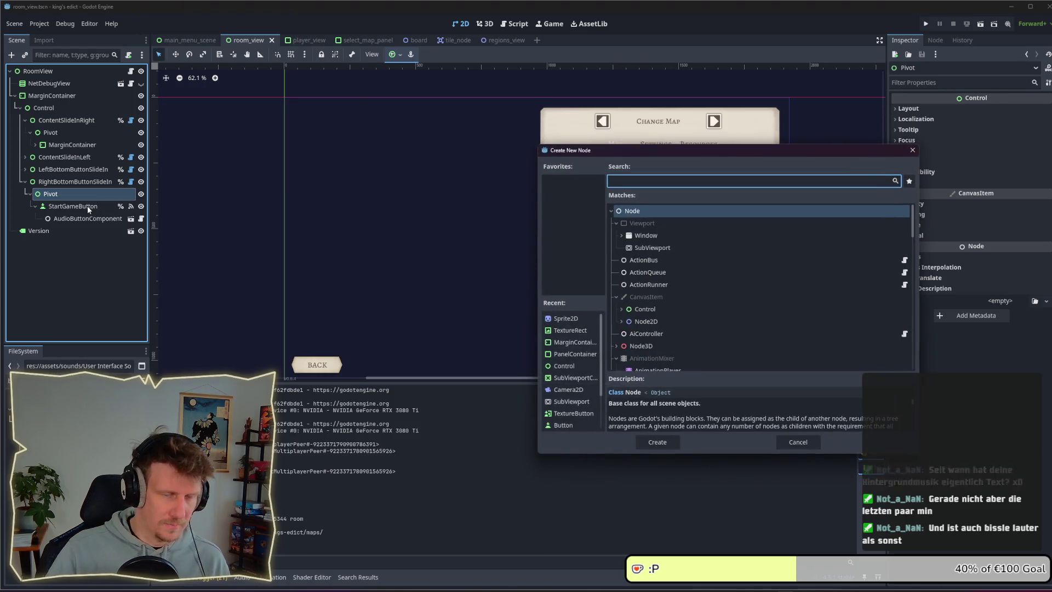
pyautogui.write('contain')
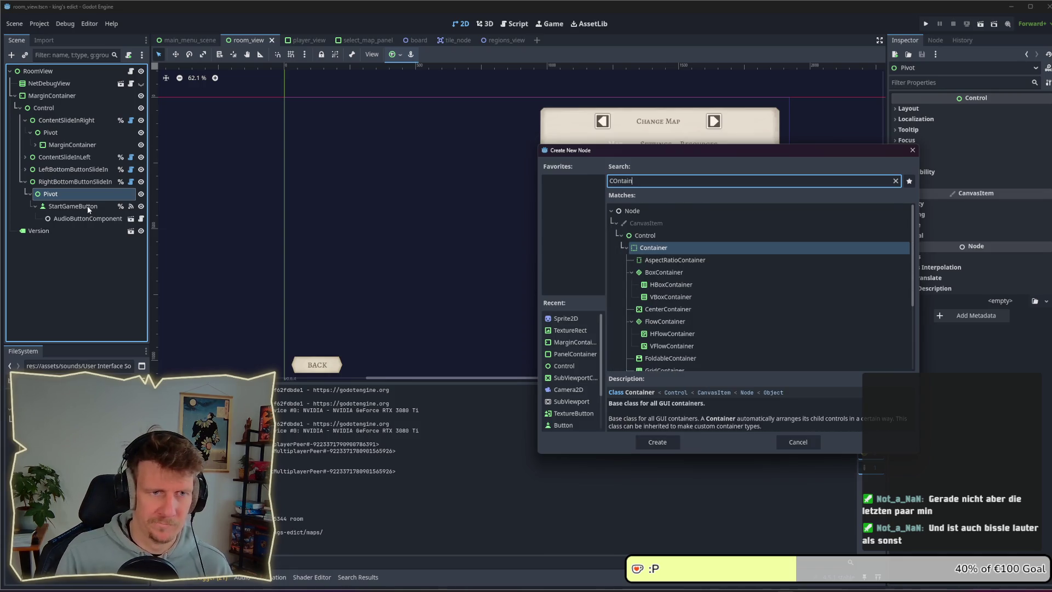
pyautogui.press('BackSpace')
pyautogui.press('BackSpace')
pyautogui.press('BackSpace')
pyautogui.press('BackSpace')
pyautogui.press('BackSpace')
pyautogui.press('BackSpace')
pyautogui.write('Panel')
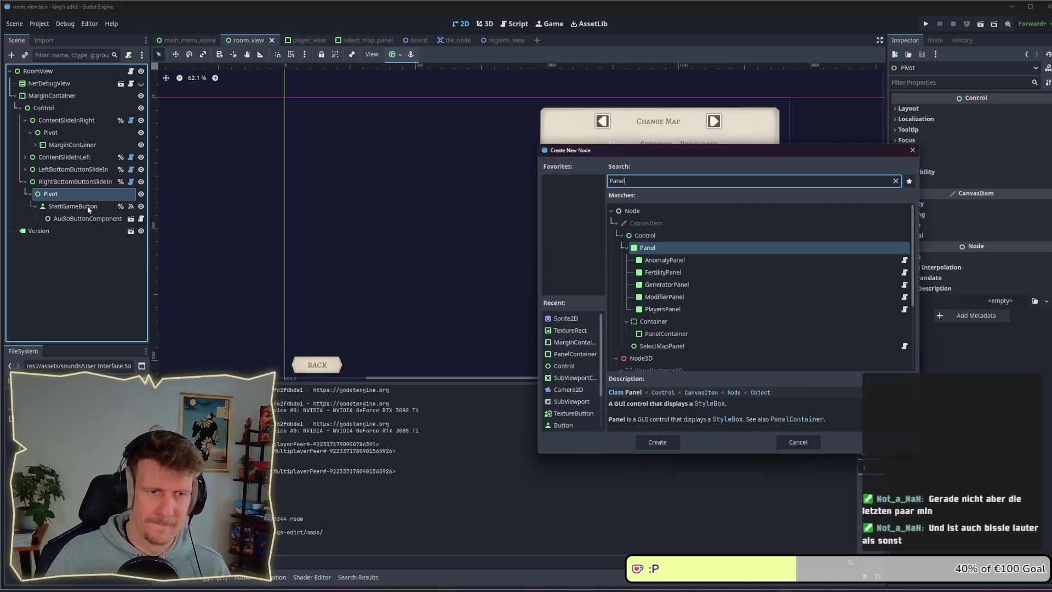
pyautogui.doubleClick(647, 333)
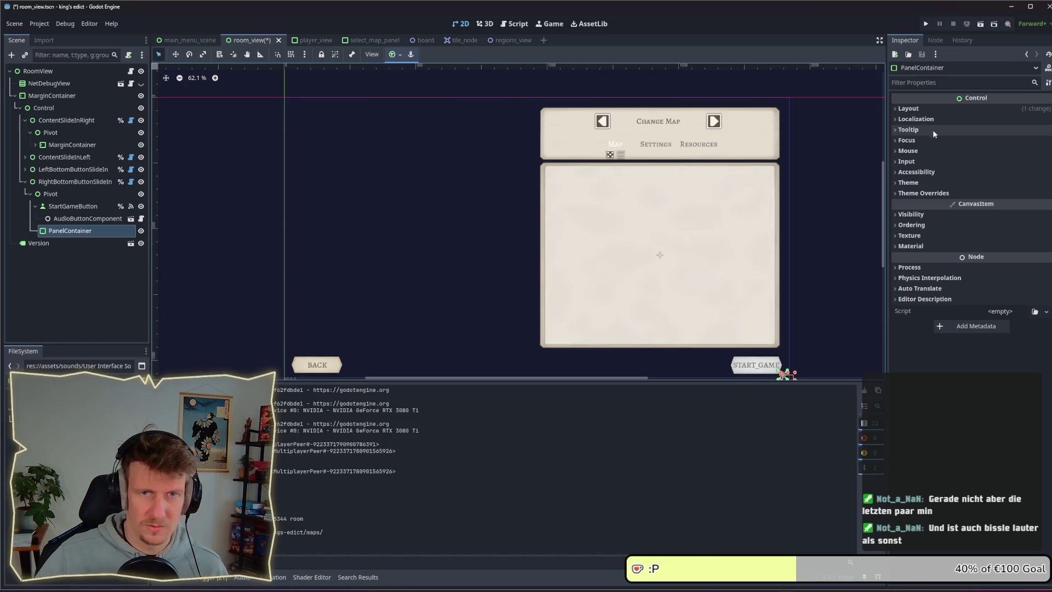
# Set the PanelContainer's Layout Mode to Anchors with the Bottom Right anchor preset
pyautogui.click(932, 108)
pyautogui.click(992, 199)
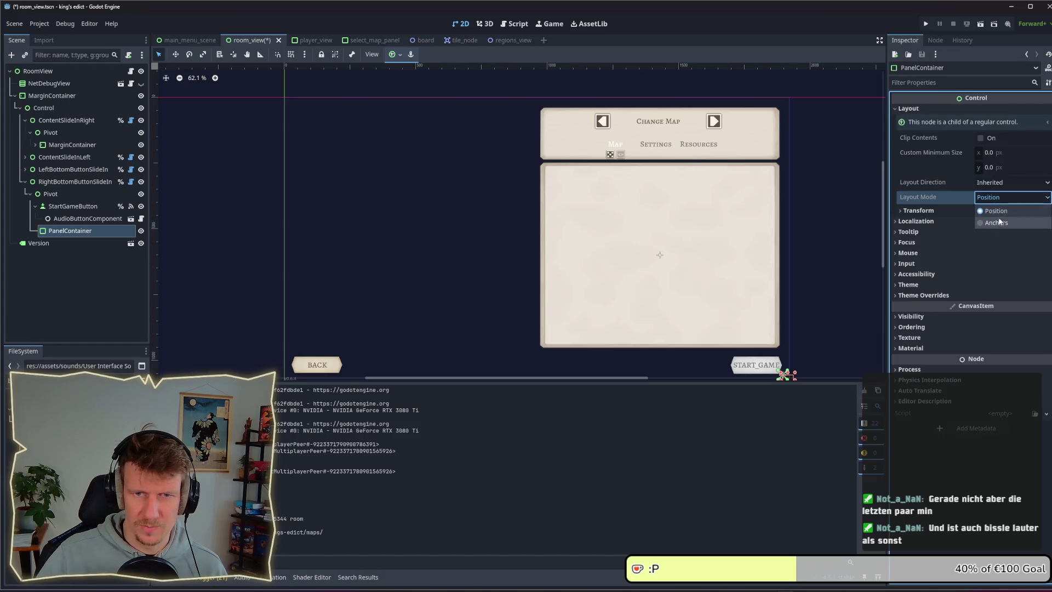
pyautogui.click(999, 222)
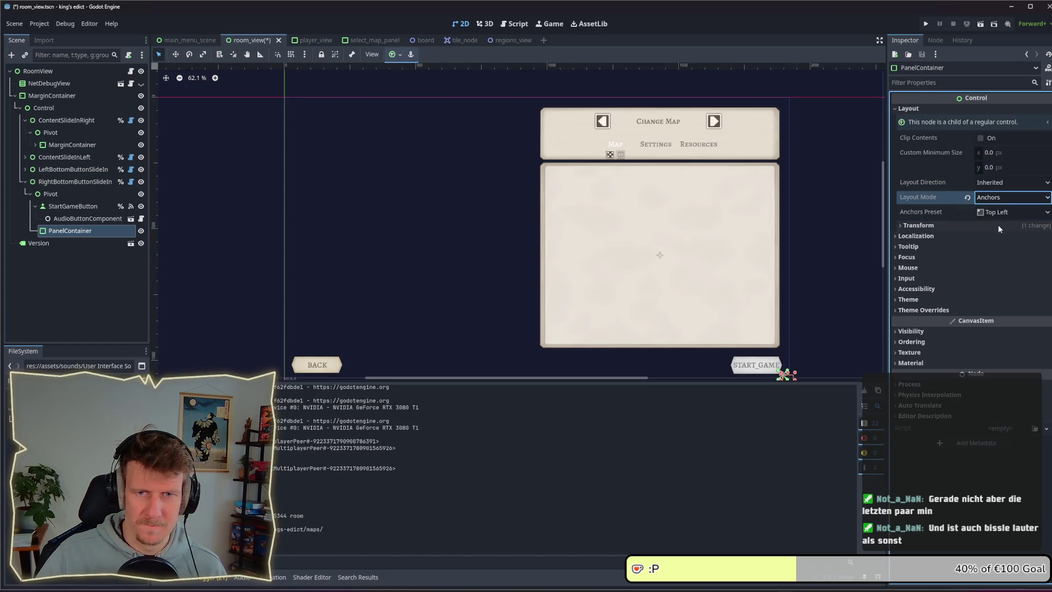
pyautogui.click(994, 210)
pyautogui.click(1000, 283)
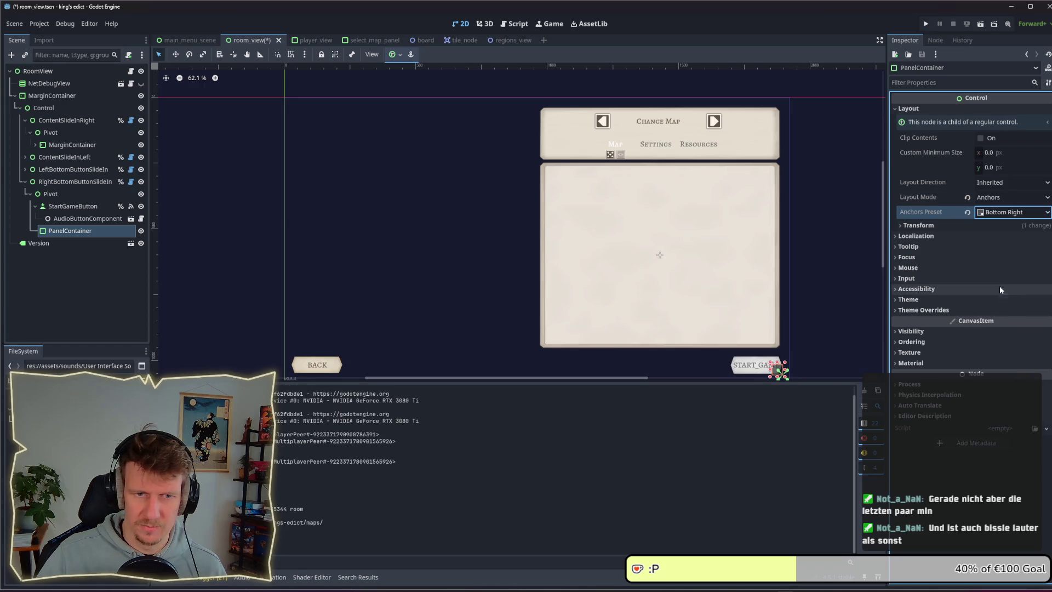
# Resize and move the panel to sit just left of START_GAME, and save room_view
pyautogui.moveTo(771, 364)
pyautogui.mouseDown()
pyautogui.moveTo(547, 349)
pyautogui.moveTo(681, 357)
pyautogui.mouseUp()
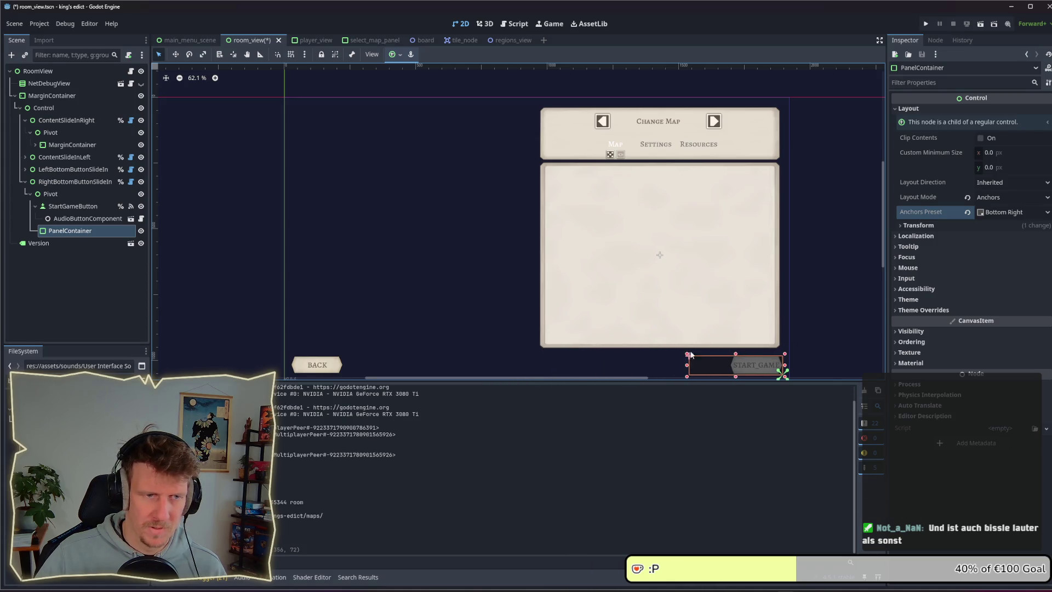
pyautogui.click(175, 55)
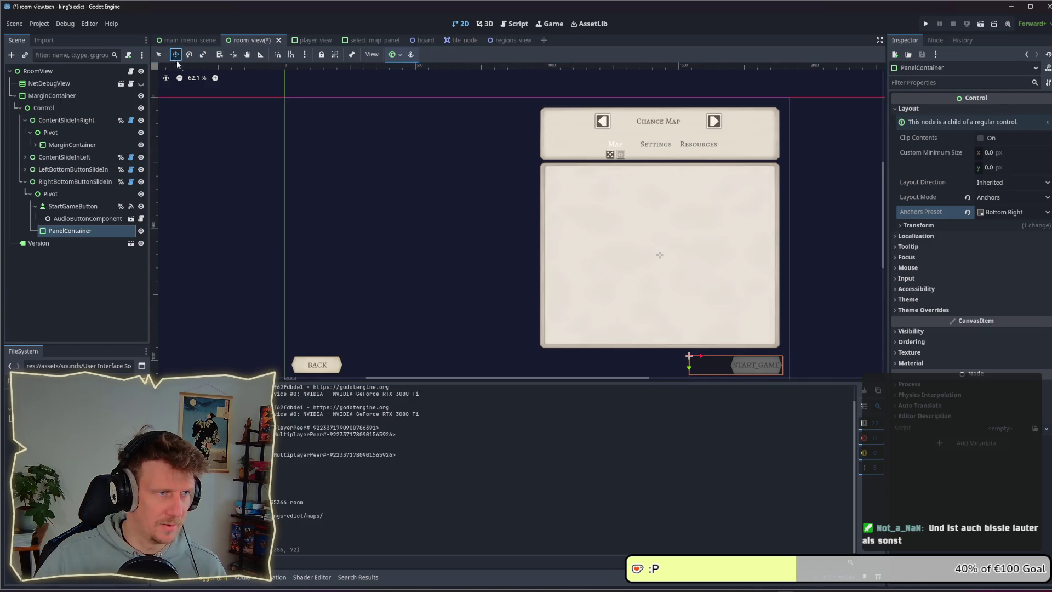
pyautogui.moveTo(764, 368)
pyautogui.mouseDown()
pyautogui.moveTo(703, 371)
pyautogui.moveTo(712, 370)
pyautogui.mouseUp()
pyautogui.click(159, 55)
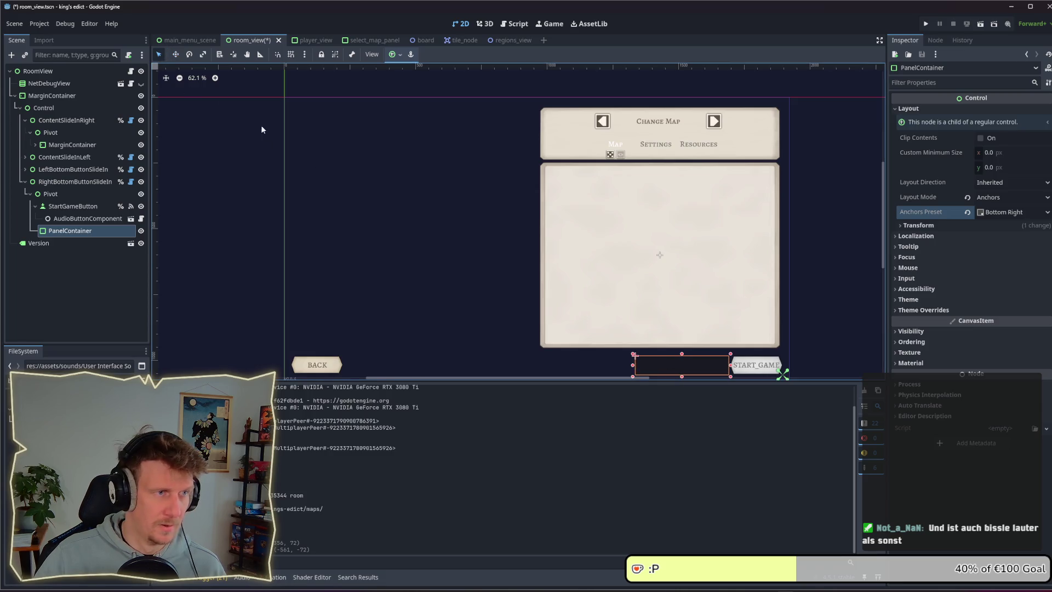
pyautogui.moveTo(633, 356); pyautogui.dragTo(631, 355)
pyautogui.hotkey('ctrl', 's')
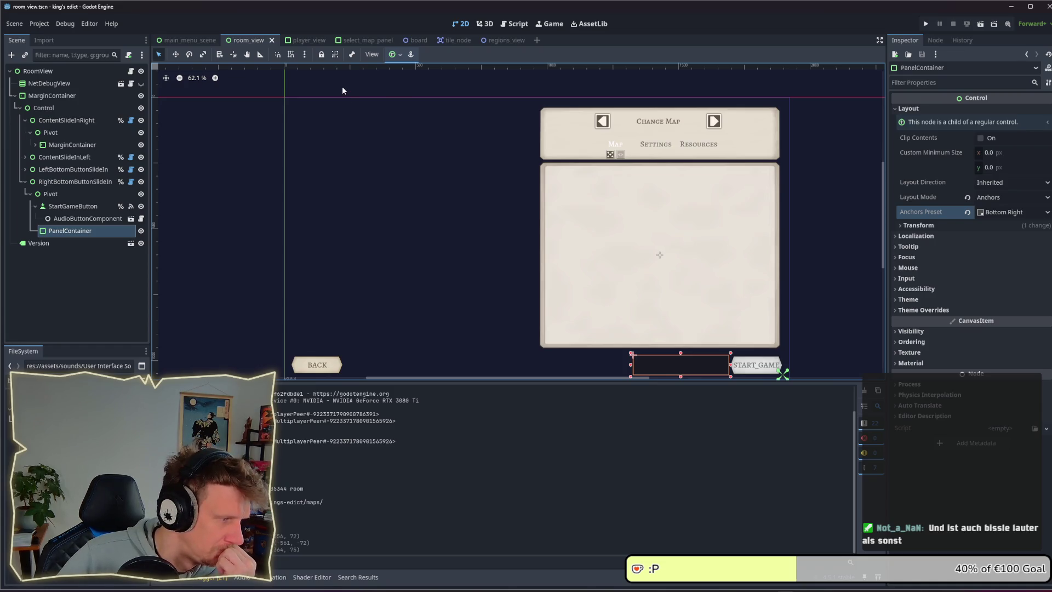
pyautogui.click(304, 40)
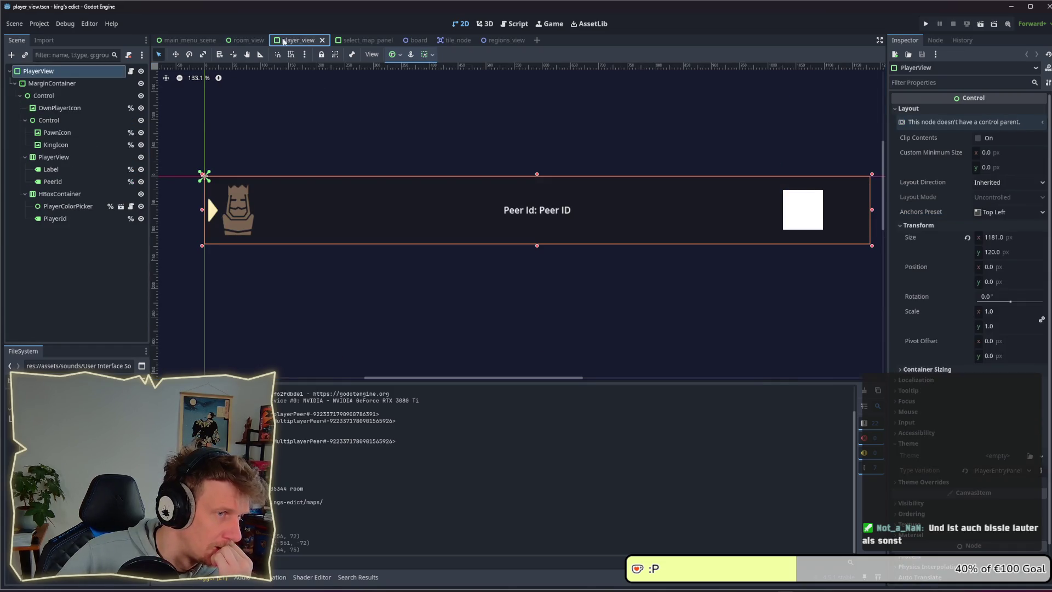
# In room_view, set the panel's Type Variation to GameEntryPanel instead of PlayerEntryPanel, and widen it slightly
pyautogui.click(244, 41)
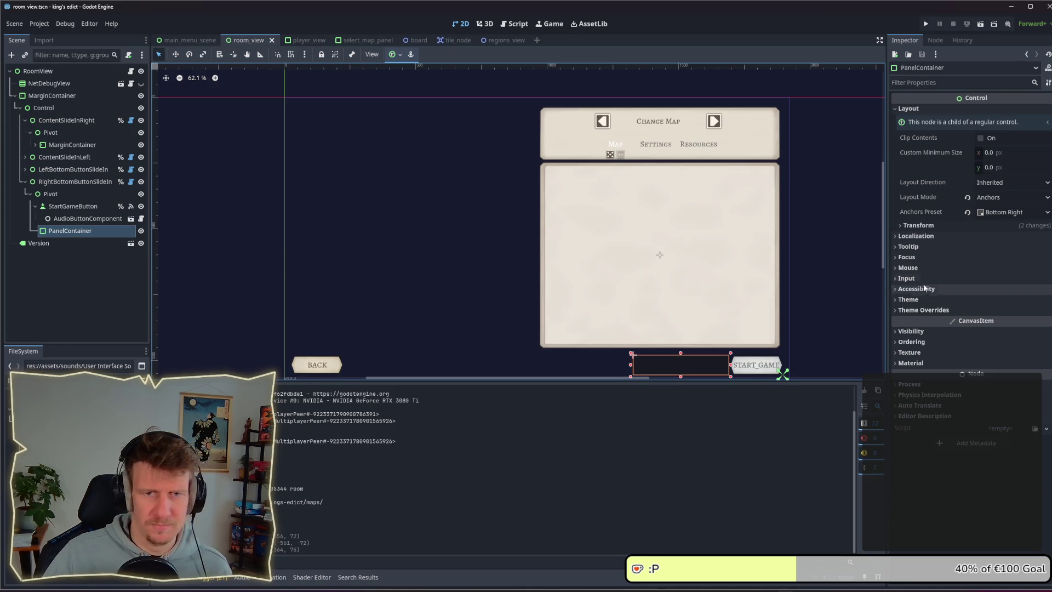
pyautogui.click(931, 299)
pyautogui.click(998, 324)
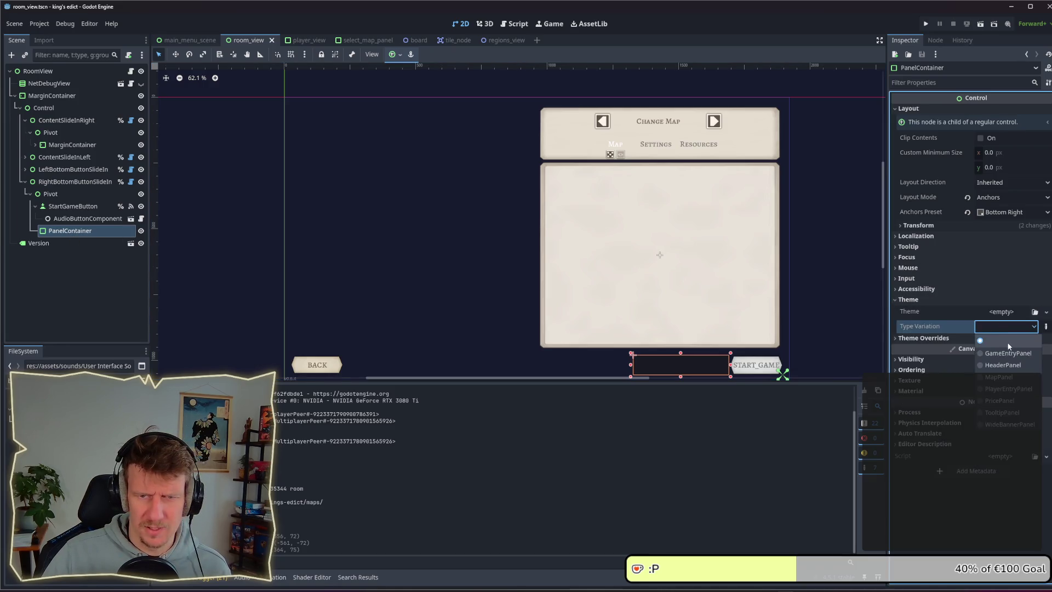
pyautogui.click(1009, 389)
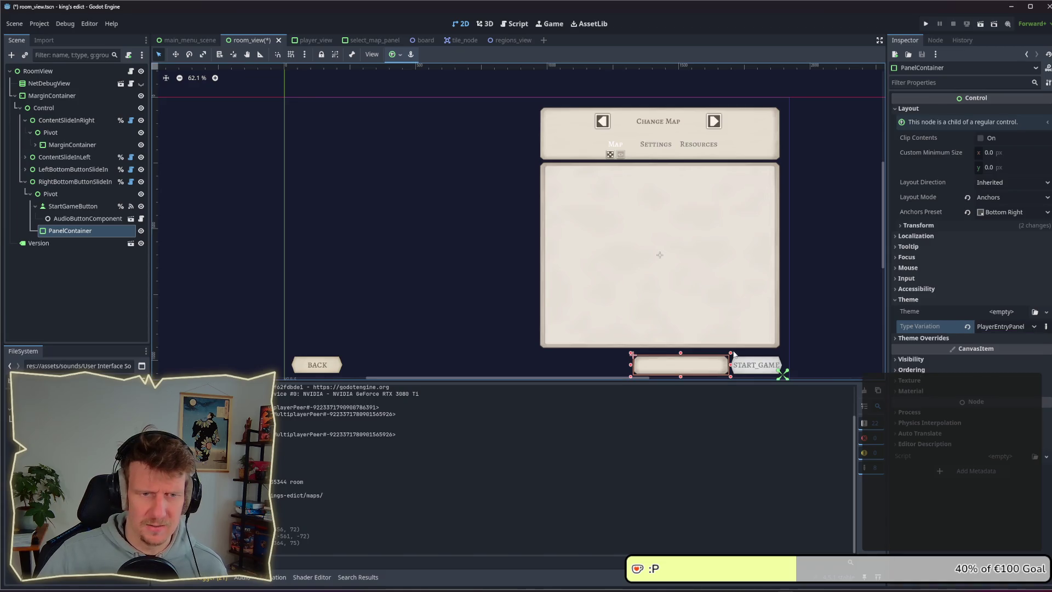
pyautogui.click(1020, 332)
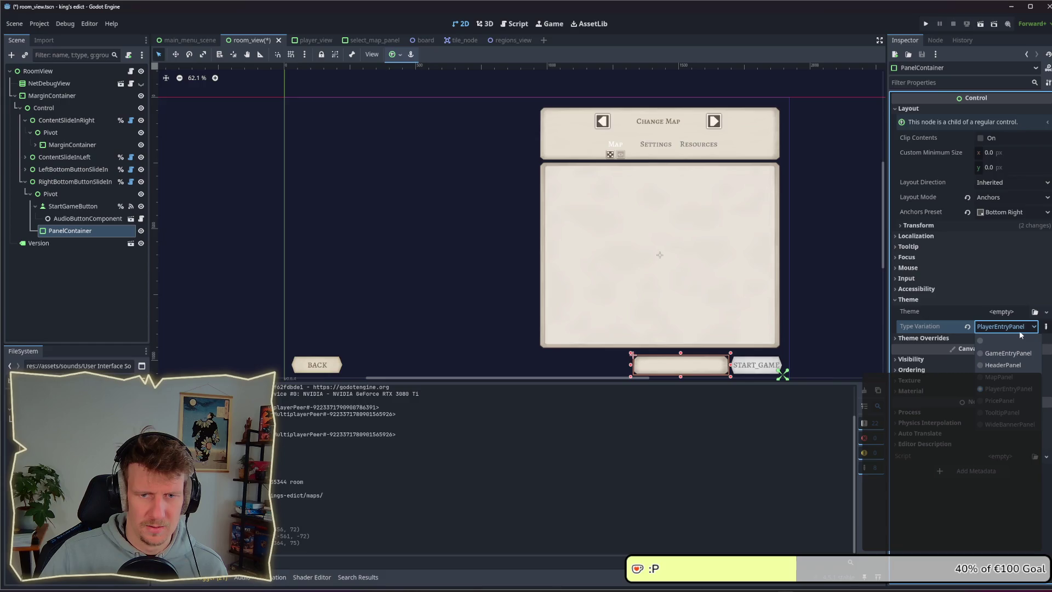
pyautogui.click(1009, 354)
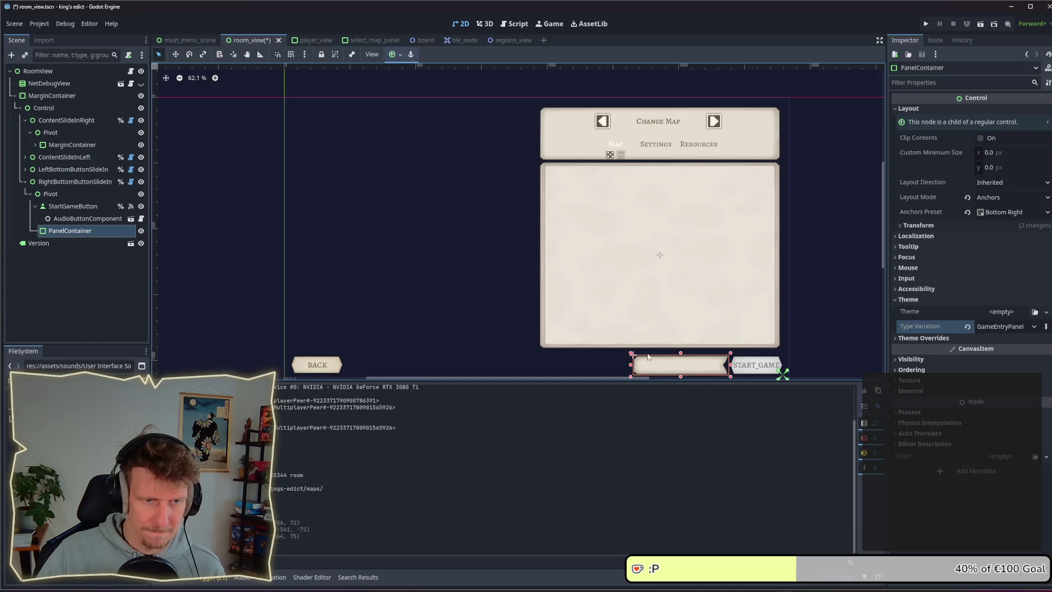
pyautogui.moveTo(631, 354)
pyautogui.mouseDown()
pyautogui.moveTo(614, 352)
pyautogui.moveTo(624, 352)
pyautogui.mouseUp()
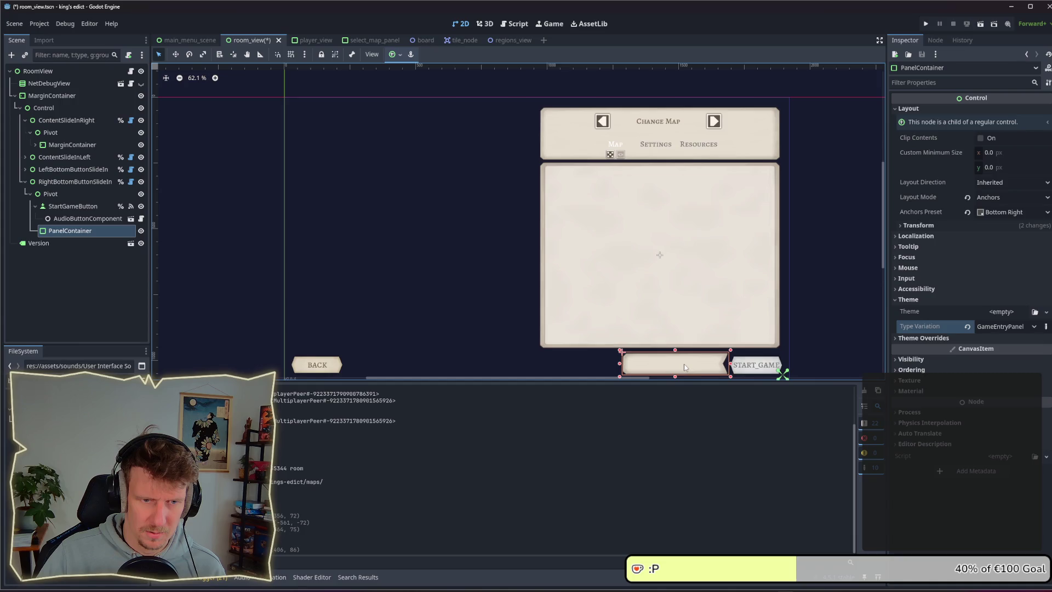
# Fine-tune the panel's left, right and top edges beside START_GAME, then save room_view
pyautogui.moveTo(619, 366); pyautogui.dragTo(538, 364)
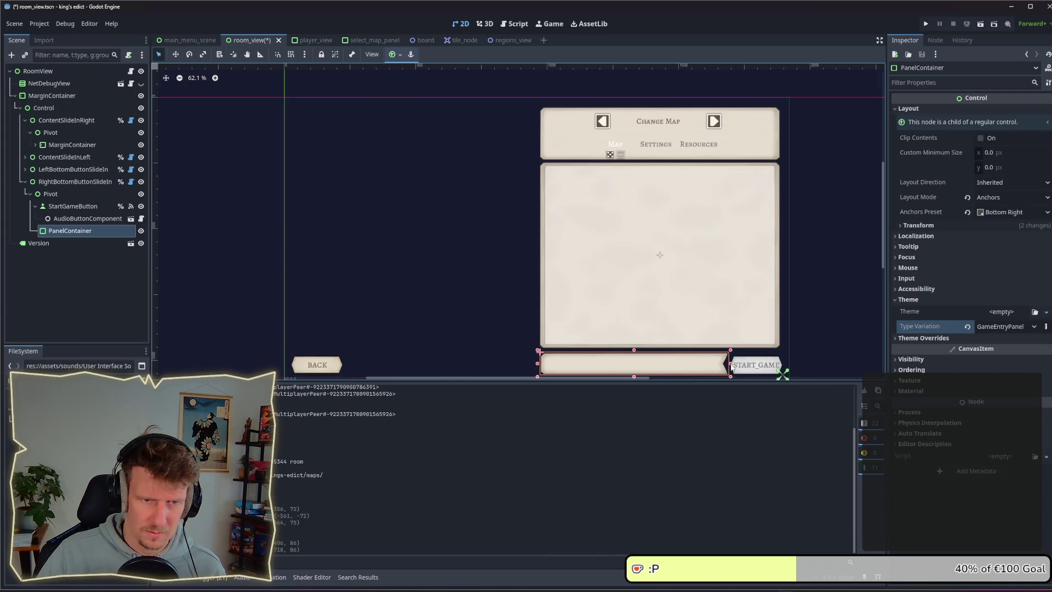
pyautogui.moveTo(732, 367); pyautogui.dragTo(734, 364)
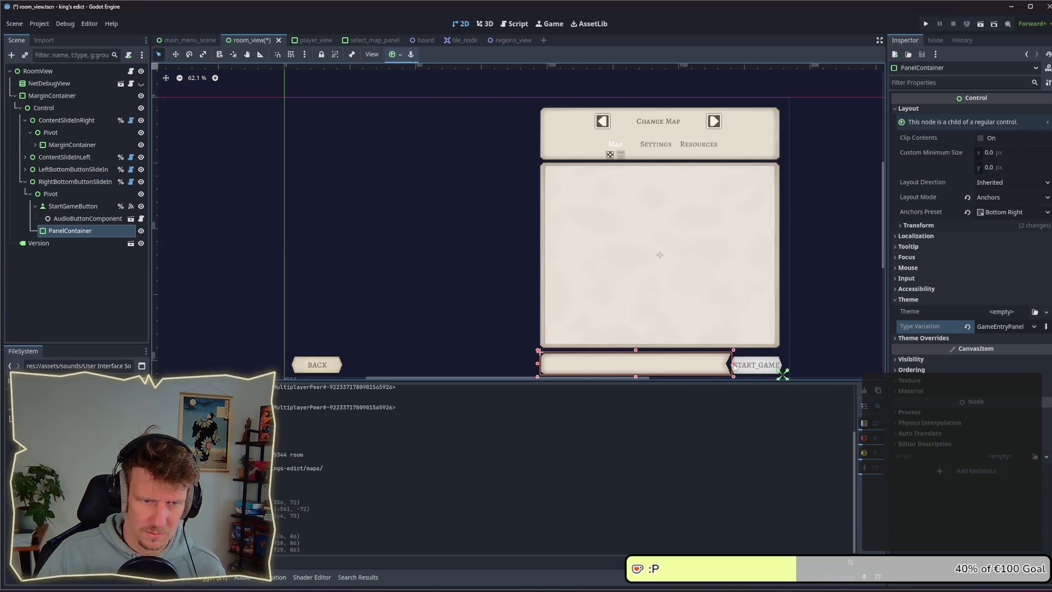
pyautogui.click(833, 349)
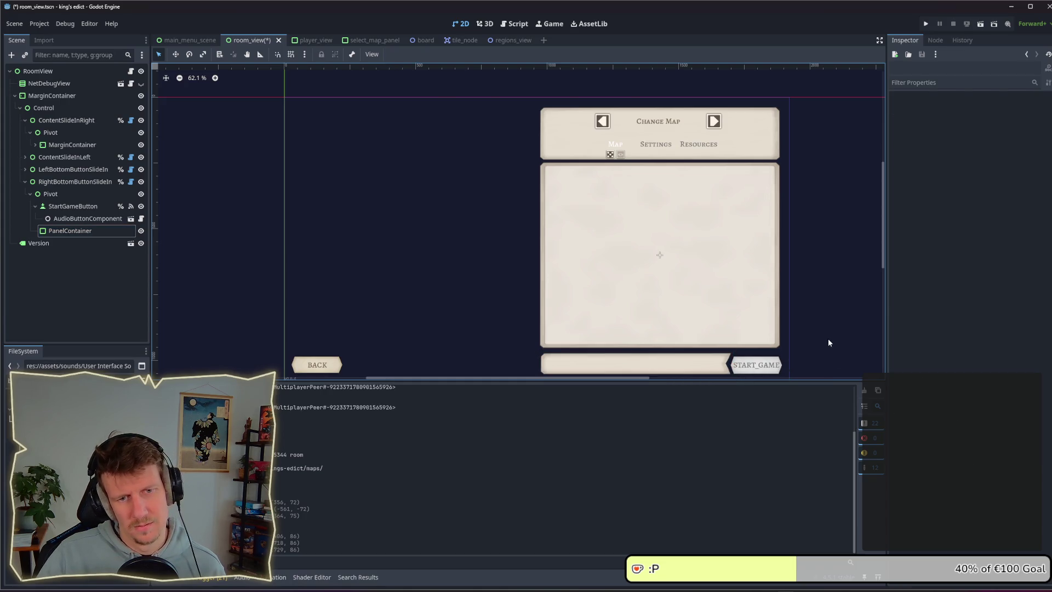
pyautogui.click(703, 362)
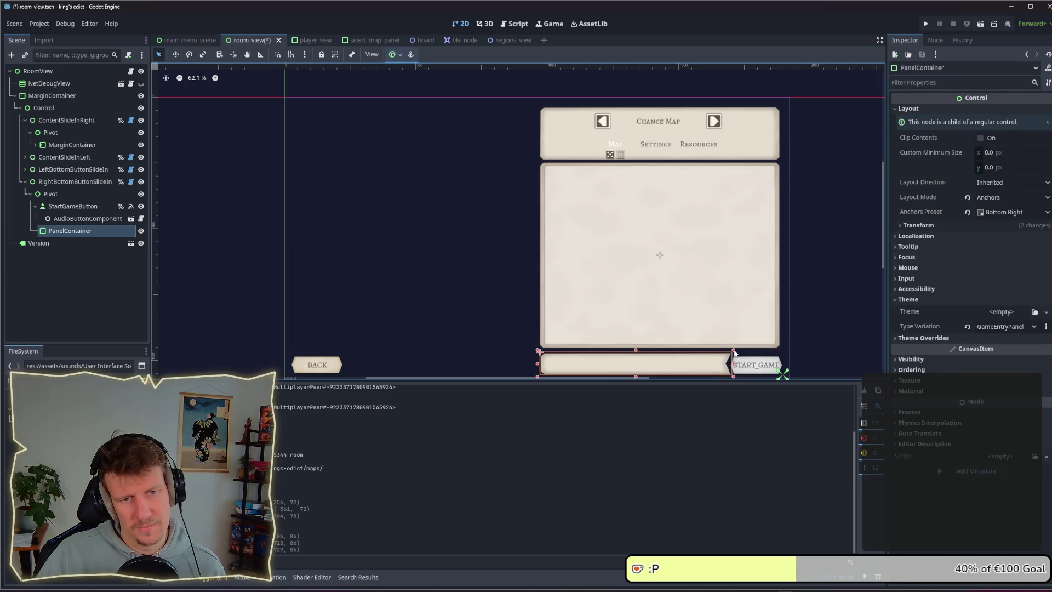
pyautogui.moveTo(734, 352); pyautogui.dragTo(736, 352)
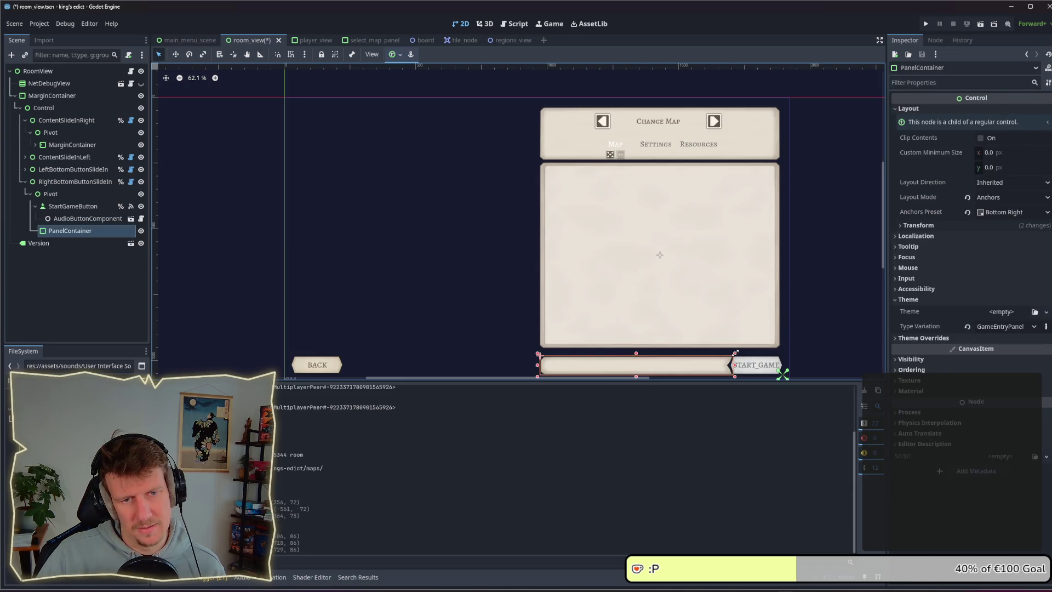
pyautogui.click(836, 348)
pyautogui.click(719, 370)
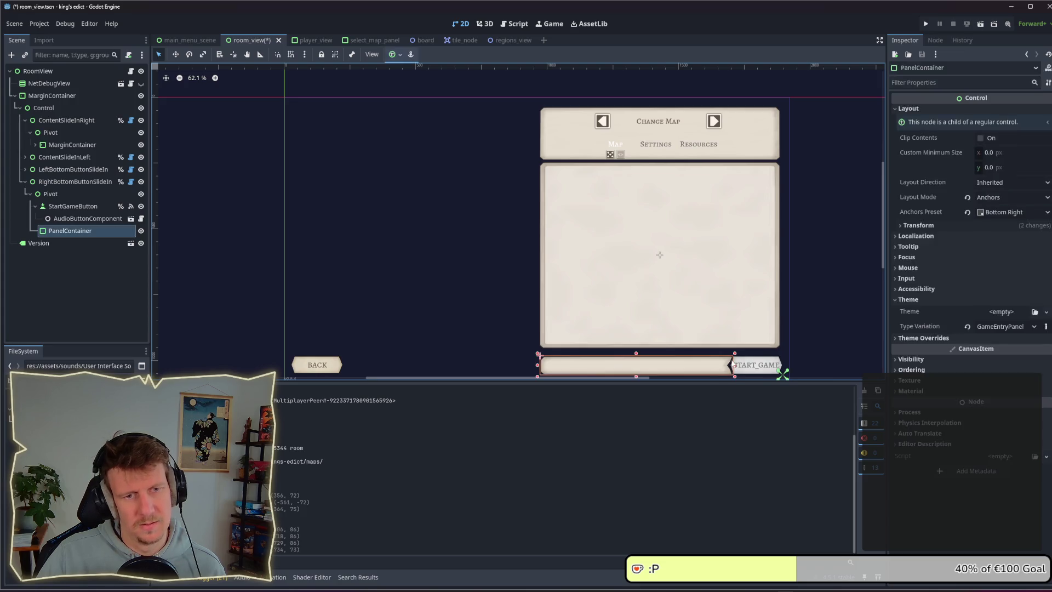
pyautogui.moveTo(735, 353); pyautogui.dragTo(733, 353)
pyautogui.click(821, 356)
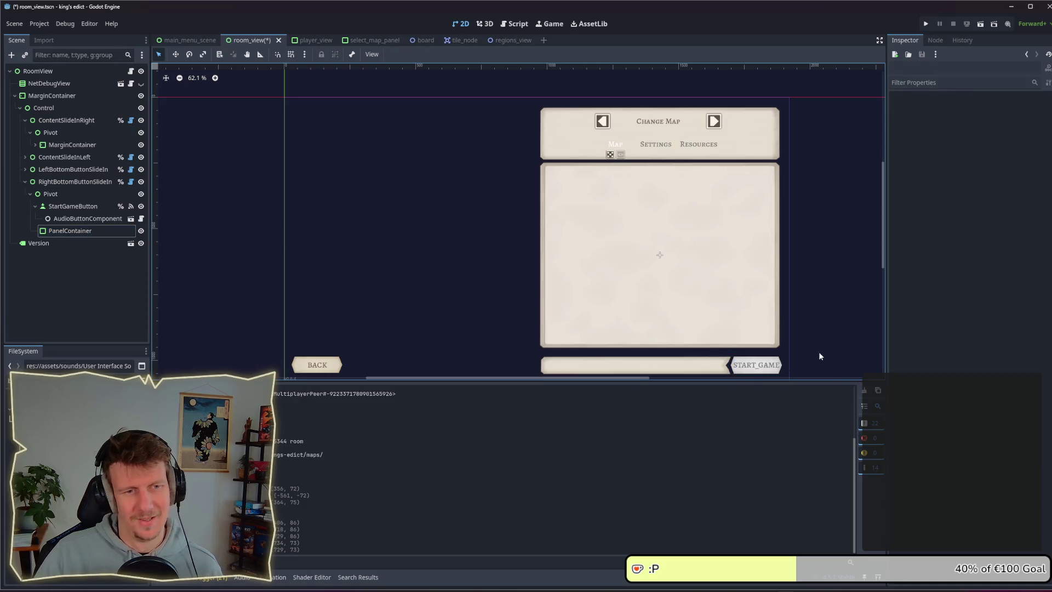
pyautogui.hotkey('ctrl', 's')
# Set the PanelContainer's Custom Minimum Size height to 75 px
pyautogui.click(737, 371)
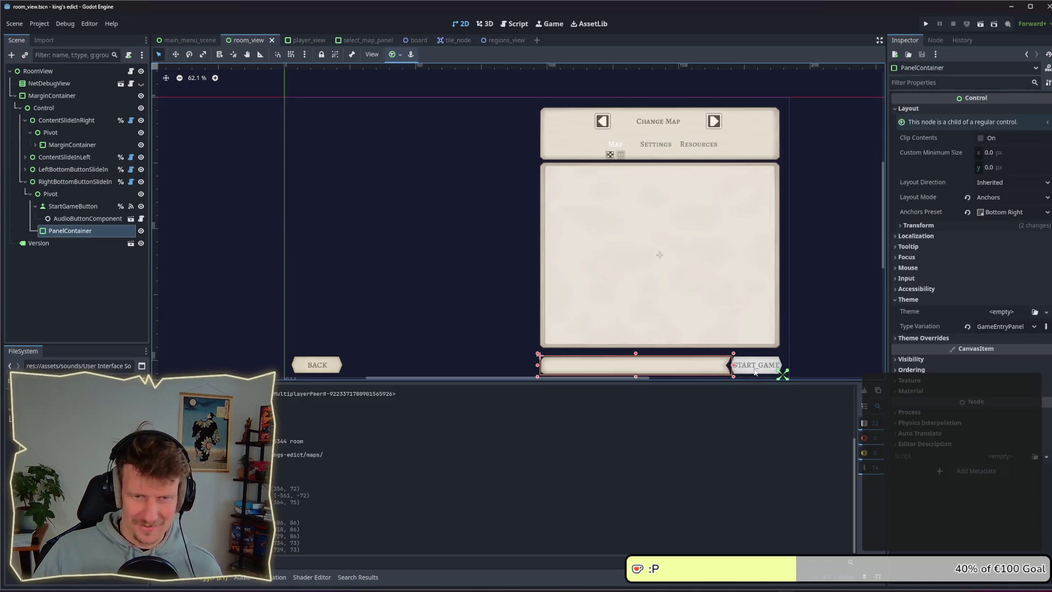
pyautogui.click(755, 371)
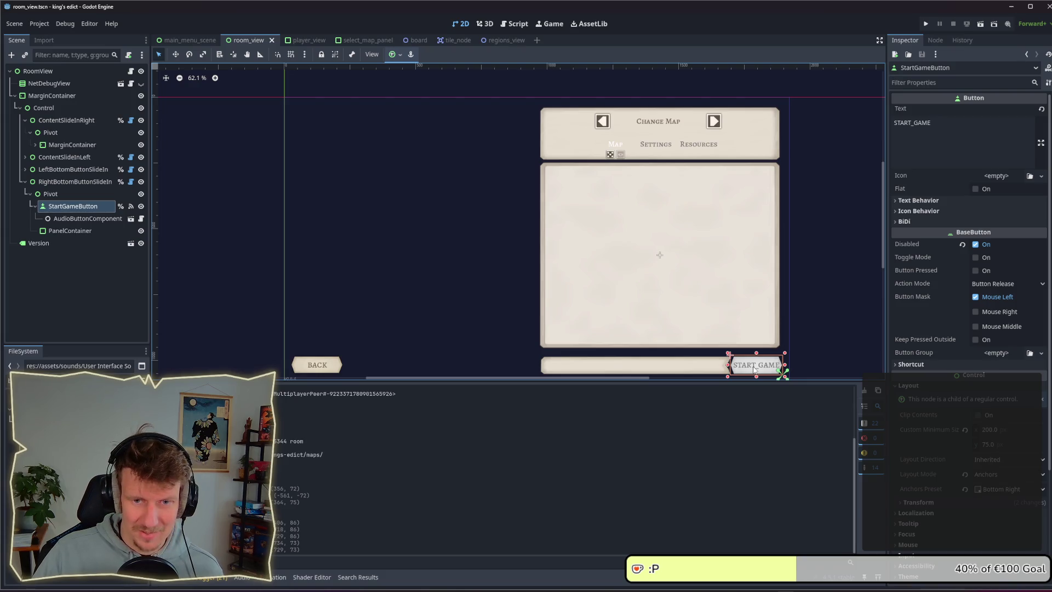
pyautogui.click(697, 372)
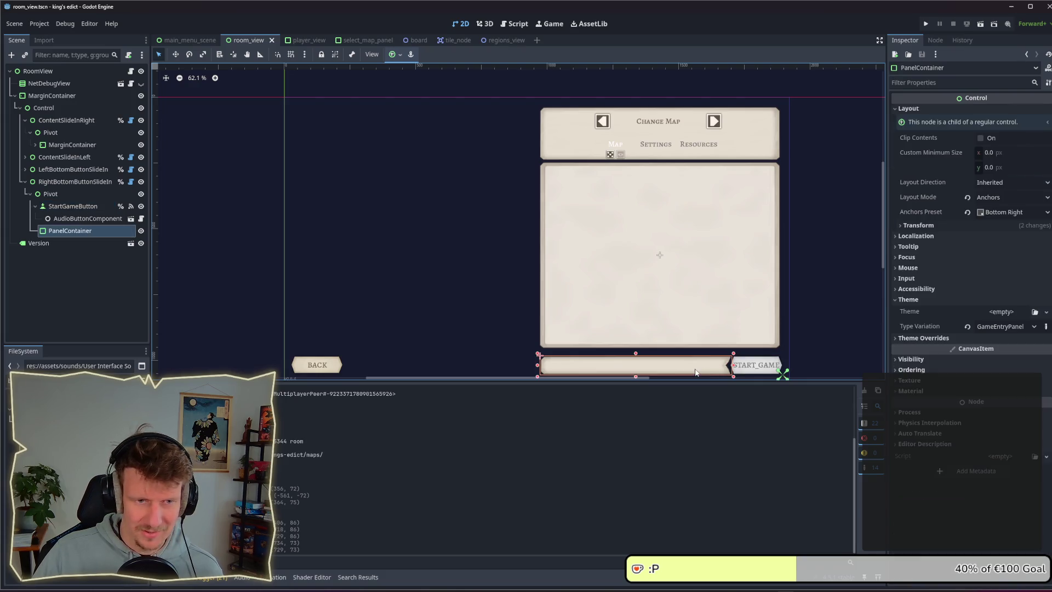
pyautogui.click(996, 166)
pyautogui.write('75')
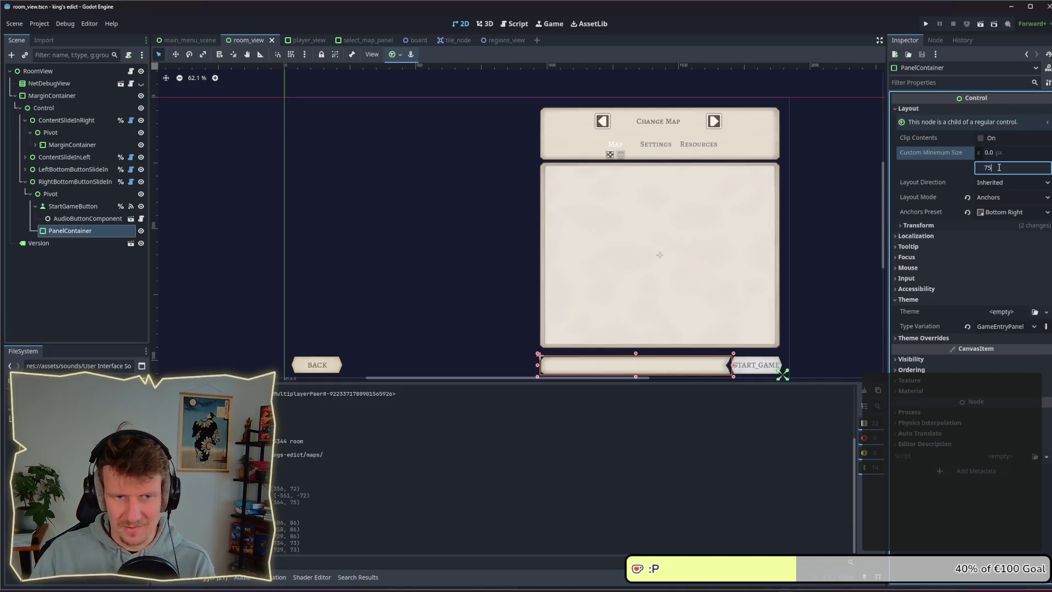
pyautogui.click(866, 298)
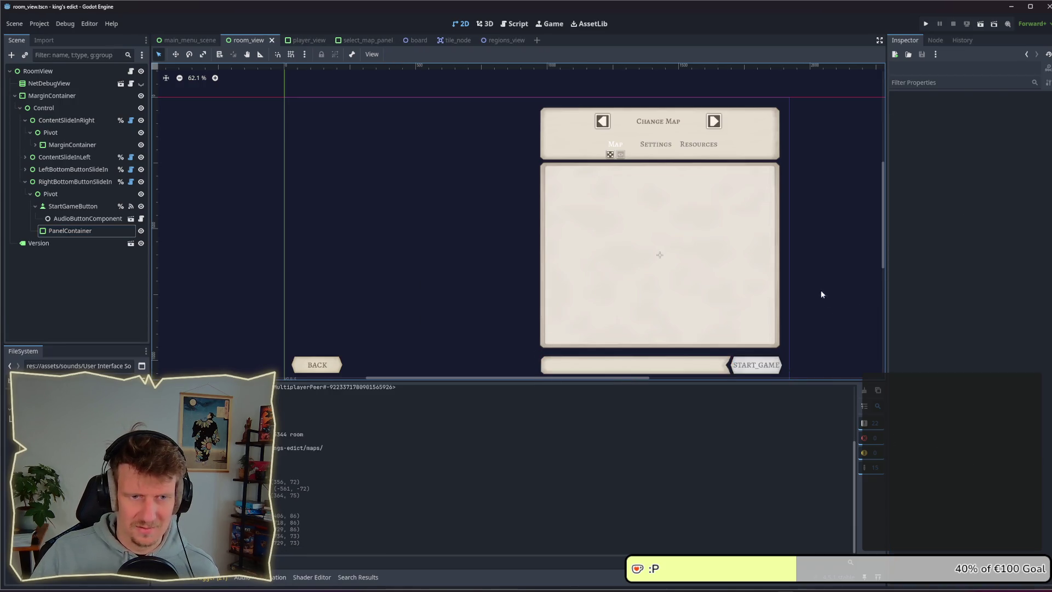
pyautogui.click(926, 24)
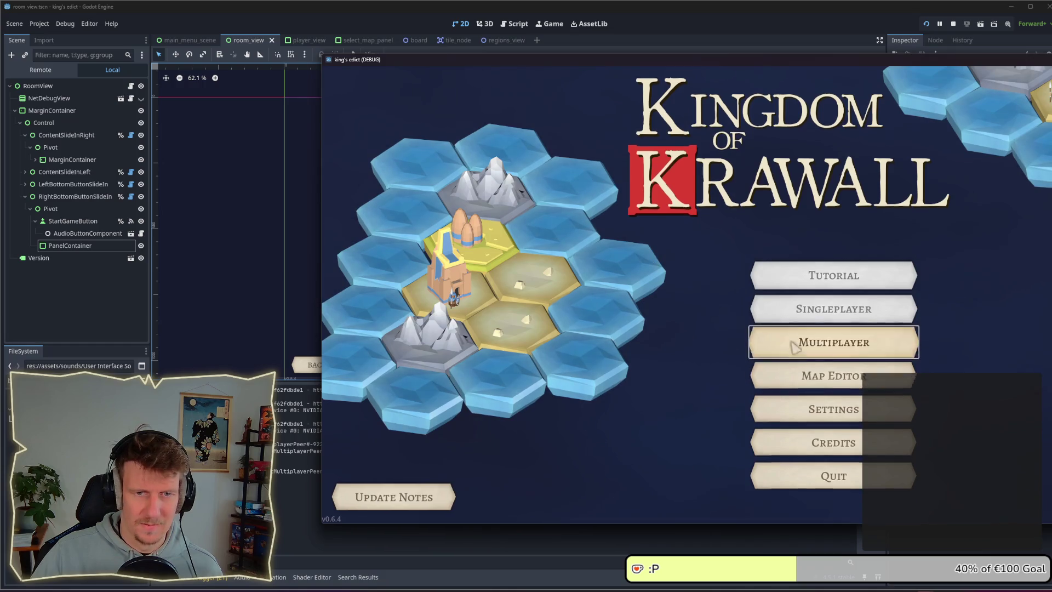
pyautogui.click(794, 347)
pyautogui.moveTo(722, 61); pyautogui.dragTo(510, 62)
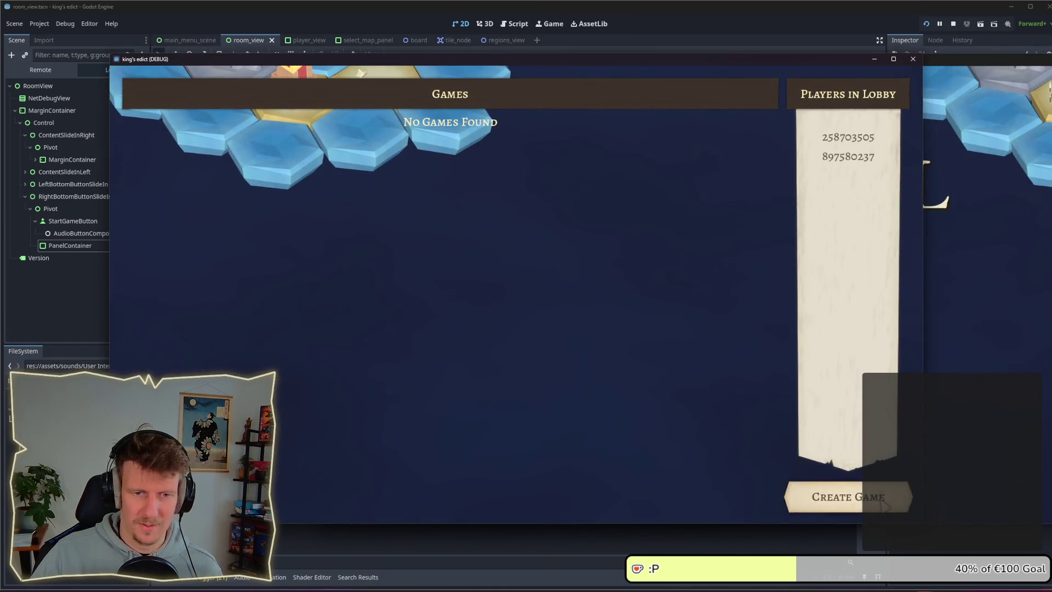
pyautogui.click(883, 504)
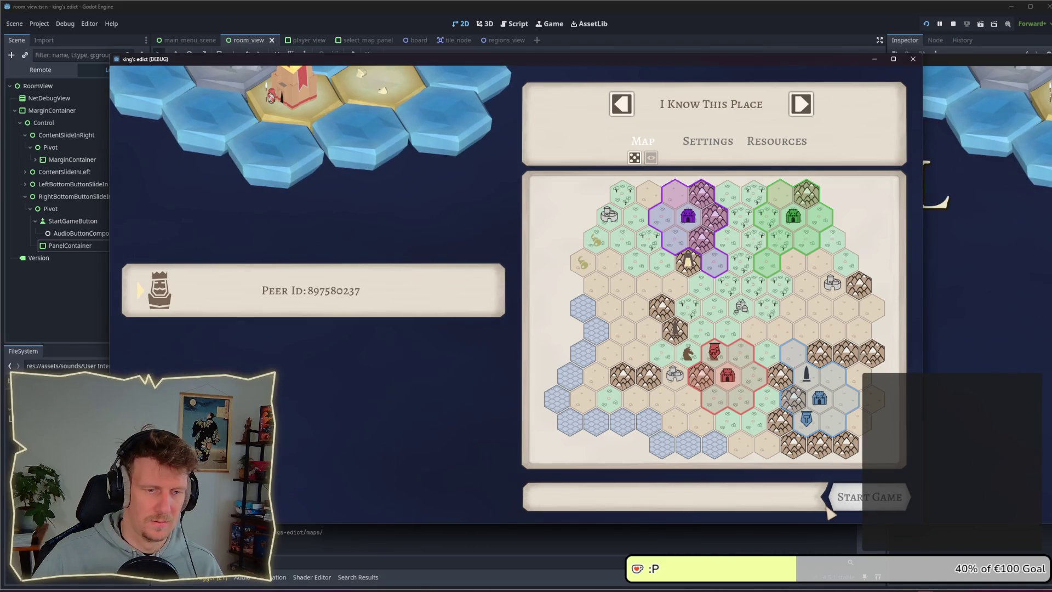
pyautogui.click(953, 24)
pyautogui.click(720, 375)
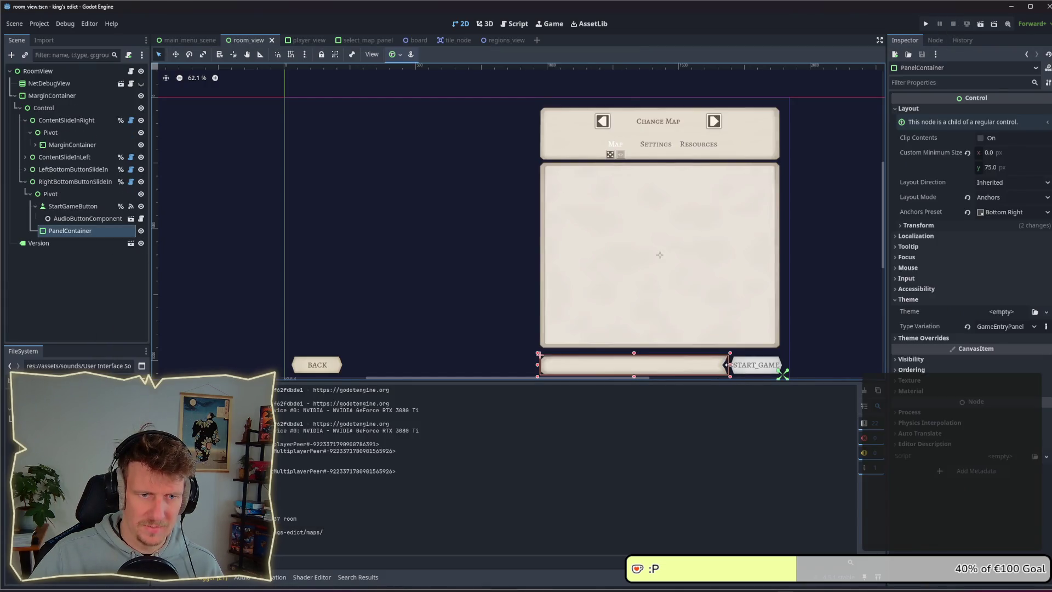
pyautogui.click(846, 341)
# Save room_view and add a Label child node inside the PanelContainer
pyautogui.hotkey('ctrl', 's')
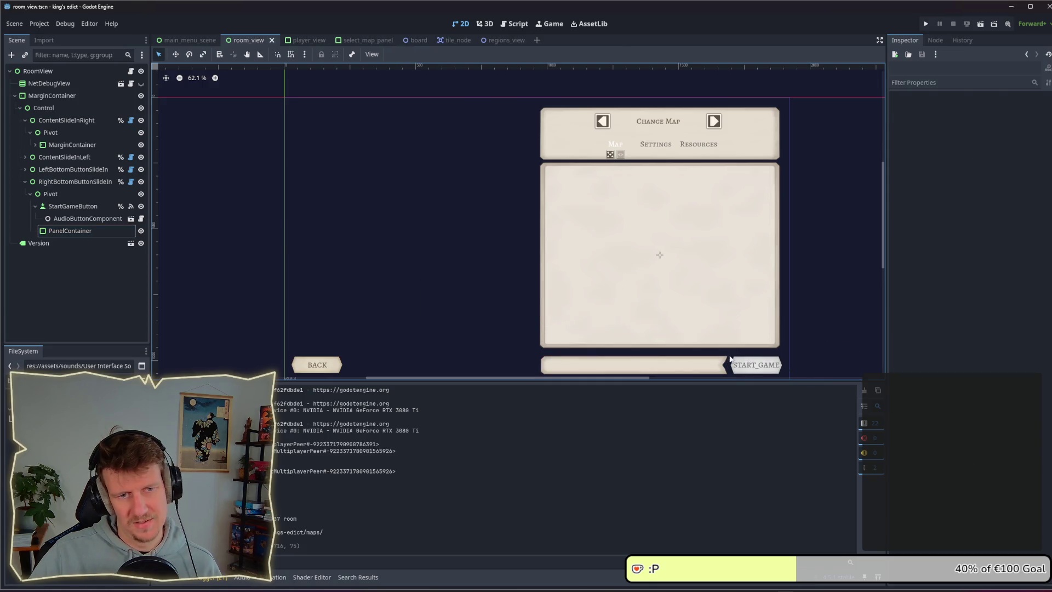
pyautogui.rightClick(68, 231)
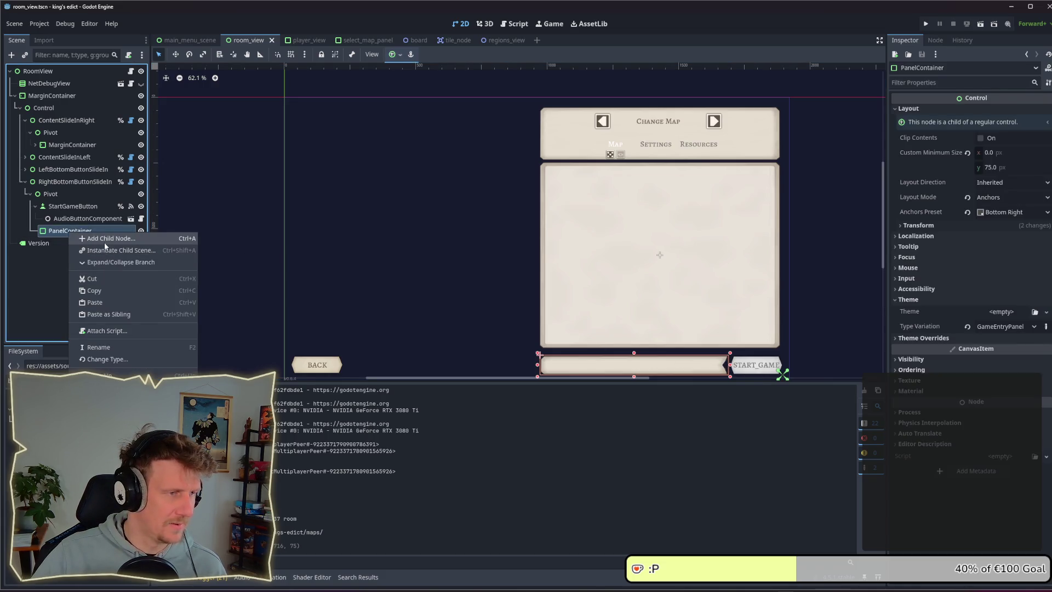
pyautogui.click(104, 240)
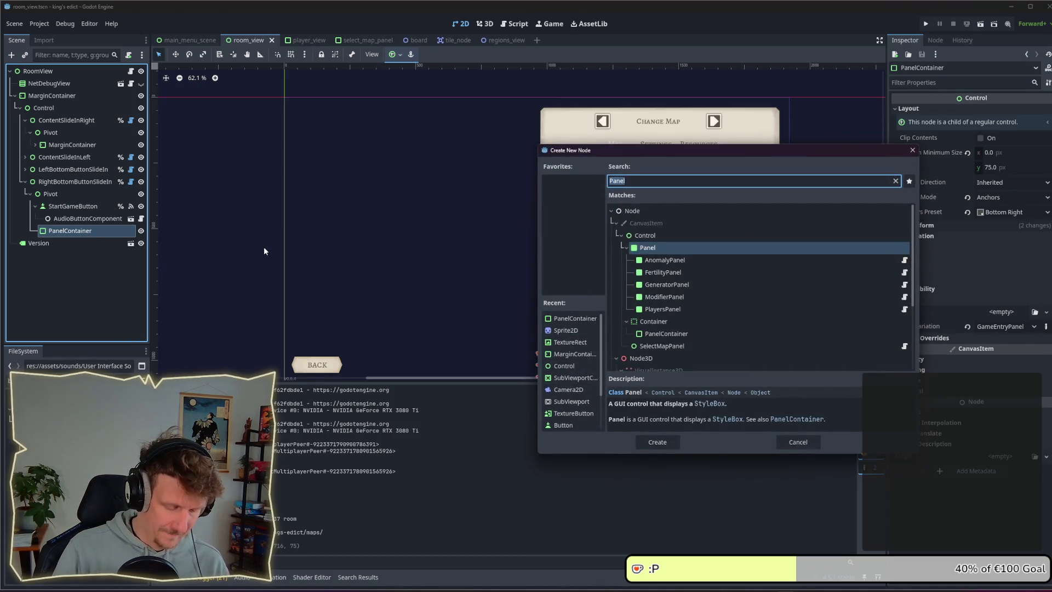
pyautogui.write('Label')
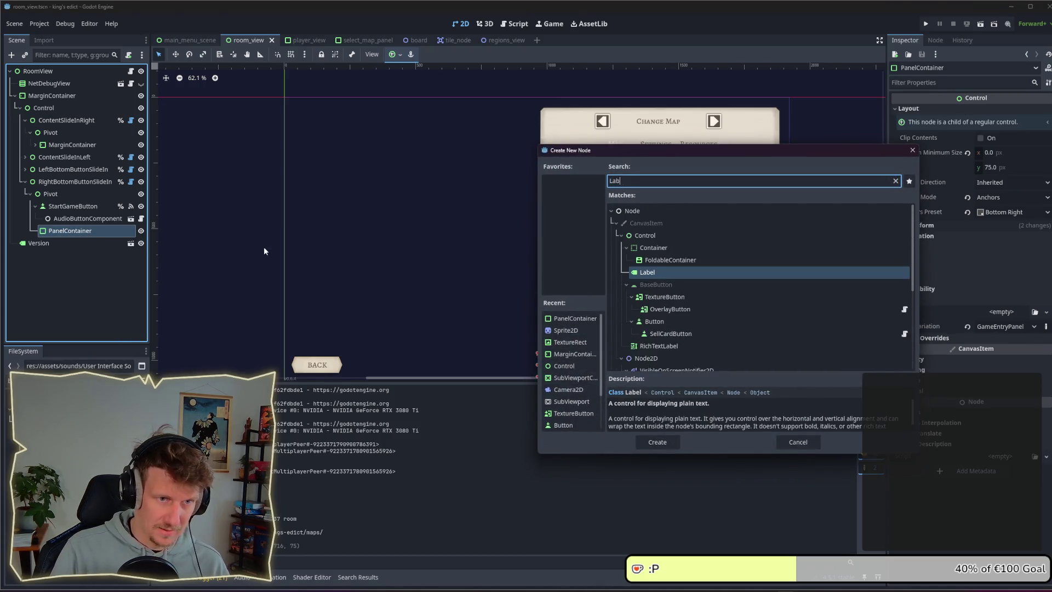
pyautogui.press('Return')
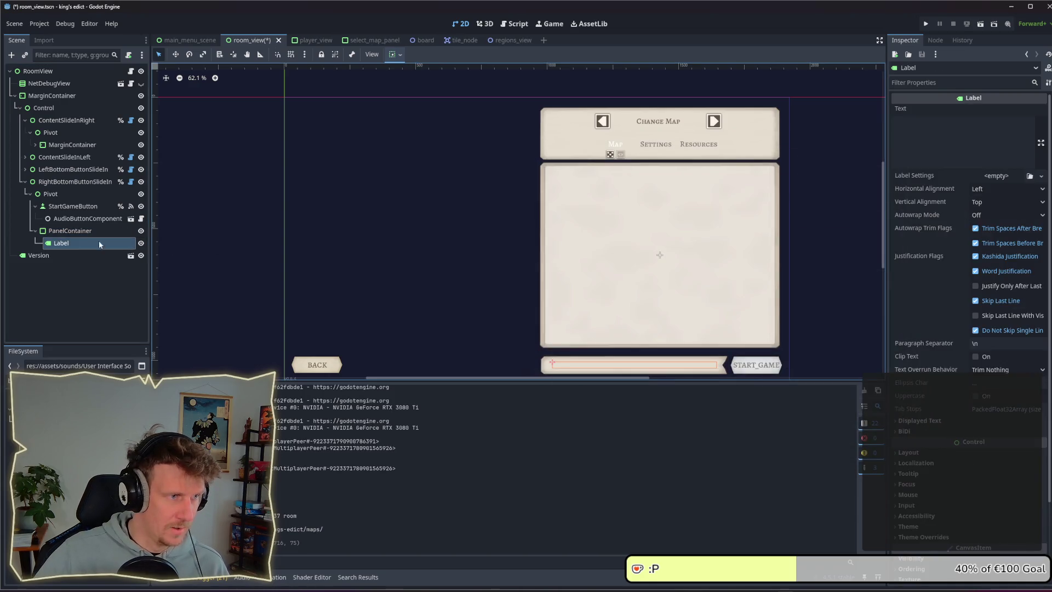
# Rename the new Label to StartButtonInfoLabel
pyautogui.doubleClick(80, 243)
pyautogui.write('Info')
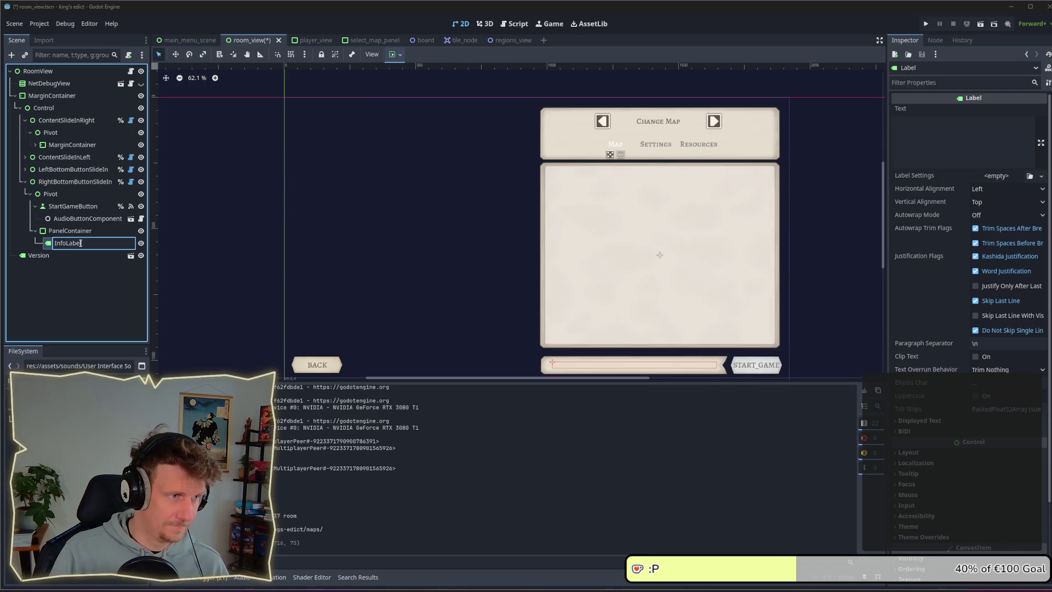
pyautogui.press('Return')
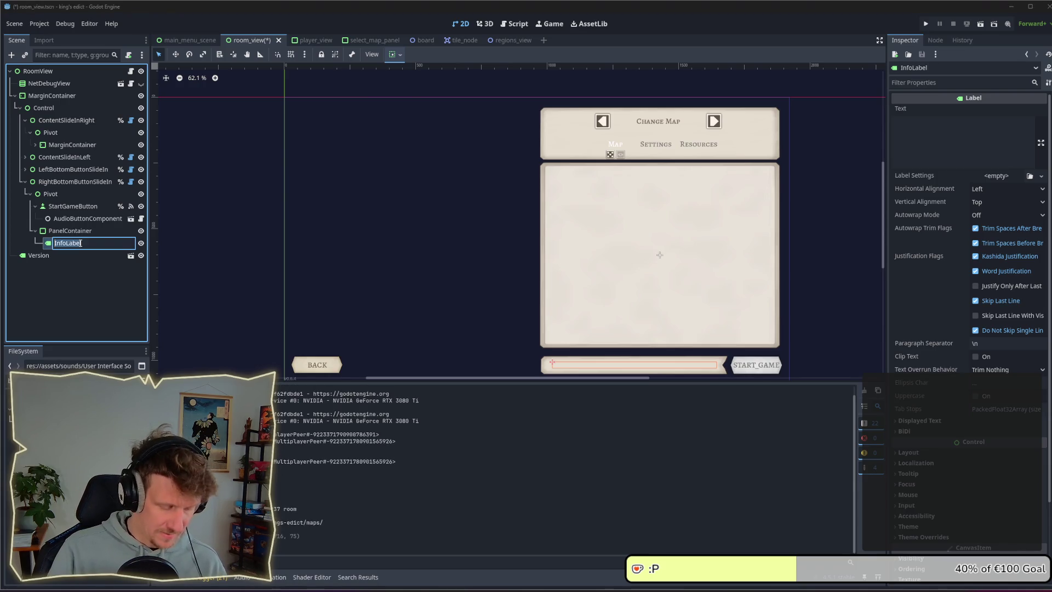
pyautogui.write('StartButton')
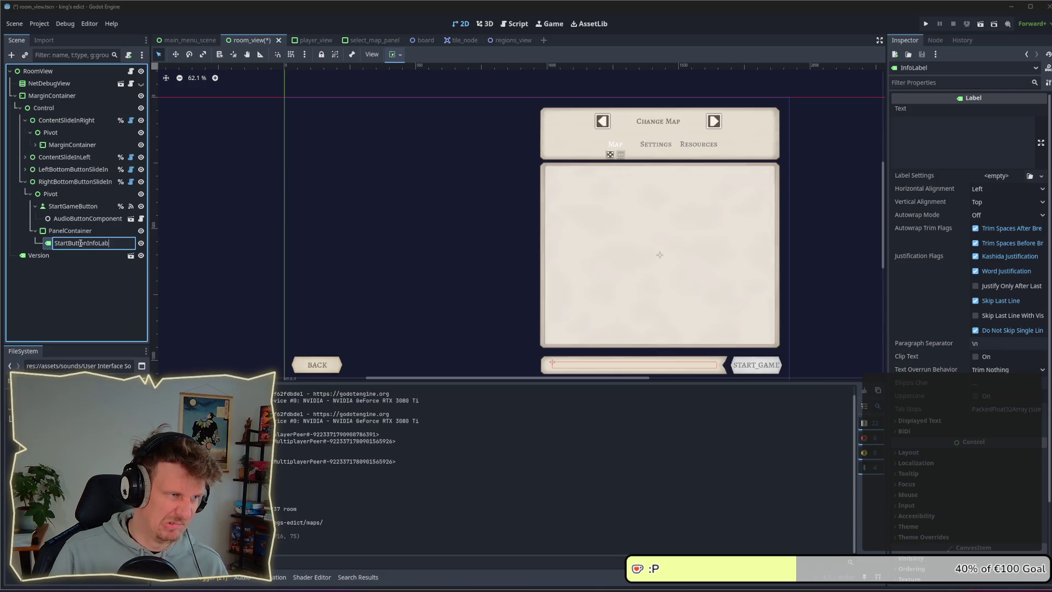
pyautogui.press('Return')
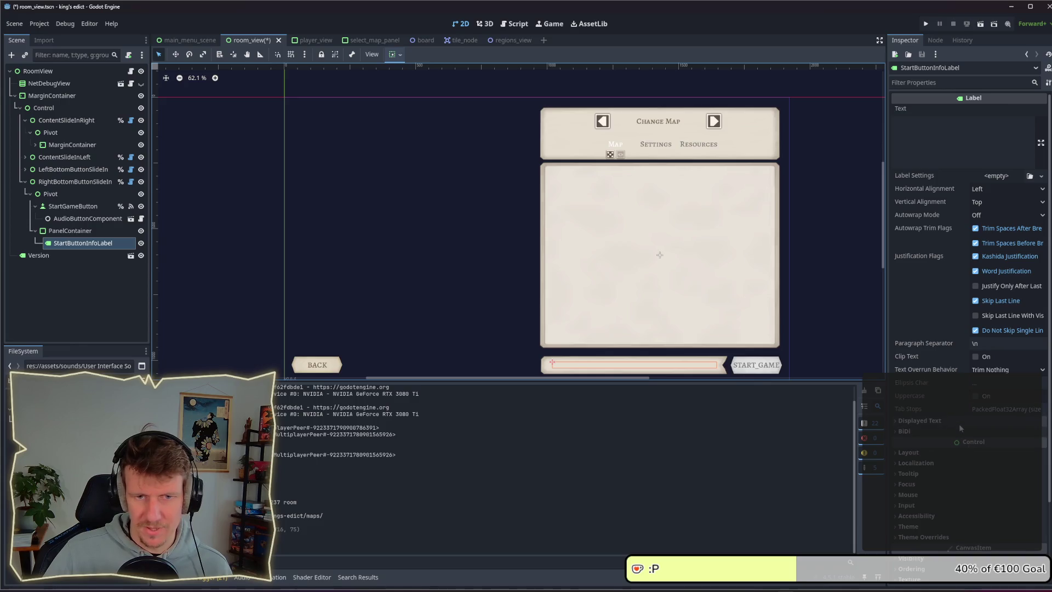
# Give StartButtonInfoLabel the TooltipHeader type variation and save the scene
pyautogui.click(948, 527)
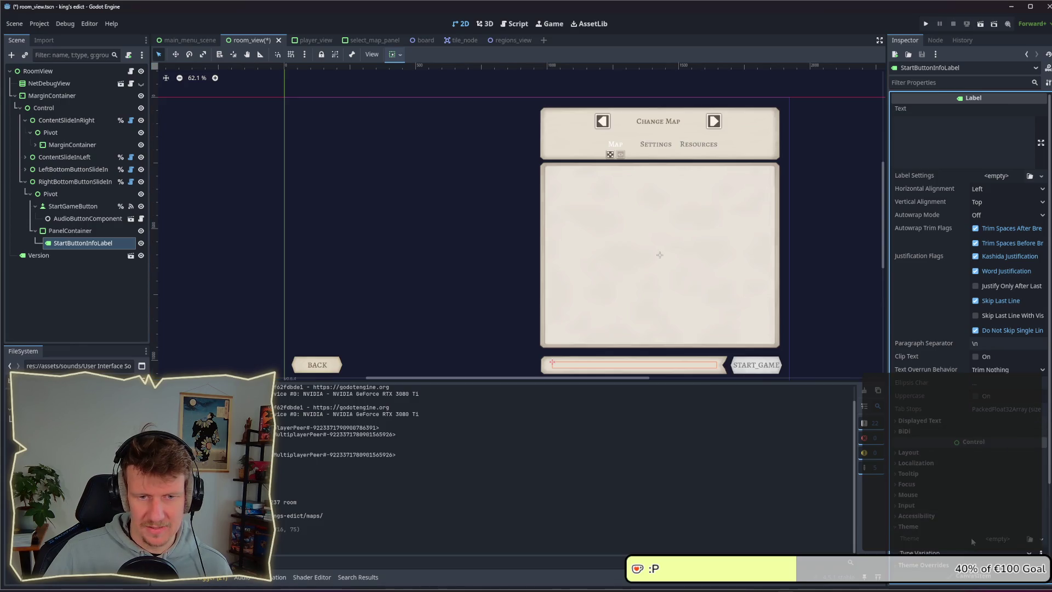
pyautogui.scroll(-4, 971, 537)
pyautogui.click(998, 430)
pyautogui.scroll(-5, 1004, 531)
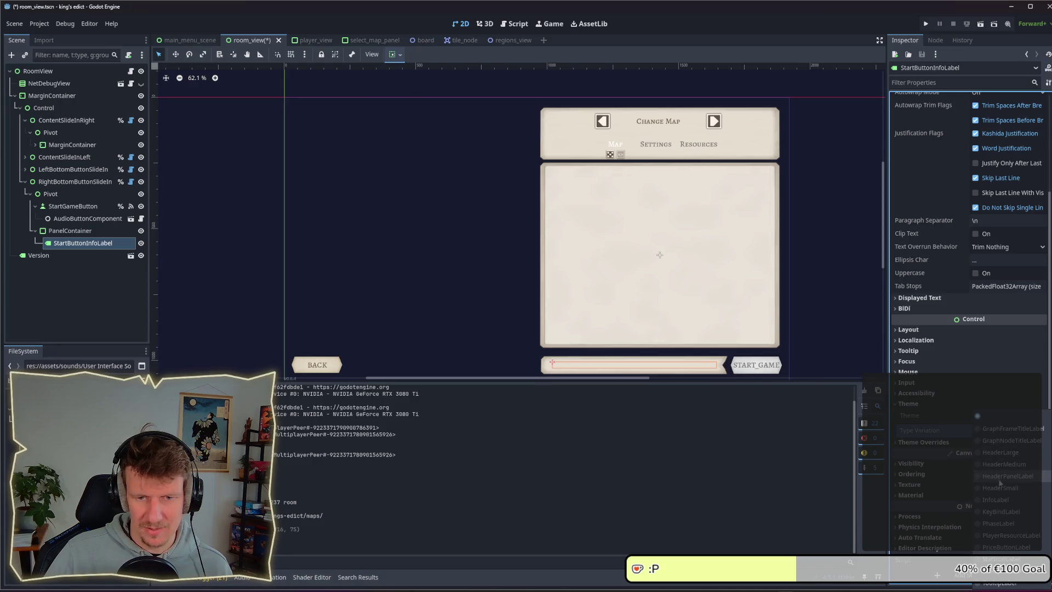
pyautogui.click(1004, 571)
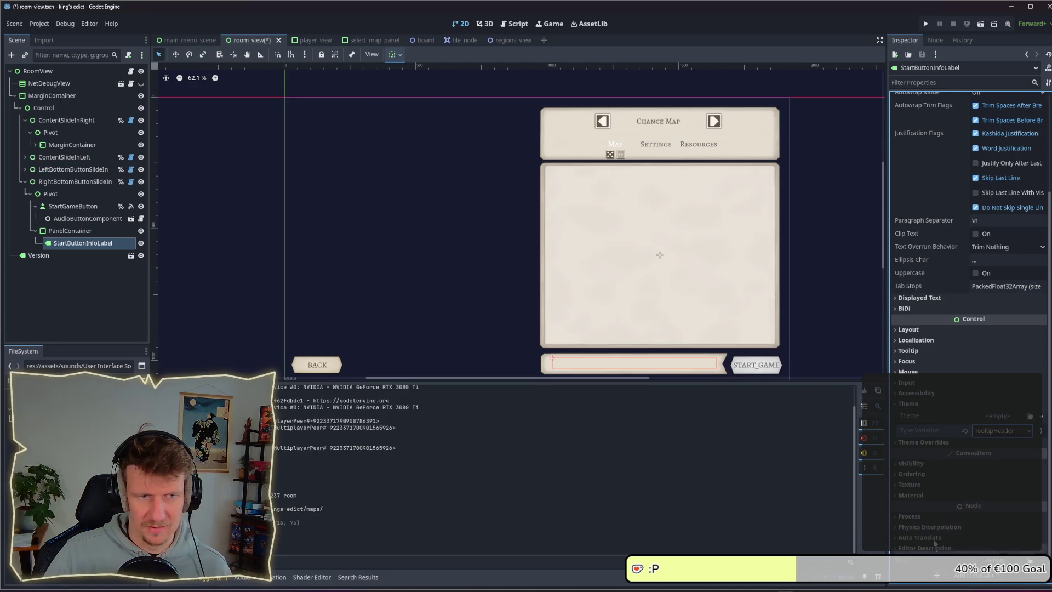
pyautogui.hotkey('ctrl', 's')
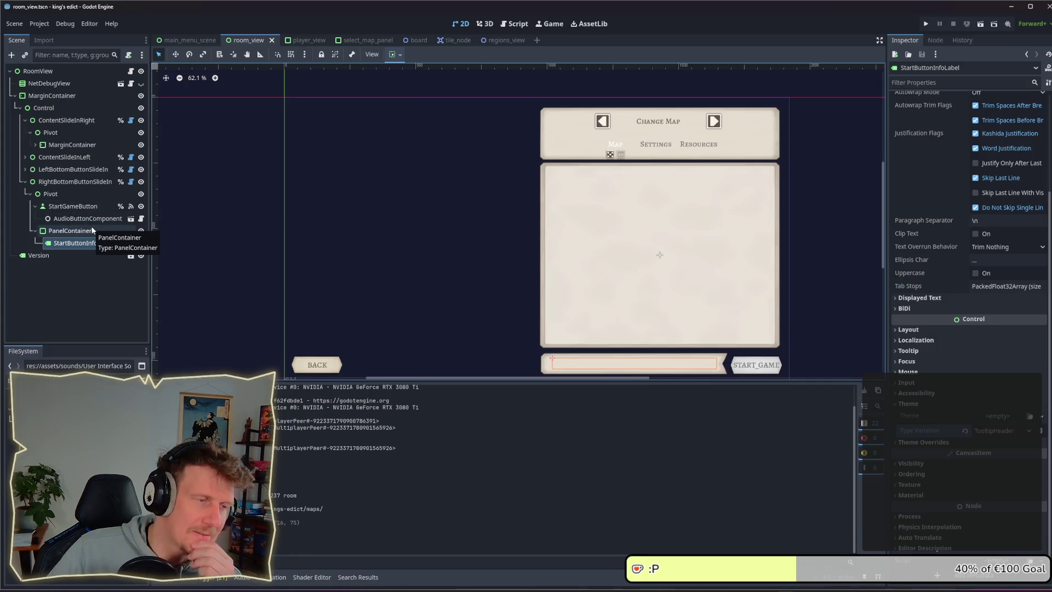
# Set the label's text to 'Start Button Info'
pyautogui.scroll(3, 932, 164)
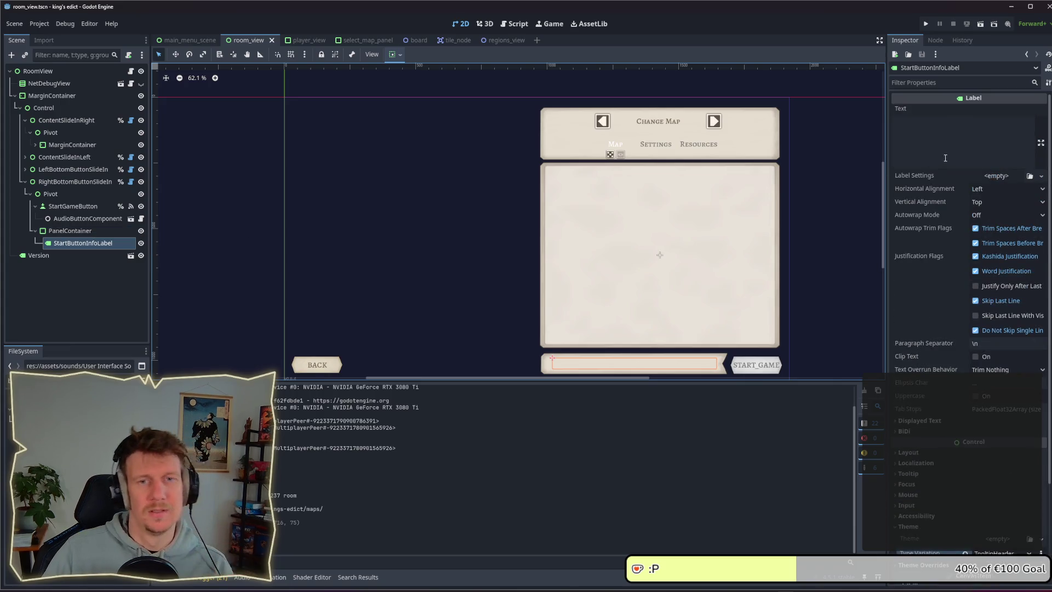
pyautogui.click(930, 137)
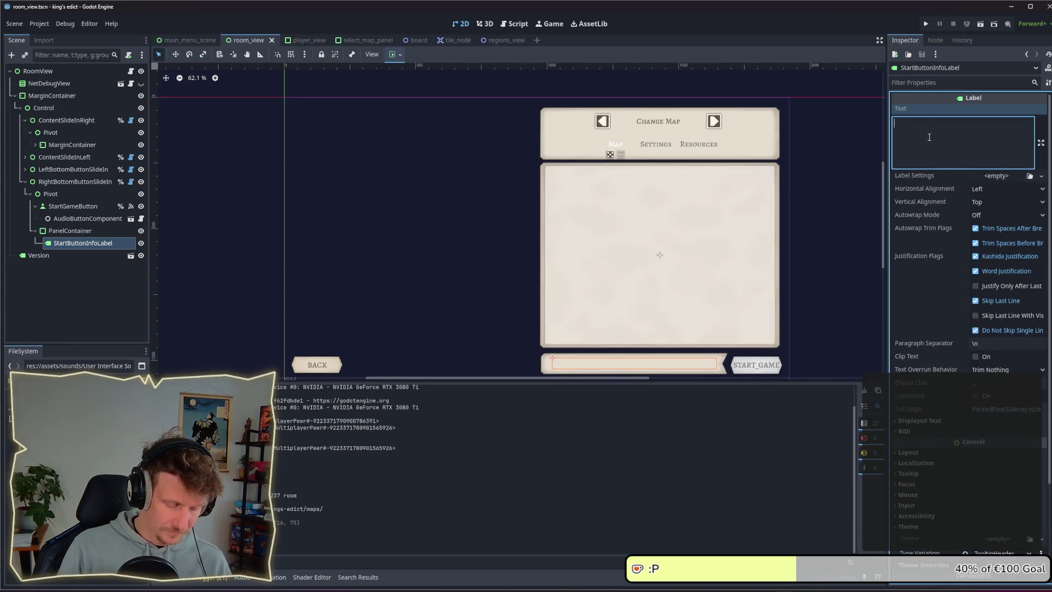
pyautogui.write('Start Bu')
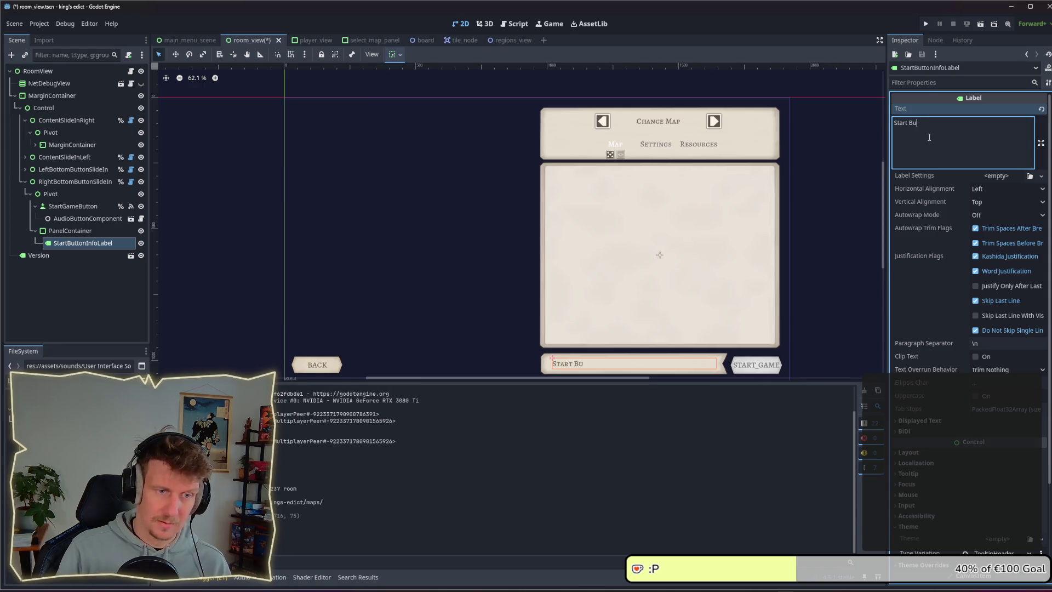
pyautogui.write('tton INfo')
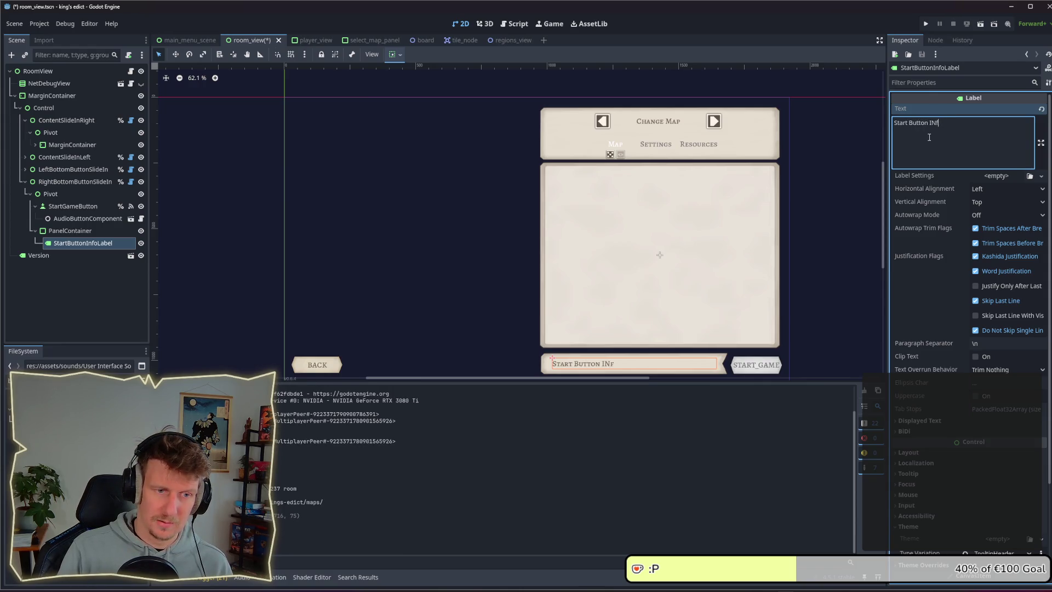
pyautogui.press('BackSpace')
pyautogui.press('BackSpace')
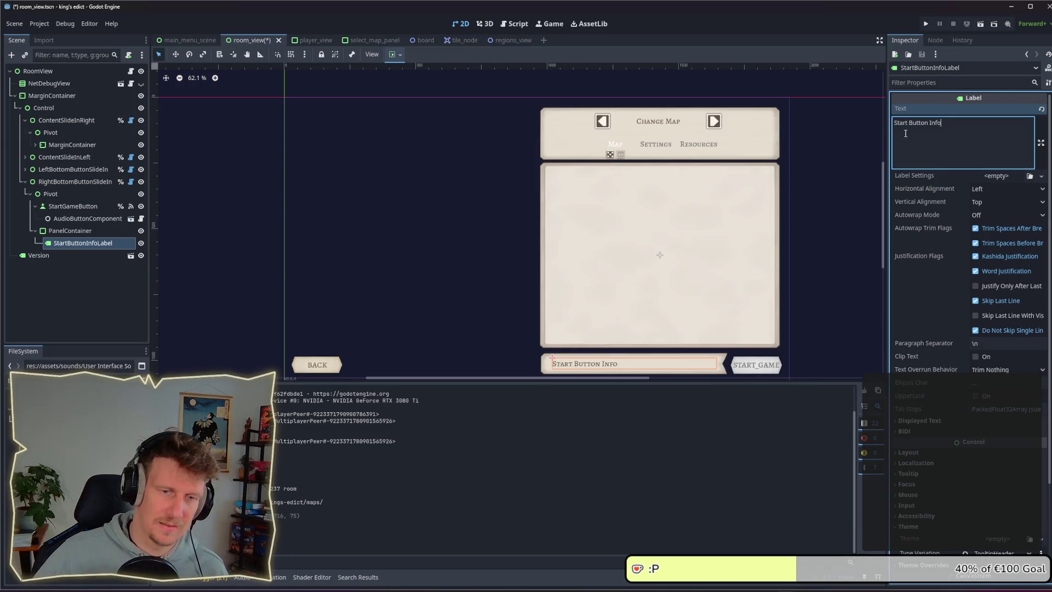
pyautogui.click(877, 331)
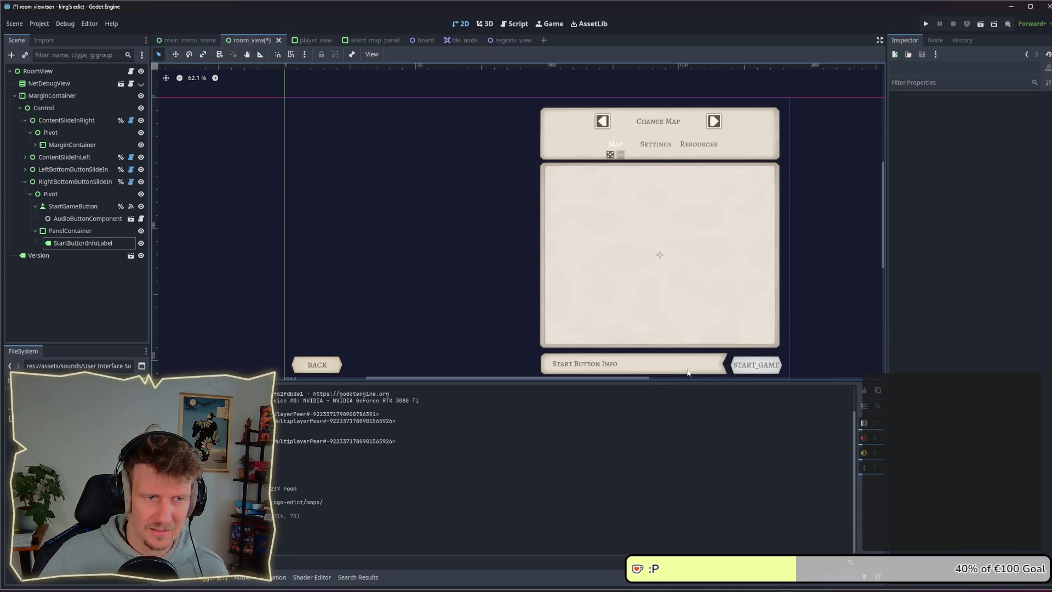
# Reselect the label and its parent PanelContainer, bringing up the PanelContainer's node options
pyautogui.click(623, 364)
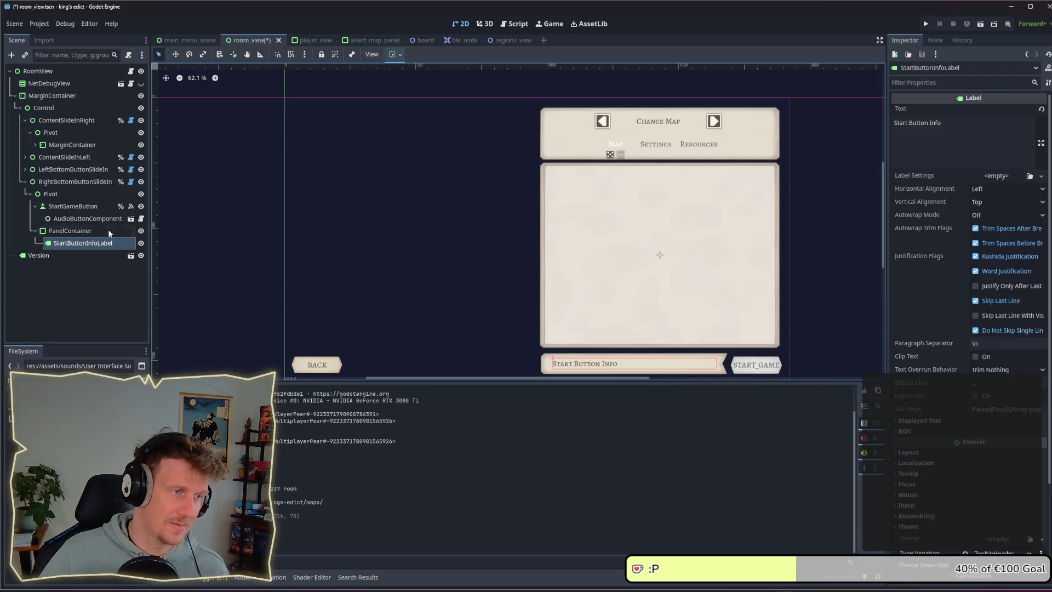
pyautogui.click(71, 232)
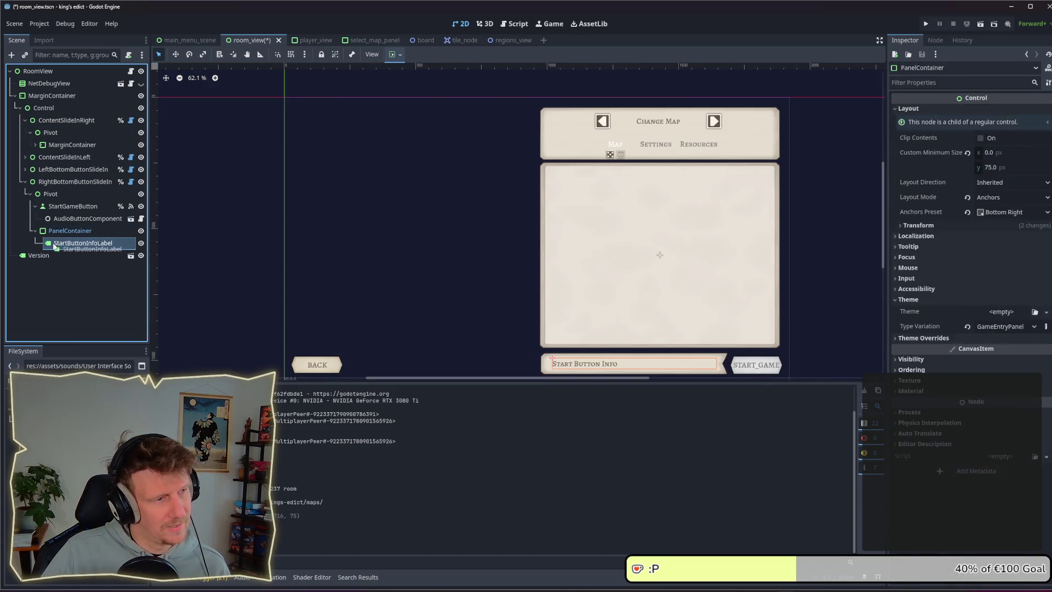
pyautogui.click(54, 247)
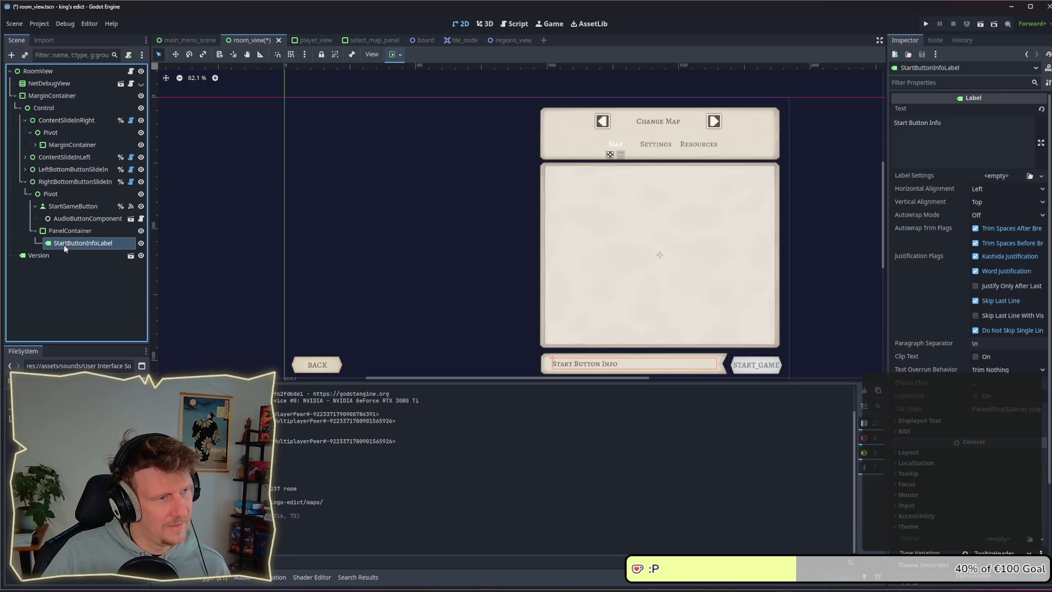
pyautogui.click(63, 231)
pyautogui.rightClick(62, 232)
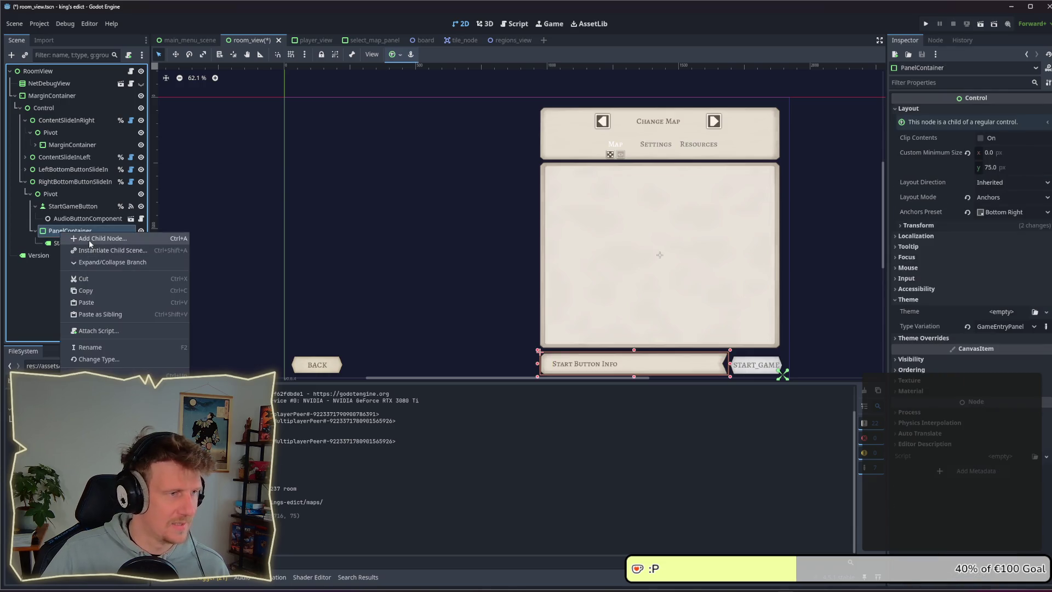
# Add a Control child under PanelContainer and move StartButtonInfoLabel inside it
pyautogui.click(89, 238)
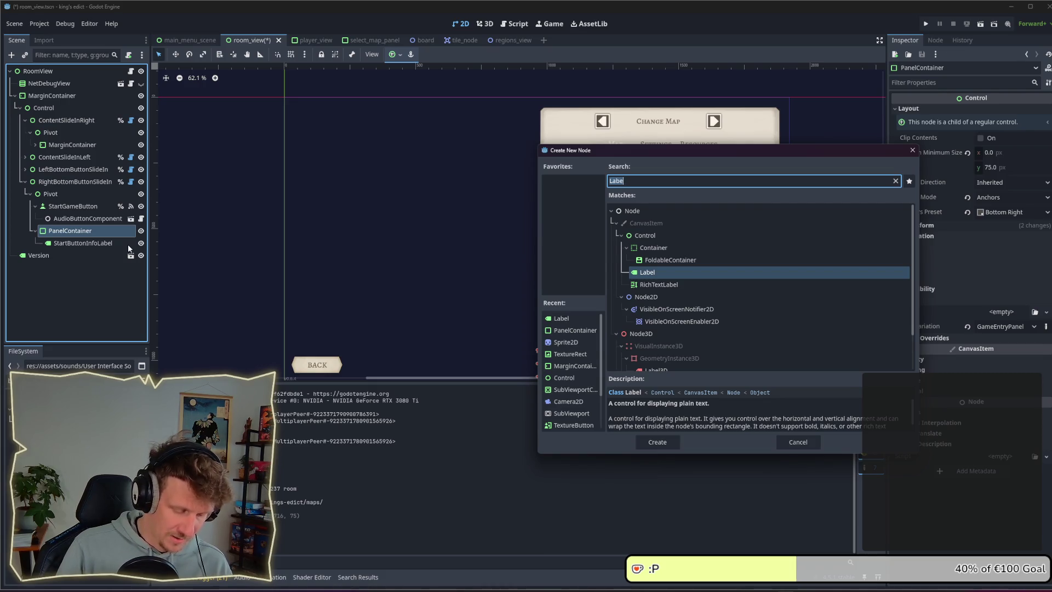
pyautogui.write('Control')
pyautogui.press('Return')
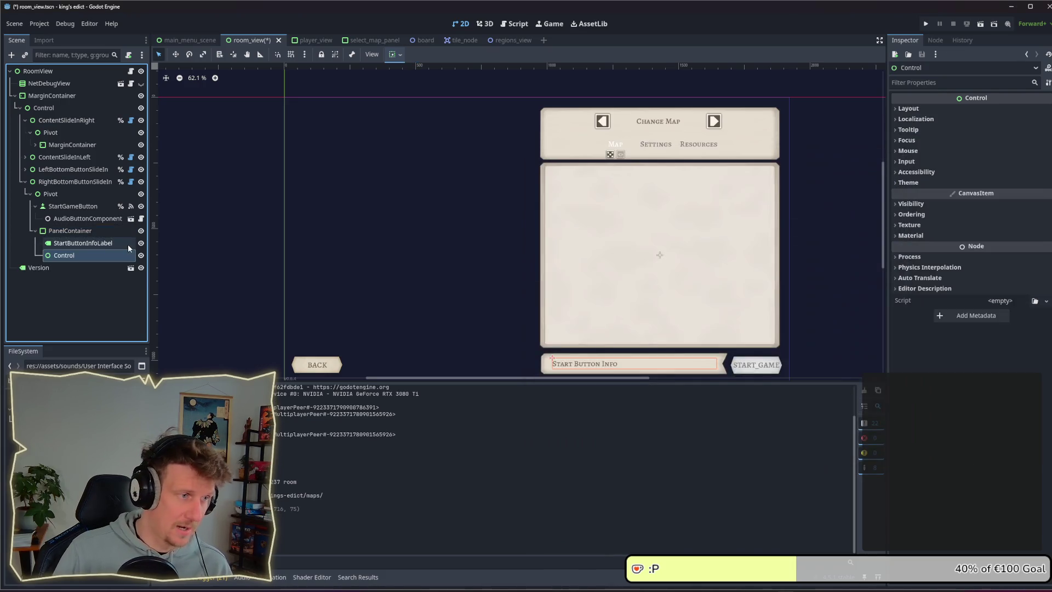
pyautogui.moveTo(82, 243); pyautogui.dragTo(72, 251)
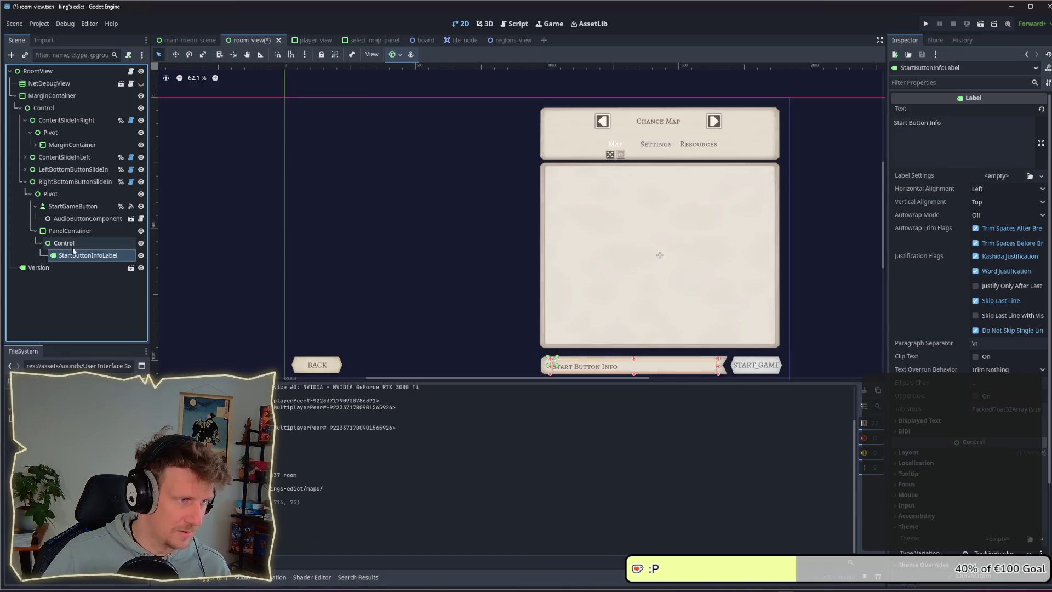
pyautogui.click(72, 248)
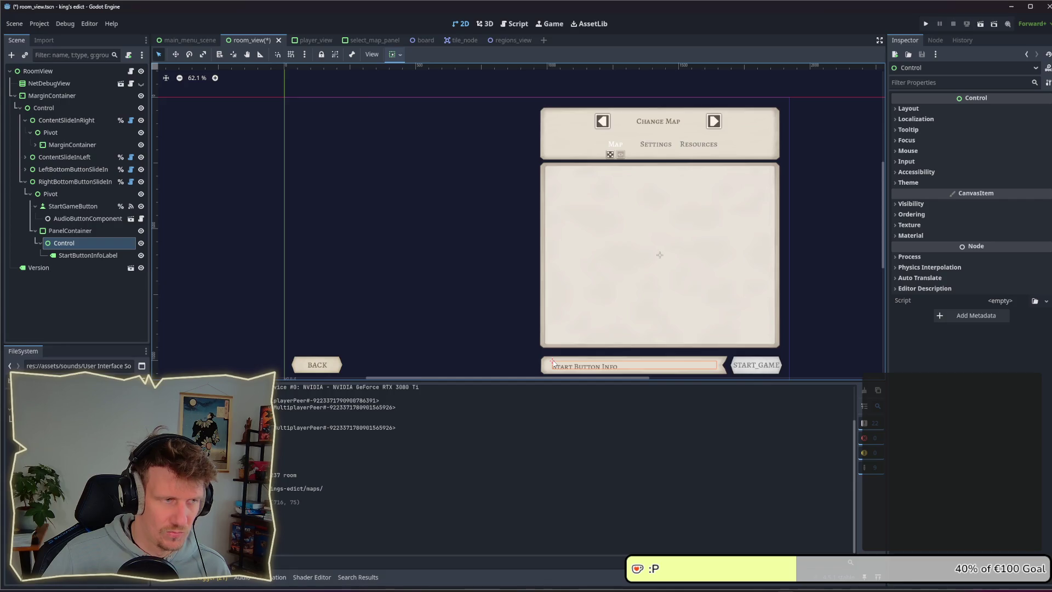
# Set the Control node's horizontal and vertical container sizing flags
pyautogui.click(911, 109)
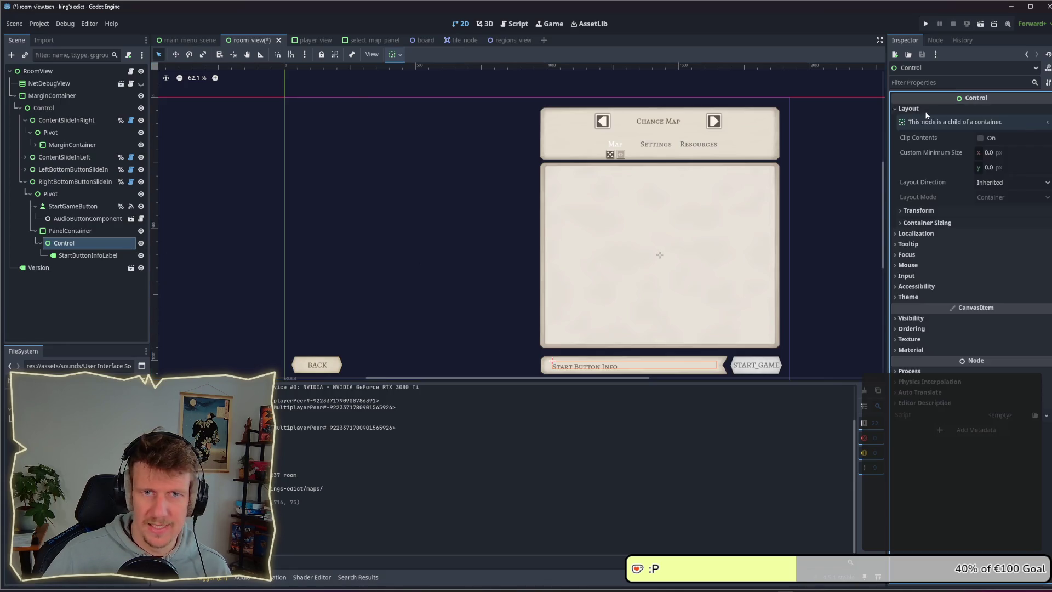
pyautogui.click(1003, 195)
pyautogui.click(992, 220)
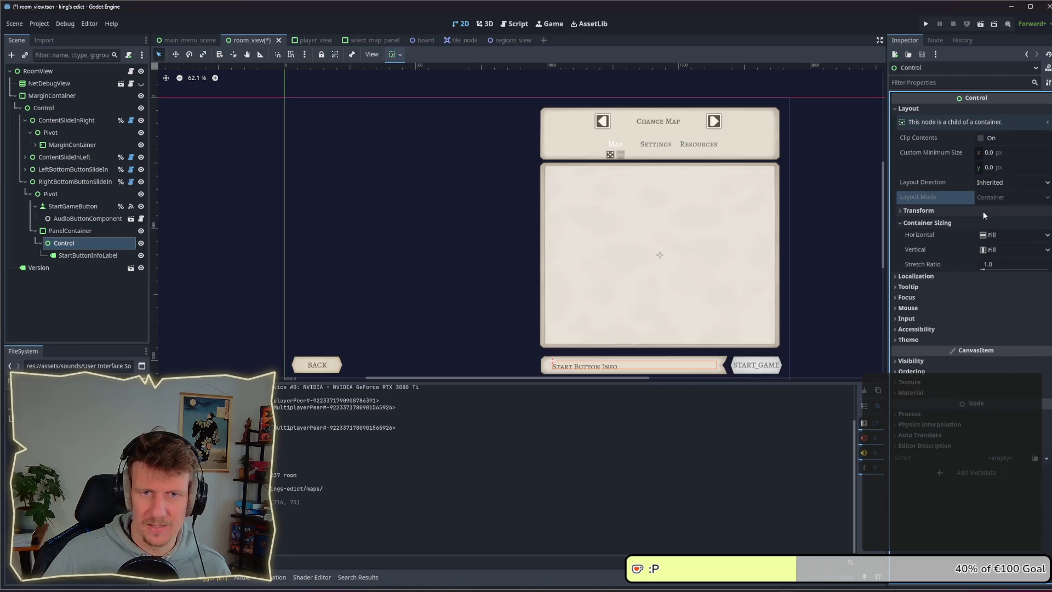
# Switch StartButtonInfoLabel to Anchors layout mode with the Center preset and save the scene
pyautogui.click(87, 255)
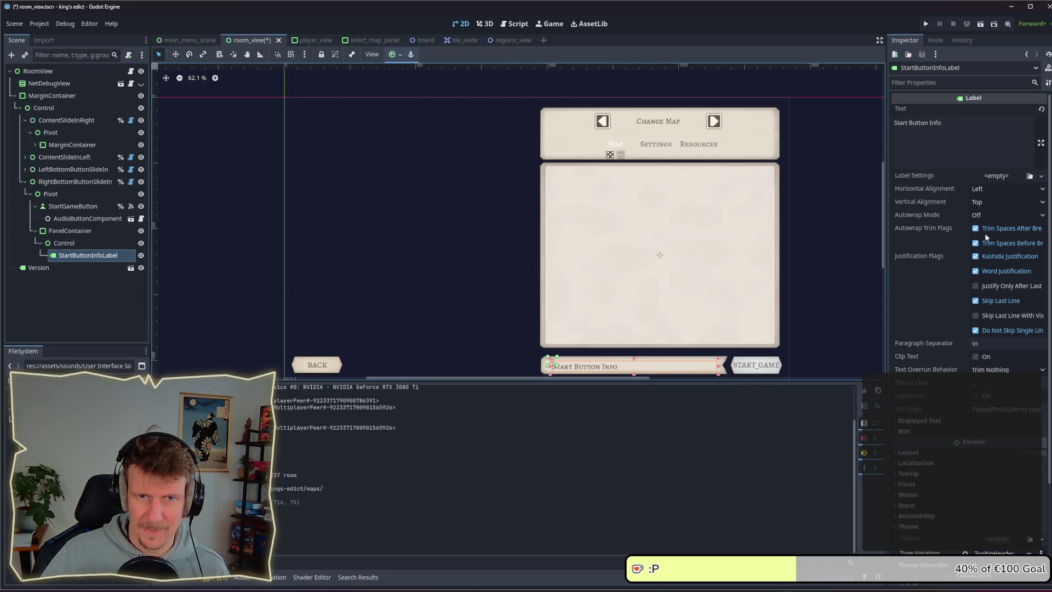
pyautogui.click(908, 452)
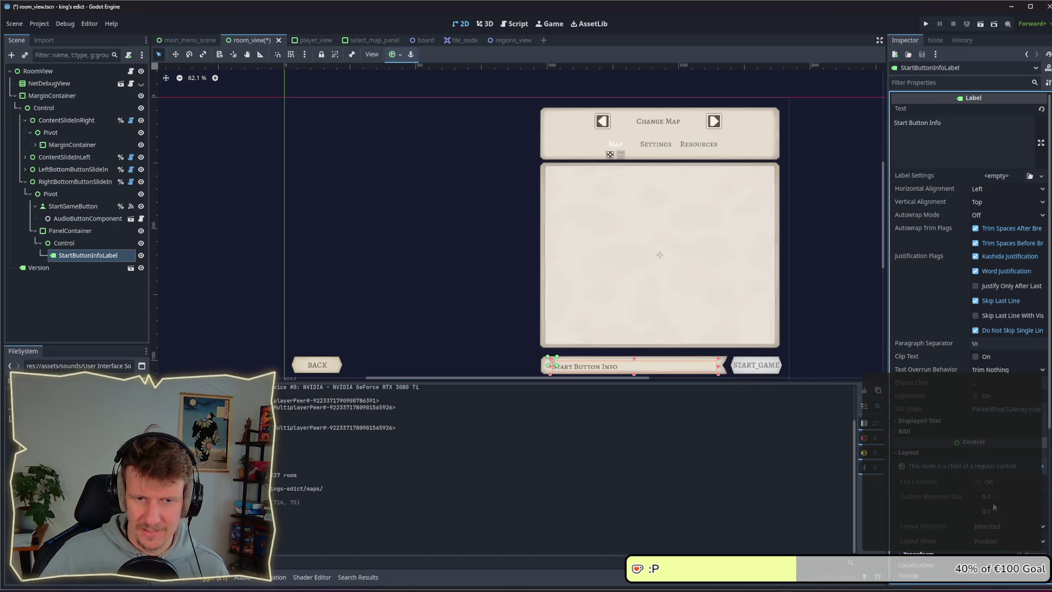
pyautogui.click(1005, 541)
pyautogui.click(997, 563)
pyautogui.click(1008, 553)
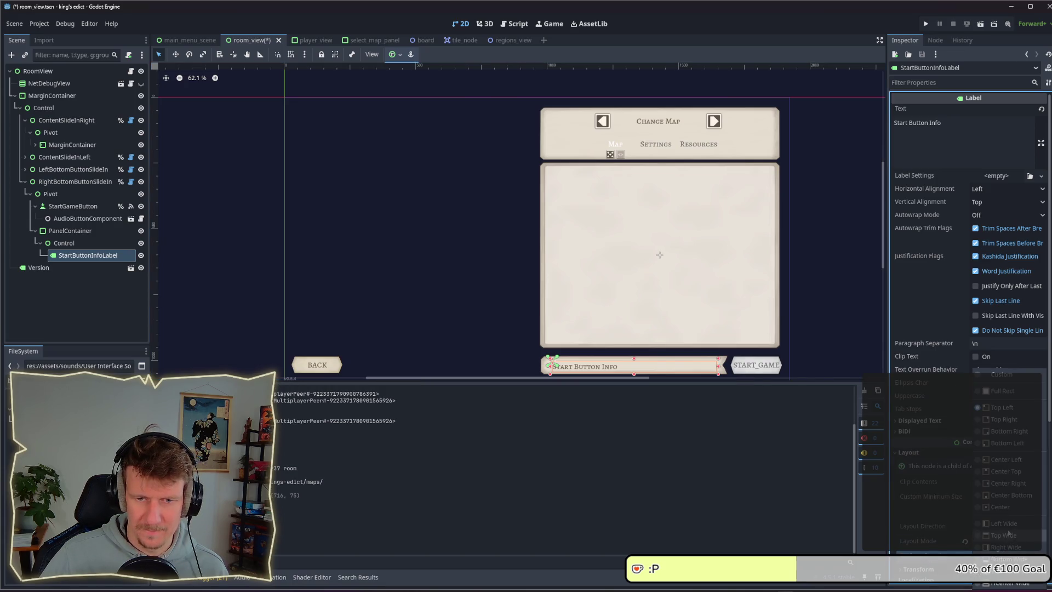
pyautogui.click(1007, 506)
pyautogui.hotkey('ctrl', 's')
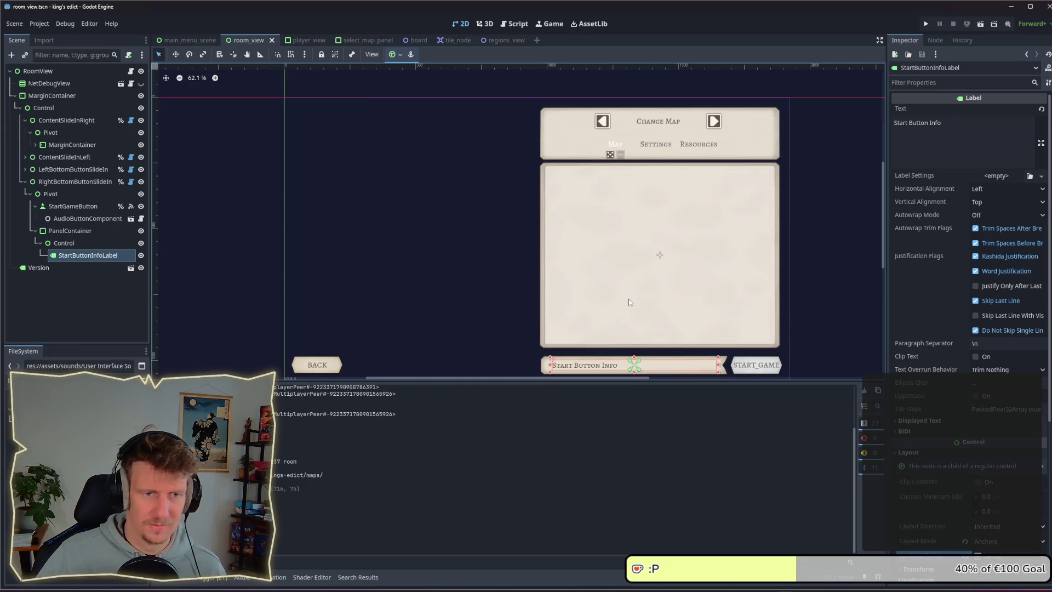
# Review the PanelContainer, Control and label nodes, then launch the game
pyautogui.click(68, 244)
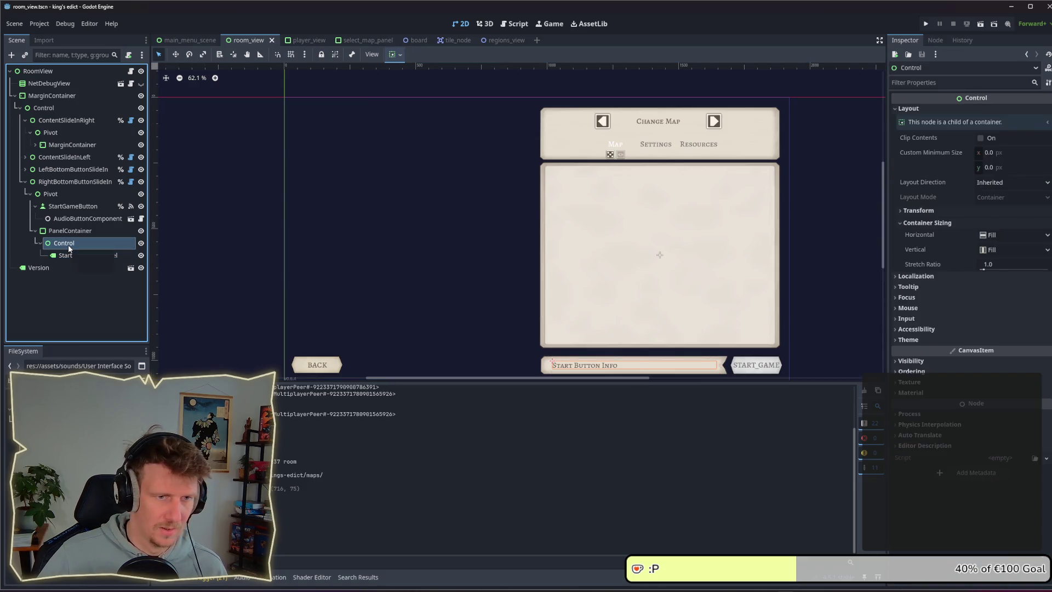
pyautogui.click(64, 232)
pyautogui.click(64, 245)
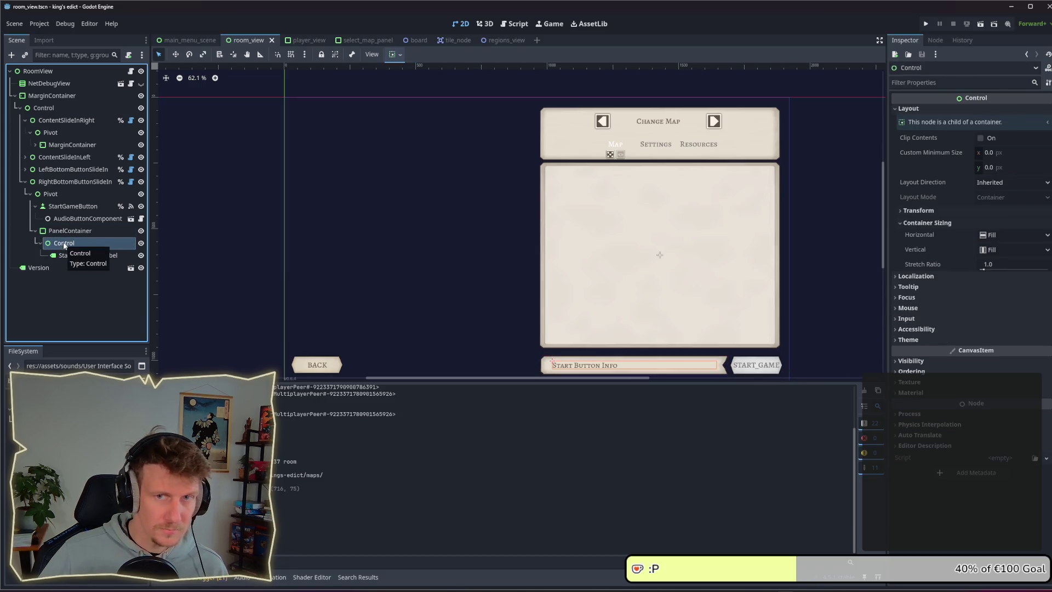
pyautogui.click(104, 256)
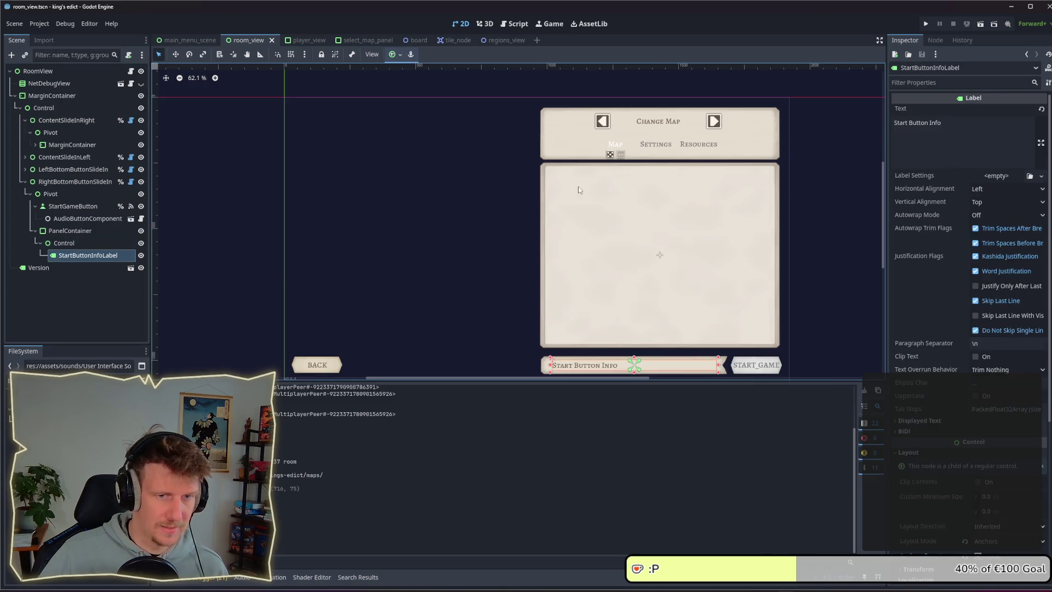
pyautogui.click(926, 24)
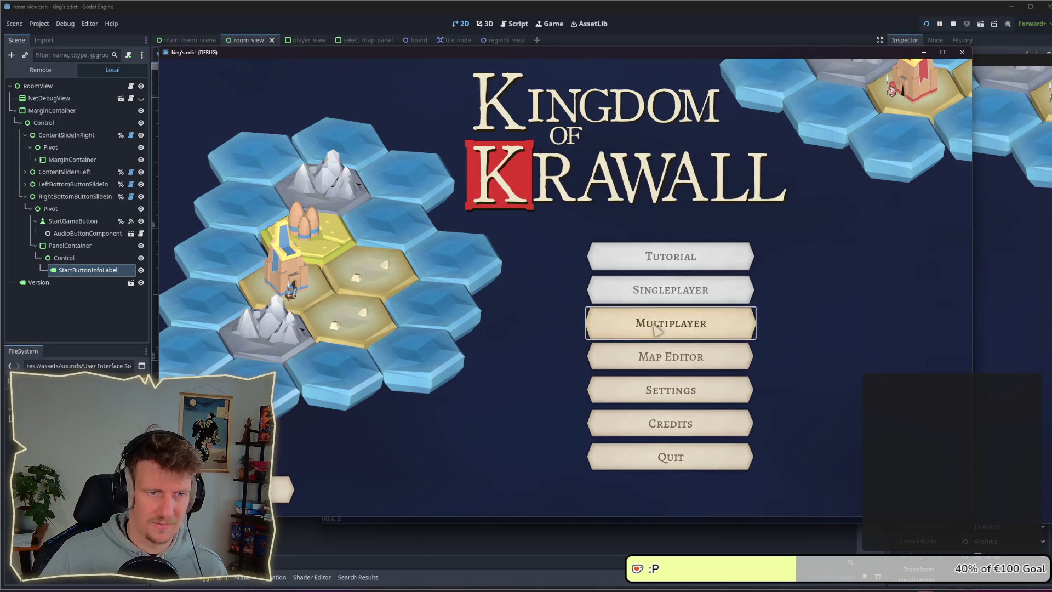
# Go to the multiplayer lobby to see the Start Button Info panel, then close the game window
pyautogui.click(642, 322)
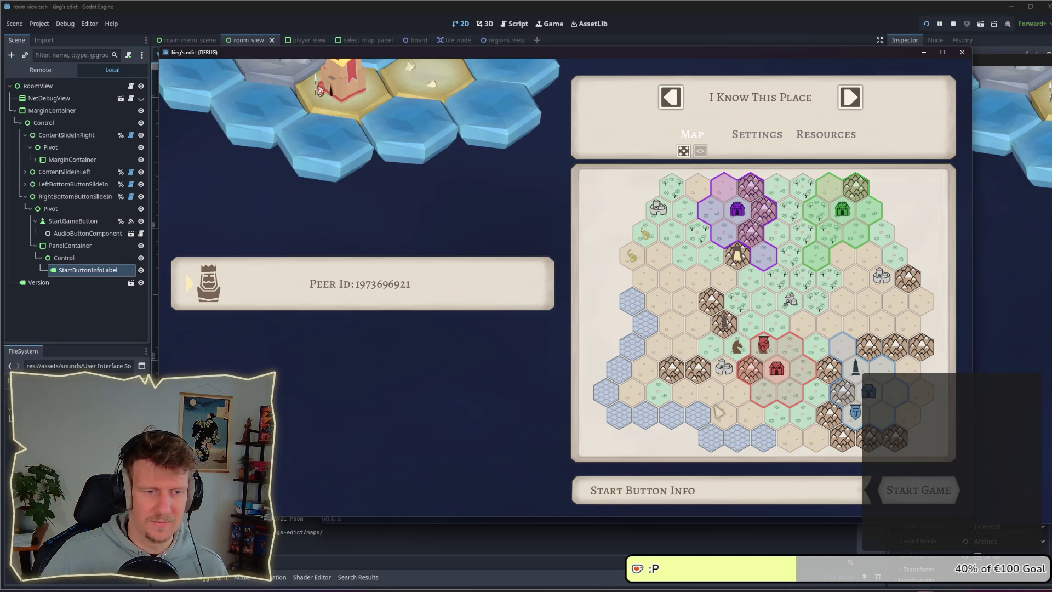
pyautogui.click(962, 52)
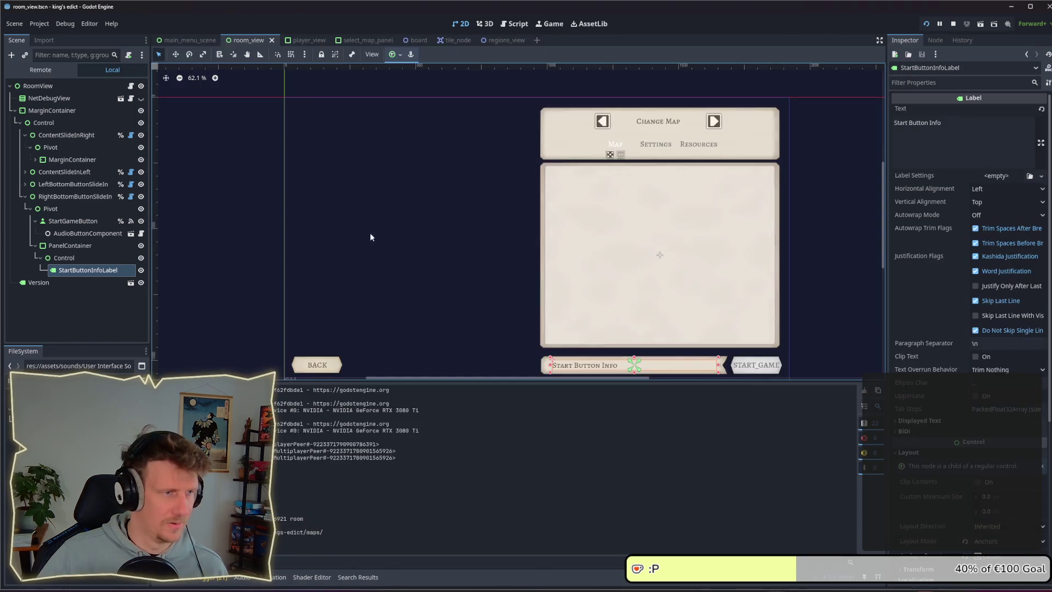
# Set StartButtonInfoLabel's horizontal alignment to Right, then test-run the scene and stop it
pyautogui.click(74, 267)
pyautogui.click(1002, 188)
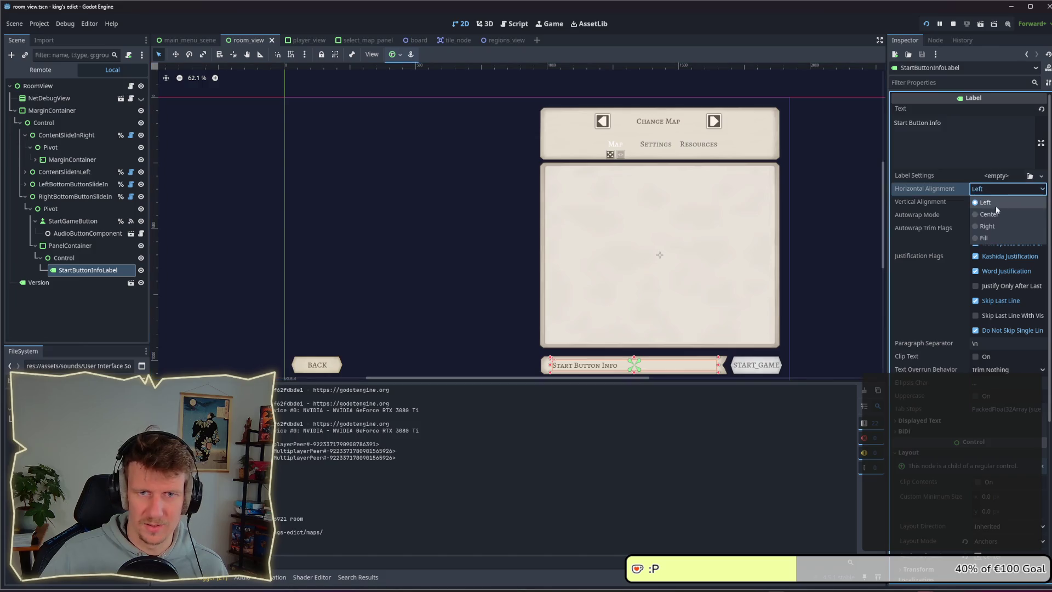
pyautogui.click(987, 226)
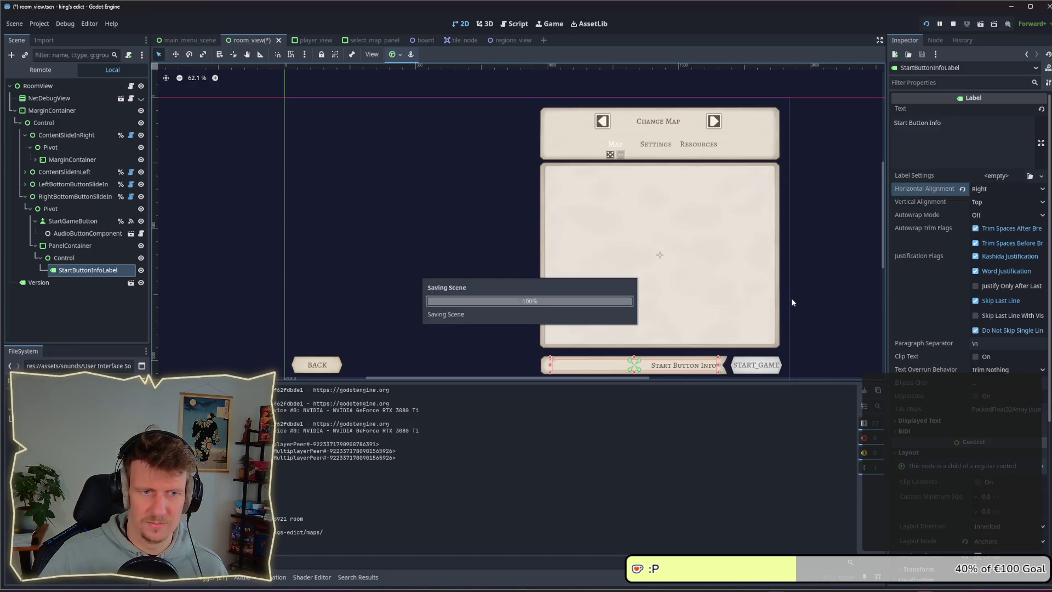
pyautogui.press('F6')
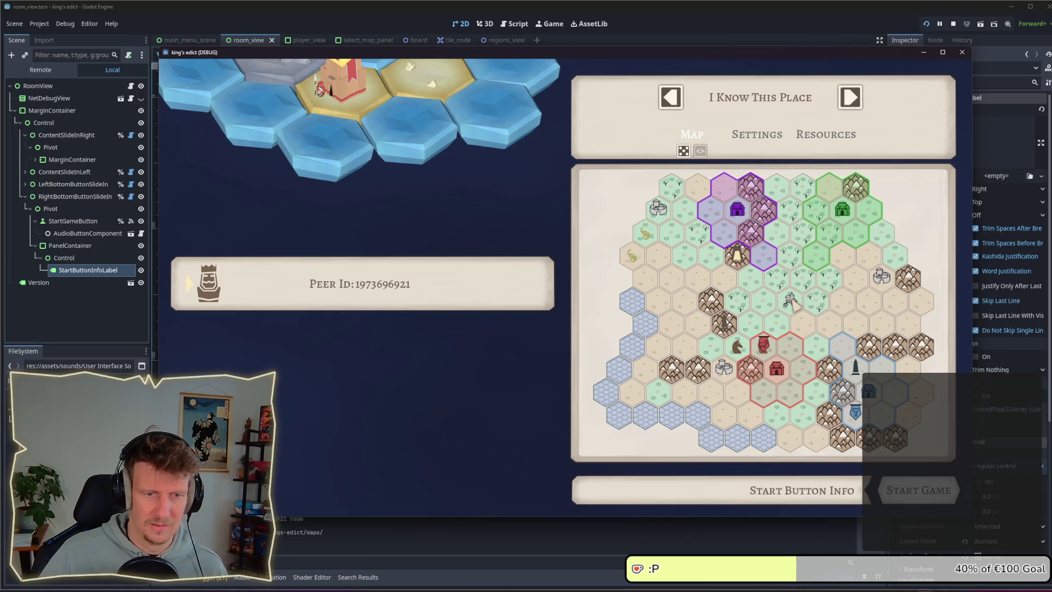
pyautogui.press('F8')
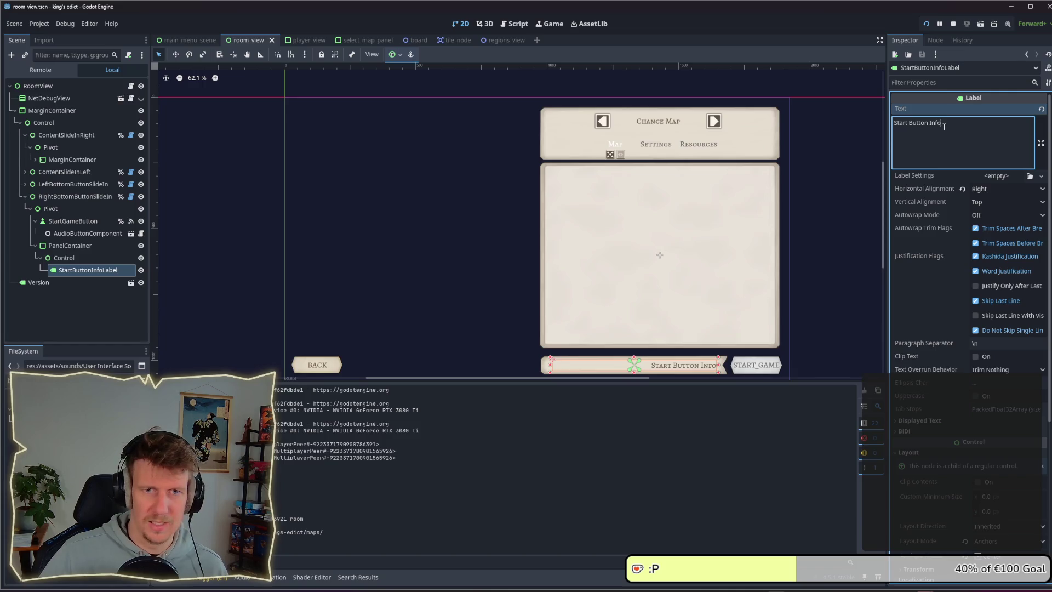
# Replace the label's Text with 'Not all players have a faction selected' and check the result
pyautogui.moveTo(945, 124); pyautogui.dragTo(876, 122)
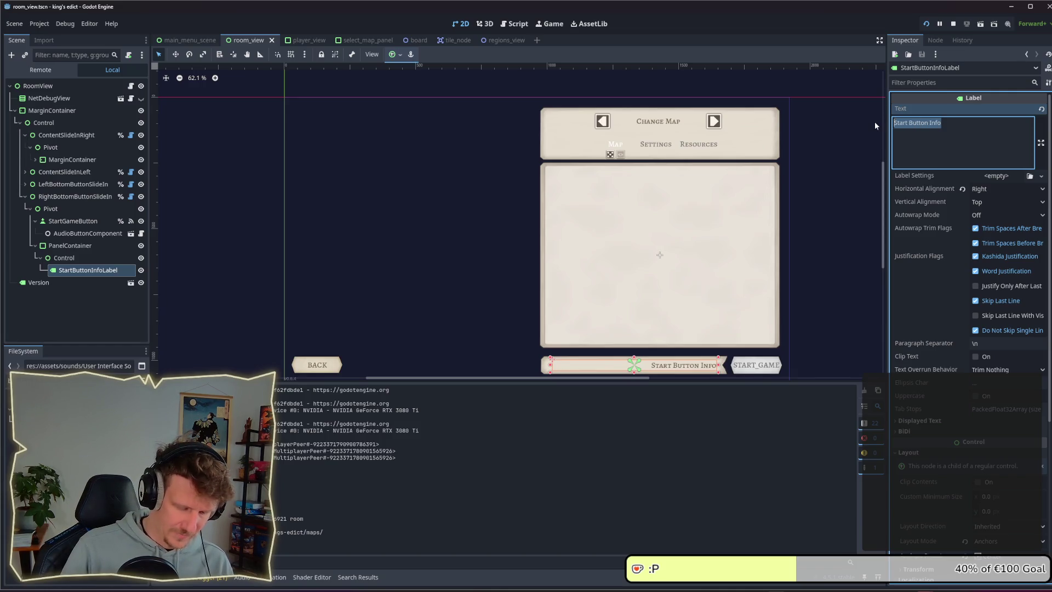
pyautogui.write('All p')
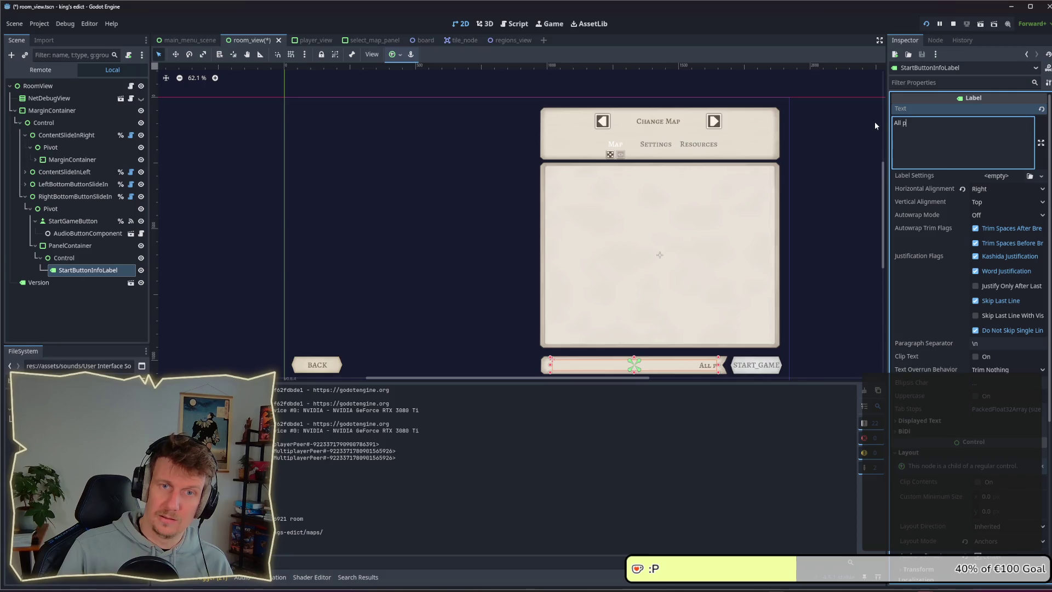
pyautogui.write('layer need t')
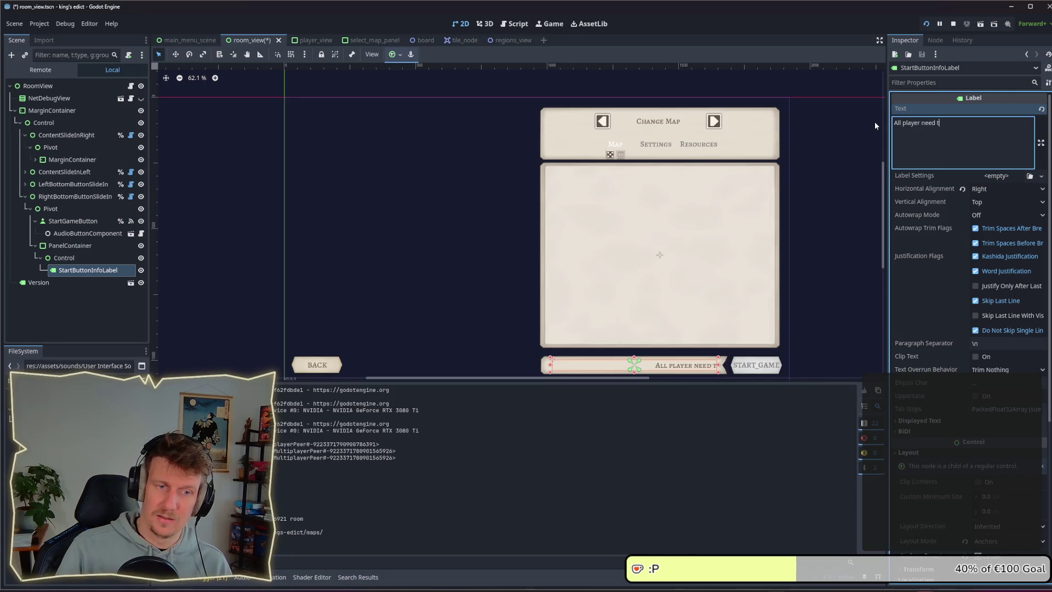
pyautogui.write('o select a ')
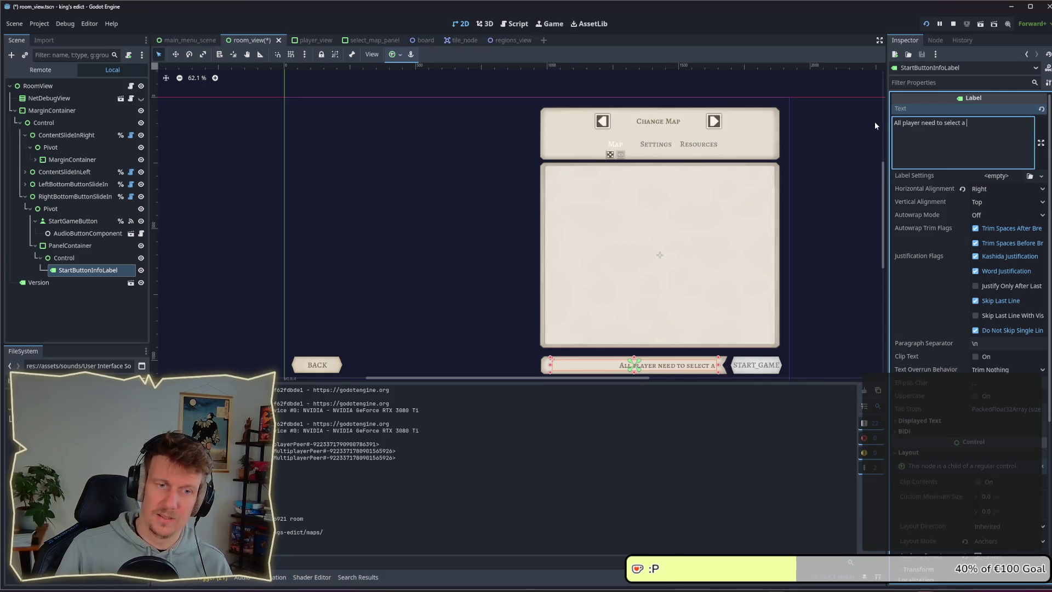
pyautogui.write('F')
pyautogui.press('BackSpace')
pyautogui.press('BackSpace')
pyautogui.press('BackSpace')
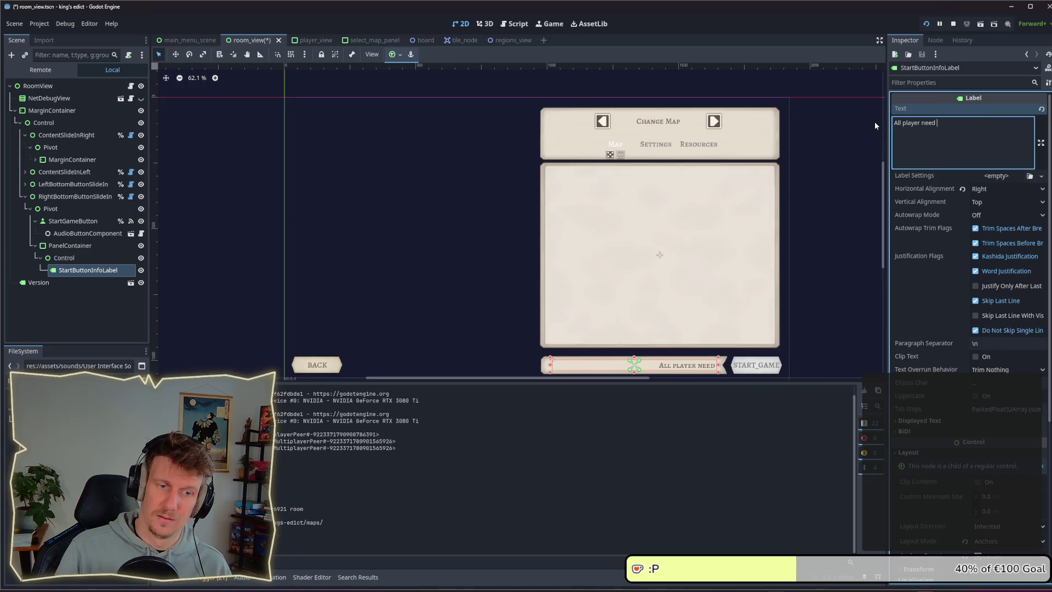
pyautogui.press('BackSpace')
pyautogui.press('BackSpace')
pyautogui.press('BackSpace')
pyautogui.write('Pl')
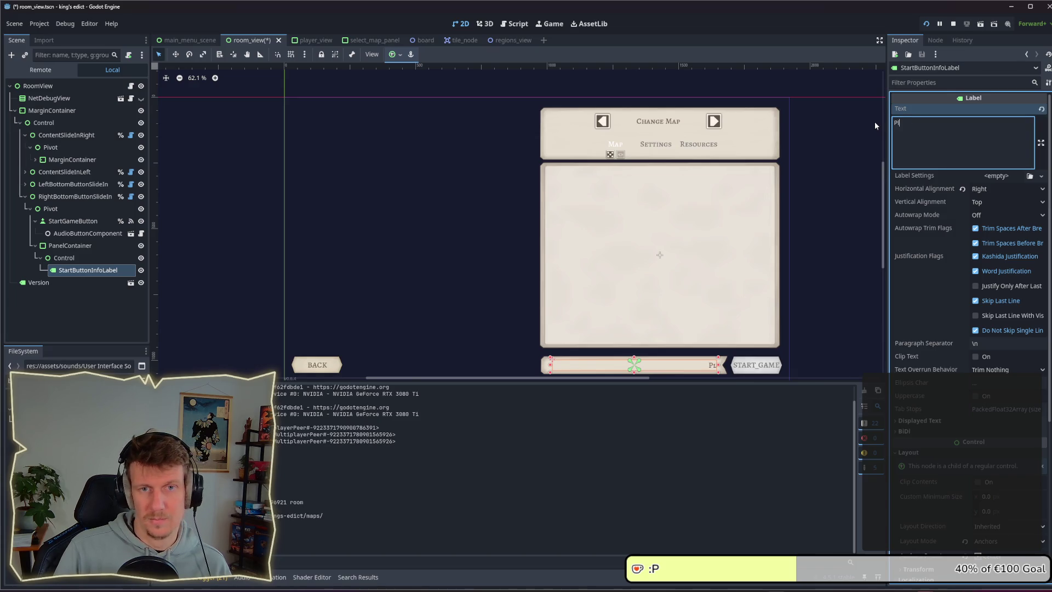
pyautogui.write('ayer need')
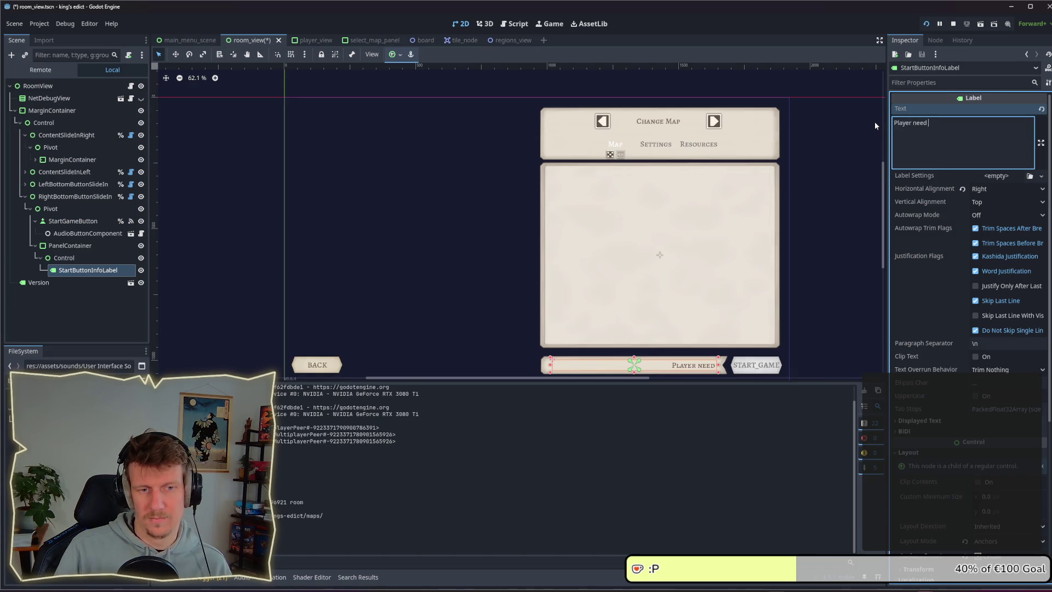
pyautogui.press('BackSpace')
pyautogui.press('BackSpace')
pyautogui.press('BackSpace')
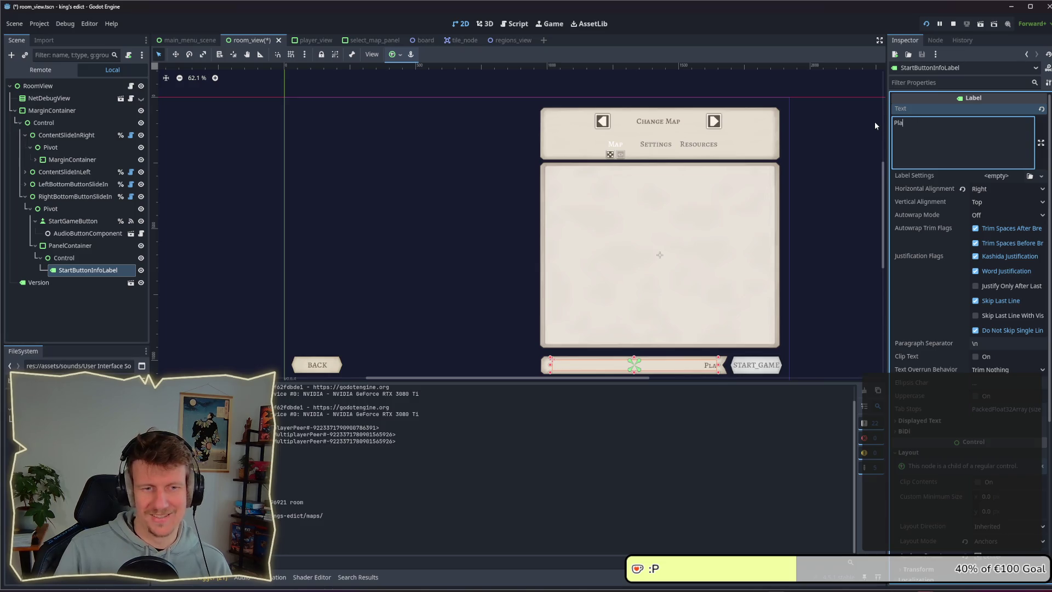
pyautogui.write('Select FAct')
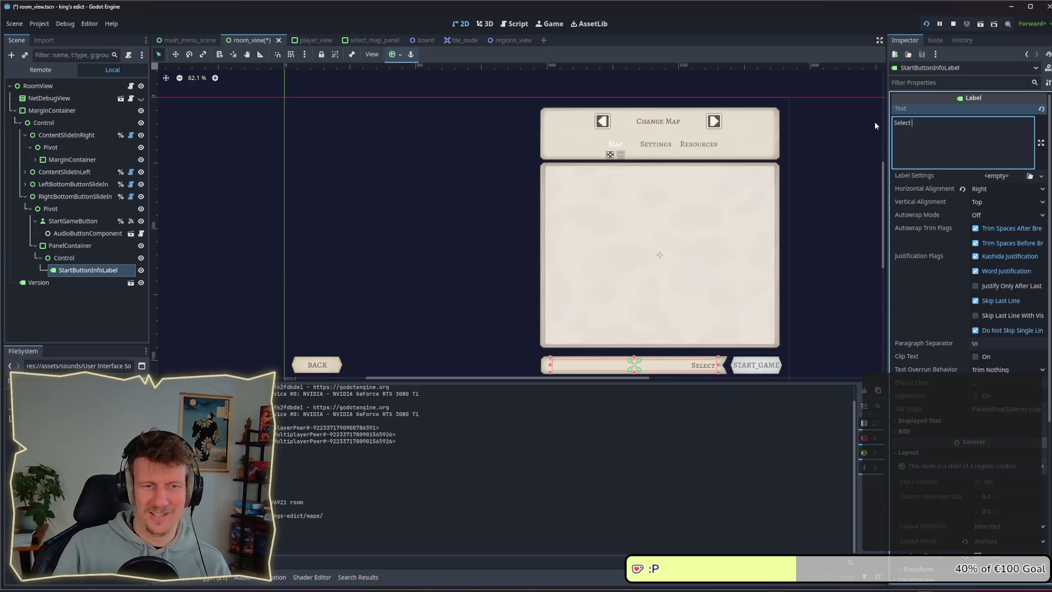
pyautogui.press('BackSpace')
pyautogui.press('BackSpace')
pyautogui.press('BackSpace')
pyautogui.write('Play')
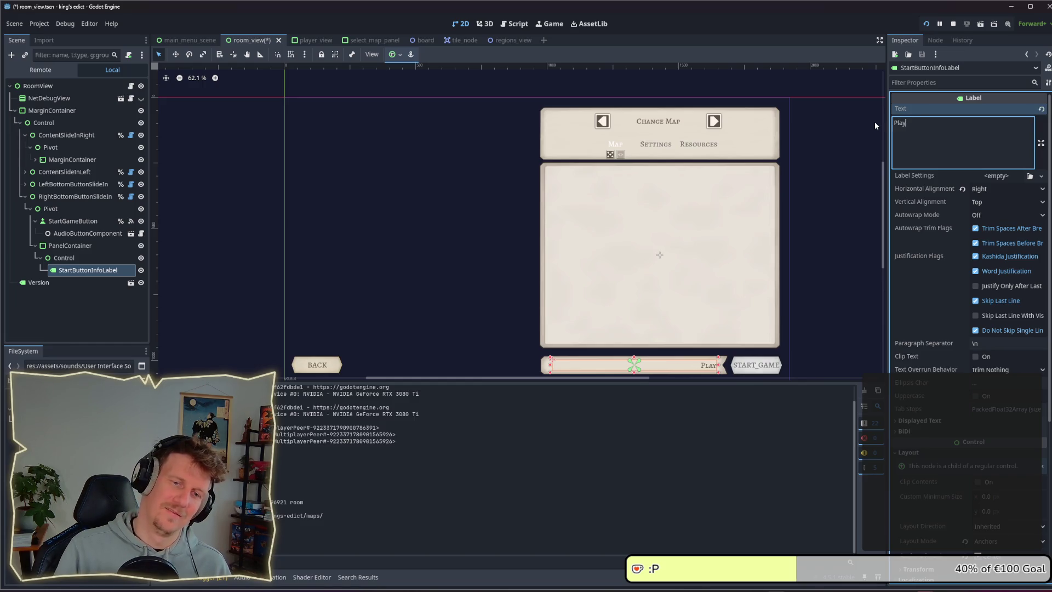
pyautogui.write('er need to')
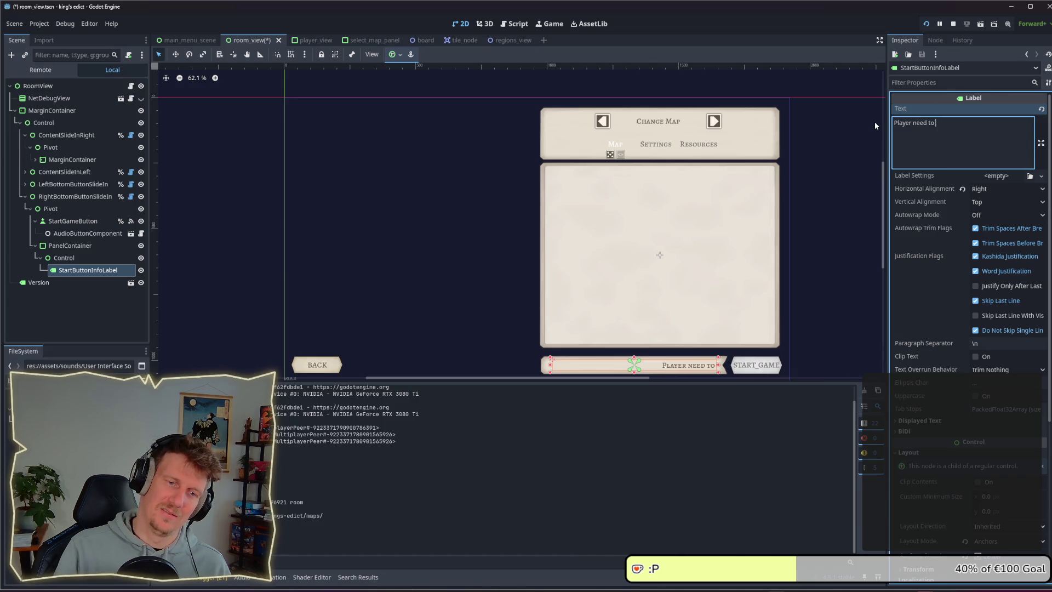
pyautogui.hotkey('ctrl', 'BackSpace')
pyautogui.hotkey('ctrl', 'BackSpace')
pyautogui.write('Not')
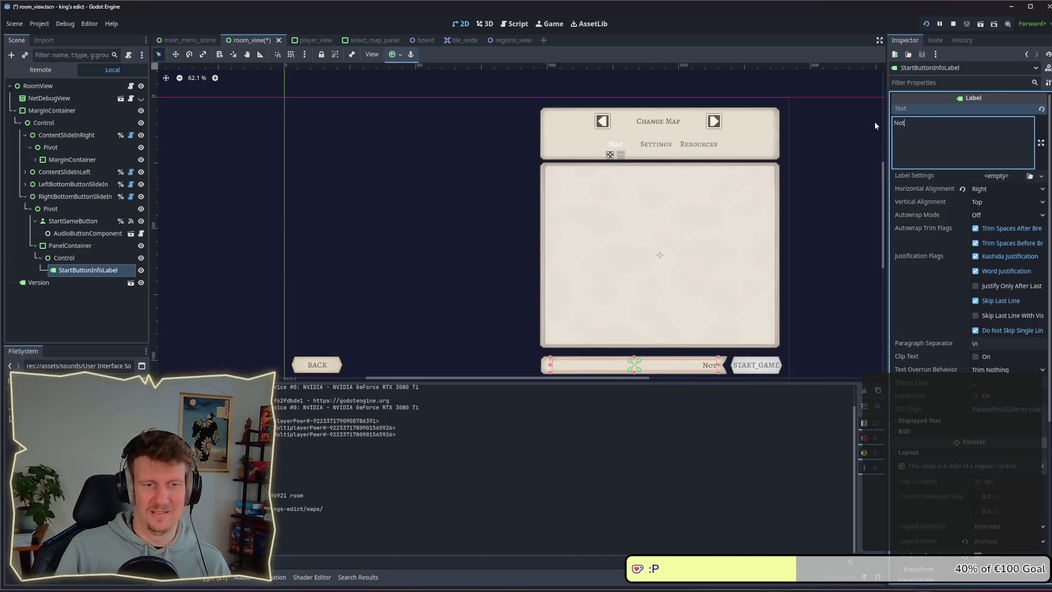
pyautogui.write(' all')
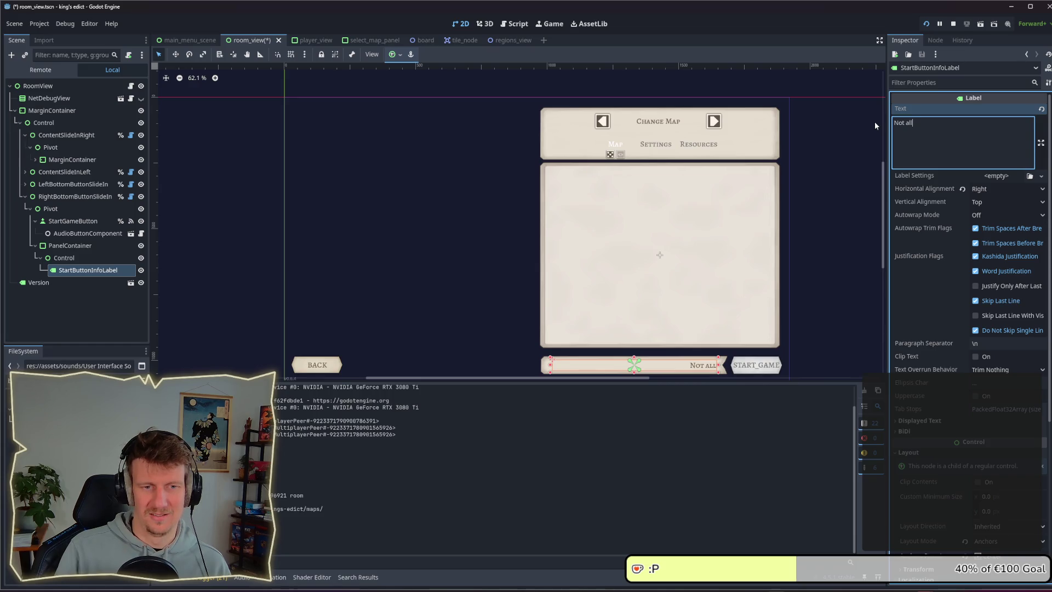
pyautogui.write(' players h')
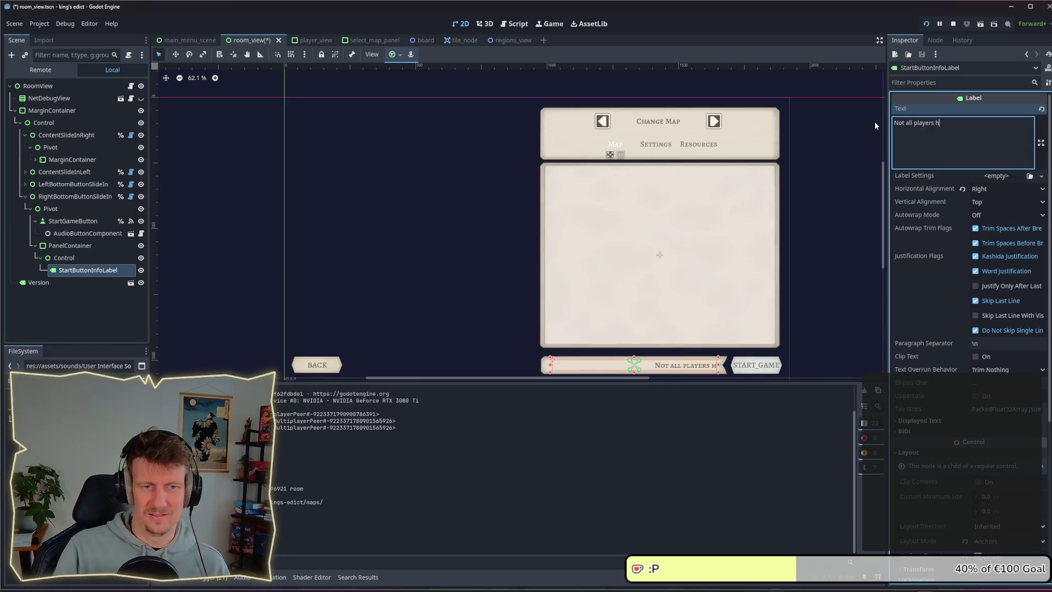
pyautogui.write('ave a ')
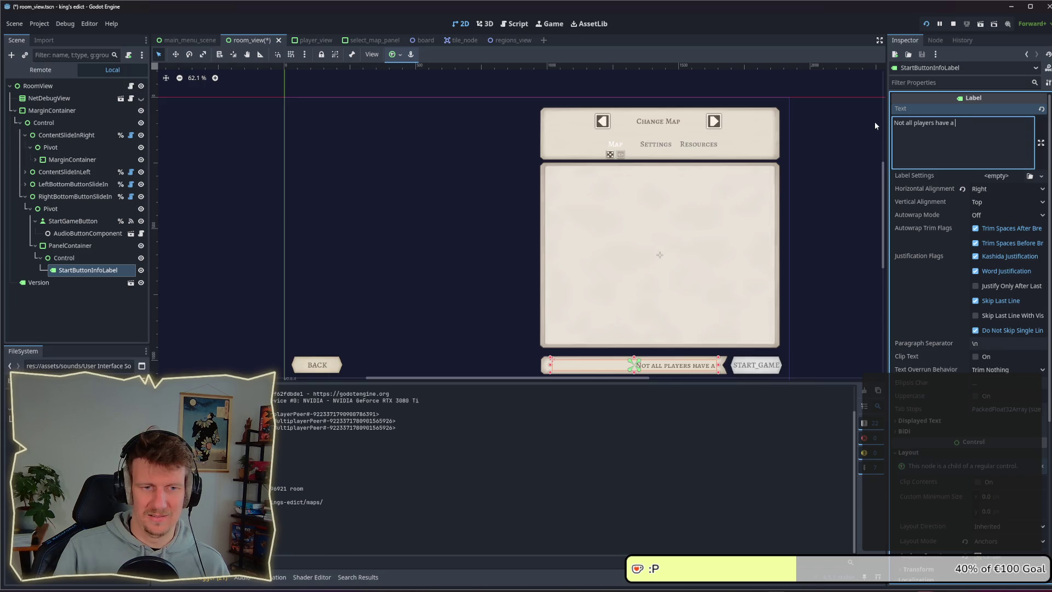
pyautogui.write('faction selec')
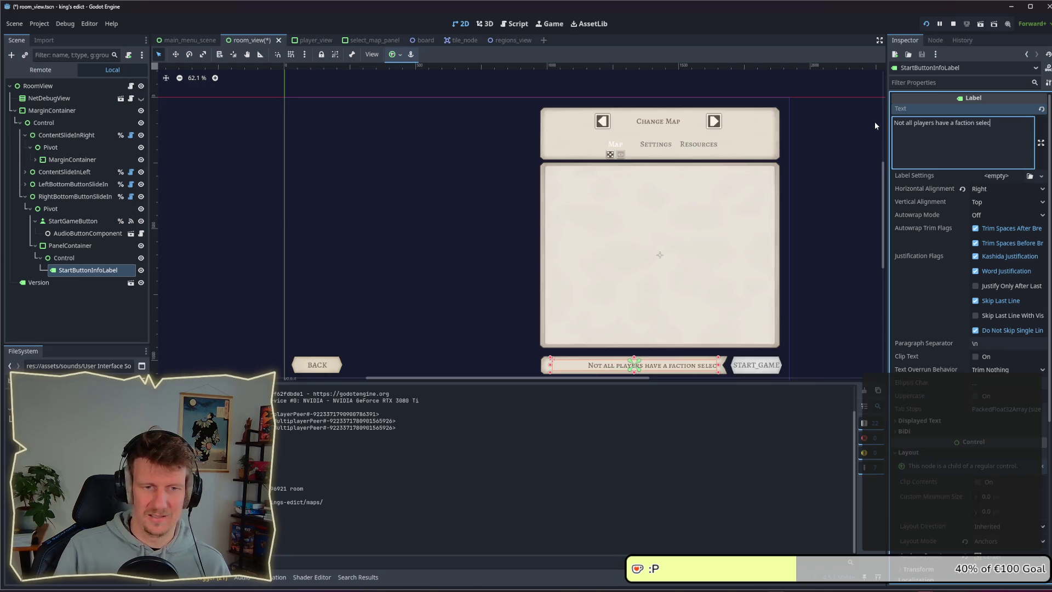
pyautogui.write('ted')
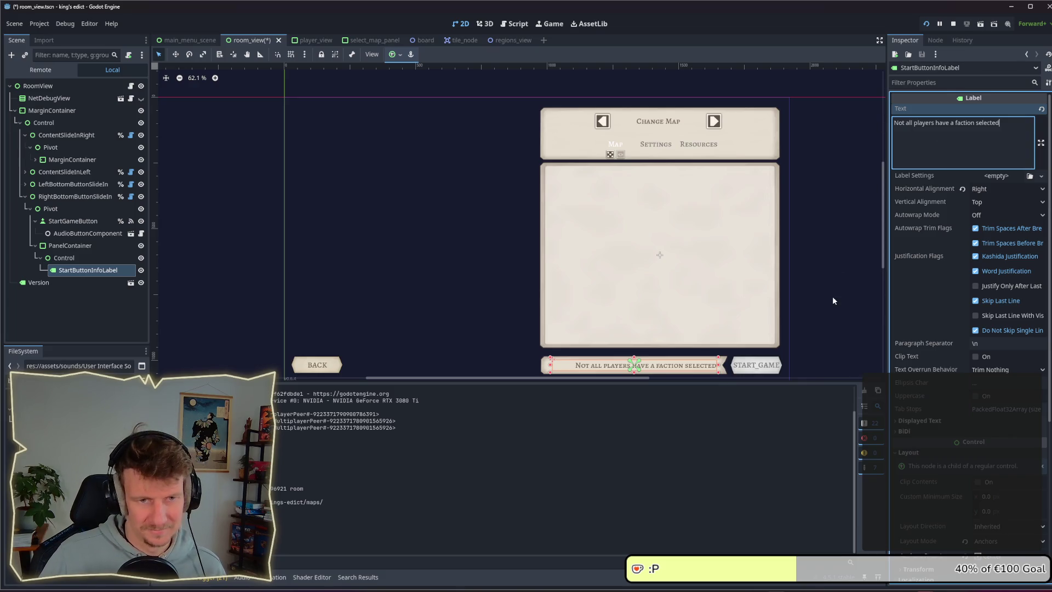
pyautogui.click(832, 302)
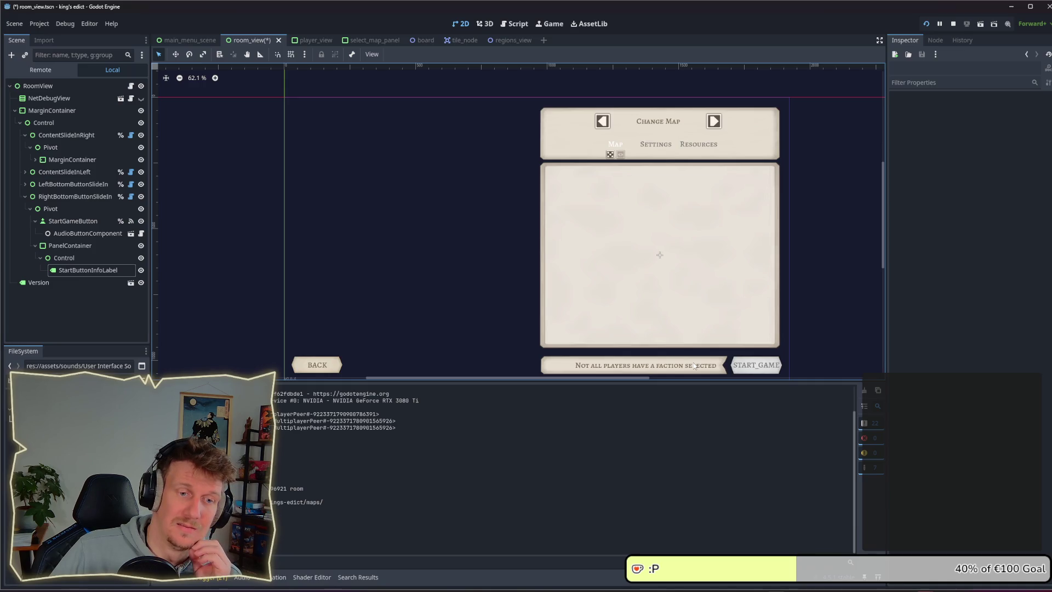
pyautogui.click(99, 268)
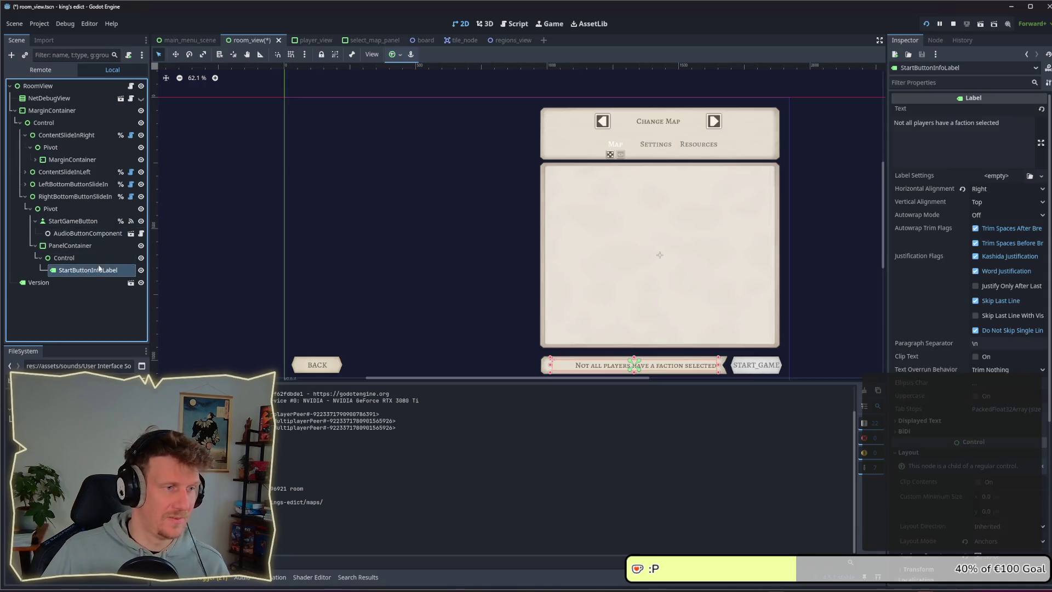
# Change the label's Text to 'Select a Start Position' and switch to the running game
pyautogui.moveTo(1001, 123); pyautogui.dragTo(885, 124)
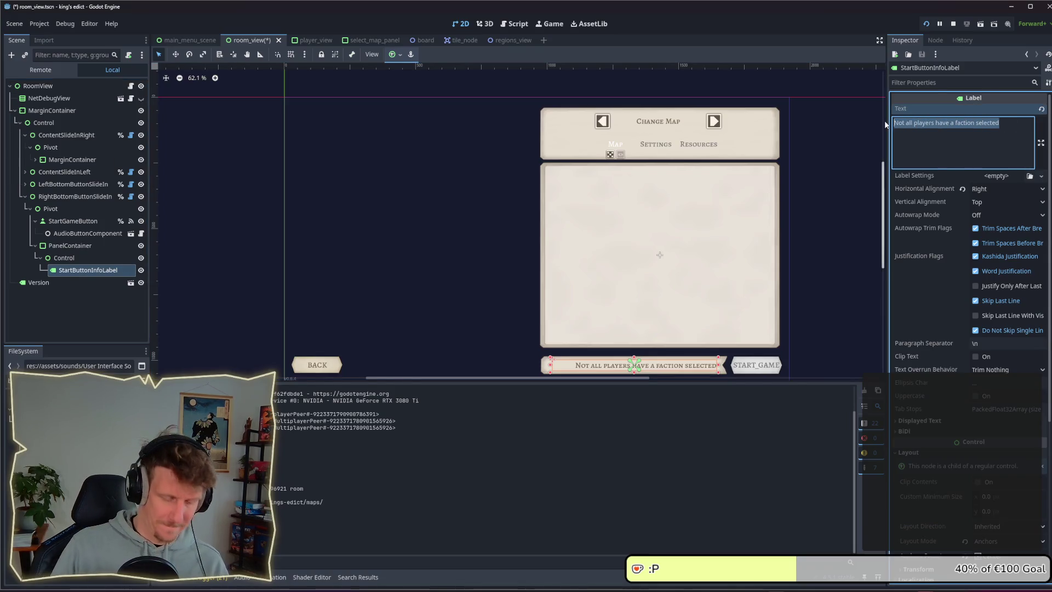
pyautogui.write('Select a ')
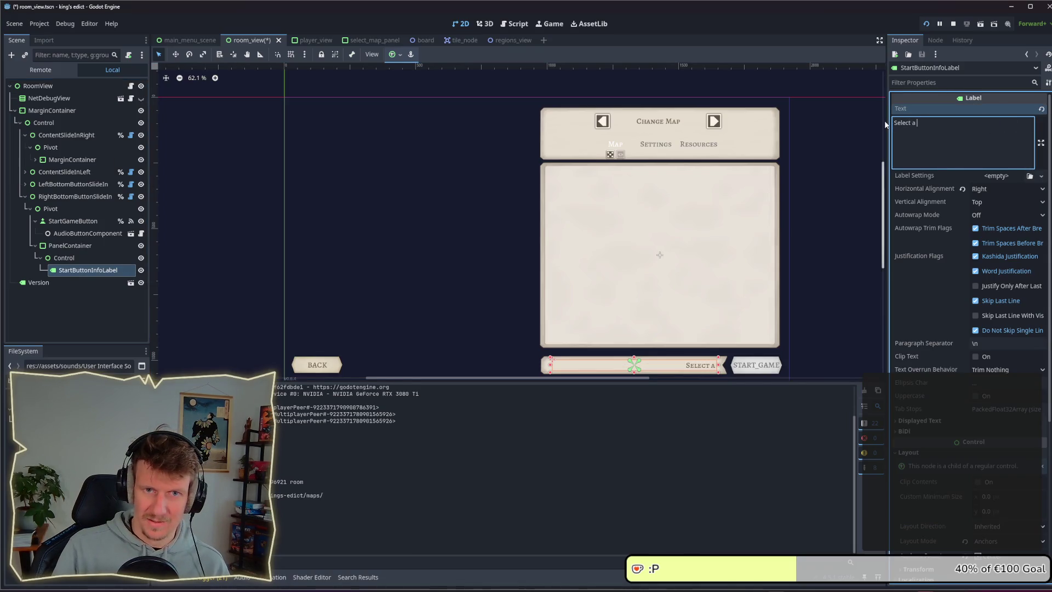
pyautogui.write('Start ')
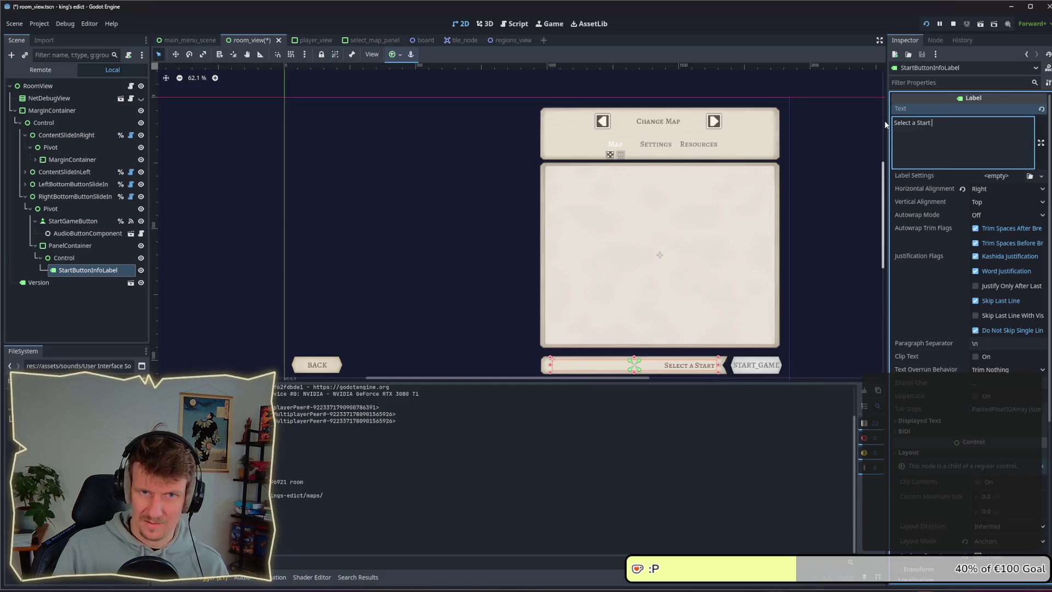
pyautogui.write('Position')
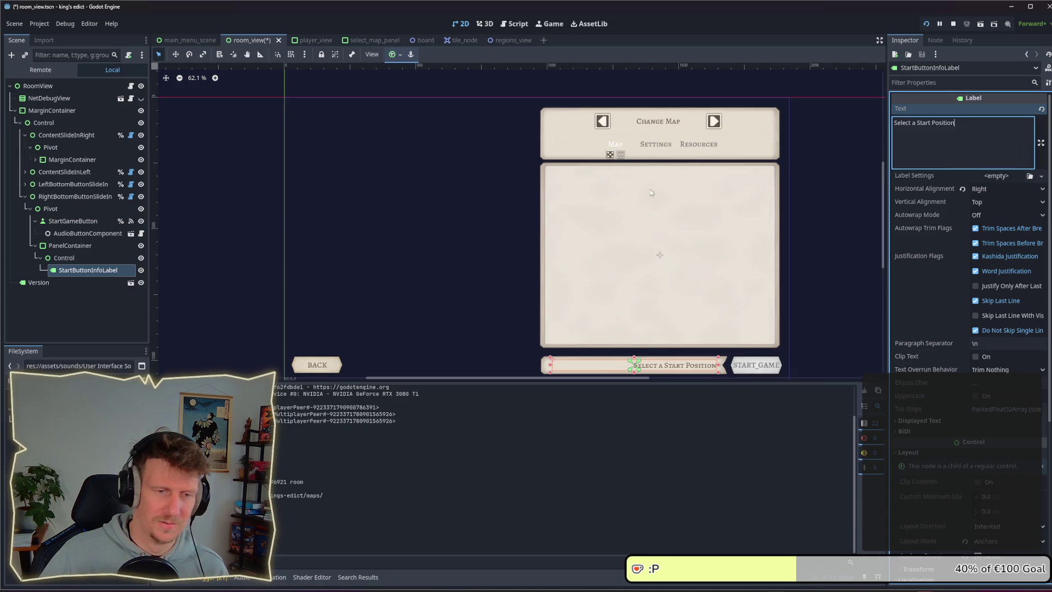
pyautogui.click(819, 317)
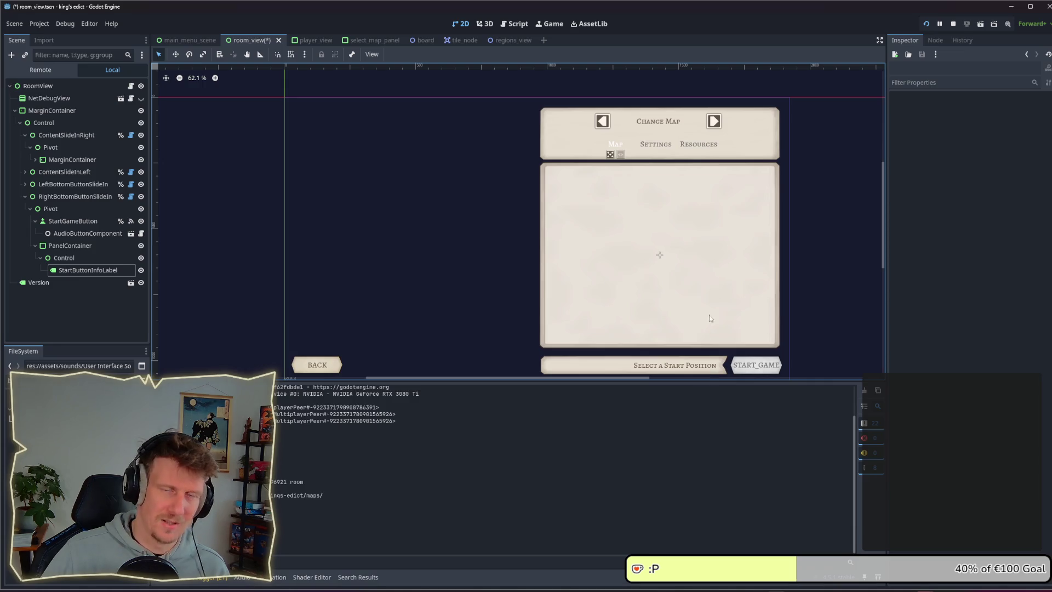
pyautogui.hotkey('alt', 'Tab')
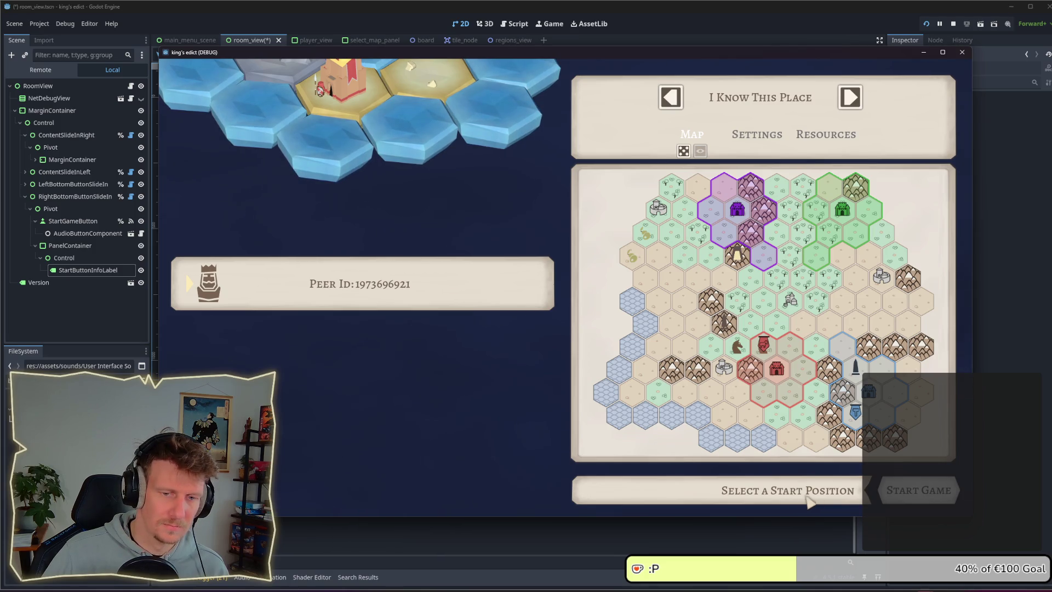
# Try the red, purple and green start regions on the first map
pyautogui.click(786, 372)
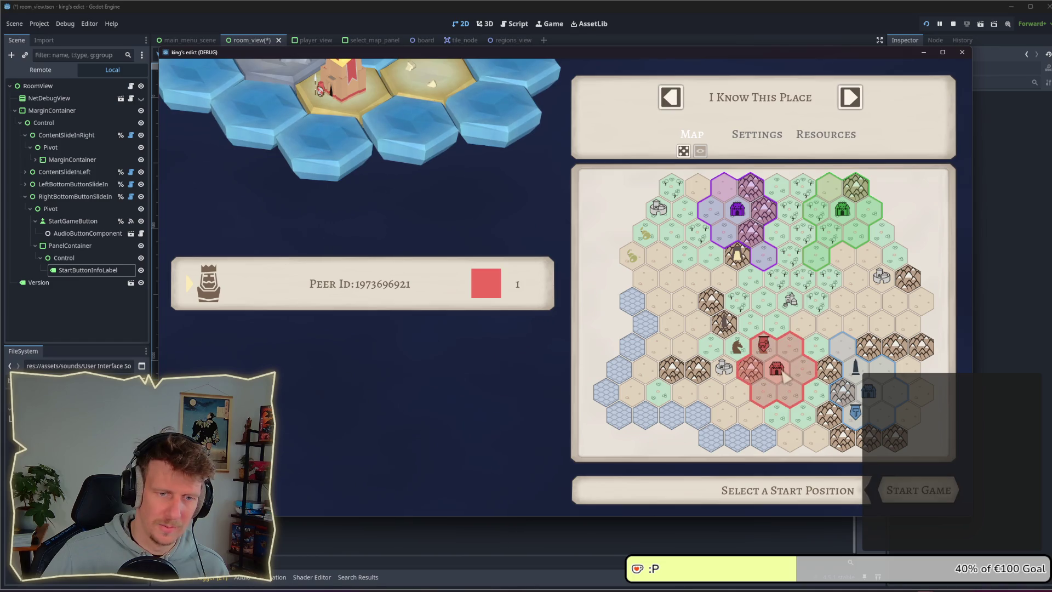
pyautogui.click(755, 224)
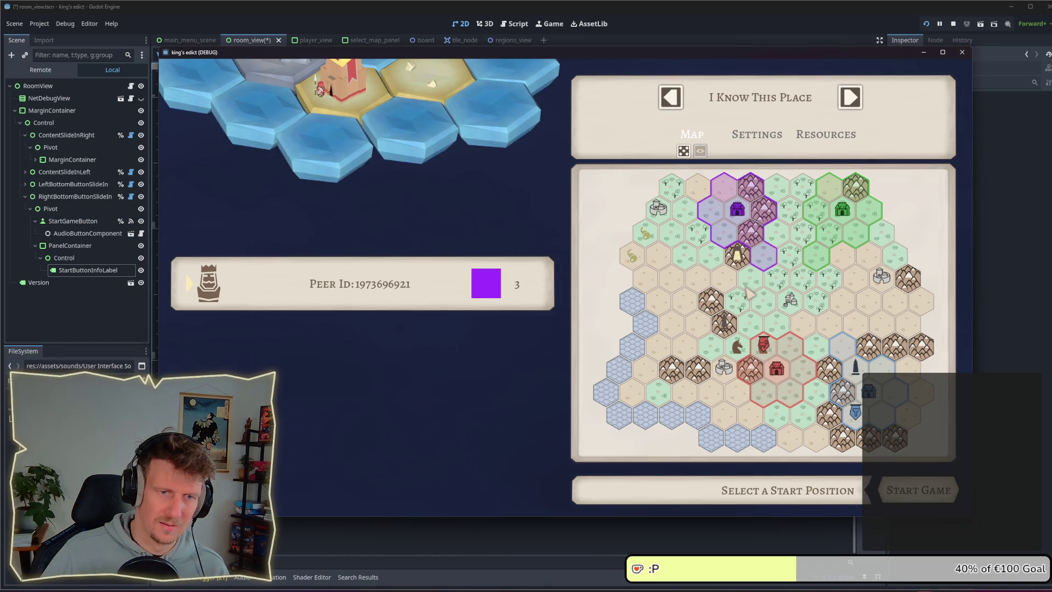
pyautogui.click(847, 367)
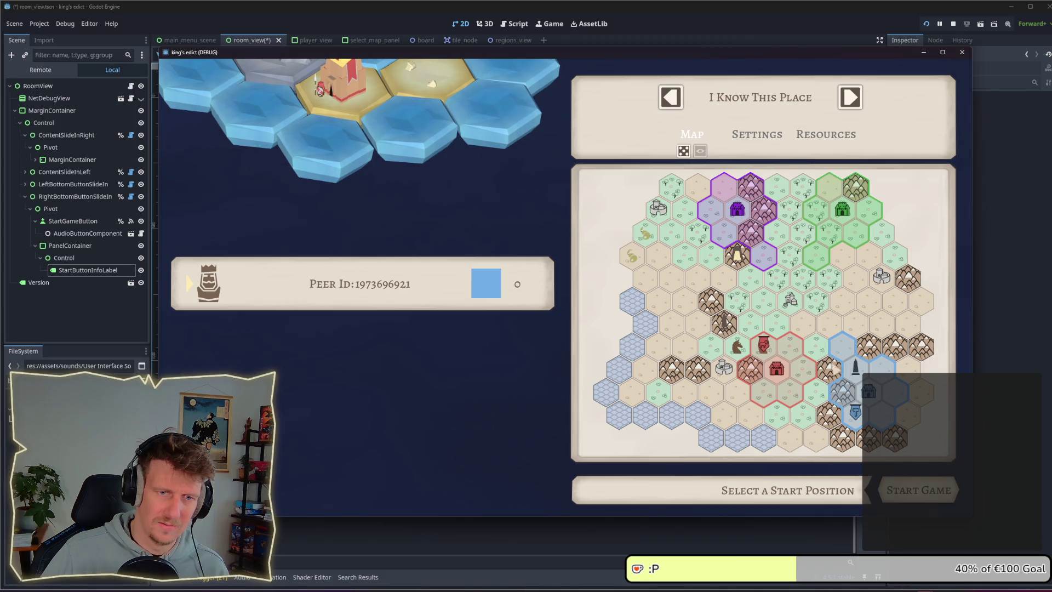
pyautogui.click(800, 373)
pyautogui.click(816, 253)
pyautogui.click(731, 228)
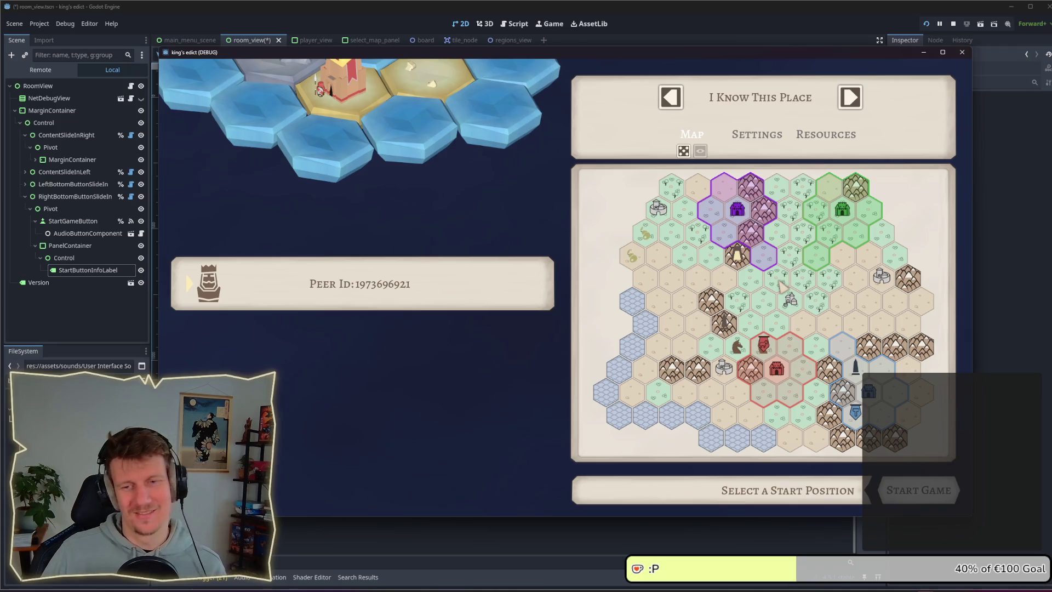
# Advance to Stone Island, pick the green start region, then stop the game and save room_view
pyautogui.click(850, 99)
pyautogui.click(851, 99)
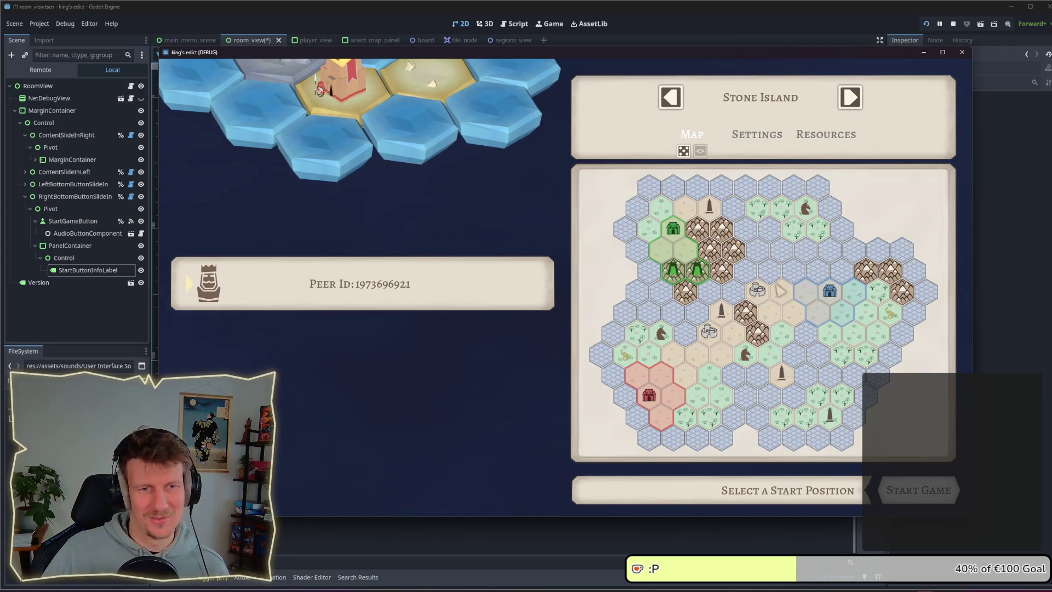
pyautogui.click(837, 303)
pyautogui.click(788, 327)
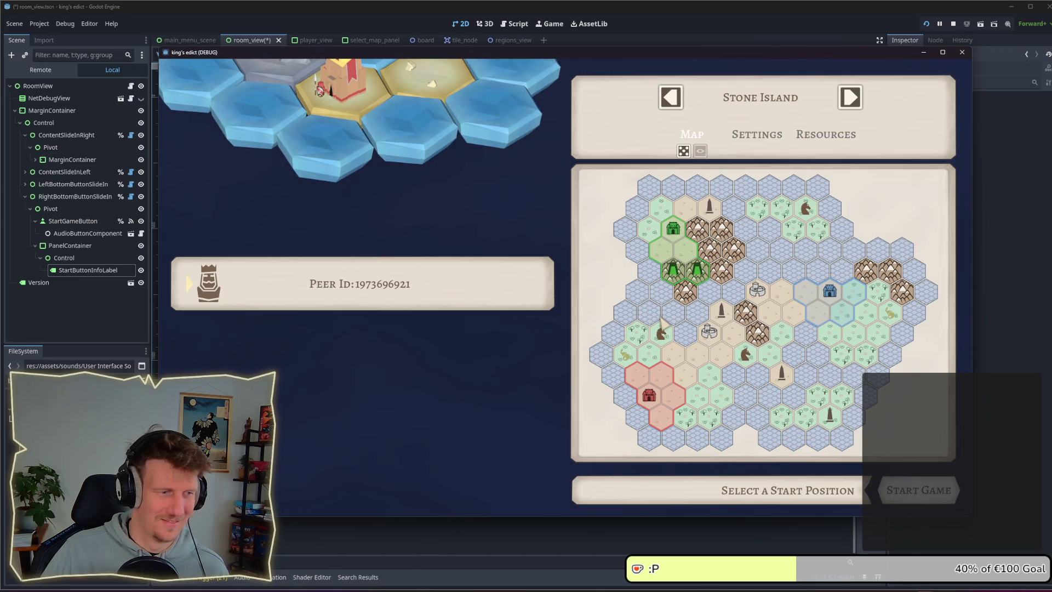
pyautogui.click(679, 280)
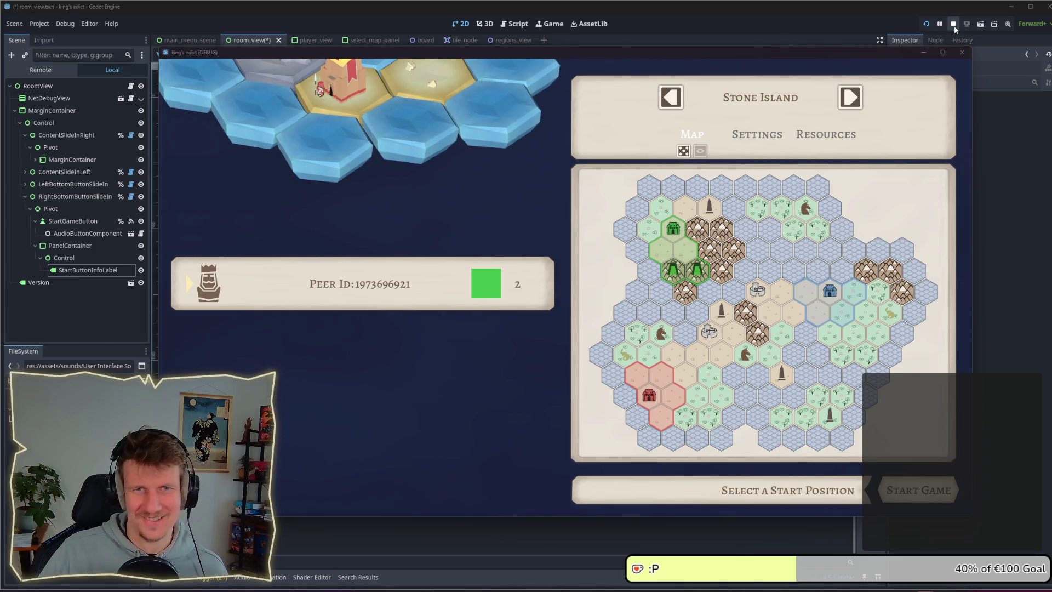
pyautogui.click(954, 25)
pyautogui.hotkey('ctrl', 's')
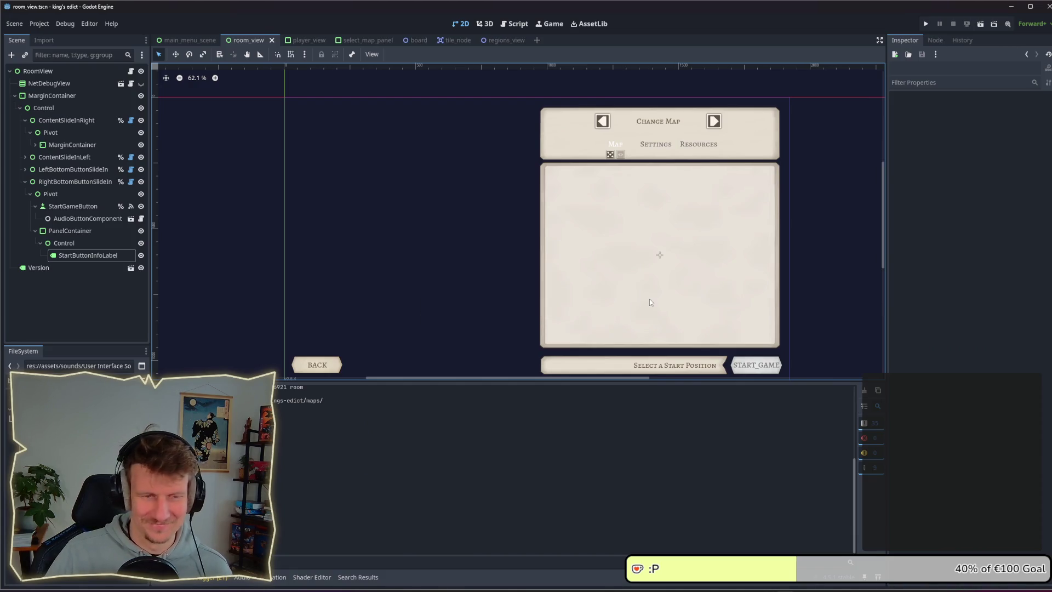
# Inspect the PanelContainer, Control and label nodes, toggling their visibility to check the lobby panel
pyautogui.scroll(-1, 669, 334)
pyautogui.scroll(1, 667, 332)
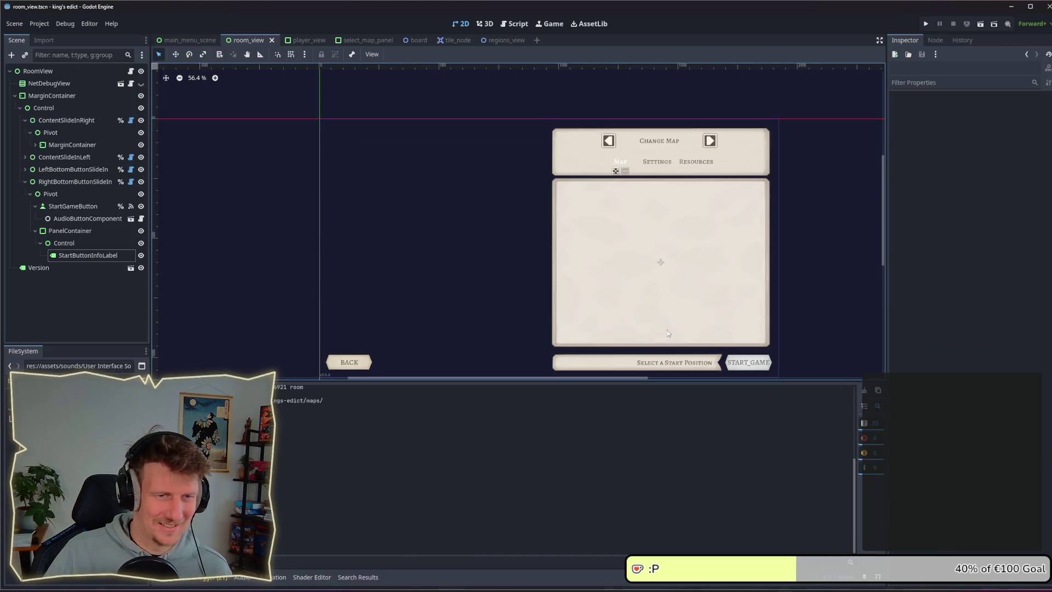
pyautogui.moveTo(666, 330); pyautogui.dragTo(643, 285)
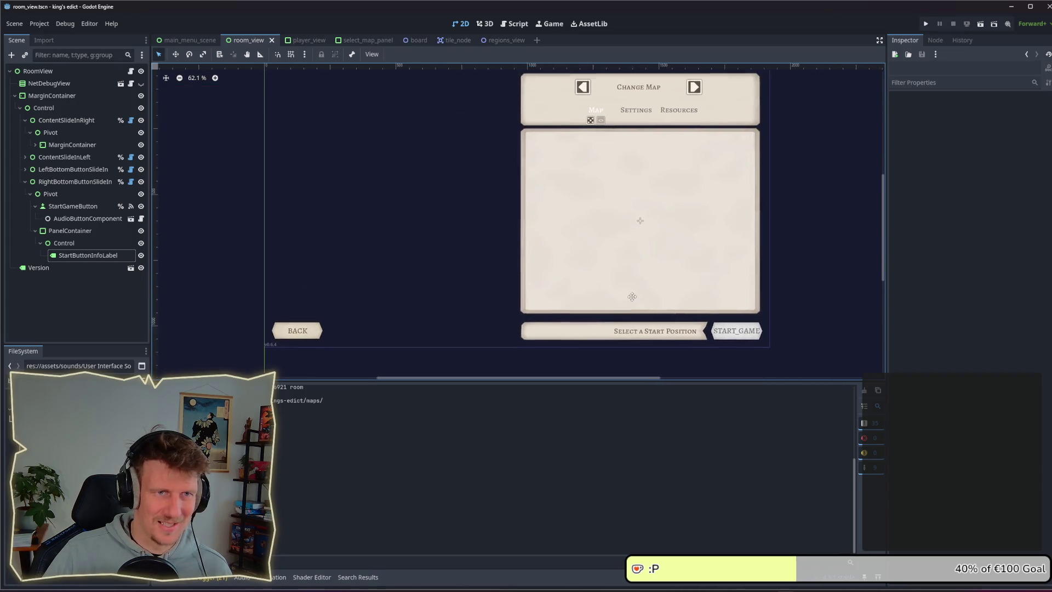
pyautogui.click(77, 243)
pyautogui.click(75, 236)
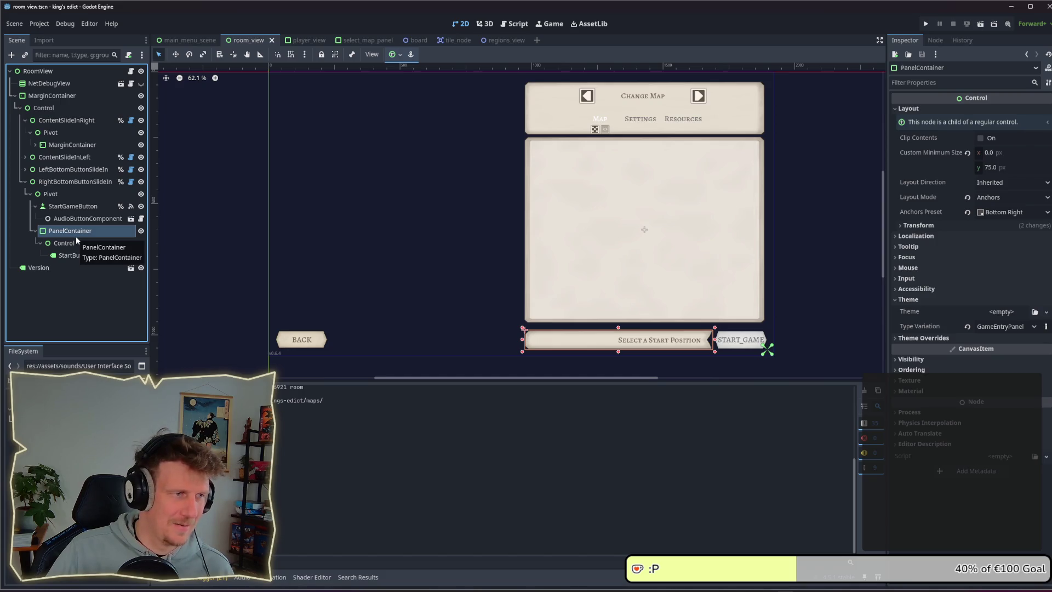
pyautogui.click(76, 242)
pyautogui.click(80, 257)
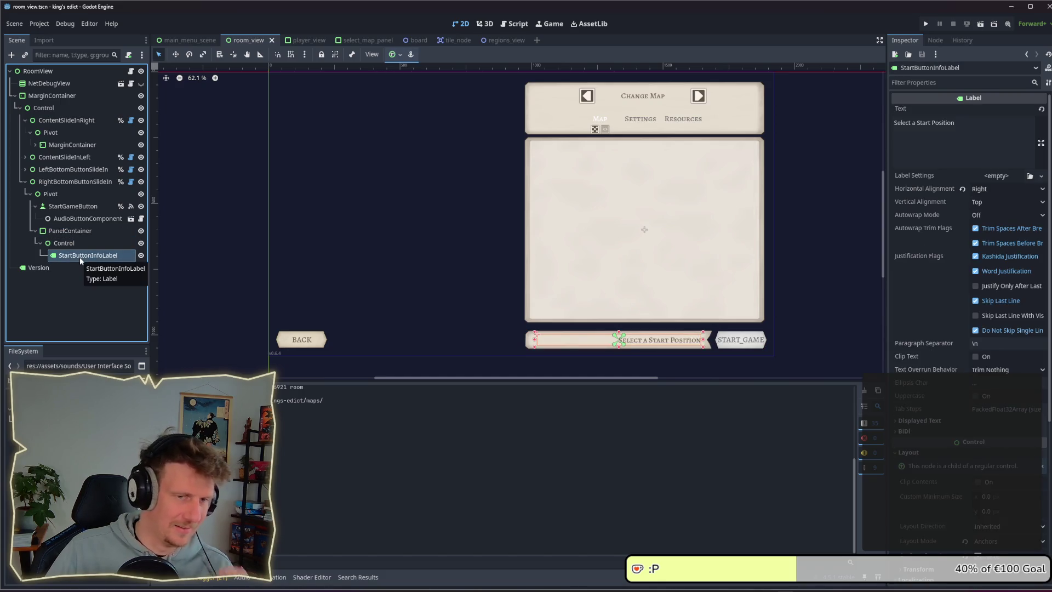
pyautogui.click(77, 243)
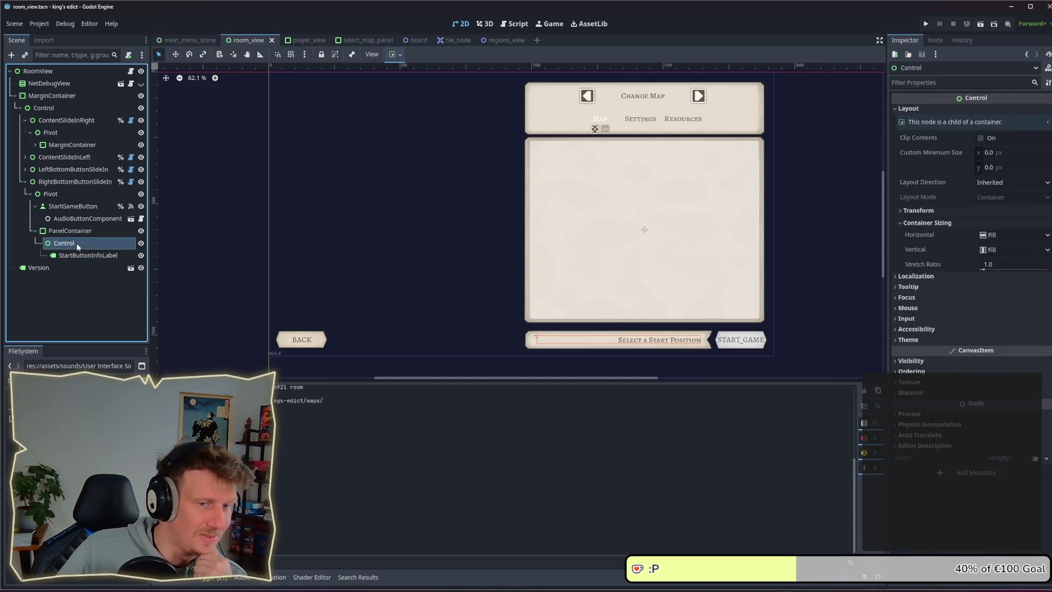
pyautogui.click(141, 243)
pyautogui.click(140, 243)
pyautogui.click(141, 231)
pyautogui.click(141, 230)
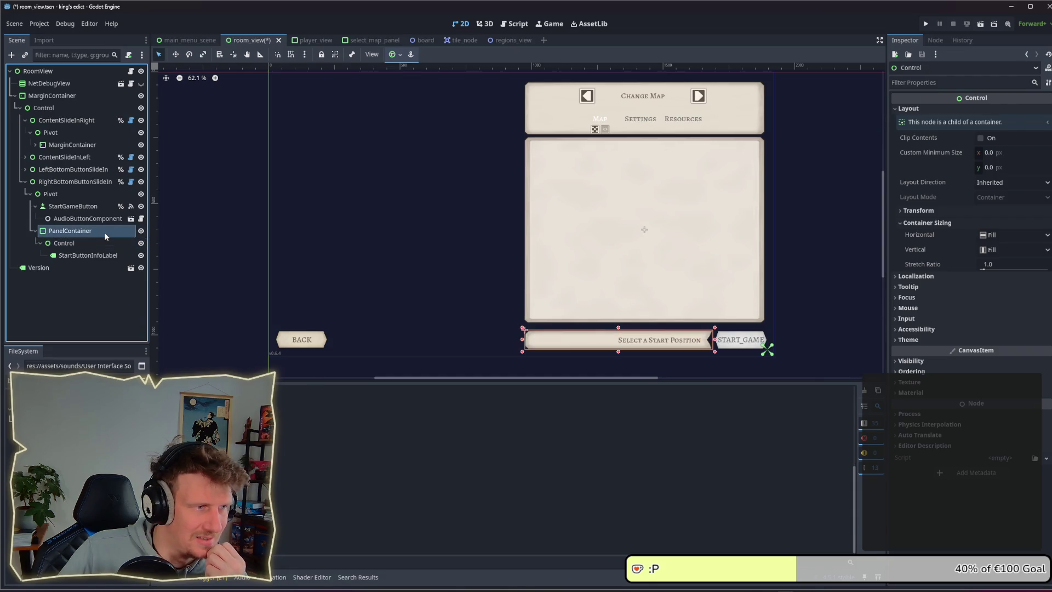
# Rename PanelContainer to InfoPanelContainer
pyautogui.rightClick(105, 231)
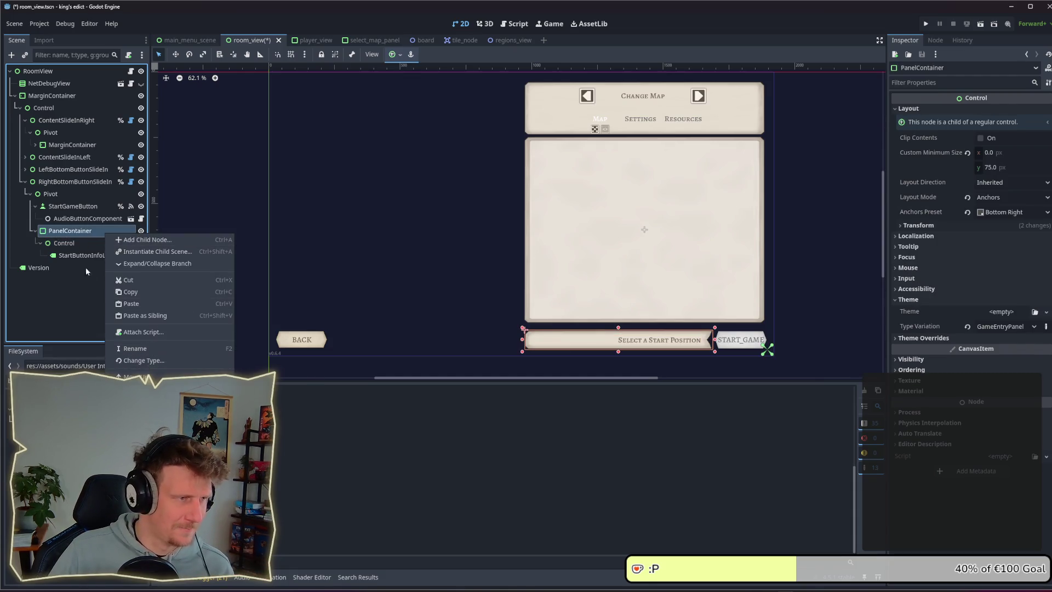
pyautogui.click(73, 232)
pyautogui.click(74, 232)
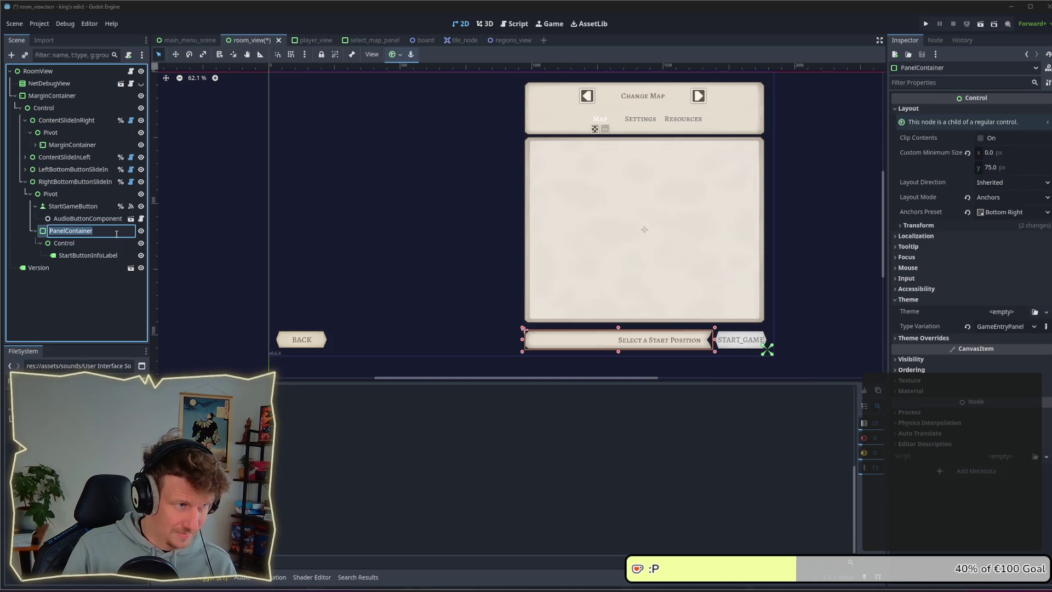
pyautogui.write('Info')
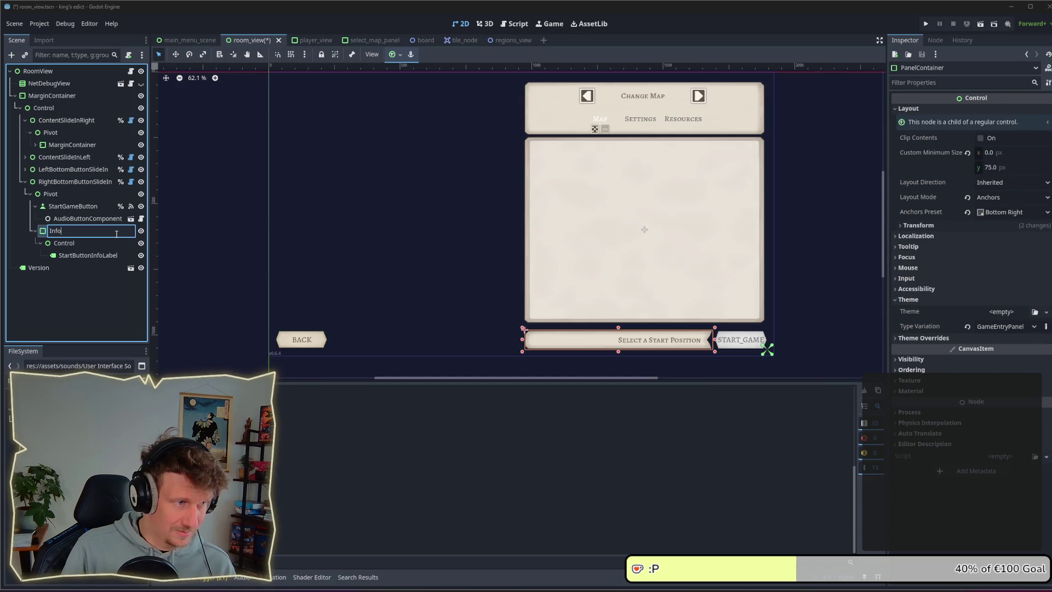
pyautogui.write('PanelCo')
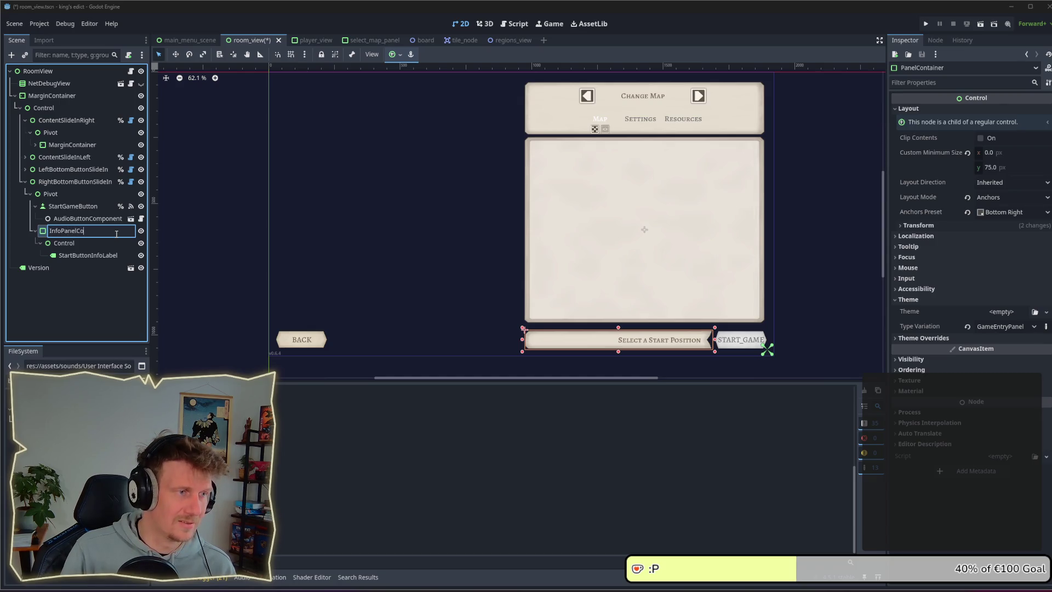
pyautogui.write('ntainer')
pyautogui.press('Return')
# Check node options for InfoPanelContainer and StartButtonInfoLabel, select both, and open room_view.gd
pyautogui.rightClick(115, 234)
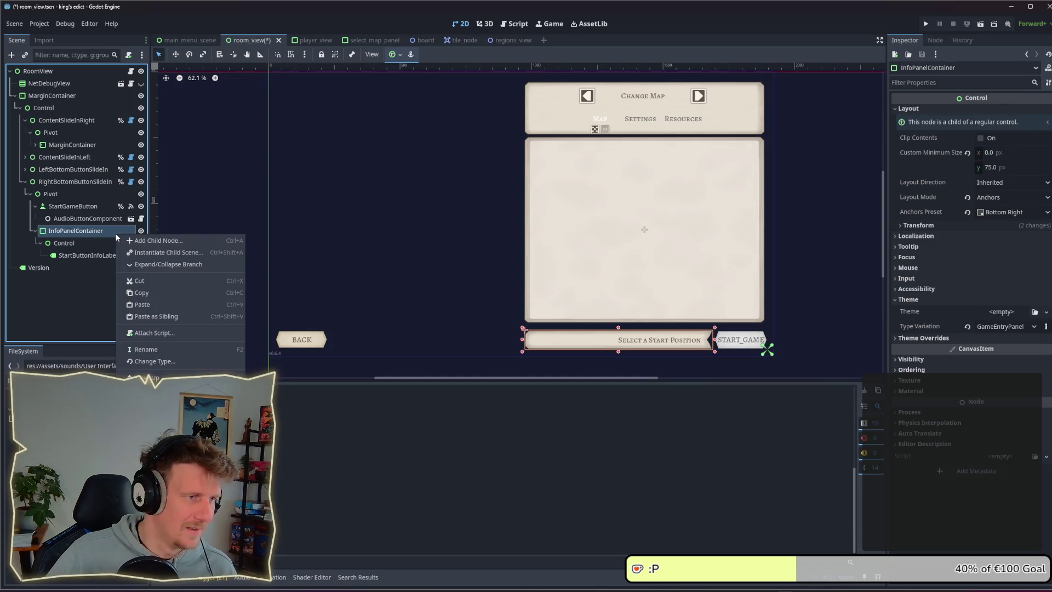
pyautogui.click(82, 256)
pyautogui.click(82, 256)
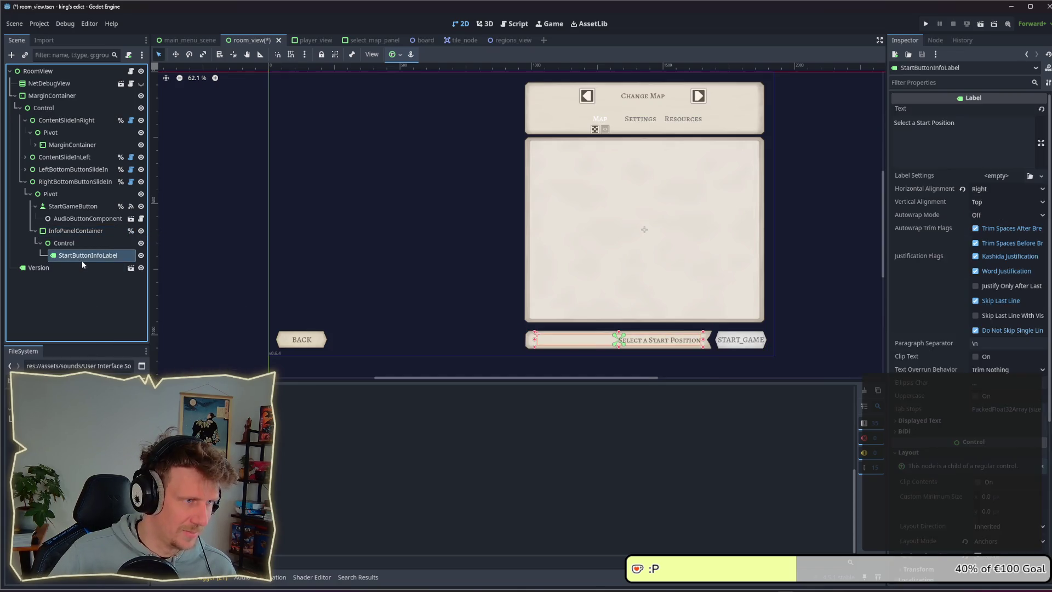
pyautogui.rightClick(82, 264)
pyautogui.press('Escape')
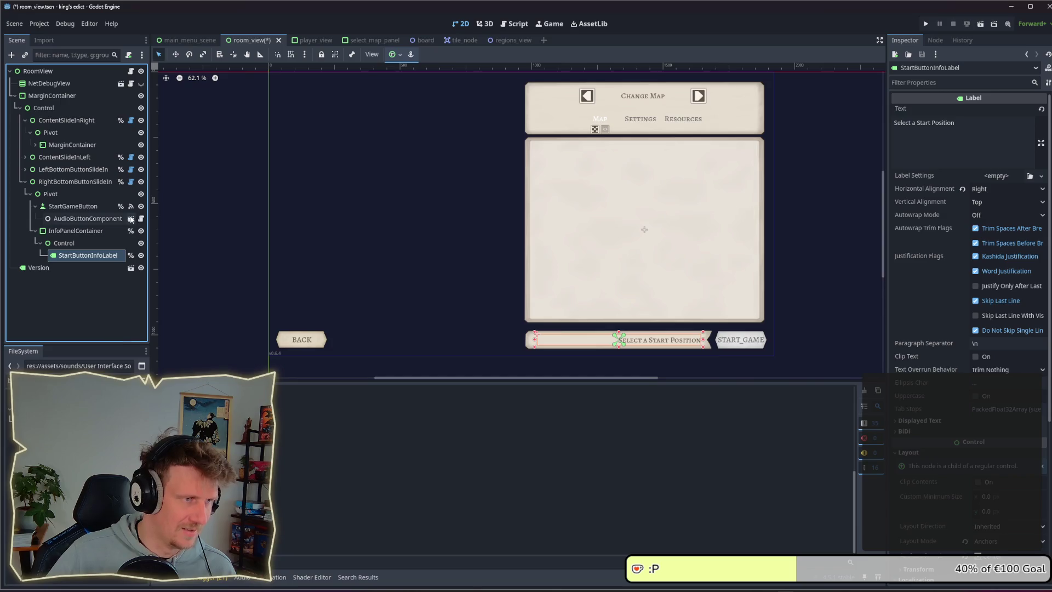
pyautogui.click(93, 230)
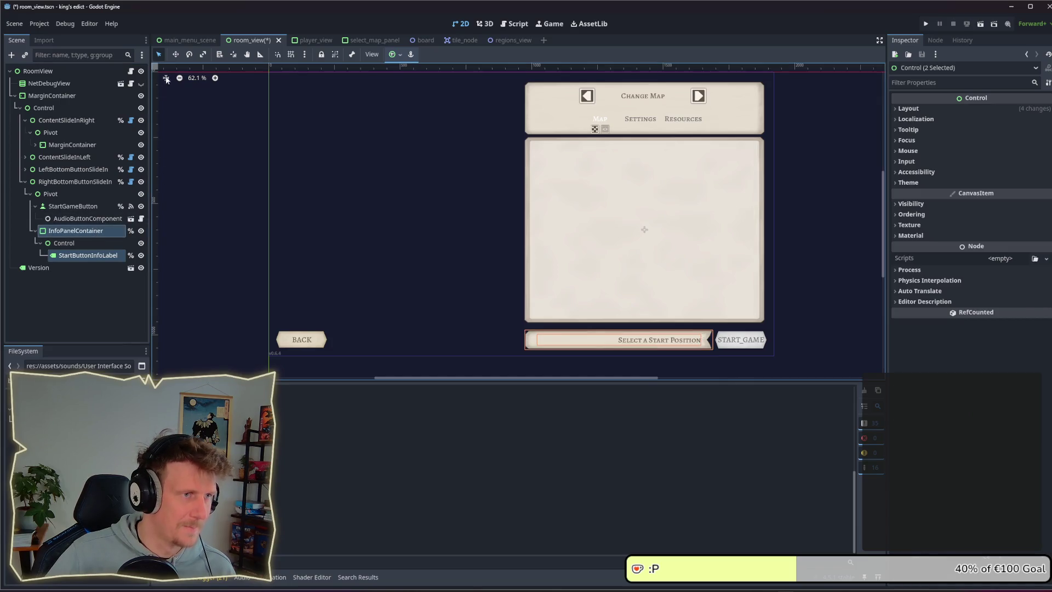
pyautogui.click(131, 72)
pyautogui.scroll(8, 324, 218)
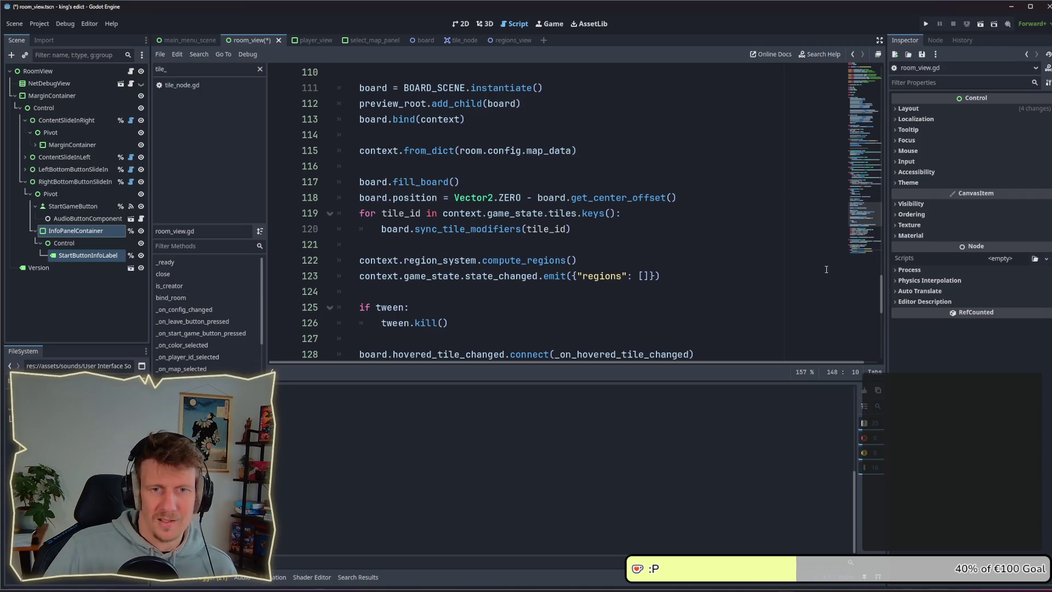
pyautogui.moveTo(879, 291); pyautogui.dragTo(870, 94)
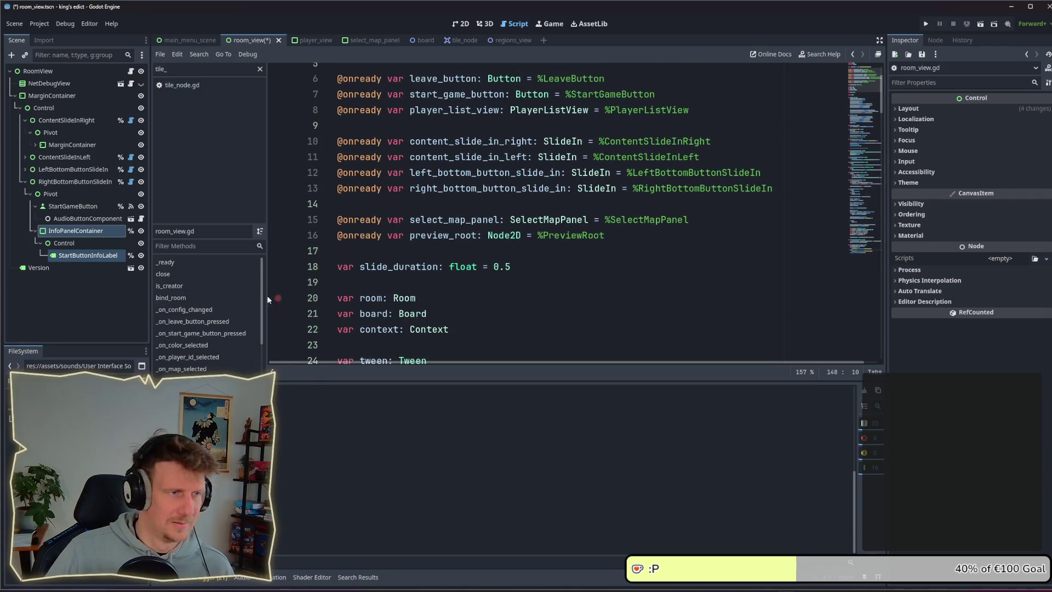
pyautogui.moveTo(104, 236)
pyautogui.mouseDown()
pyautogui.moveTo(384, 241)
pyautogui.moveTo(373, 251)
pyautogui.mouseUp()
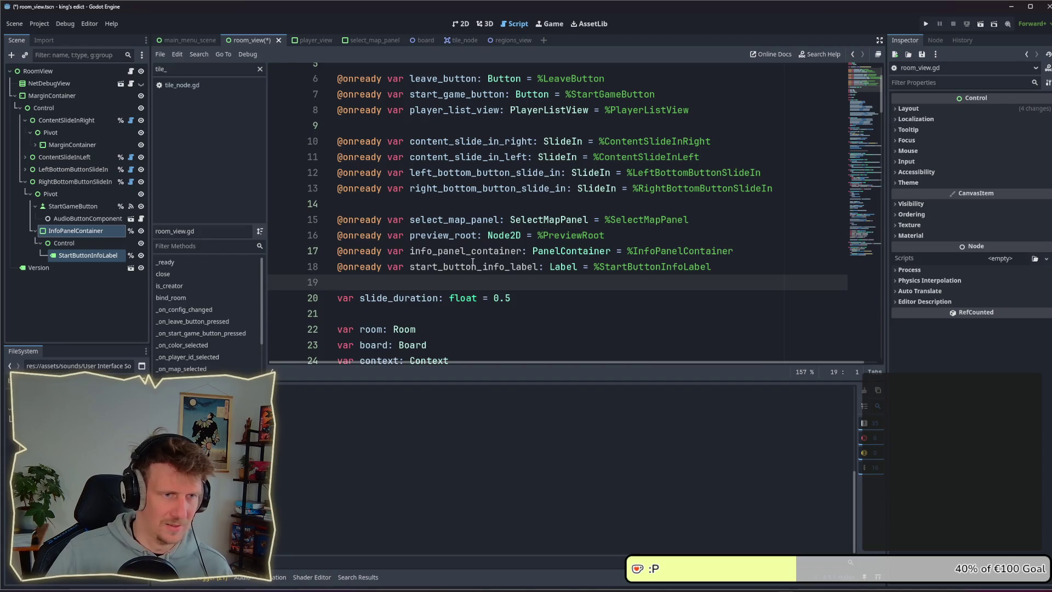
pyautogui.hotkey('ctrl', 's')
pyautogui.click(616, 241)
pyautogui.press('Return')
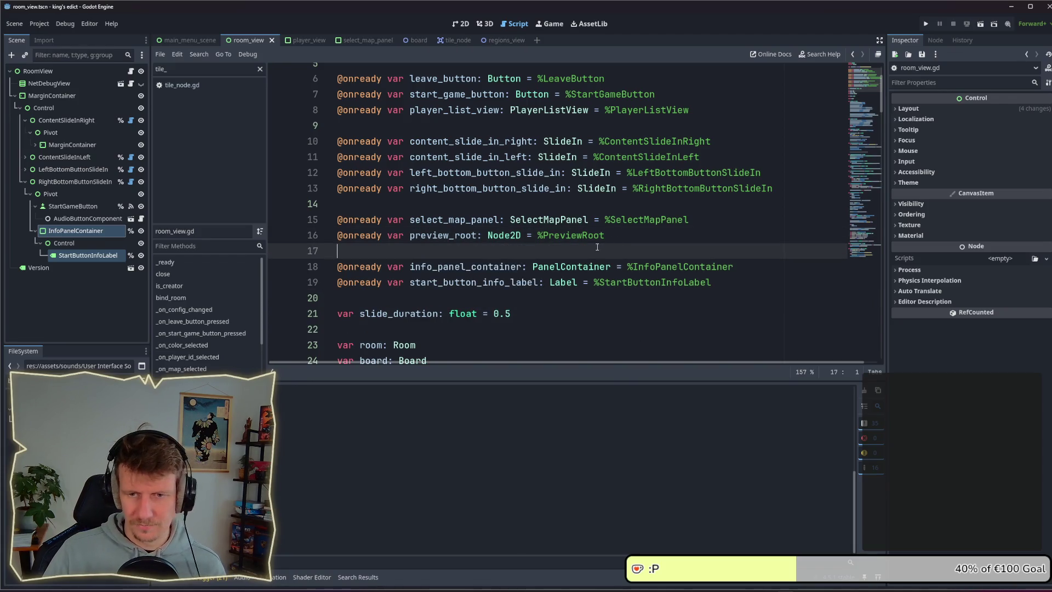
pyautogui.scroll(-1, 514, 243)
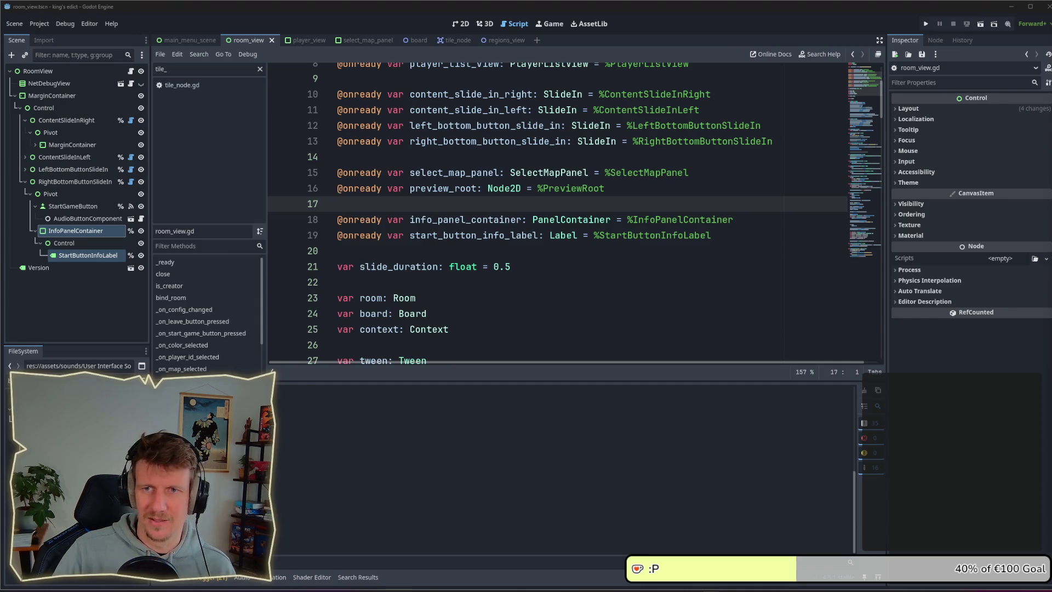
pyautogui.click(491, 251)
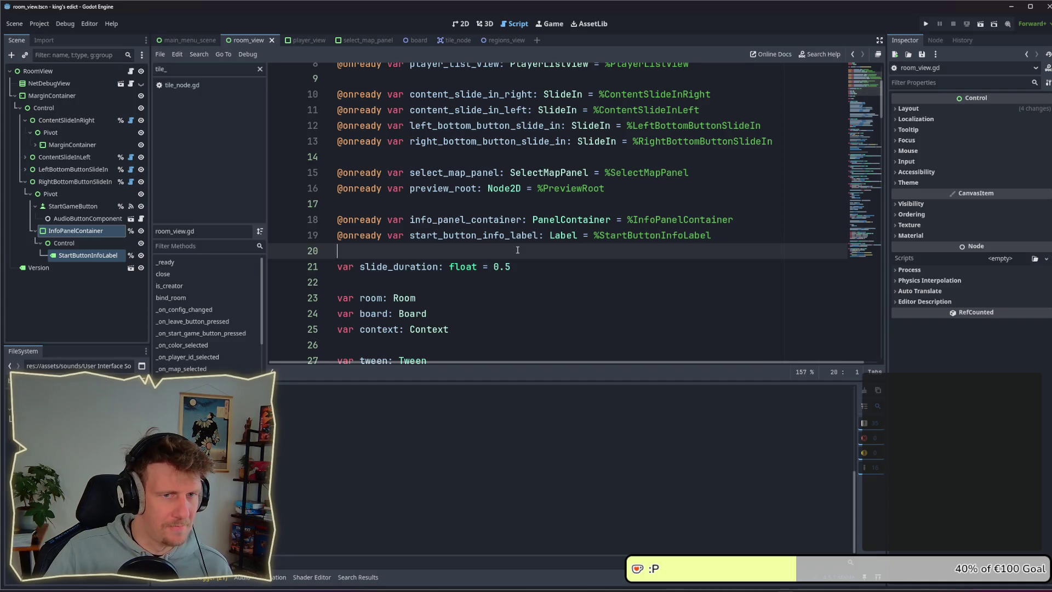
pyautogui.doubleClick(506, 219)
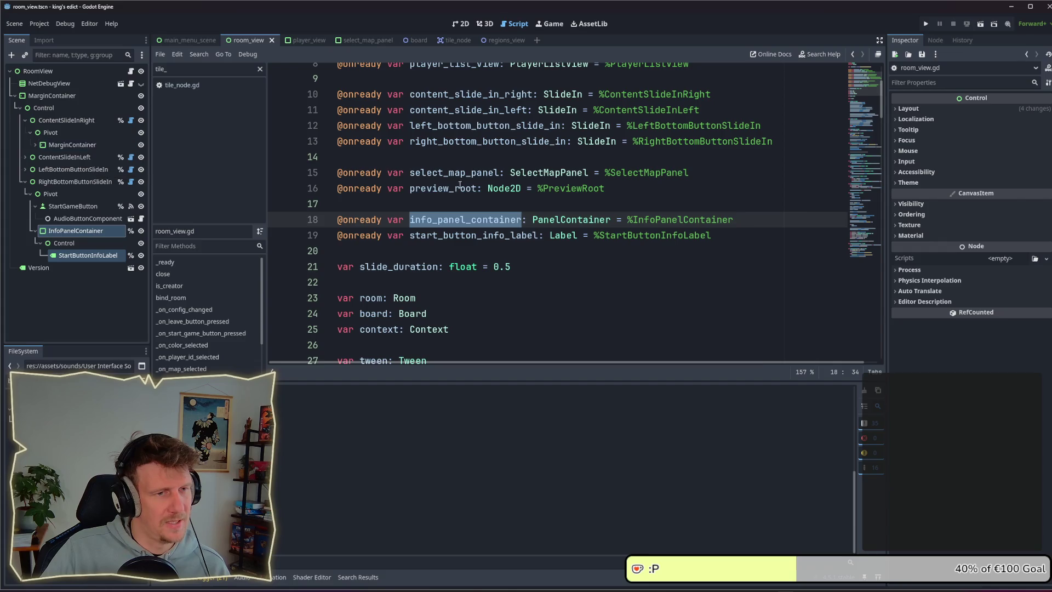
# Delete the commented-out next_map AudioManager line and its leftover blank line
pyautogui.scroll(-6, 495, 204)
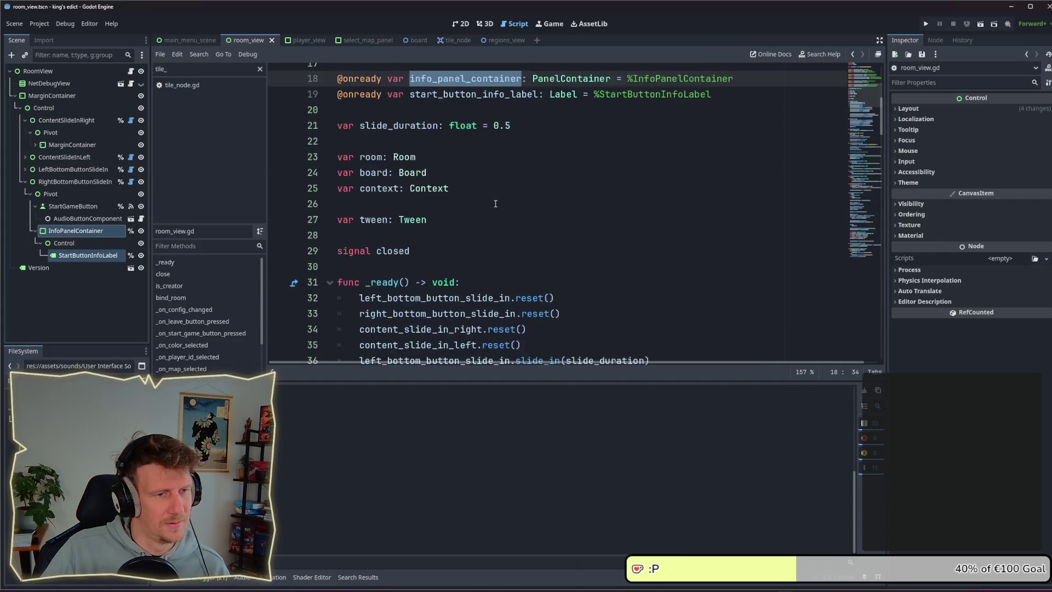
pyautogui.scroll(-8, 495, 203)
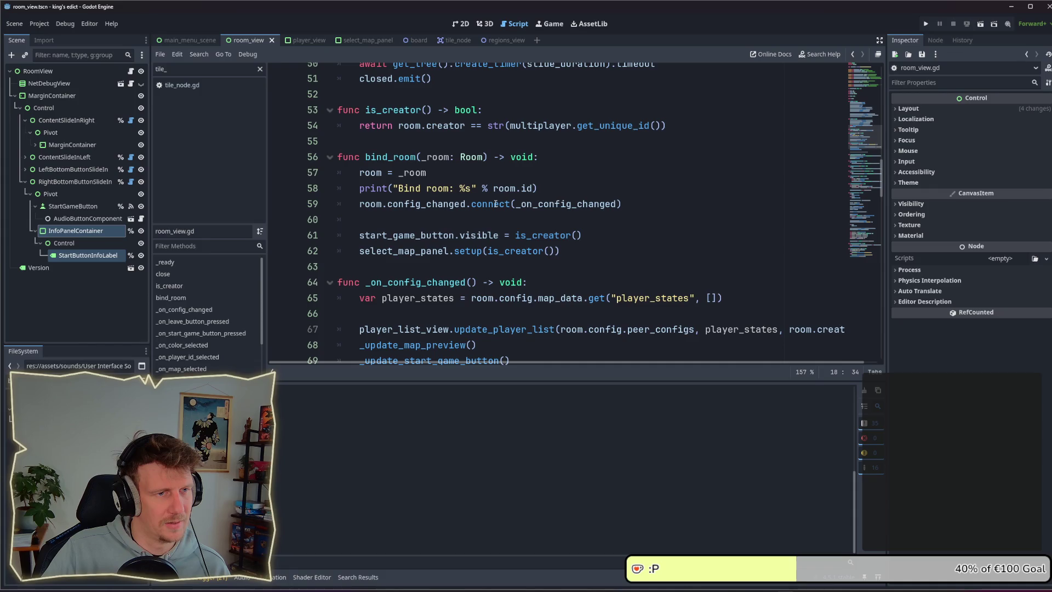
pyautogui.scroll(-3, 496, 204)
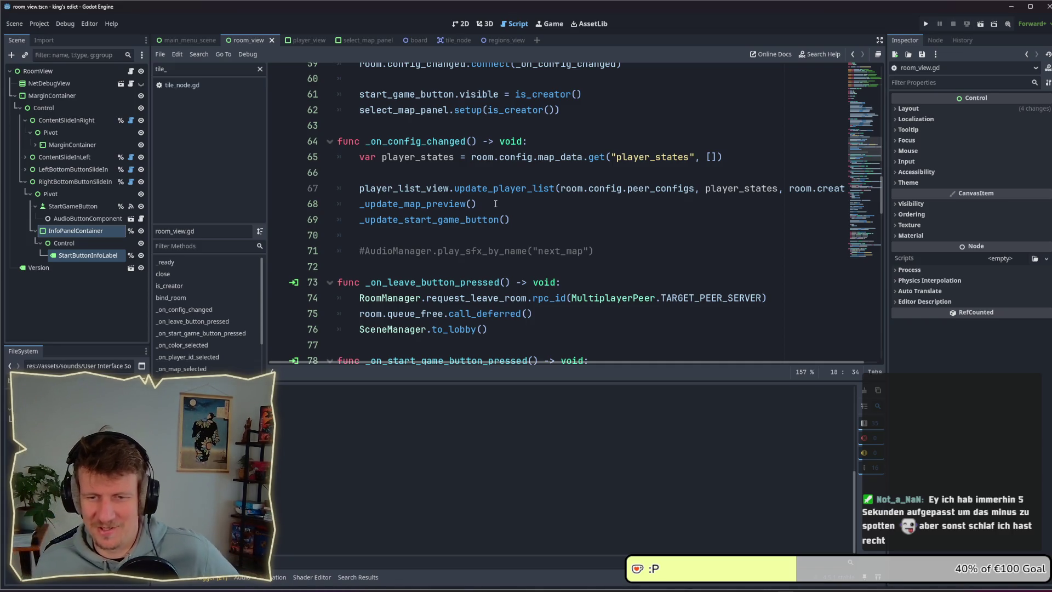
pyautogui.scroll(-1, 491, 231)
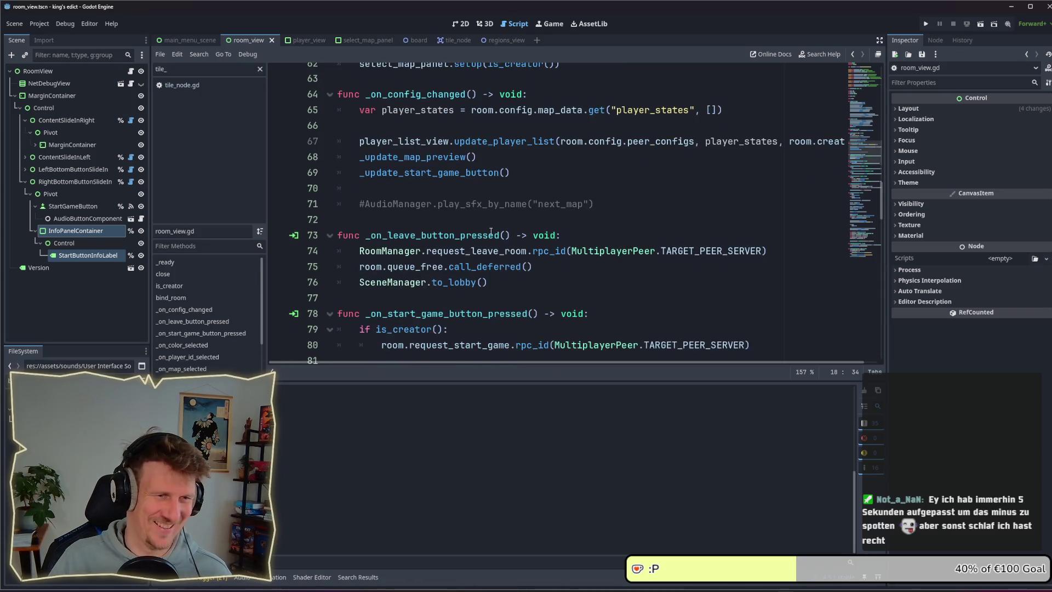
pyautogui.moveTo(622, 203); pyautogui.dragTo(337, 204)
pyautogui.press('BackSpace')
pyautogui.press('BackSpace')
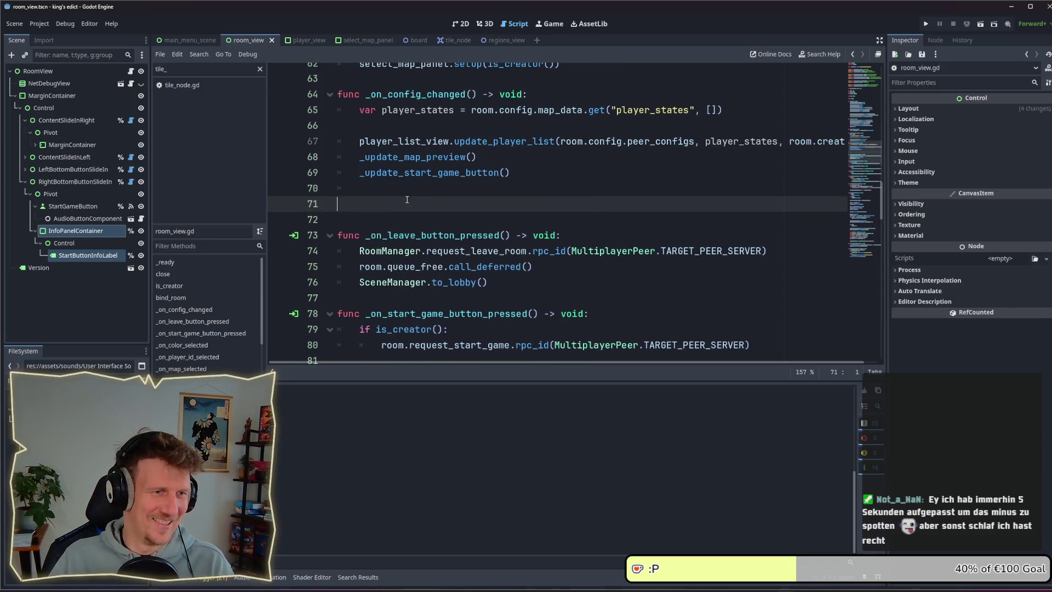
pyautogui.press('BackSpace')
pyautogui.press('Down')
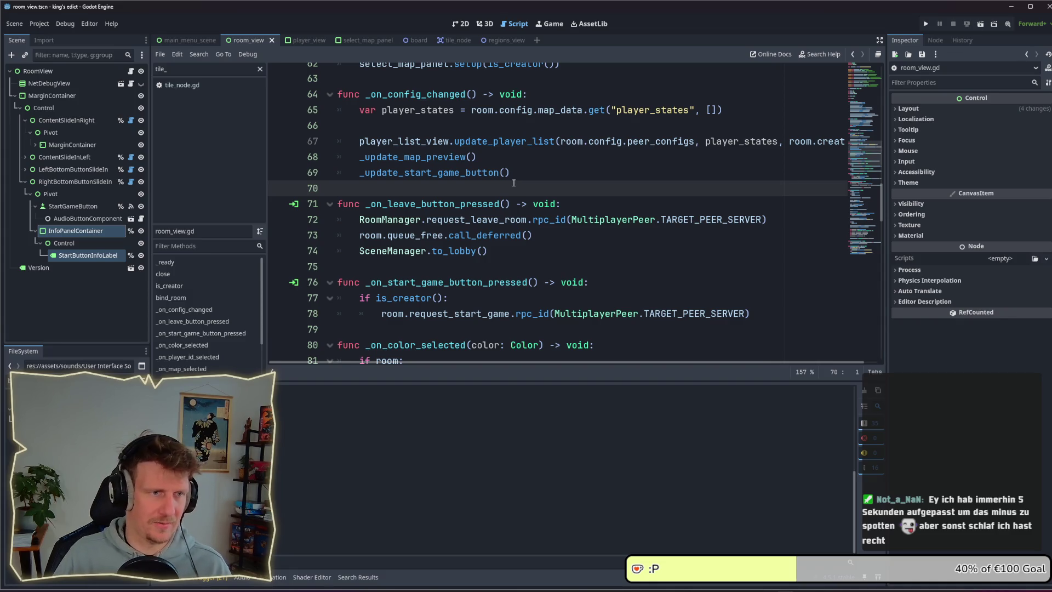
# Tidy the blank lines after the _update_start_game_button call and save room_view.gd
pyautogui.click(517, 178)
pyautogui.press('Return')
pyautogui.press('Return')
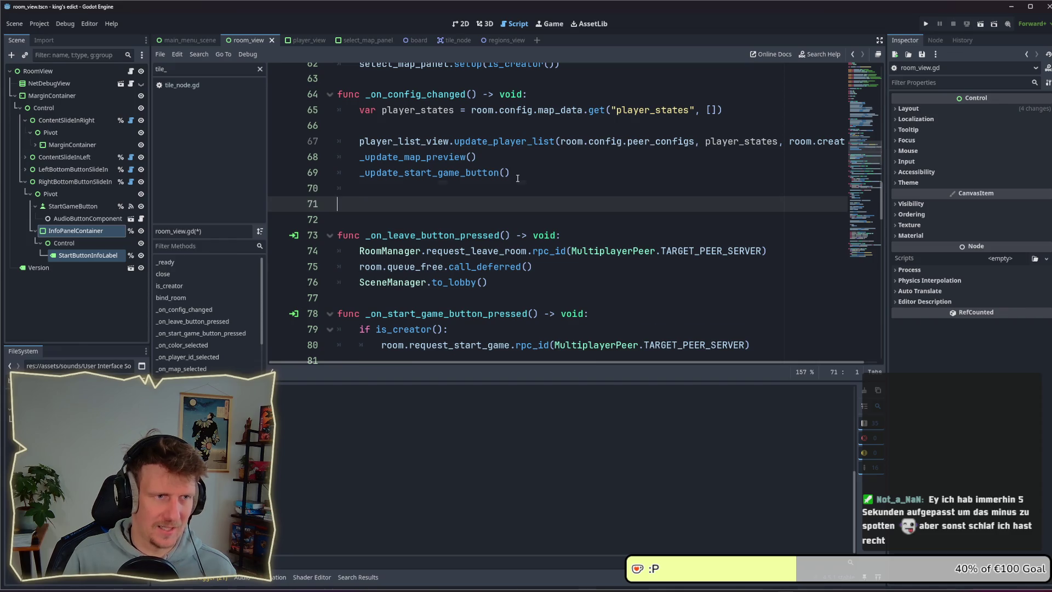
pyautogui.press('BackSpace')
pyautogui.press('BackSpace')
pyautogui.press('BackSpace')
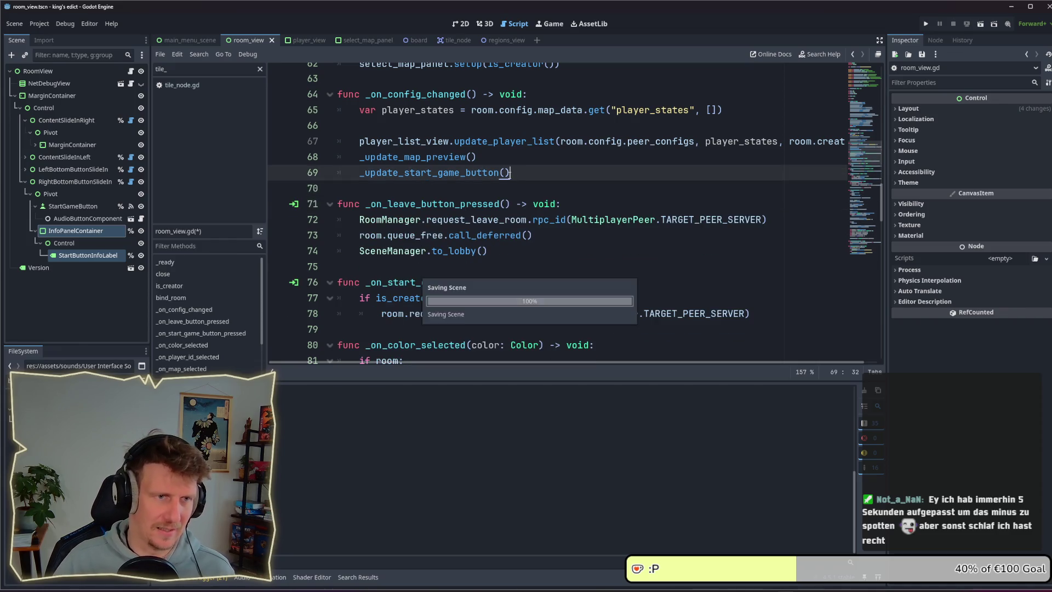
pyautogui.hotkey('ctrl', 's')
pyautogui.keyDown('ctrl'); pyautogui.click(477, 174); pyautogui.keyUp('ctrl')
pyautogui.click(554, 231)
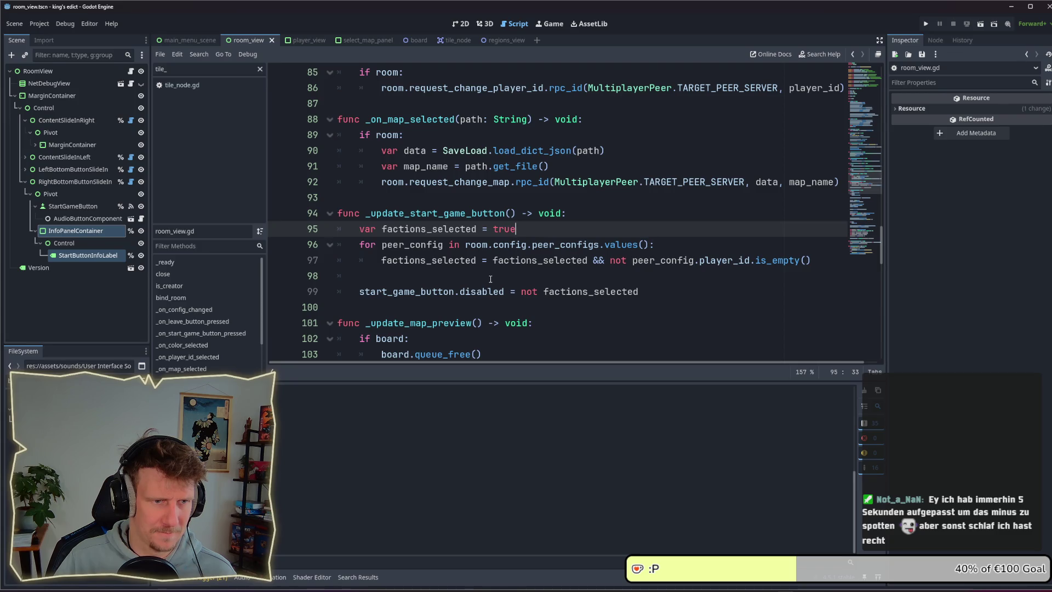
# Add 'info_panel_container.visible = not factions_selected' to room_view.gd, save the scene, and run the project
pyautogui.click(649, 292)
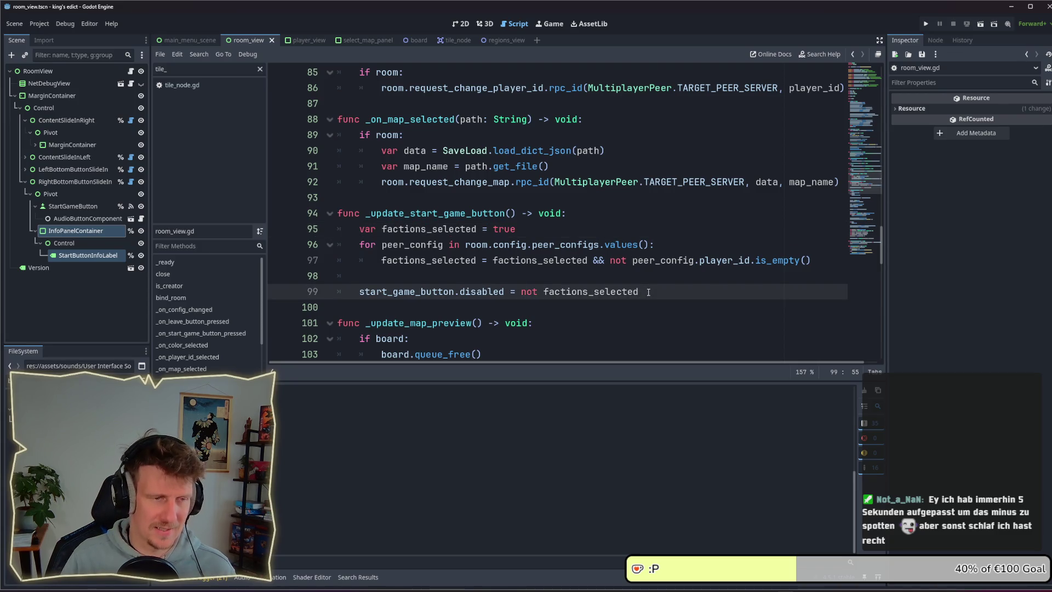
pyautogui.press('Return')
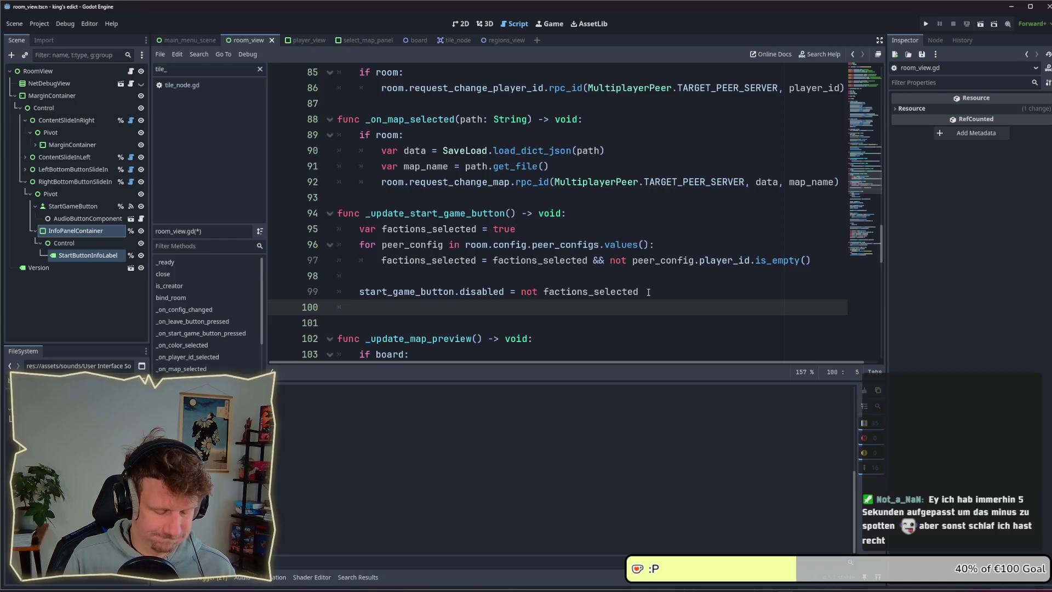
pyautogui.press('Return')
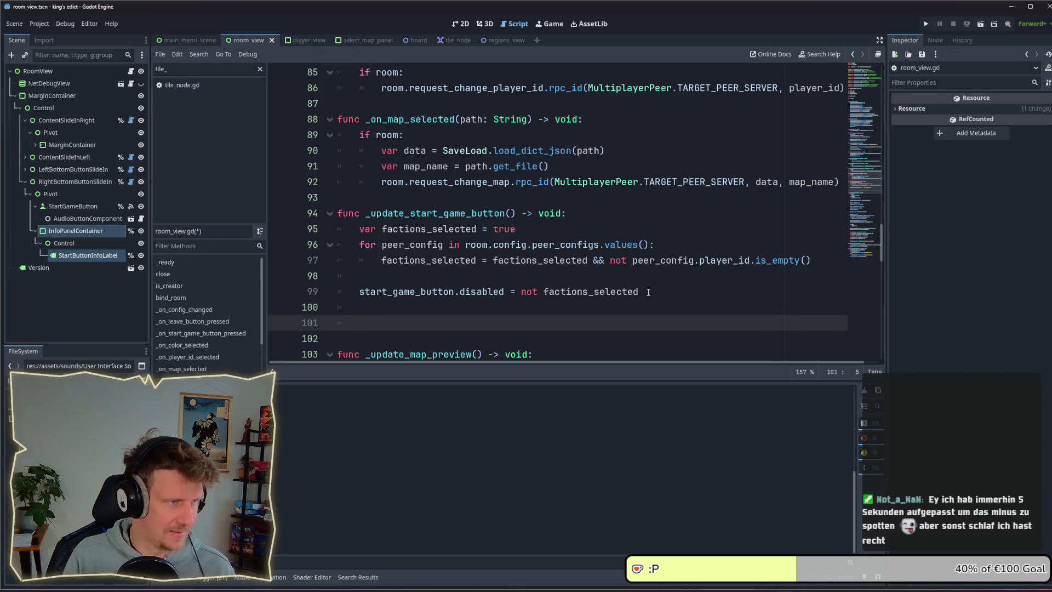
pyautogui.write('info')
pyautogui.press('Return')
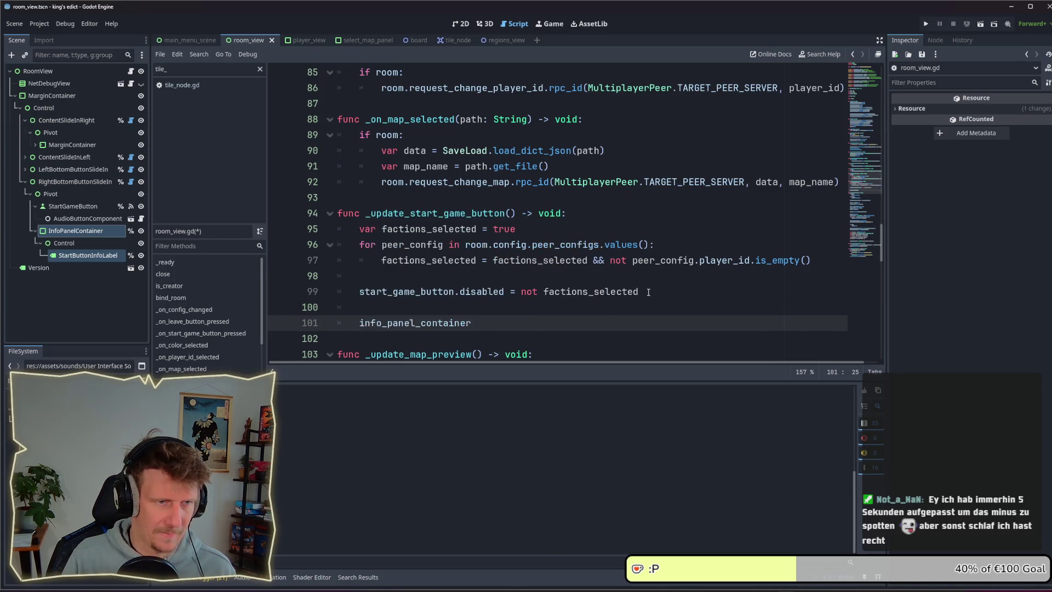
pyautogui.press('BackSpace')
pyautogui.write('vi')
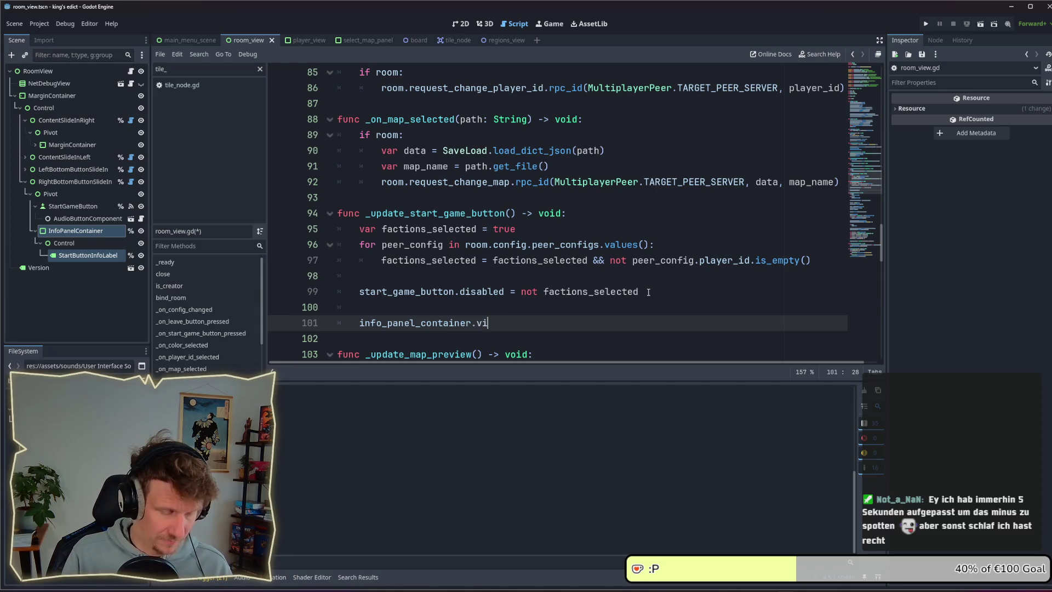
pyautogui.write('sible =')
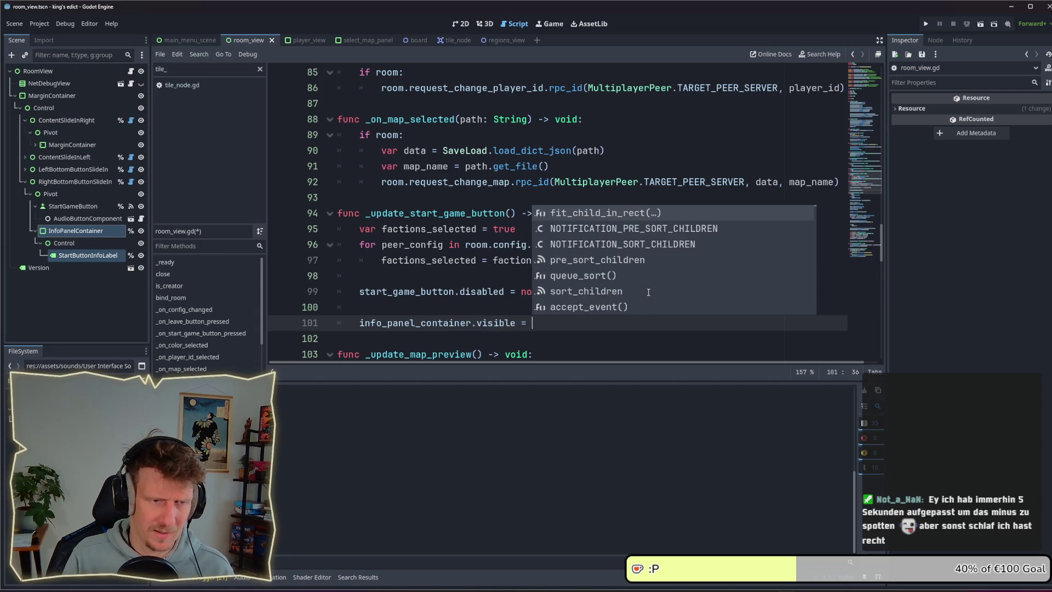
pyautogui.press('Escape')
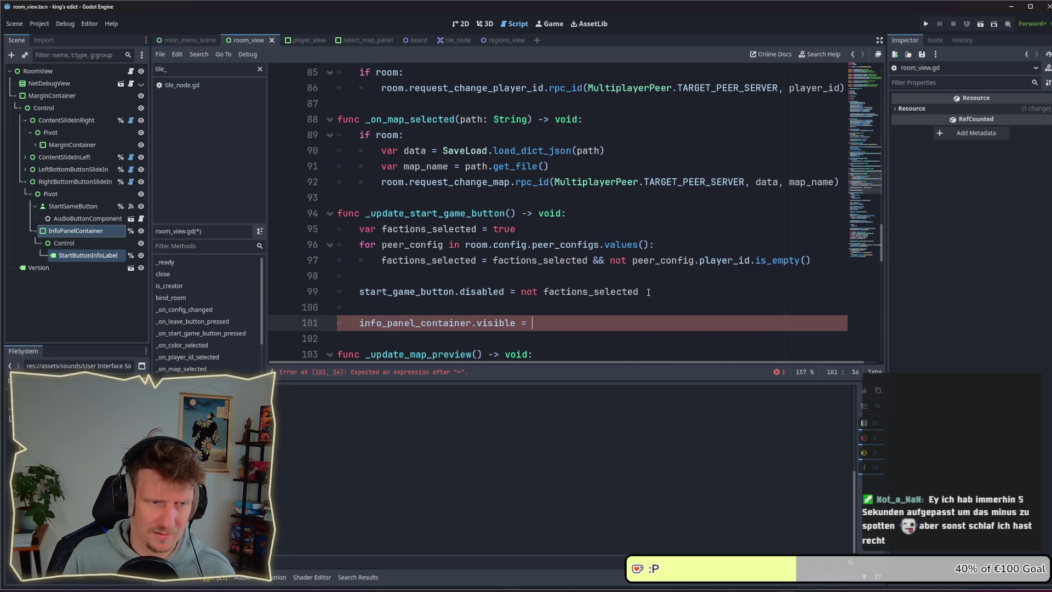
pyautogui.write('not factio')
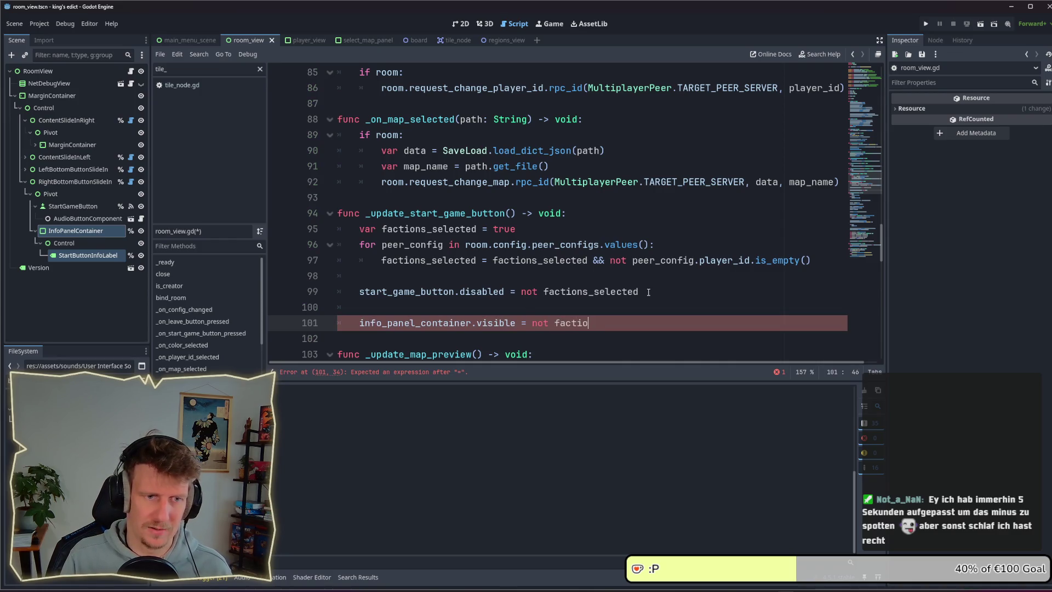
pyautogui.write('ns_')
pyautogui.press('Return')
pyautogui.hotkey('ctrl', 's')
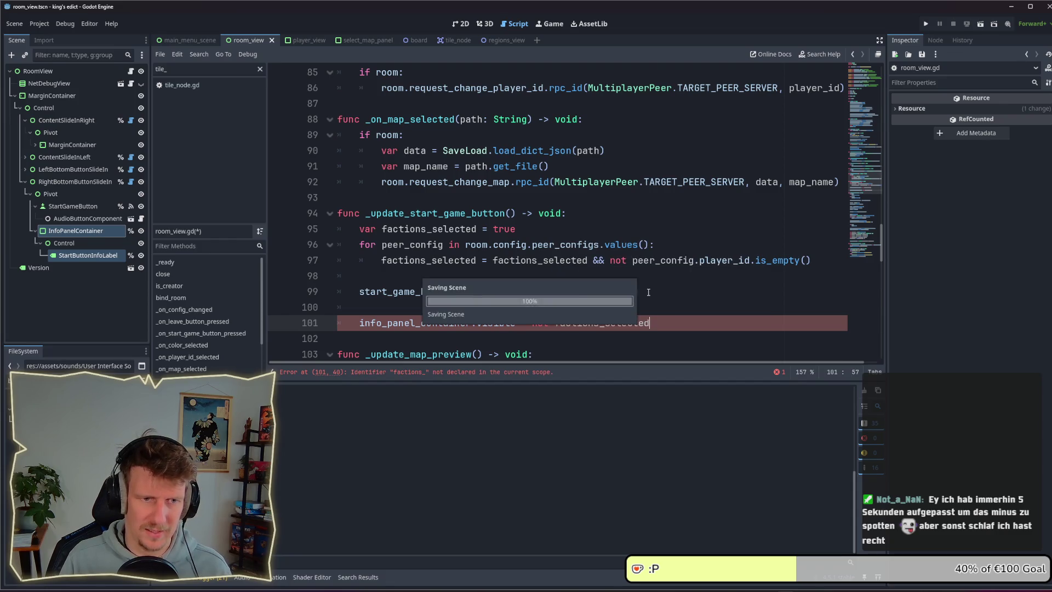
pyautogui.press('F5')
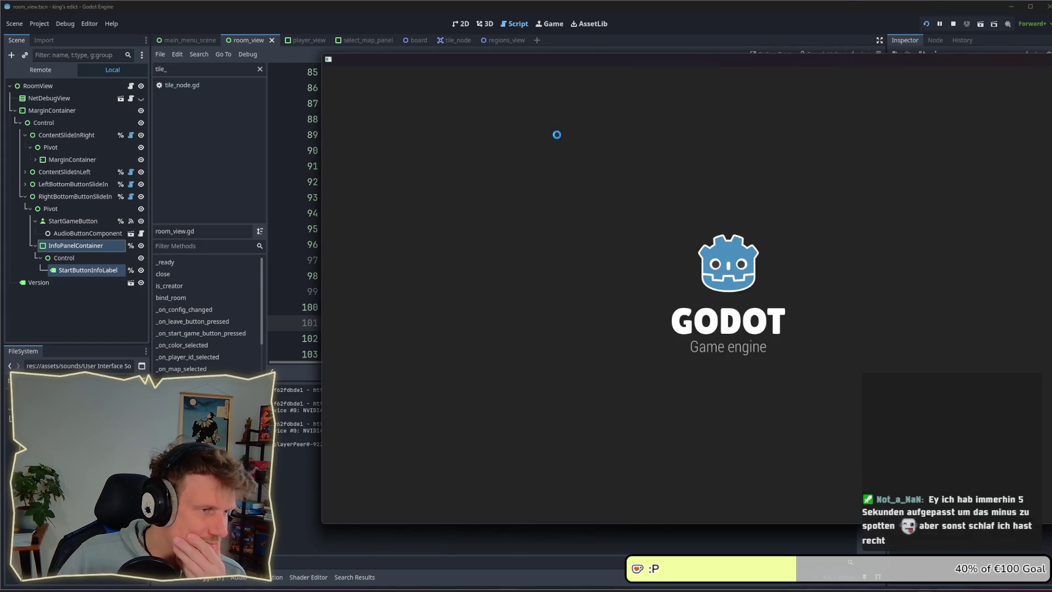
# In the game's Multiplayer lobby, try the red, purple and blue start regions, ending on purple
pyautogui.moveTo(614, 65); pyautogui.dragTo(374, 58)
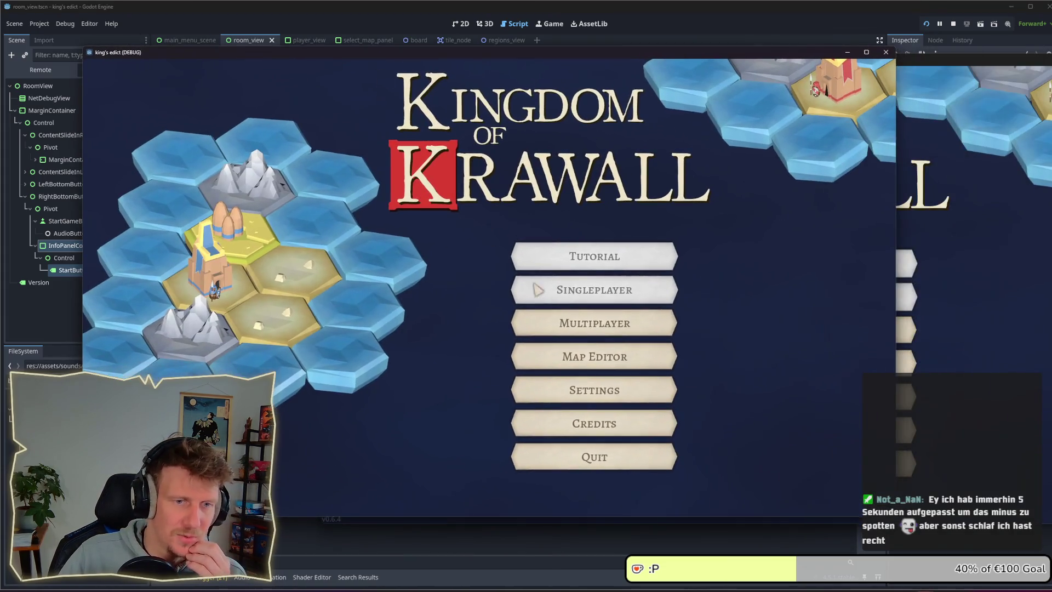
pyautogui.click(535, 308)
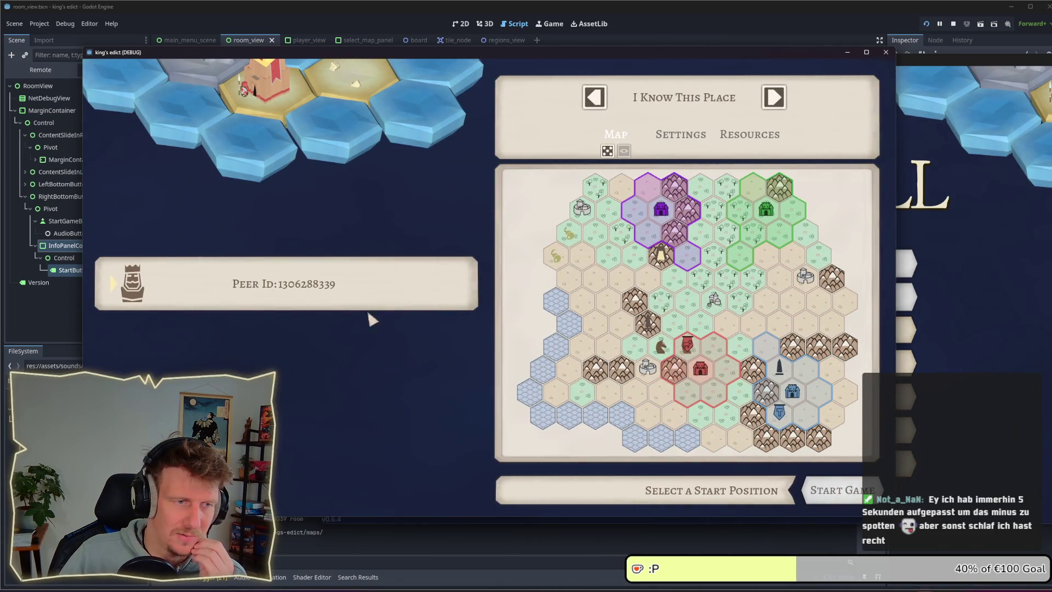
pyautogui.click(690, 340)
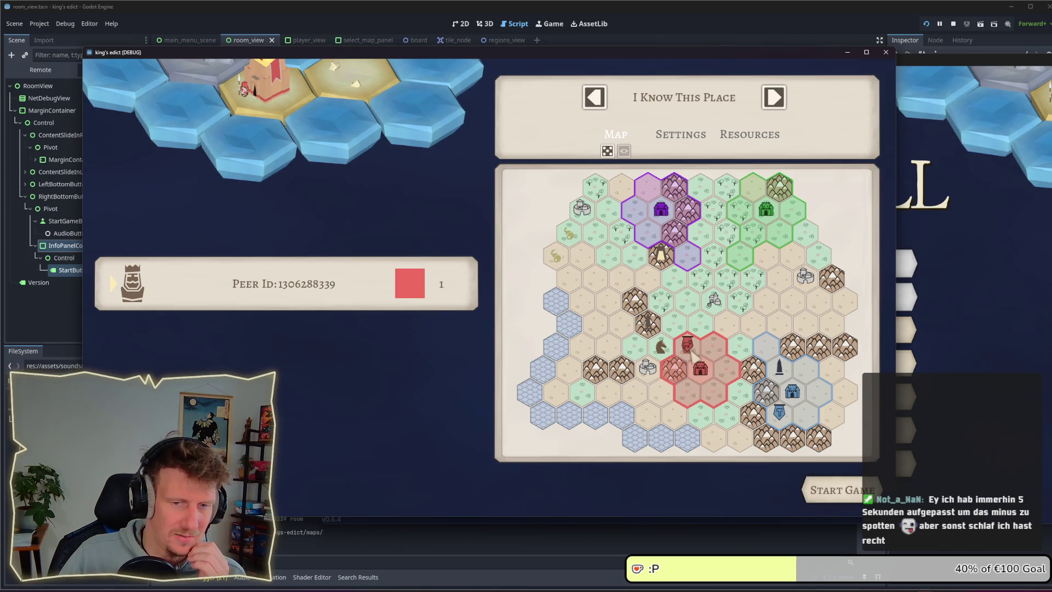
pyautogui.click(665, 227)
pyautogui.click(647, 300)
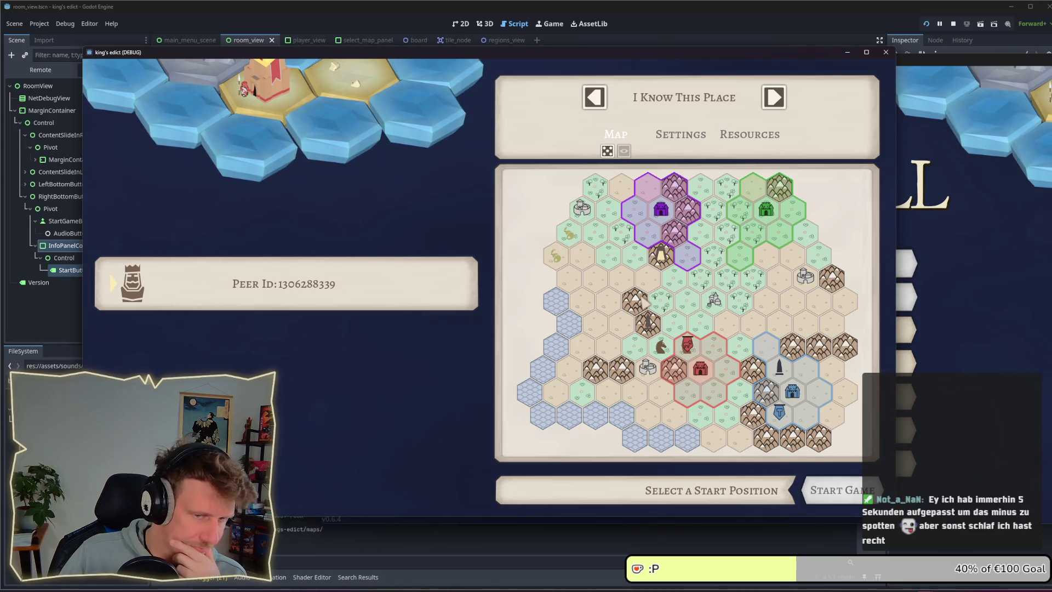
pyautogui.click(711, 368)
pyautogui.click(766, 351)
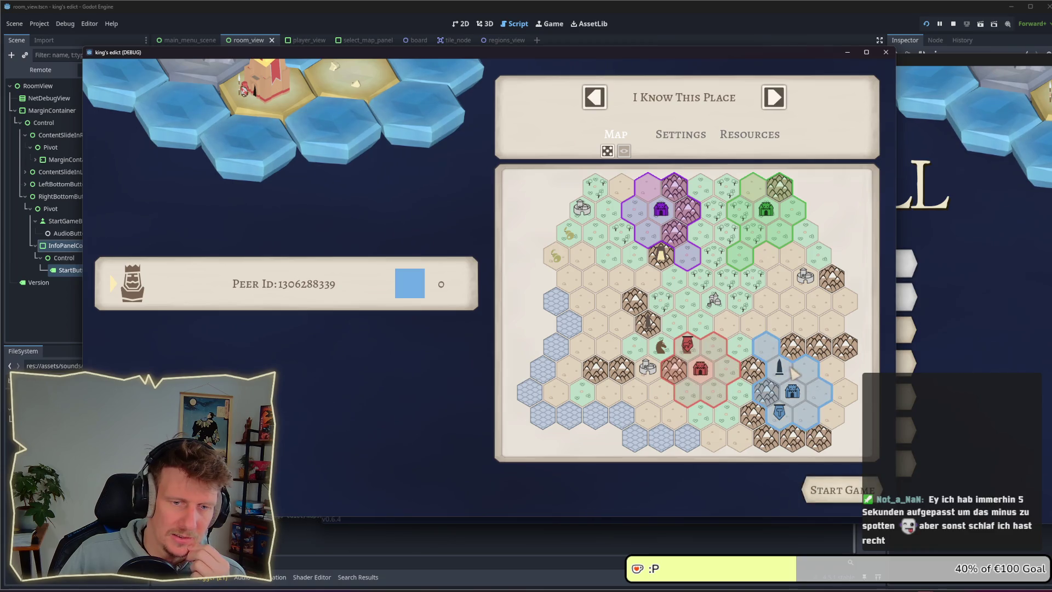
pyautogui.click(661, 248)
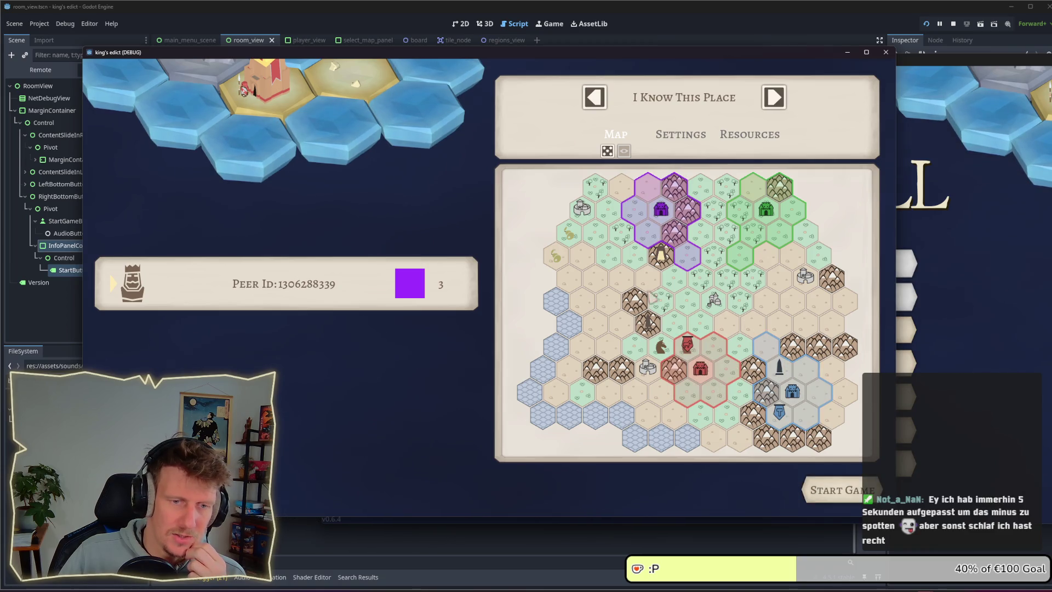
pyautogui.click(973, 328)
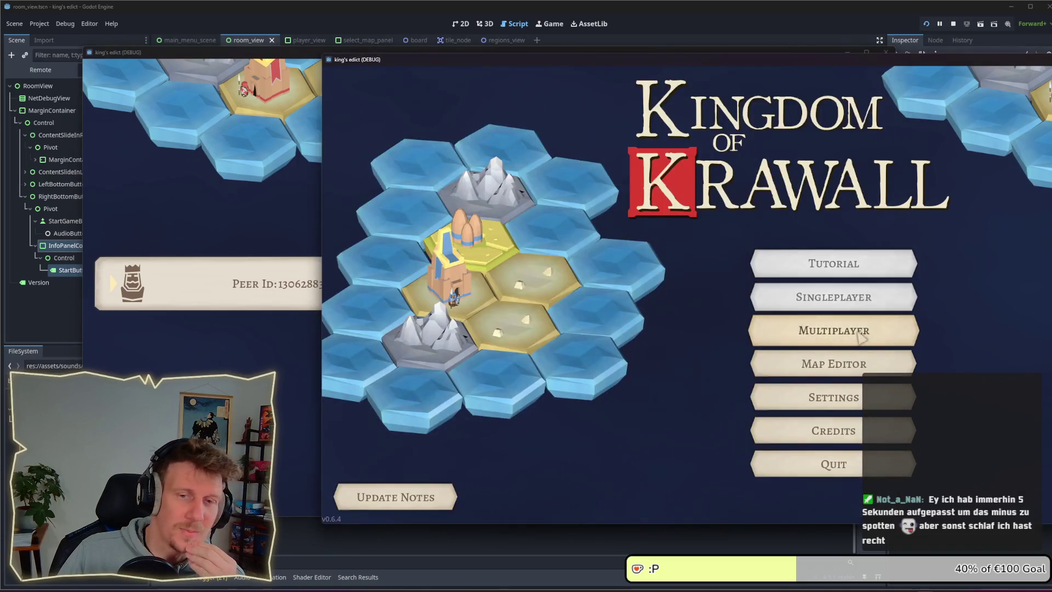
# Join the hosted game from the second instance and return to the host's window
pyautogui.click(939, 144)
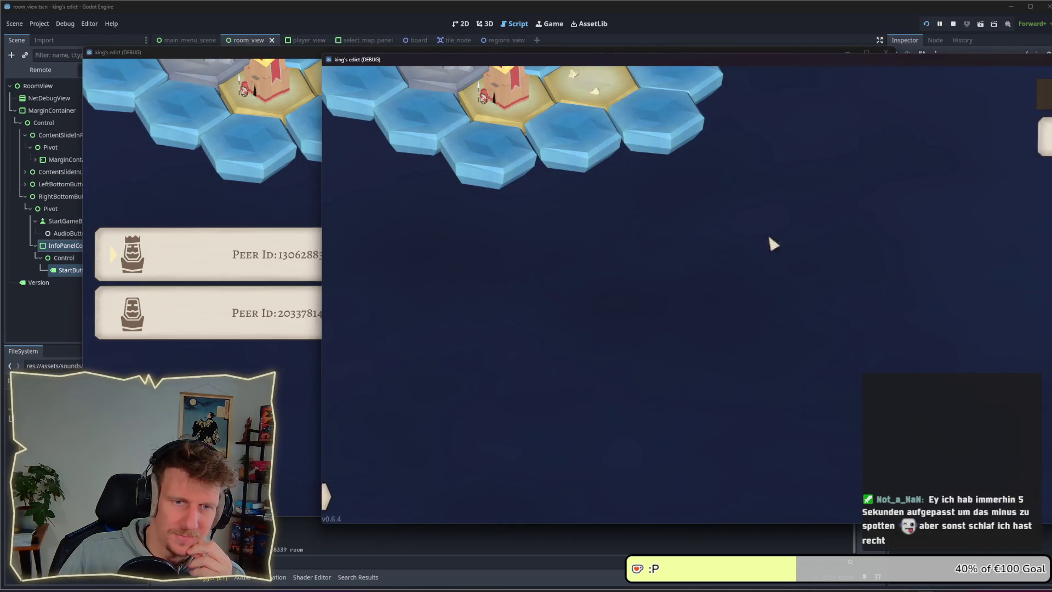
pyautogui.click(298, 392)
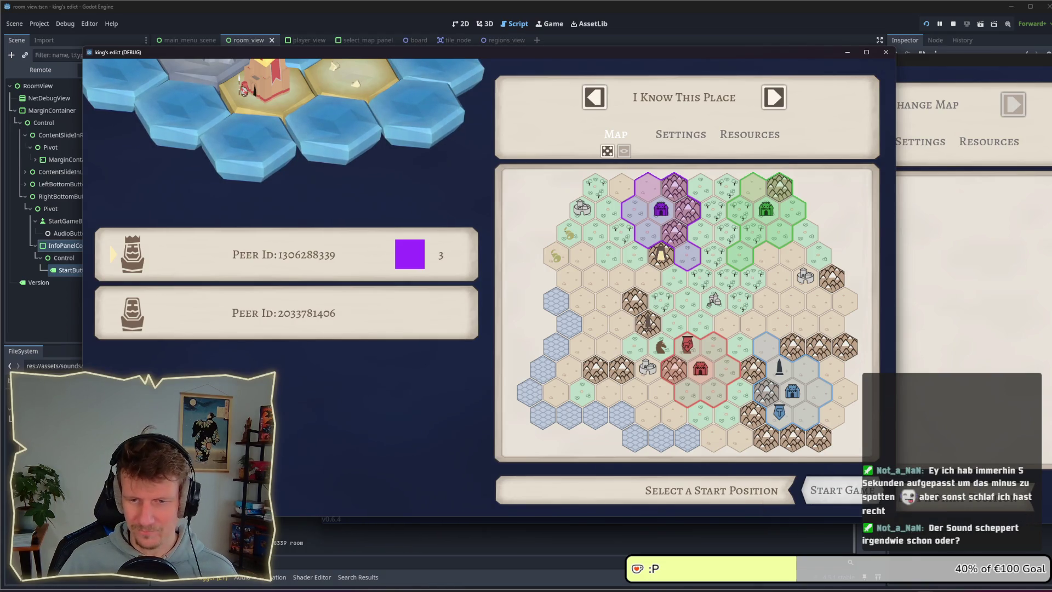
pyautogui.click(718, 310)
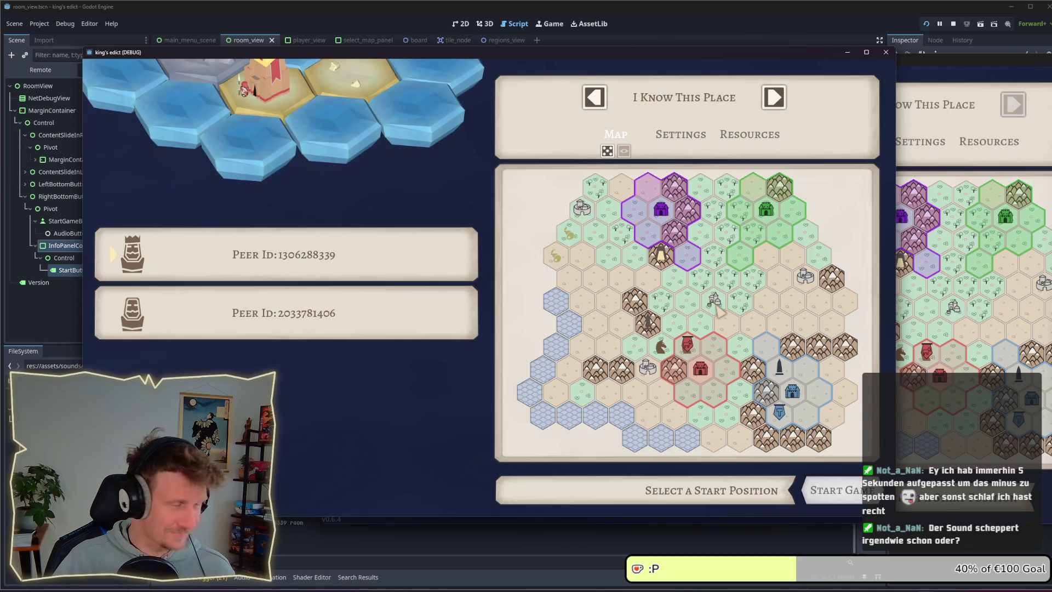
# Toggle the purple start region, cycle to Green Island and back to I Know This Place
pyautogui.click(690, 262)
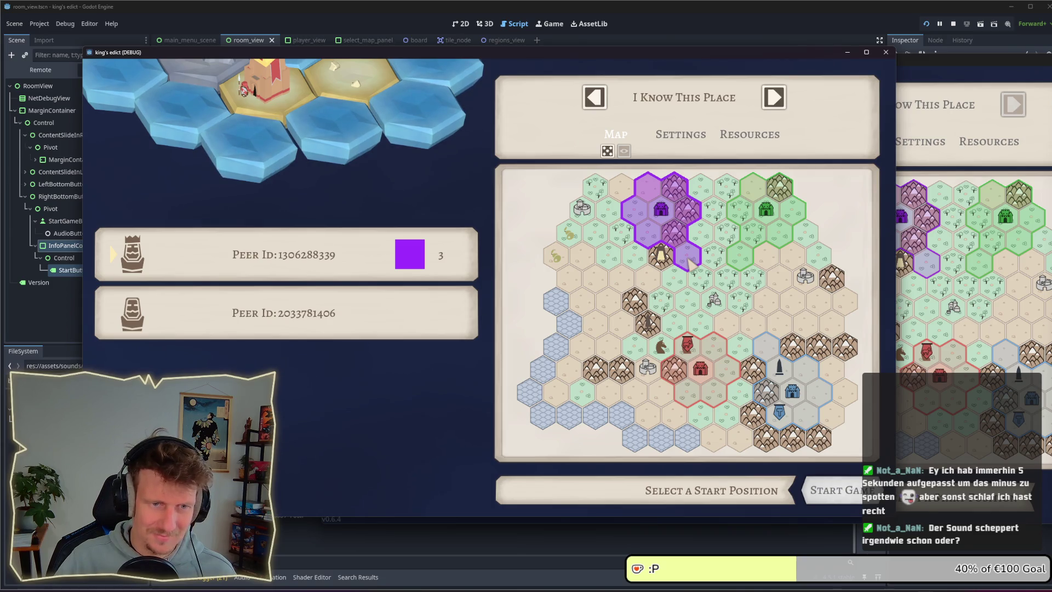
pyautogui.click(715, 305)
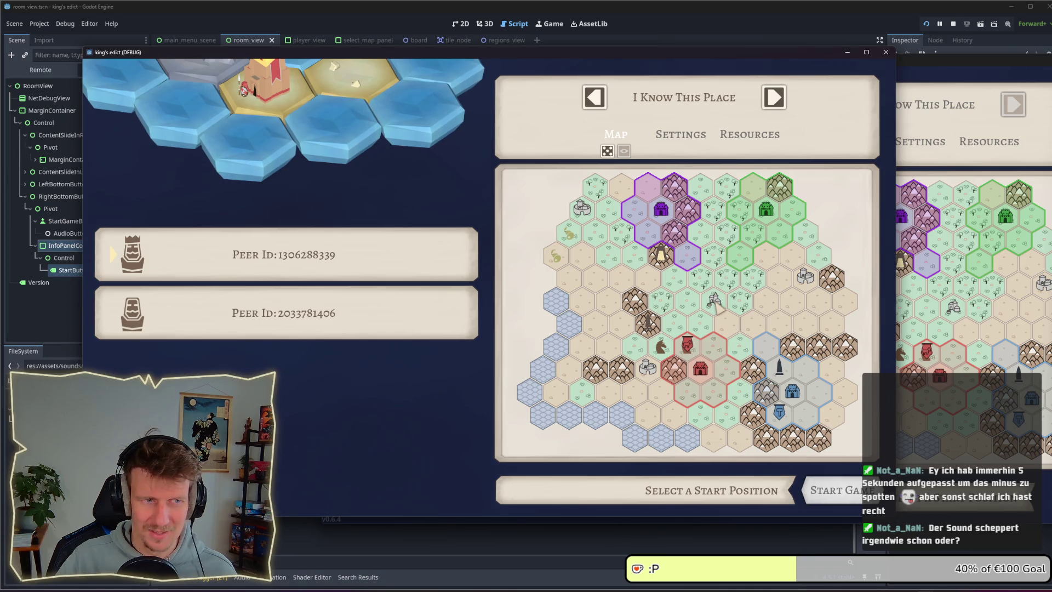
pyautogui.click(692, 266)
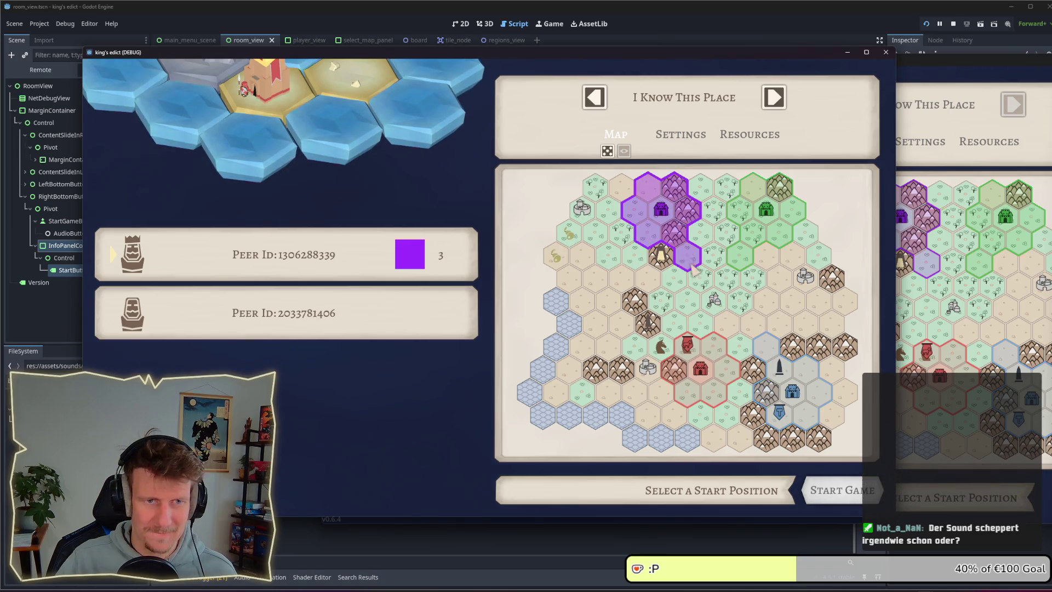
pyautogui.click(595, 98)
pyautogui.click(774, 97)
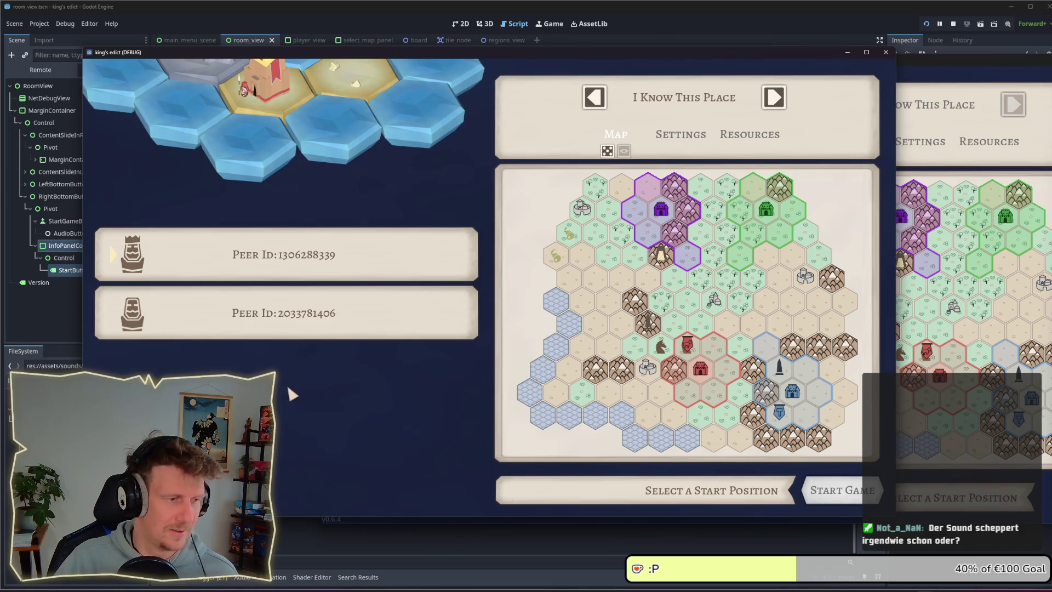
pyautogui.hotkey('alt', 'Tab')
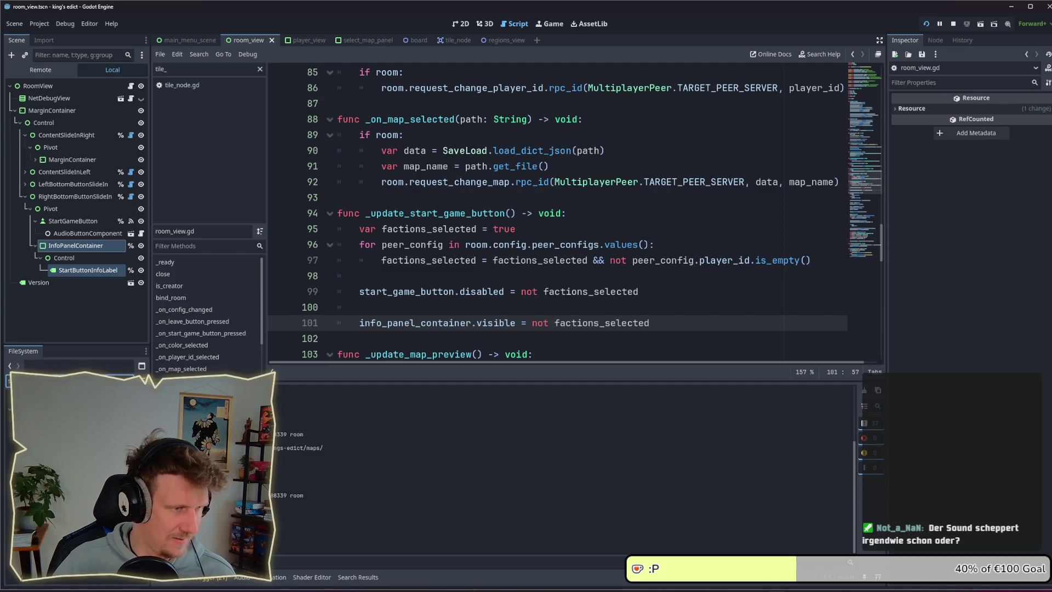
# Open the sounds.gd script behind sounds.tres for editing
pyautogui.click(16, 384)
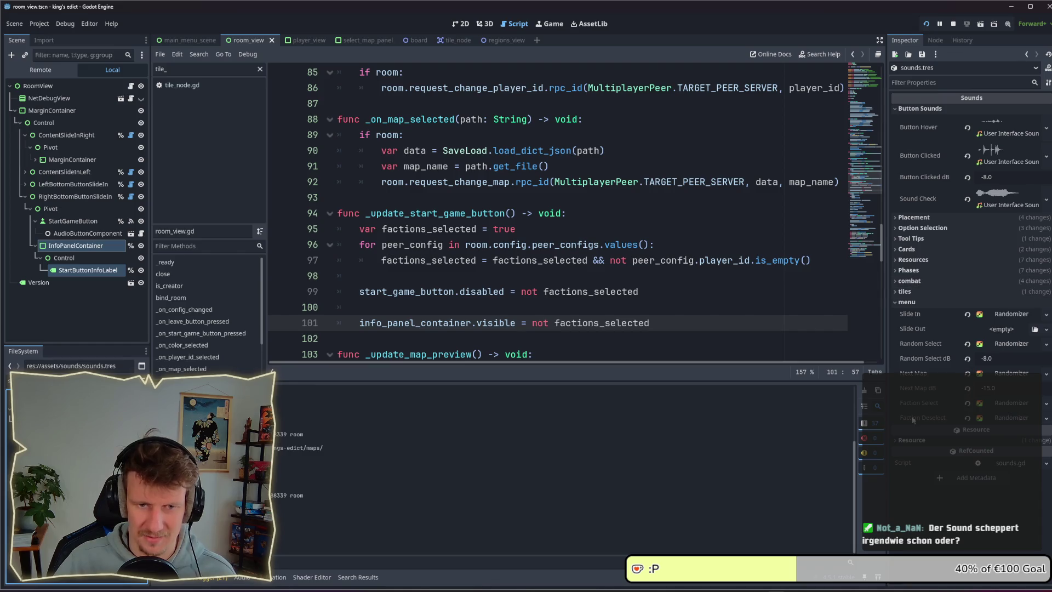
pyautogui.press('Up')
pyautogui.press('Return')
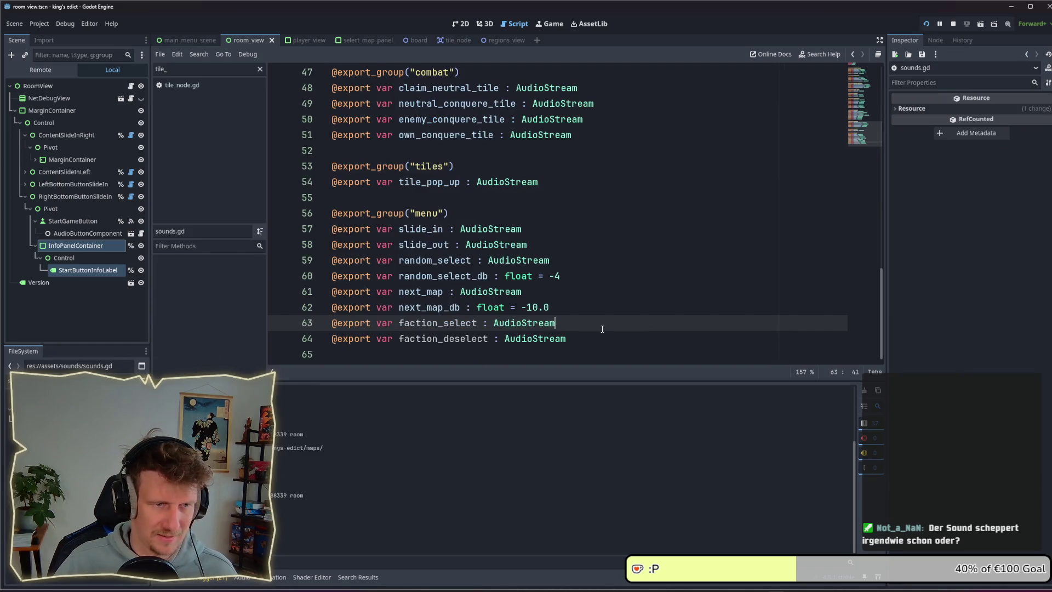
# Declare faction_select_db as a float volume of -4 and save sounds.gd
pyautogui.hotkey('ctrl', 'shift', 'd')
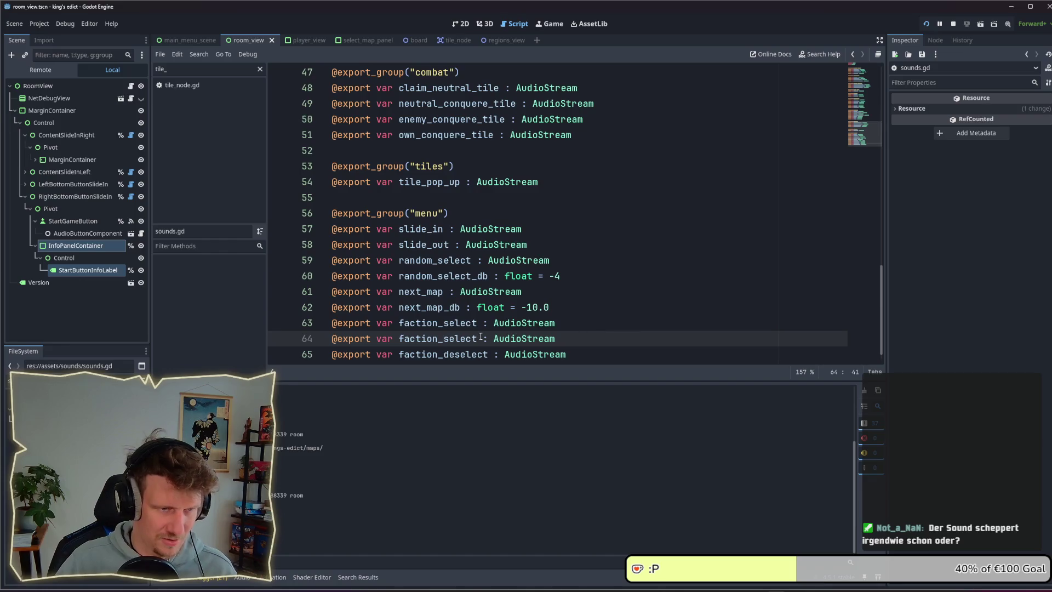
pyautogui.click(477, 338)
pyautogui.write('_D')
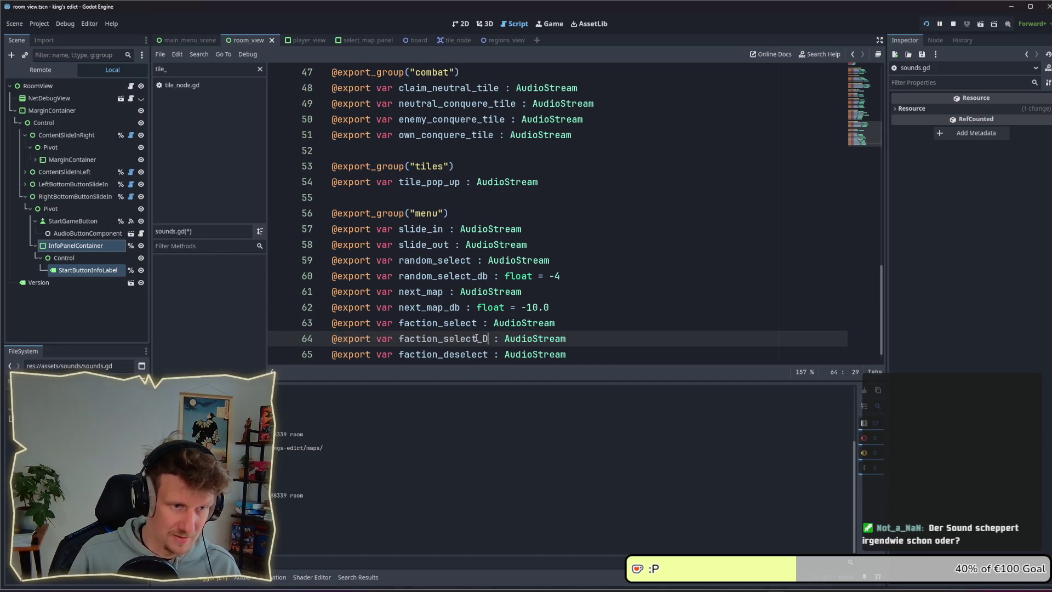
pyautogui.press('BackSpace')
pyautogui.write('db')
pyautogui.press('End')
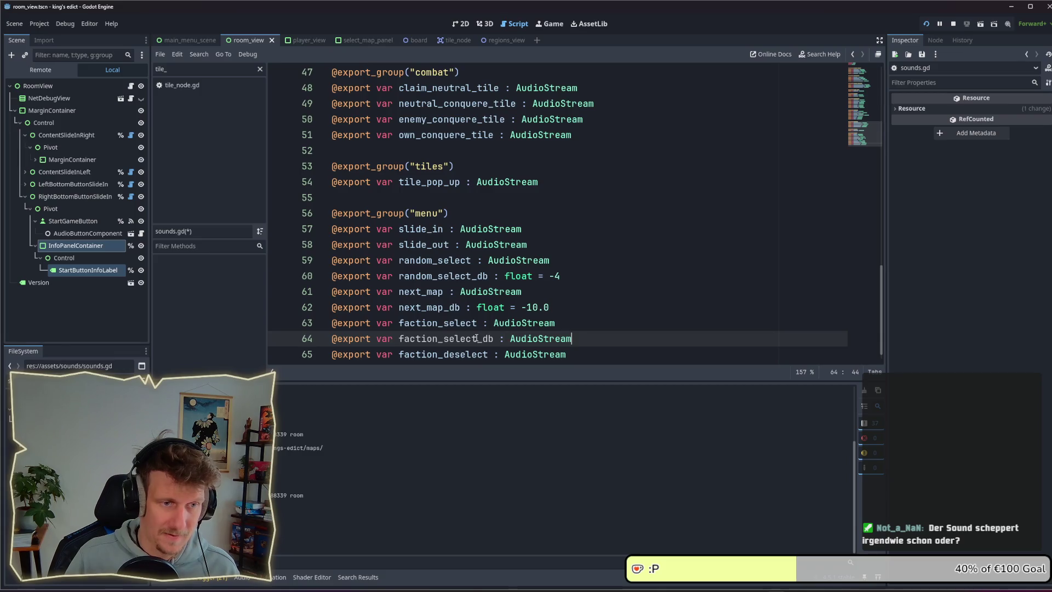
pyautogui.hotkey('ctrl', 'BackSpace')
pyautogui.write('float')
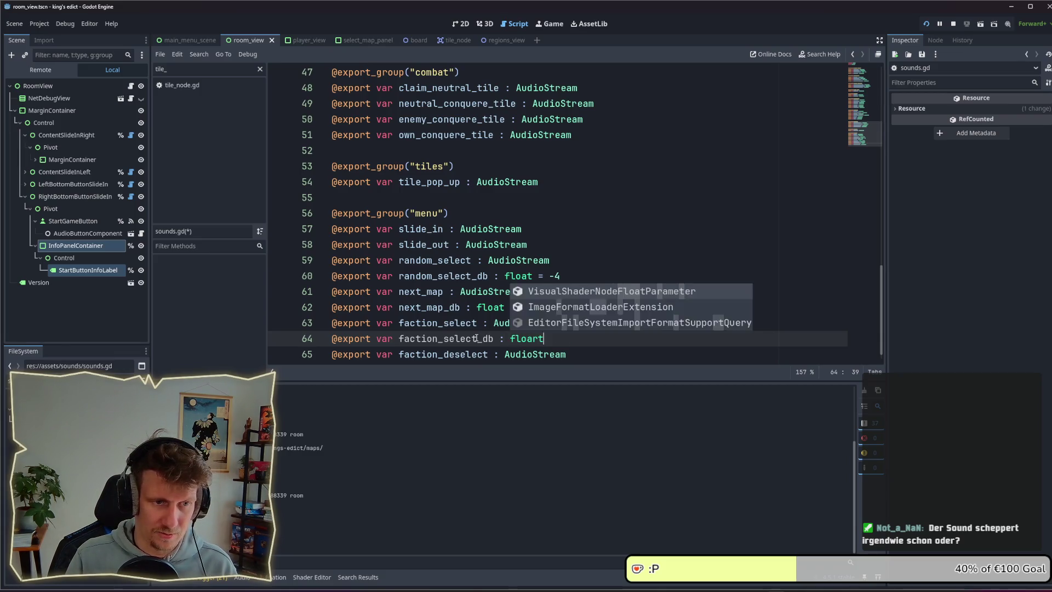
pyautogui.write(' = -4')
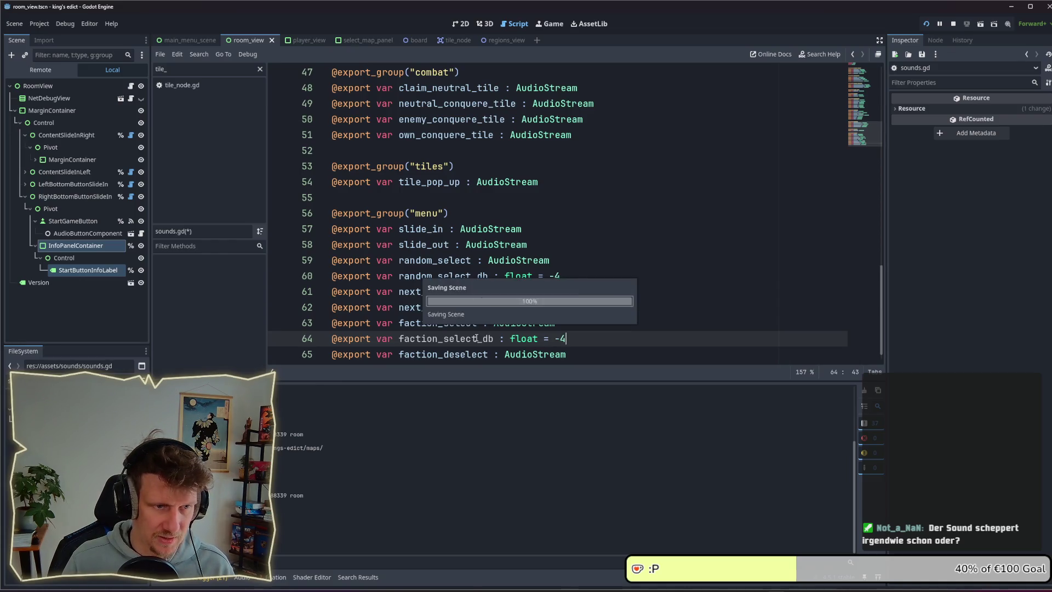
pyautogui.hotkey('ctrl', 's')
# Add faction_deselect_db = -8 on line 66 and stop the running game
pyautogui.scroll(-1, 486, 339)
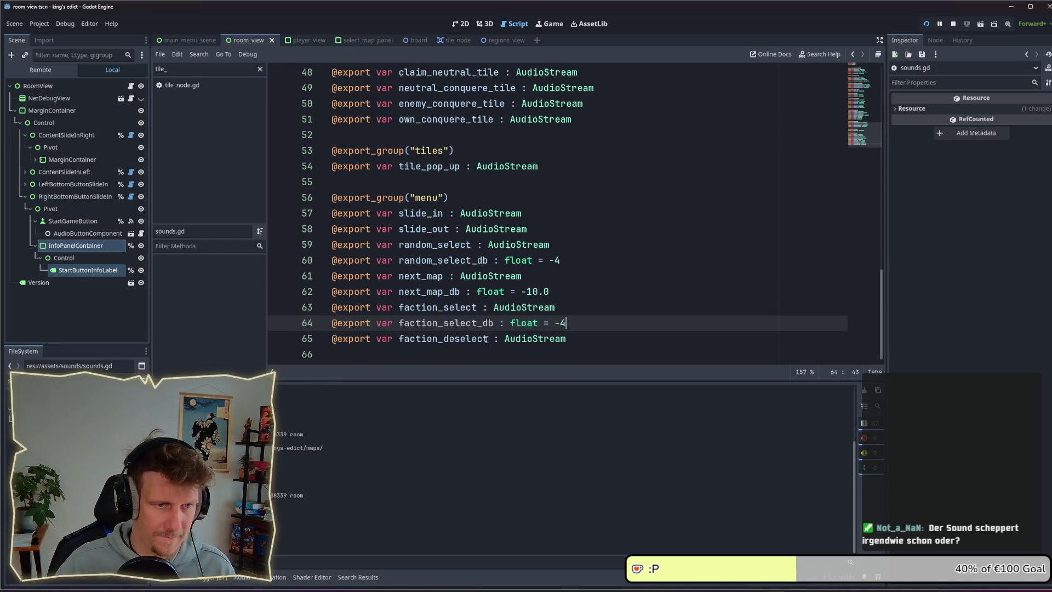
pyautogui.moveTo(574, 328); pyautogui.dragTo(331, 323)
pyautogui.hotkey('ctrl', 'c')
pyautogui.click(345, 353)
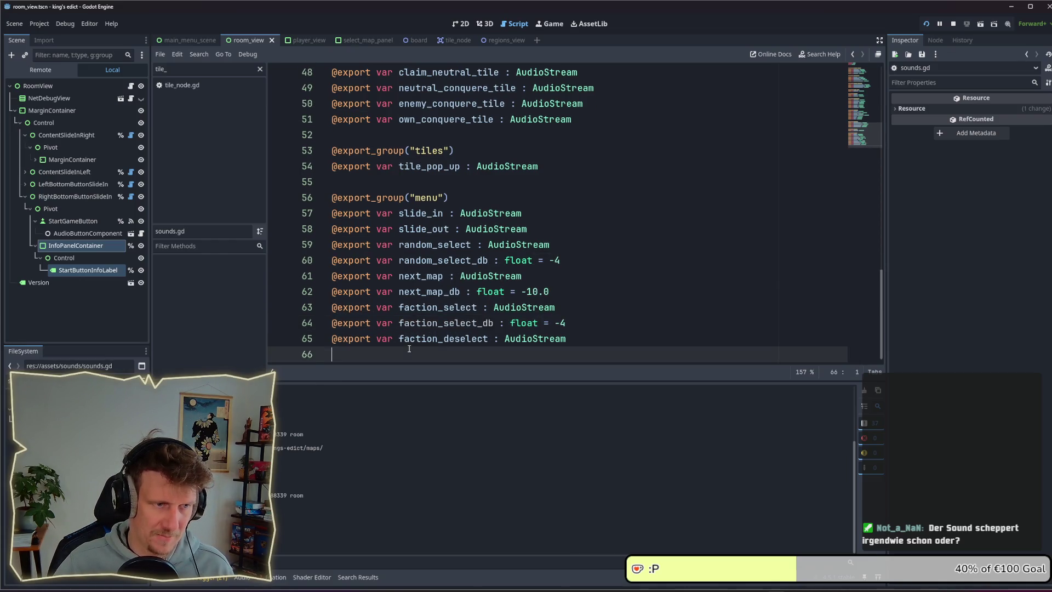
pyautogui.hotkey('ctrl', 'v')
pyautogui.moveTo(562, 355); pyautogui.dragTo(567, 357)
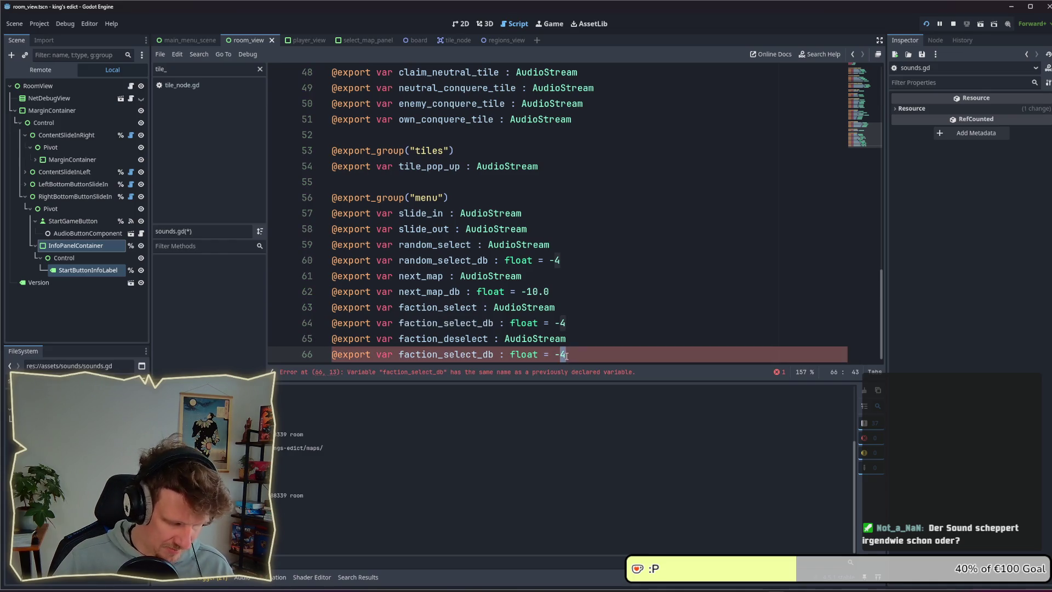
pyautogui.write('8')
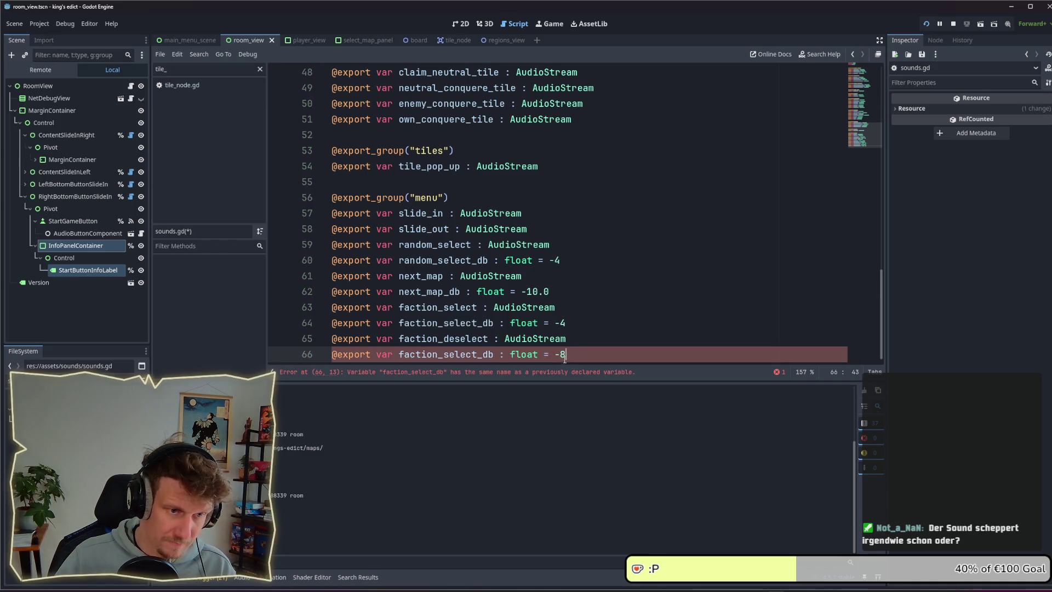
pyautogui.click(484, 355)
pyautogui.doubleClick(418, 338)
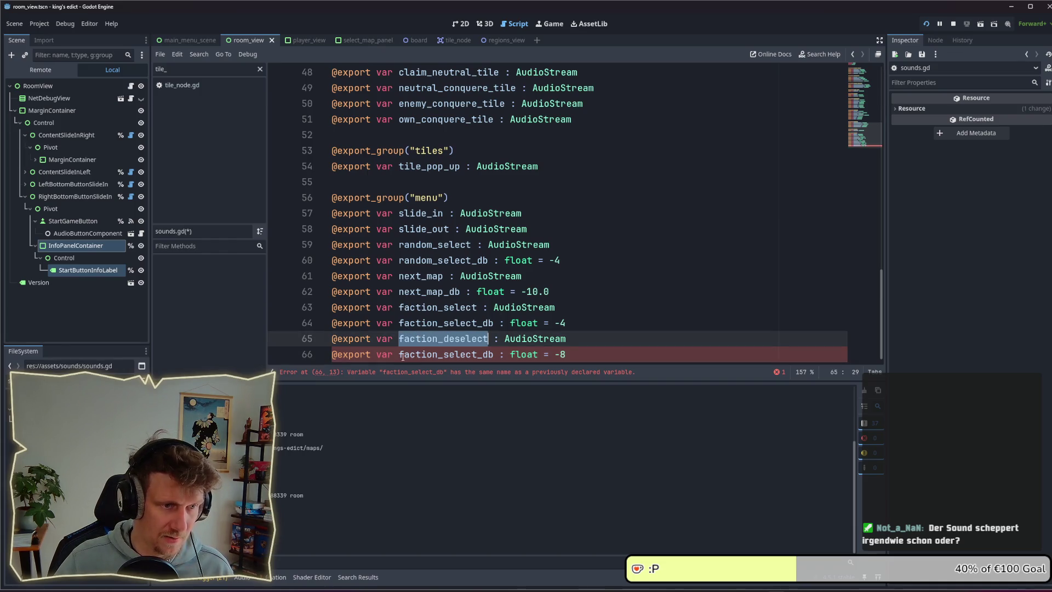
pyautogui.moveTo(400, 355); pyautogui.dragTo(477, 355)
pyautogui.hotkey('ctrl', 'v')
pyautogui.click(602, 338)
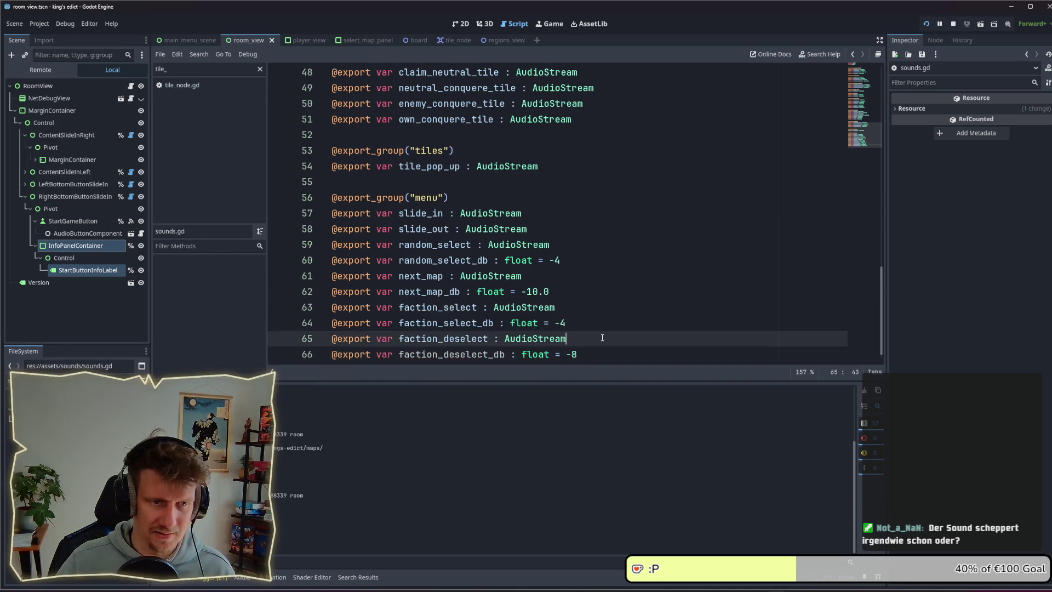
pyautogui.click(953, 24)
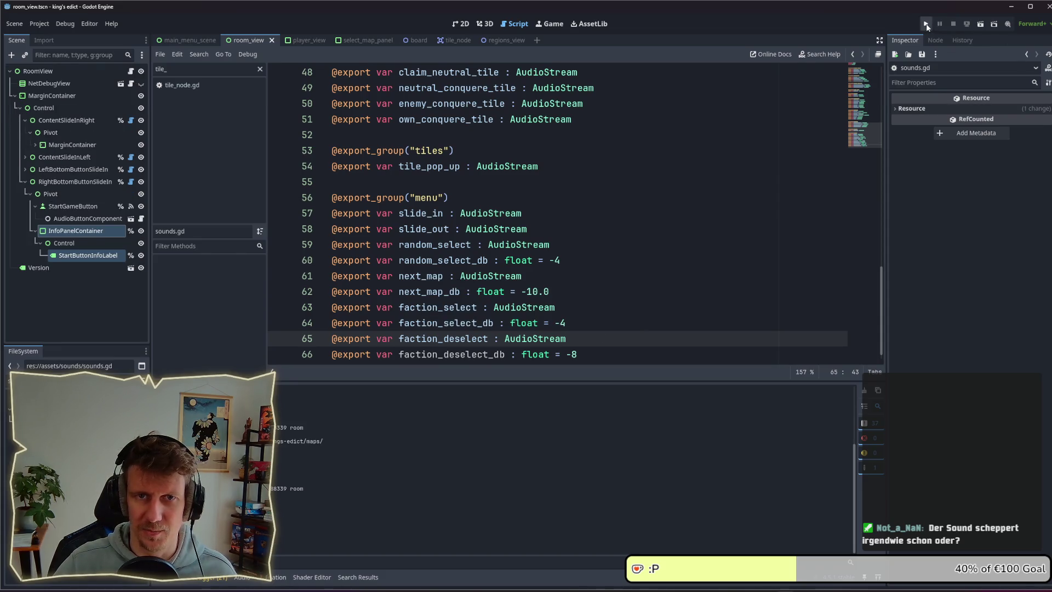
pyautogui.click(926, 24)
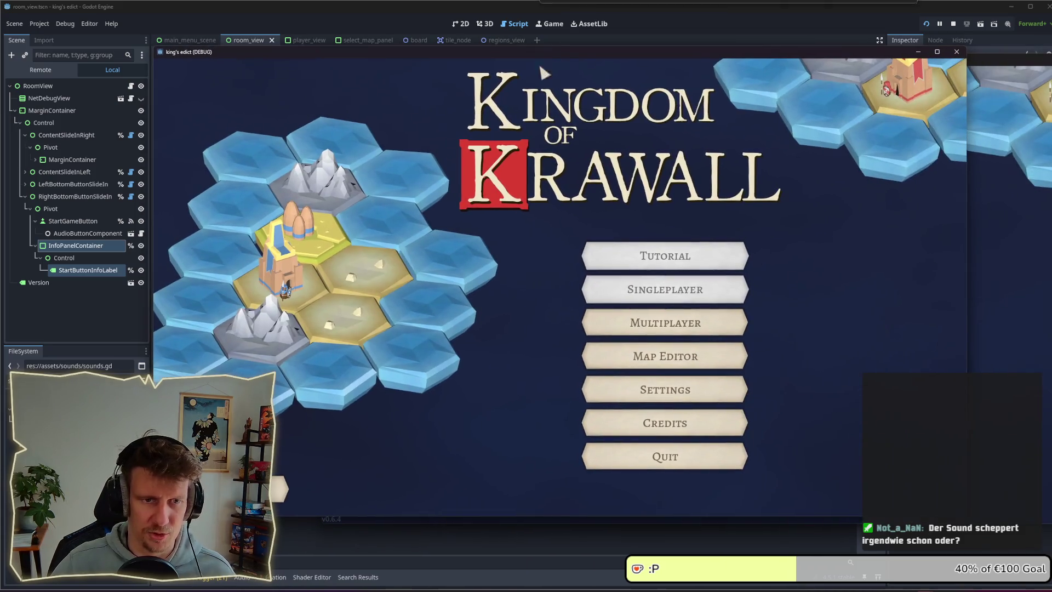
pyautogui.click(619, 323)
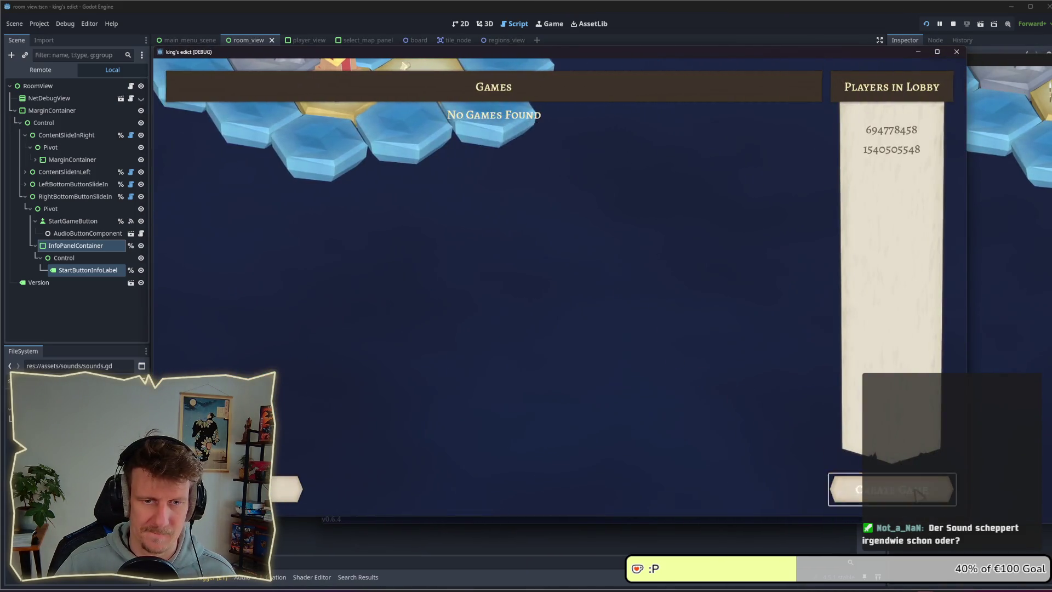
pyautogui.click(919, 493)
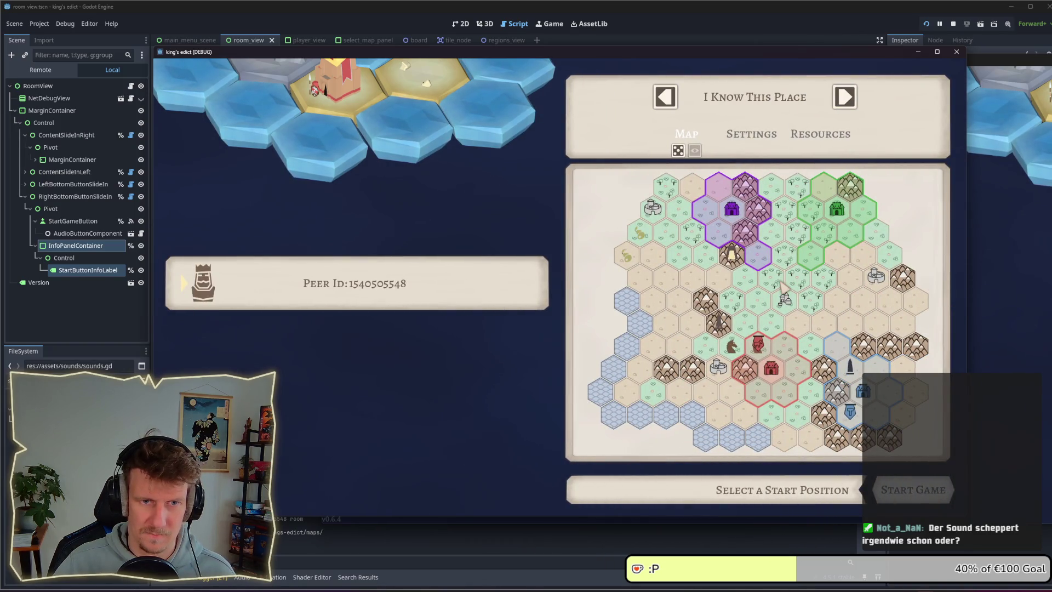
pyautogui.click(755, 222)
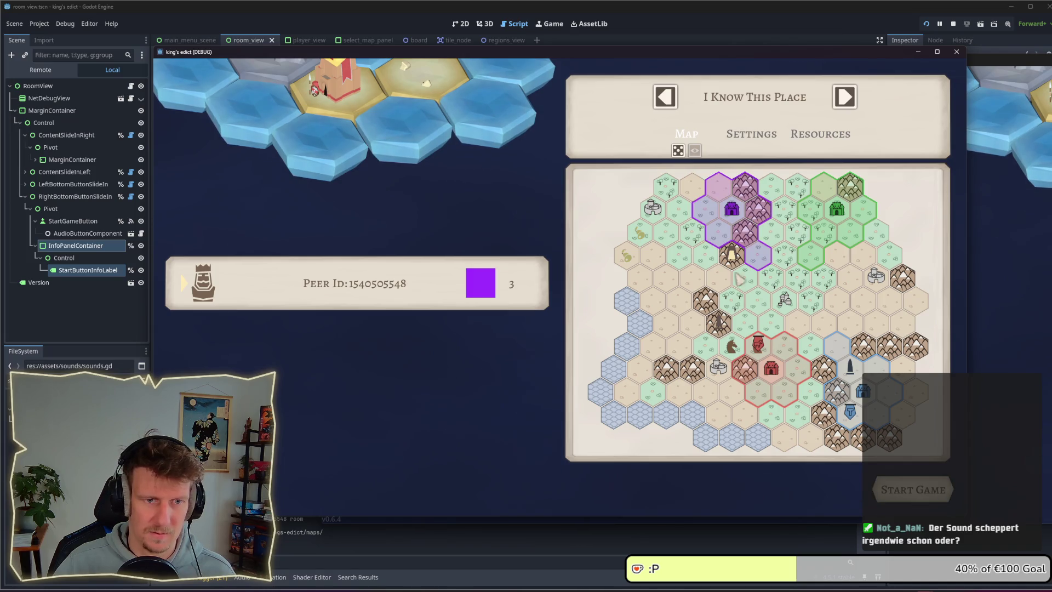
pyautogui.click(776, 287)
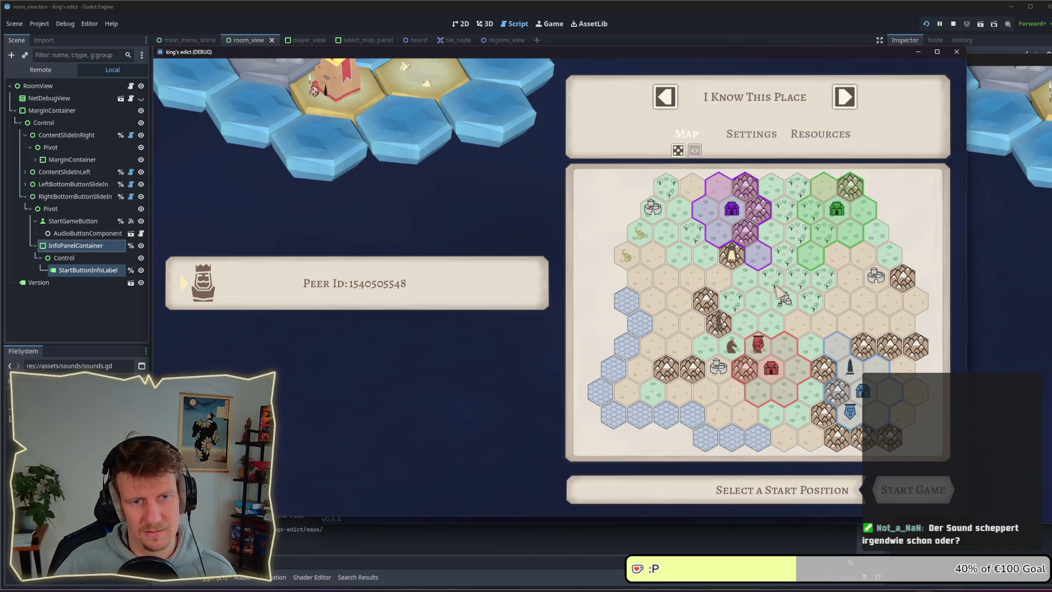
pyautogui.click(747, 241)
pyautogui.click(767, 364)
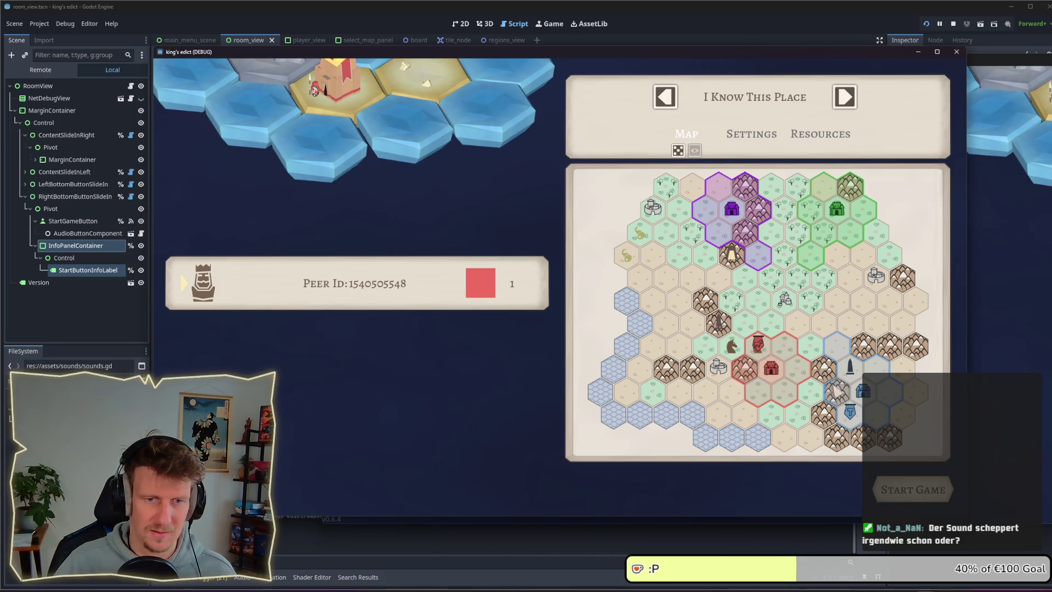
pyautogui.click(844, 99)
pyautogui.click(666, 97)
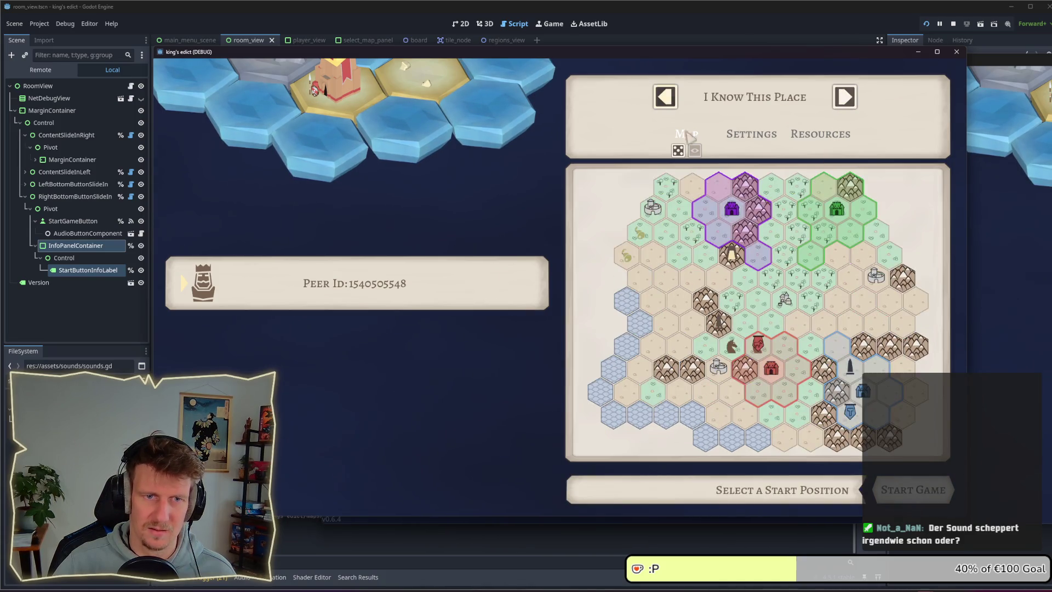
pyautogui.click(734, 230)
pyautogui.click(830, 249)
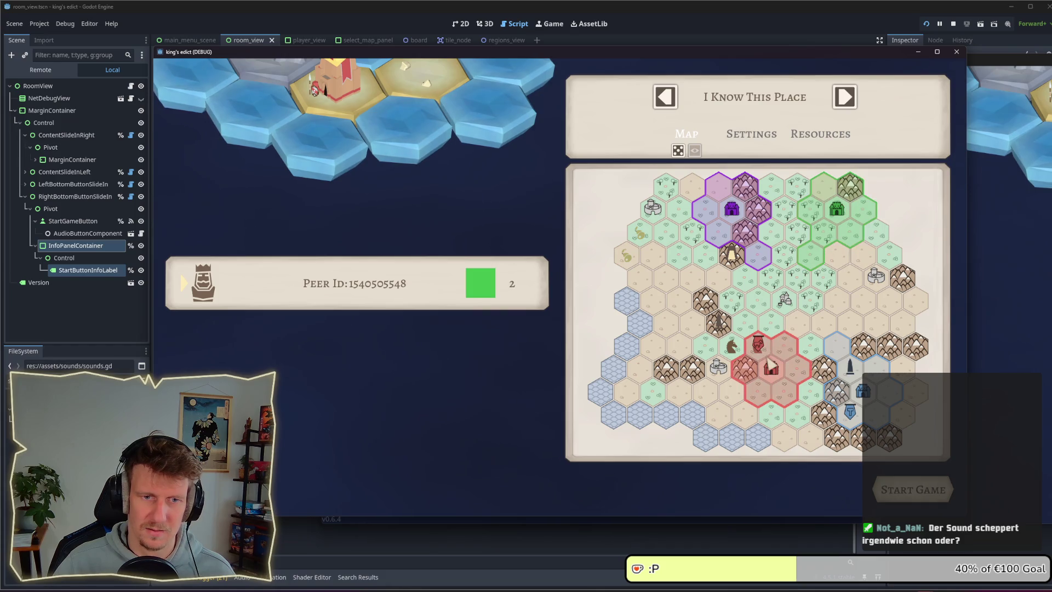
pyautogui.click(768, 364)
pyautogui.click(846, 98)
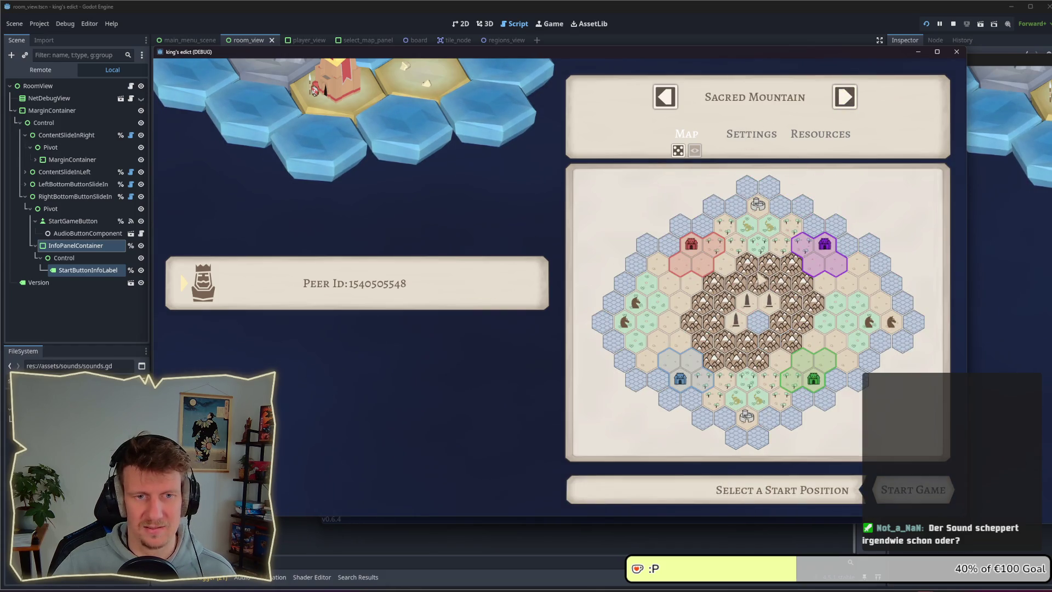
pyautogui.press('F8')
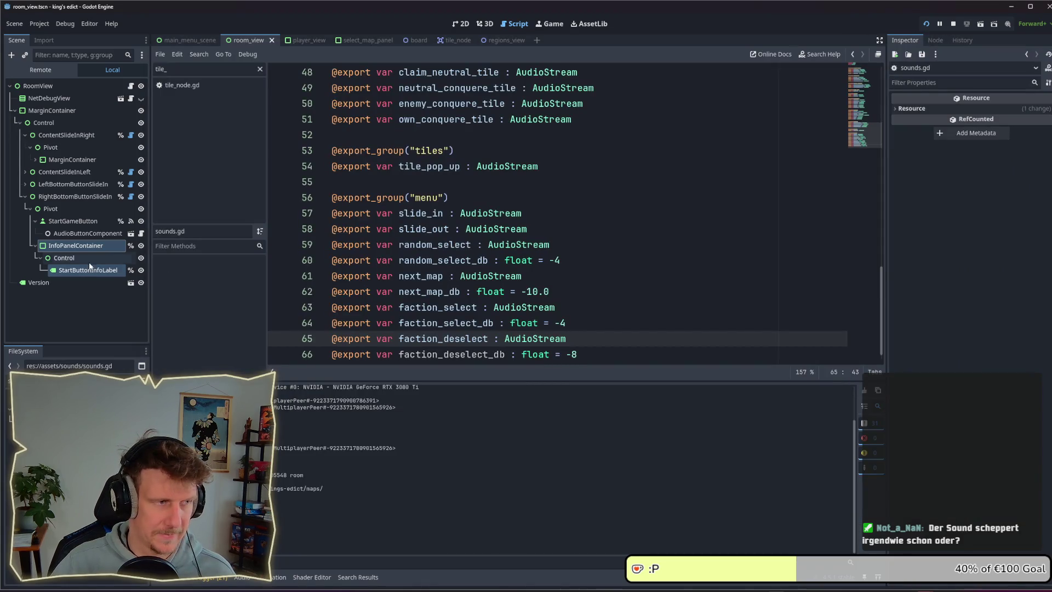
# Change faction_deselect_db to -4 and restart the game
pyautogui.doubleClick(571, 357)
pyautogui.write('4')
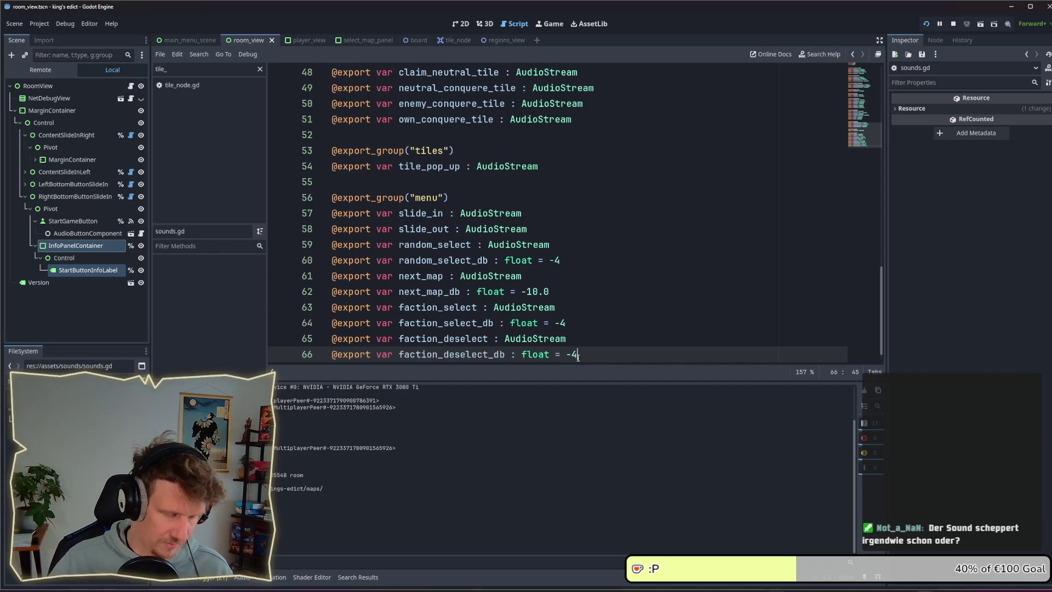
pyautogui.press('F5')
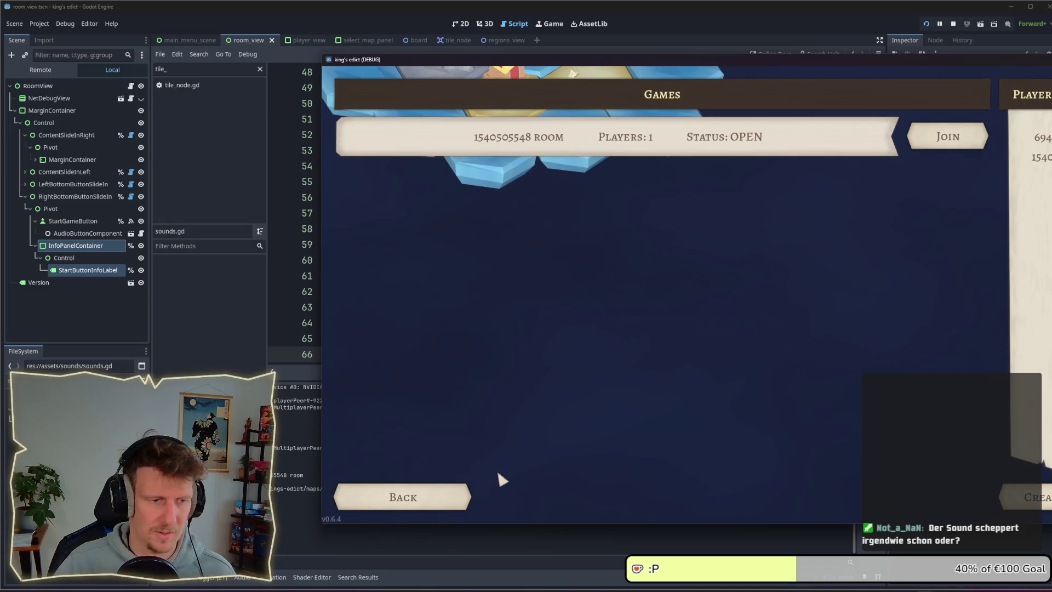
pyautogui.hotkey('alt', 'Tab')
pyautogui.click(652, 347)
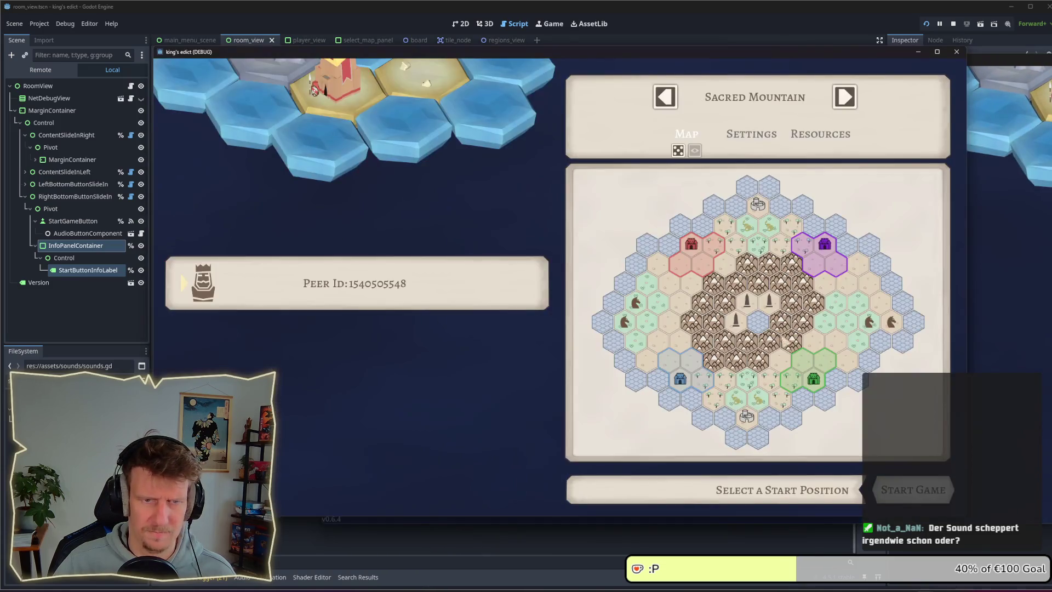
pyautogui.click(954, 24)
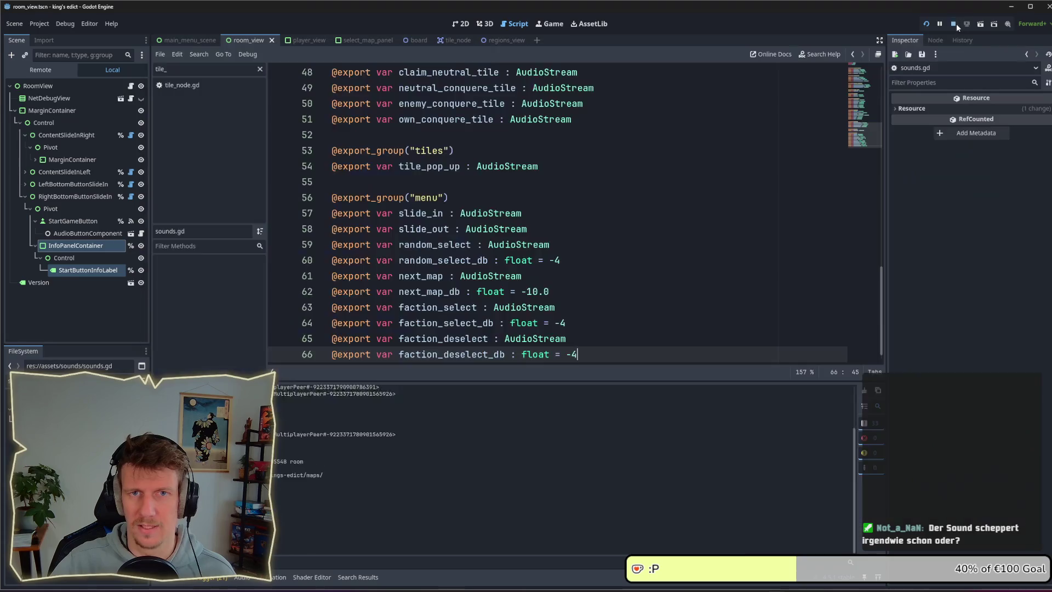
pyautogui.click(927, 24)
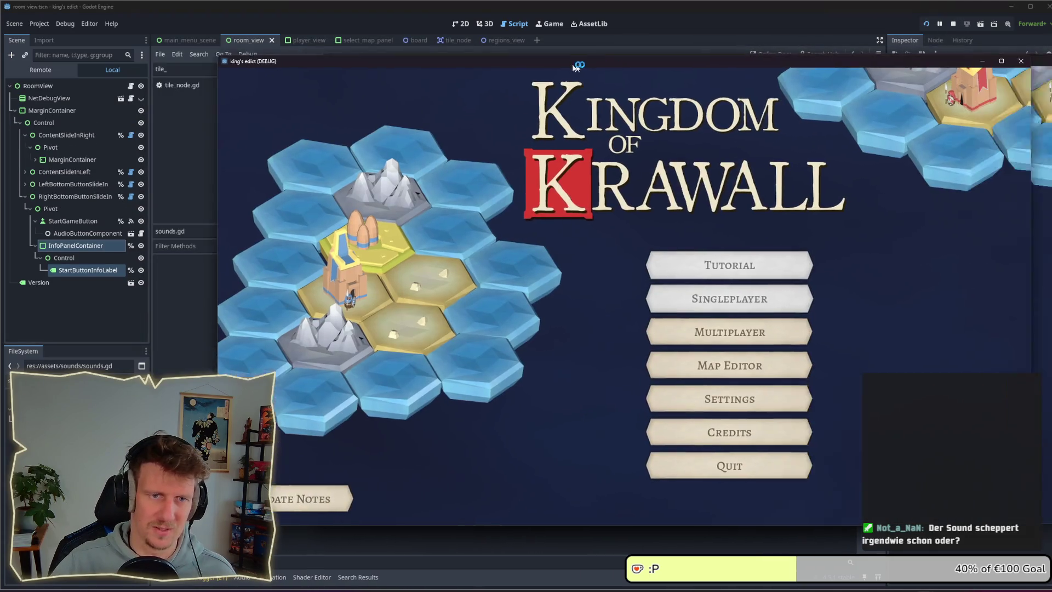
# Create a multiplayer game, try purple, green, red and blue regions, then Sacred Mountain's red region
pyautogui.click(627, 333)
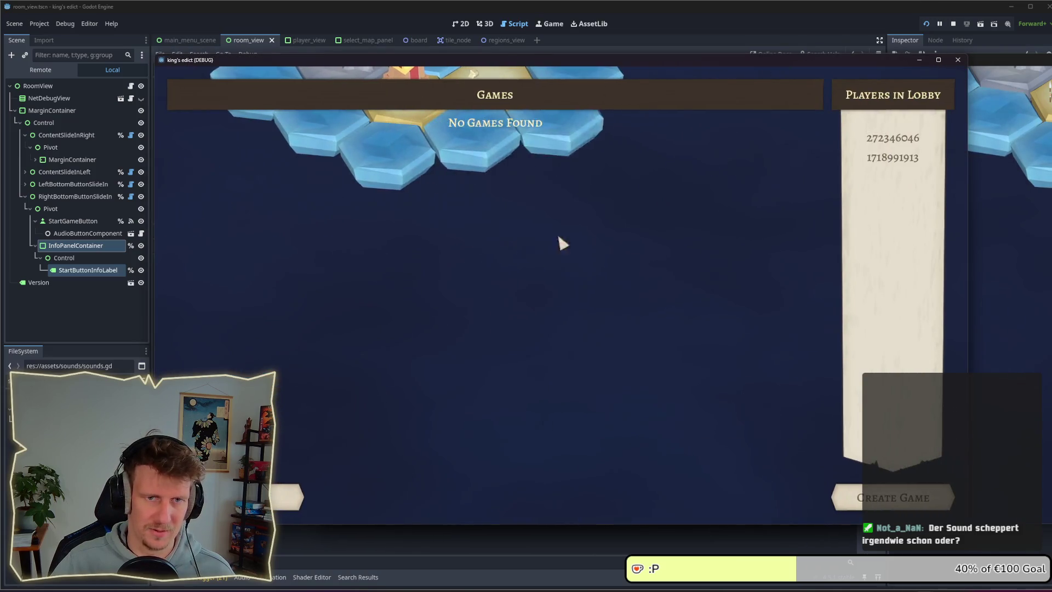
pyautogui.click(894, 497)
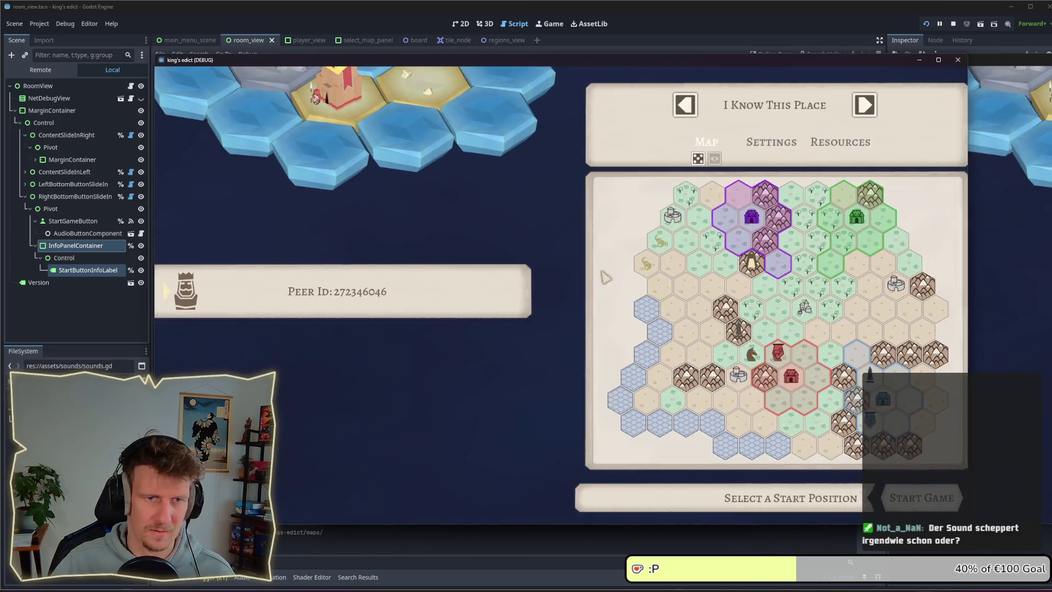
pyautogui.click(763, 258)
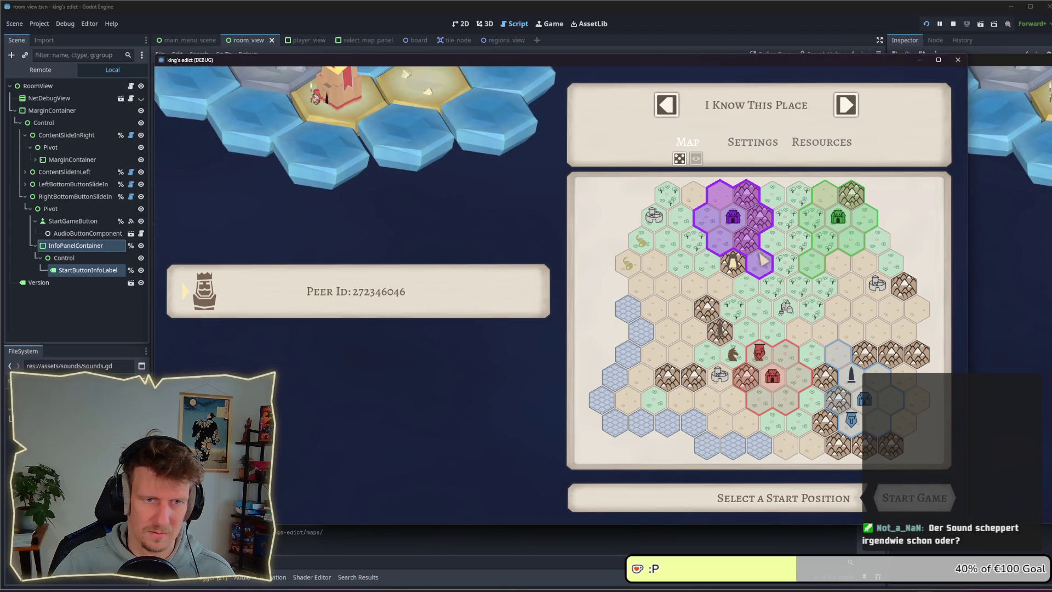
pyautogui.click(827, 245)
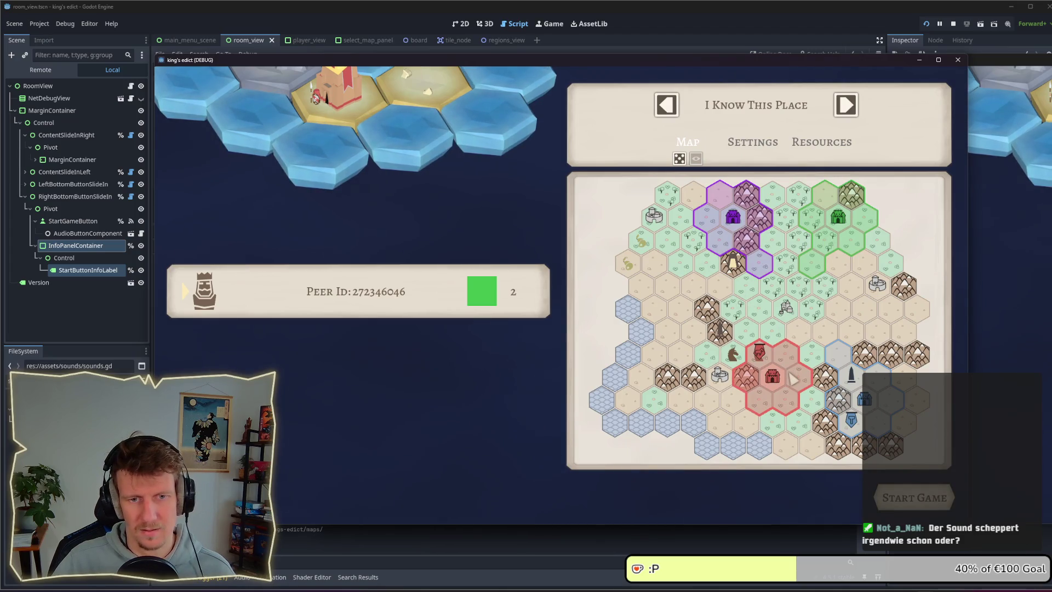
pyautogui.click(794, 378)
pyautogui.click(849, 395)
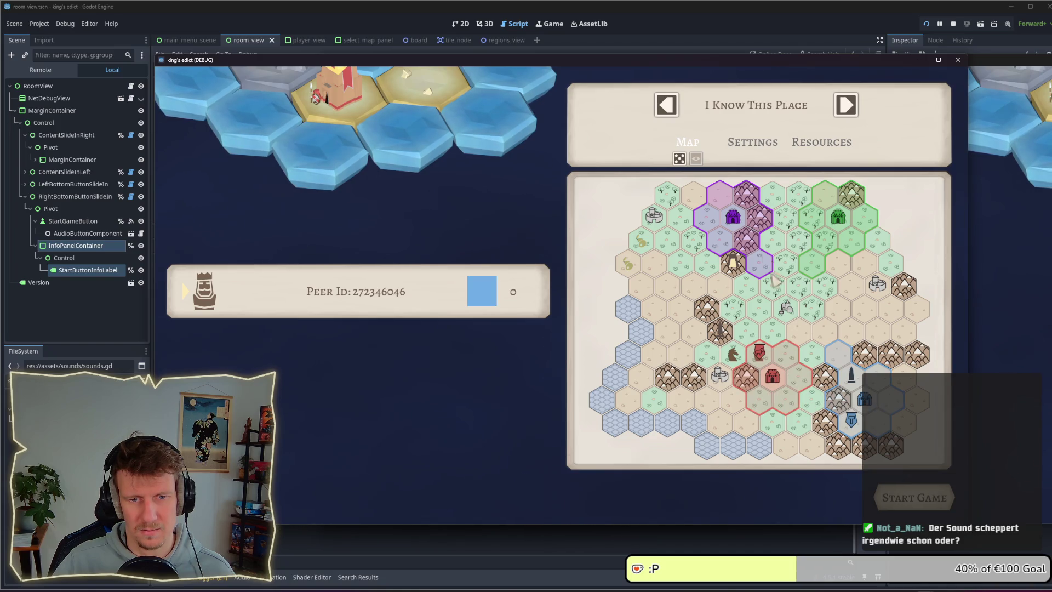
pyautogui.click(845, 105)
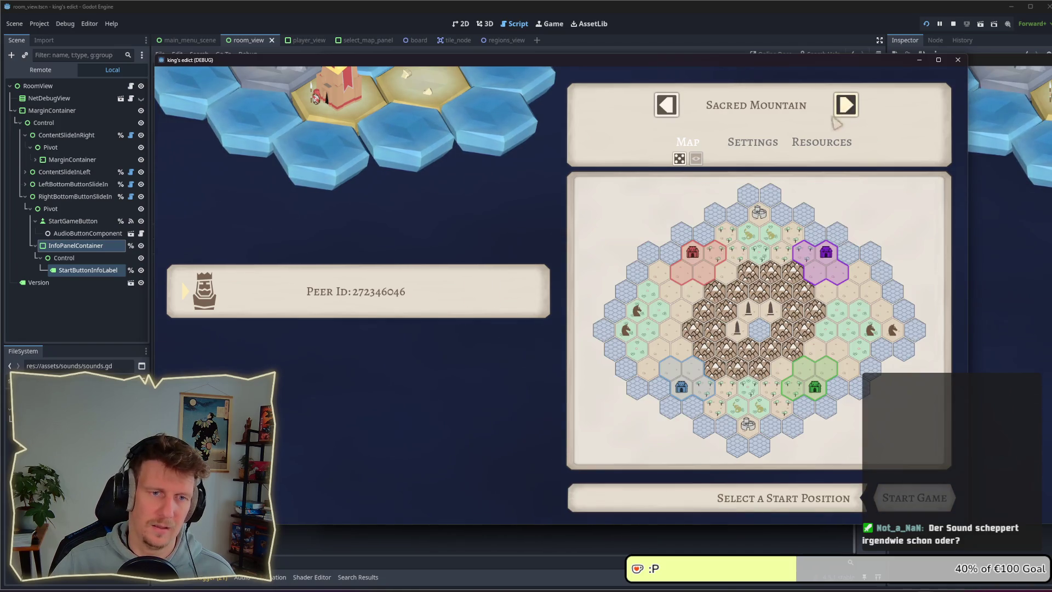
pyautogui.click(706, 270)
pyautogui.click(748, 282)
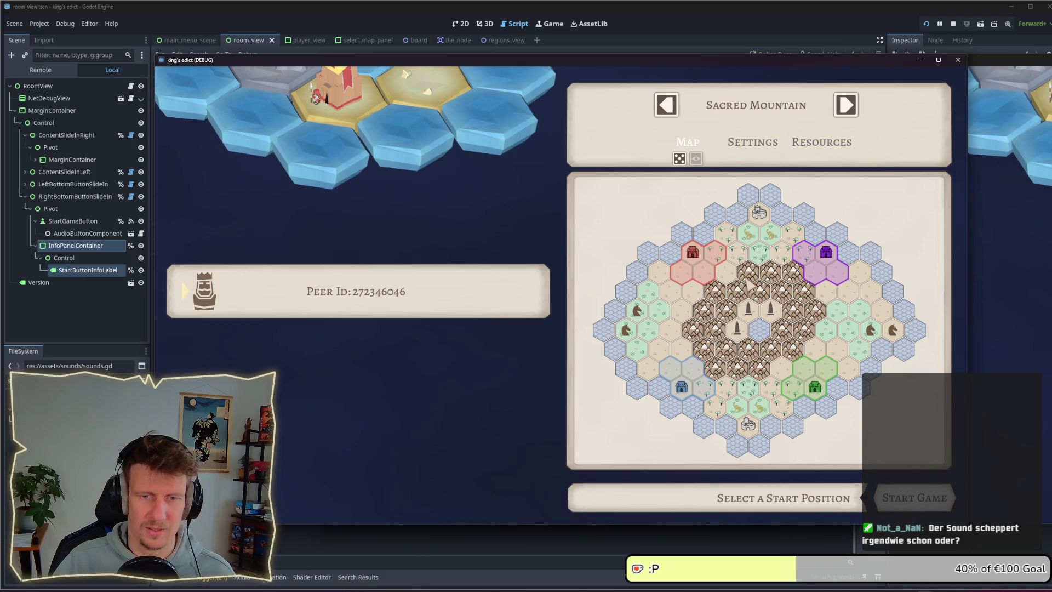
pyautogui.click(953, 25)
pyautogui.click(597, 319)
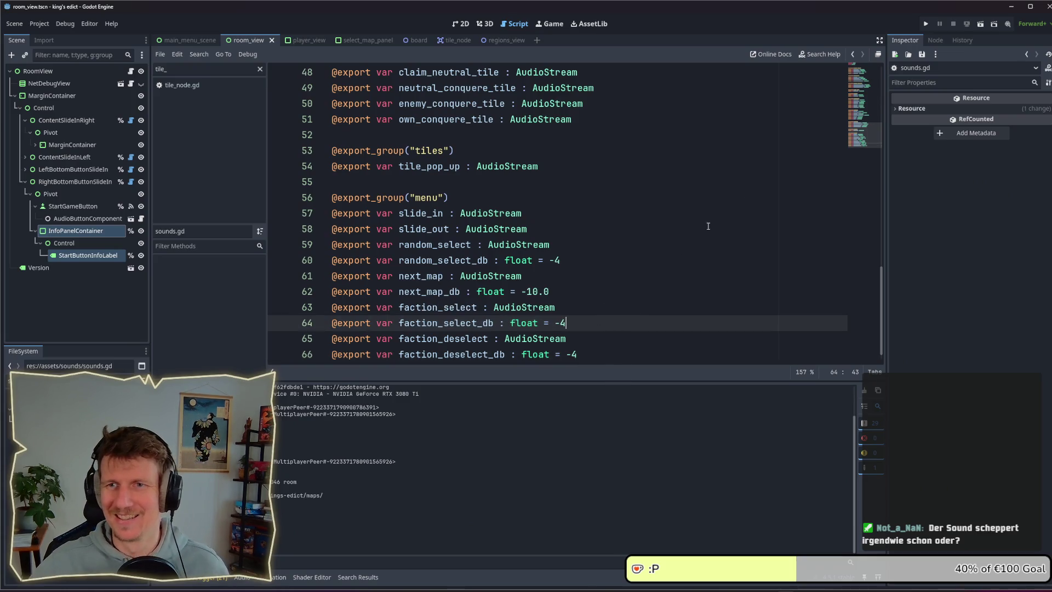
# Review the sound variable lines in sounds.gd, then switch to the room_view.gd script
pyautogui.scroll(-1, 592, 298)
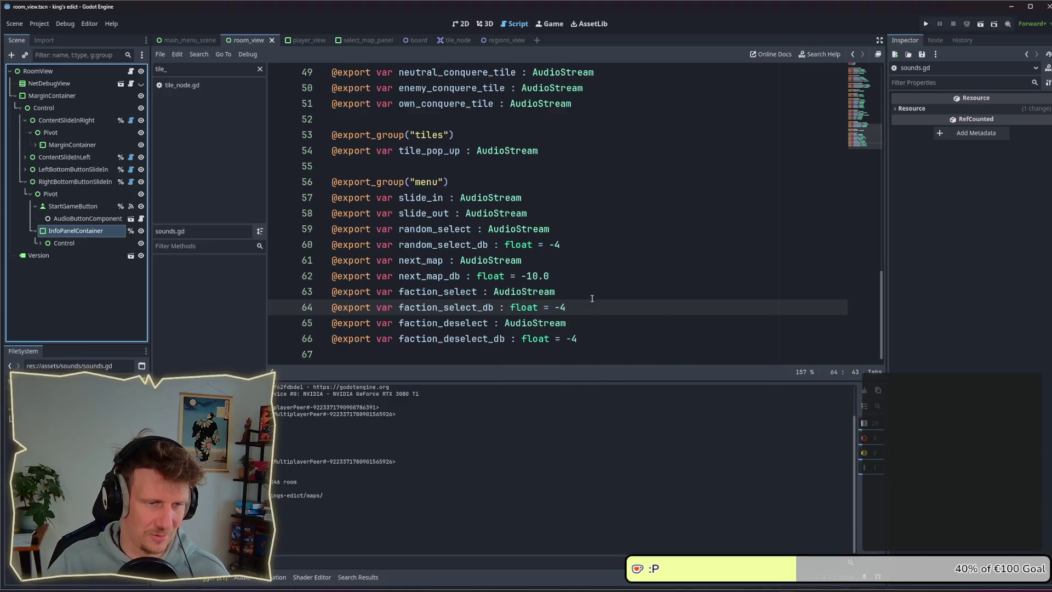
pyautogui.click(593, 298)
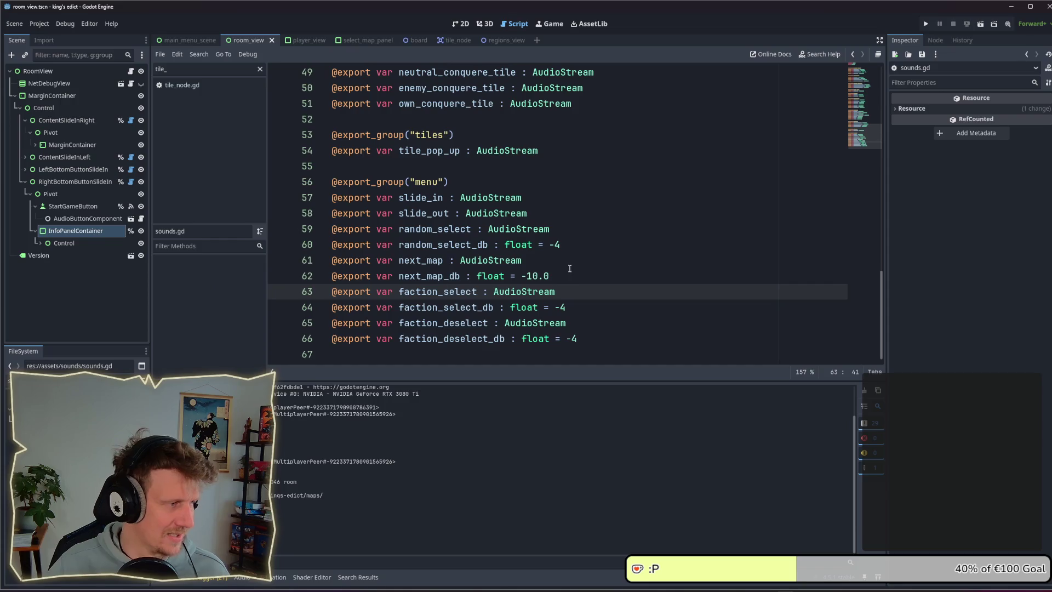
pyautogui.click(538, 266)
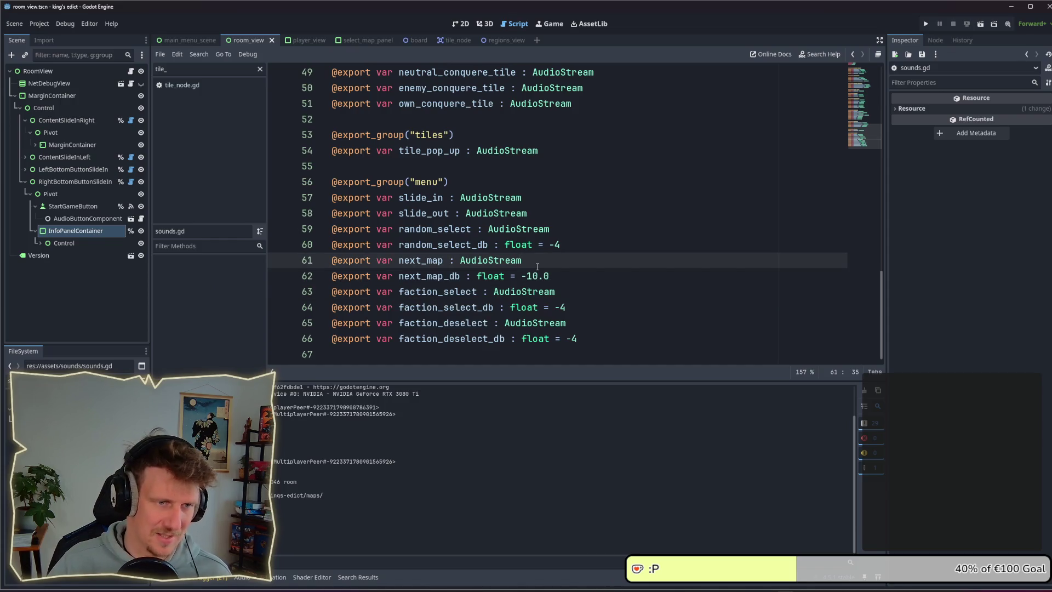
pyautogui.hotkey('alt', 'Tab')
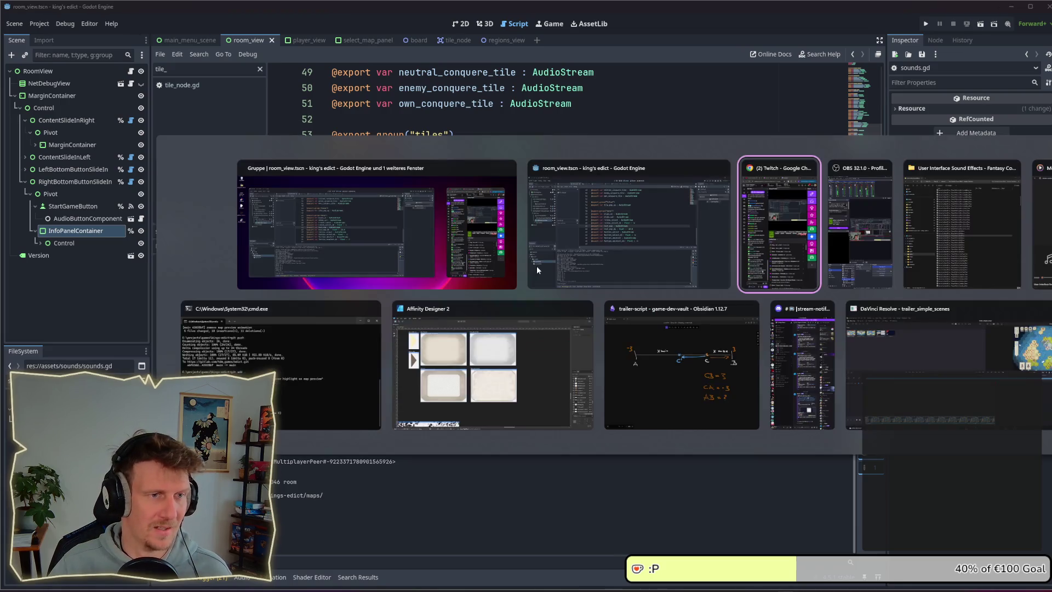
pyautogui.click(571, 252)
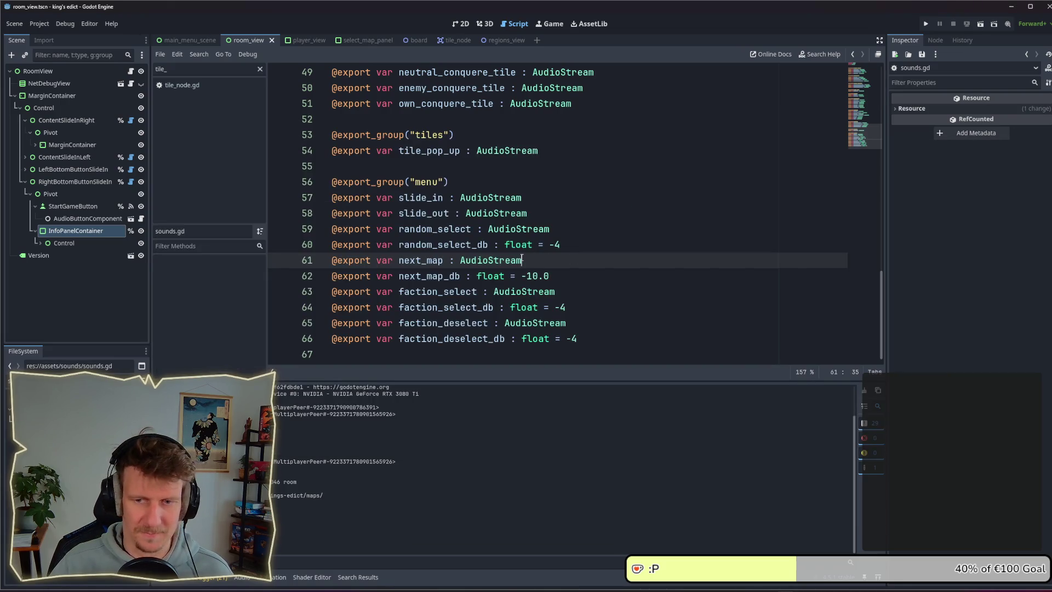
pyautogui.moveTo(522, 259)
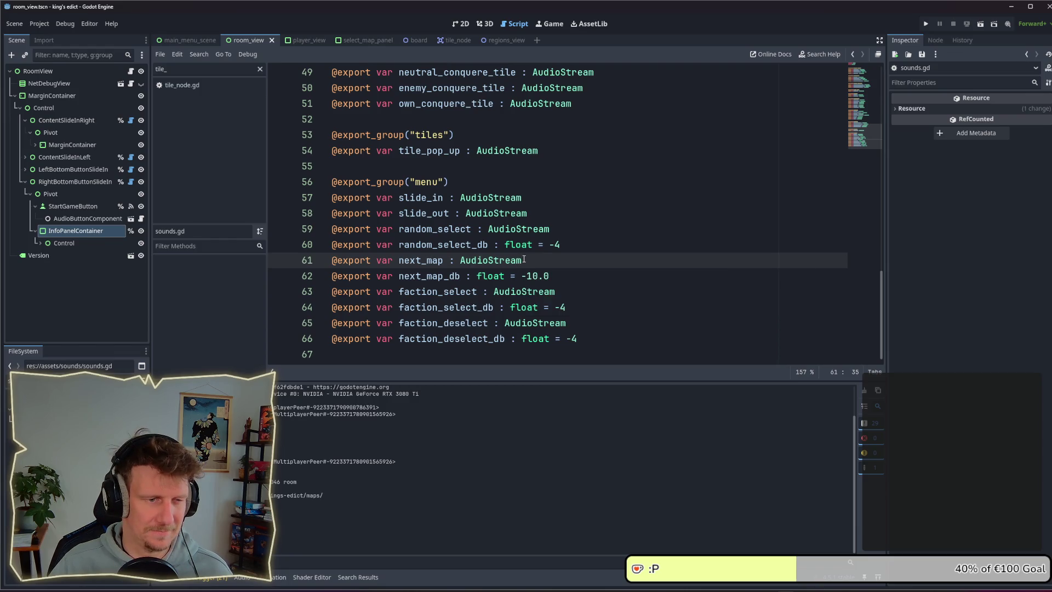
pyautogui.moveTo(511, 322)
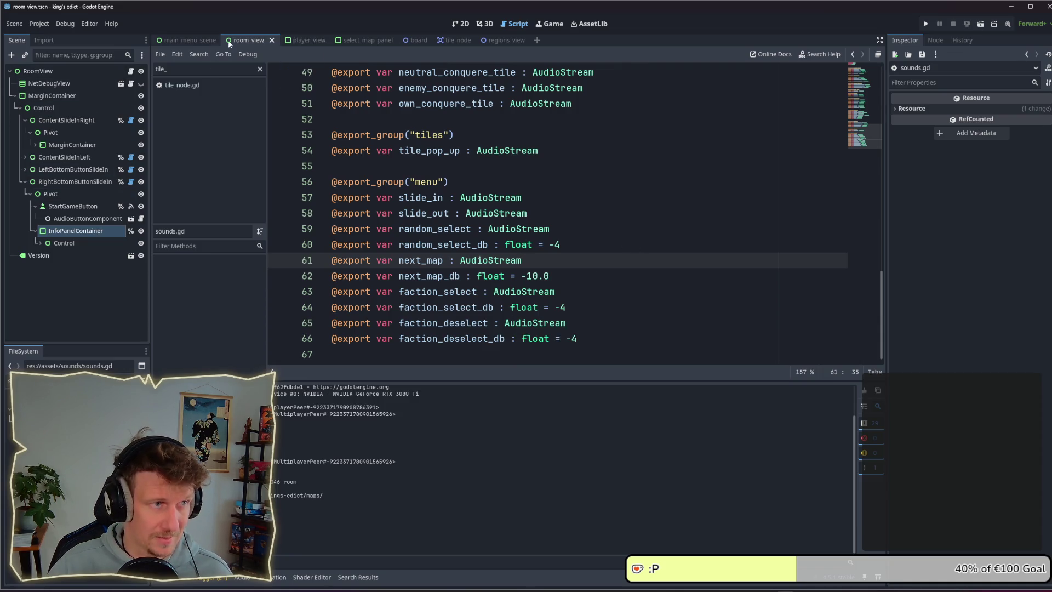
pyautogui.click(130, 72)
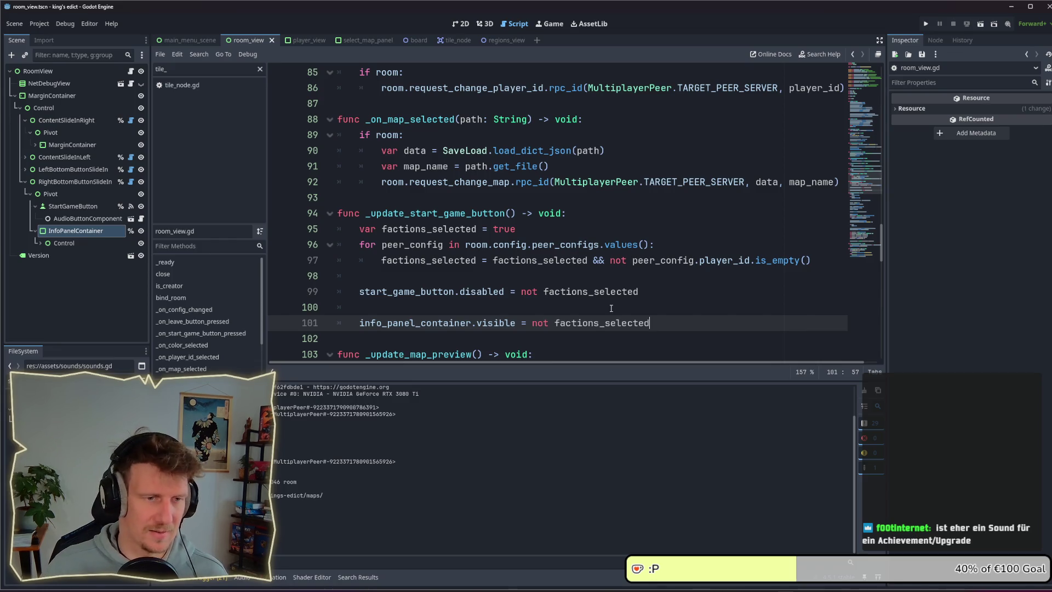
pyautogui.hotkey('alt', 'Tab')
# Select ClickCancel_01 through ClickCancel_20 in the Fantasy Collection folder and open them for playback
pyautogui.click(973, 247)
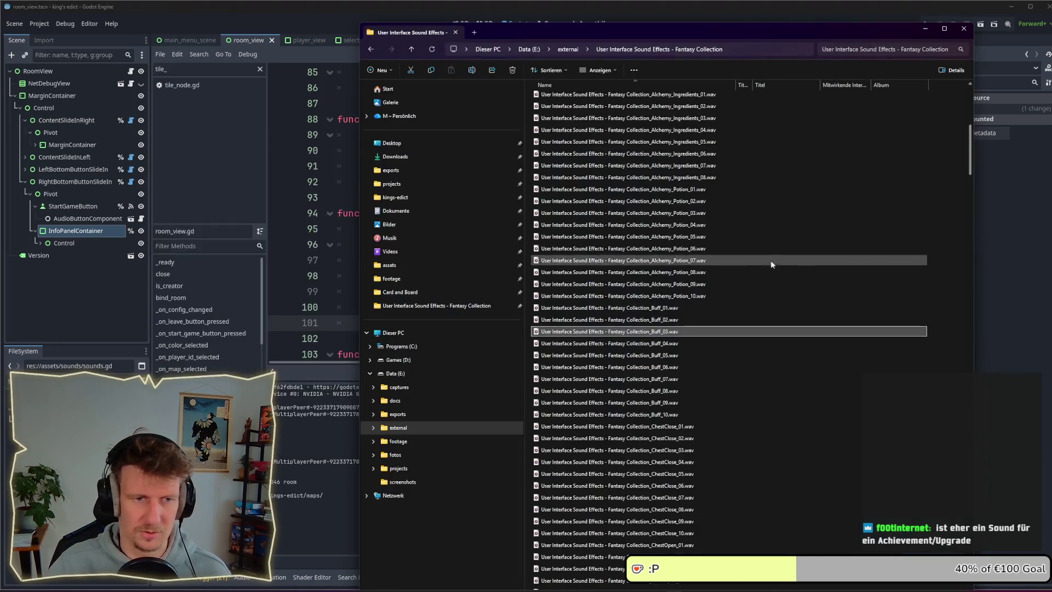
pyautogui.scroll(-4, 683, 299)
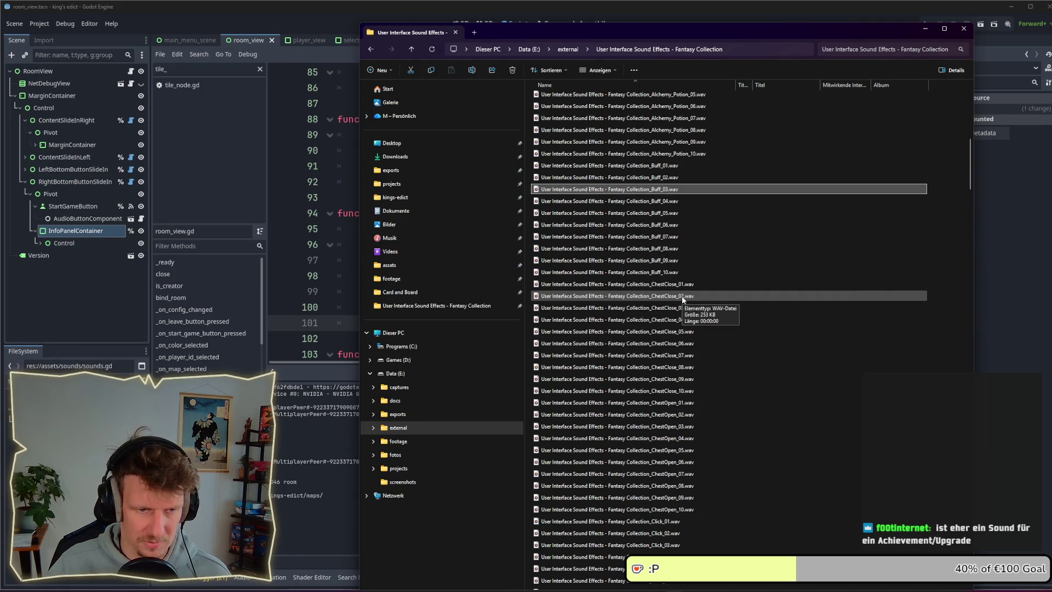
pyautogui.scroll(-17, 682, 296)
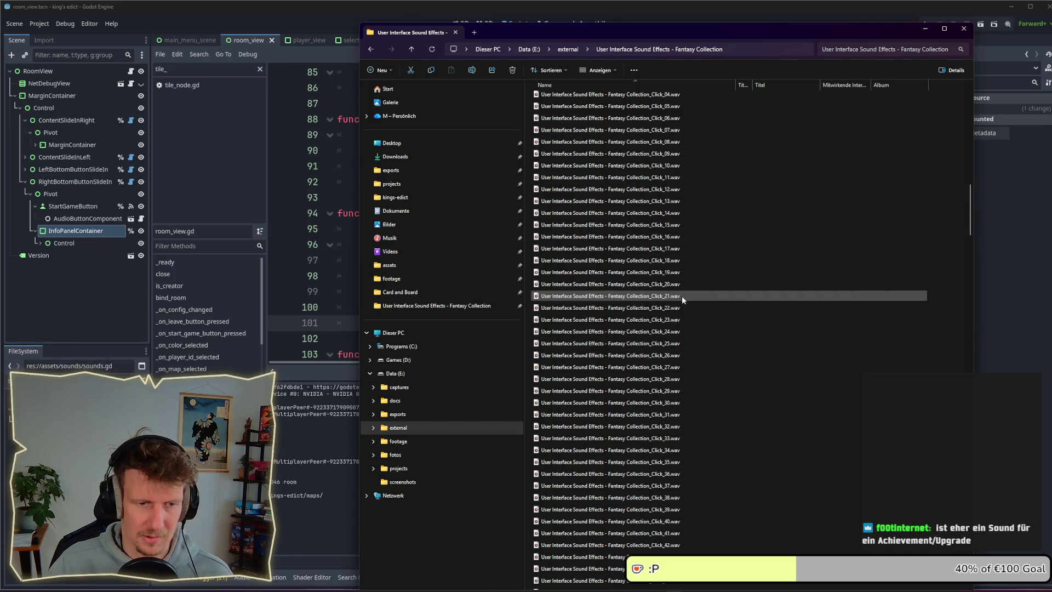
pyautogui.scroll(-6, 682, 295)
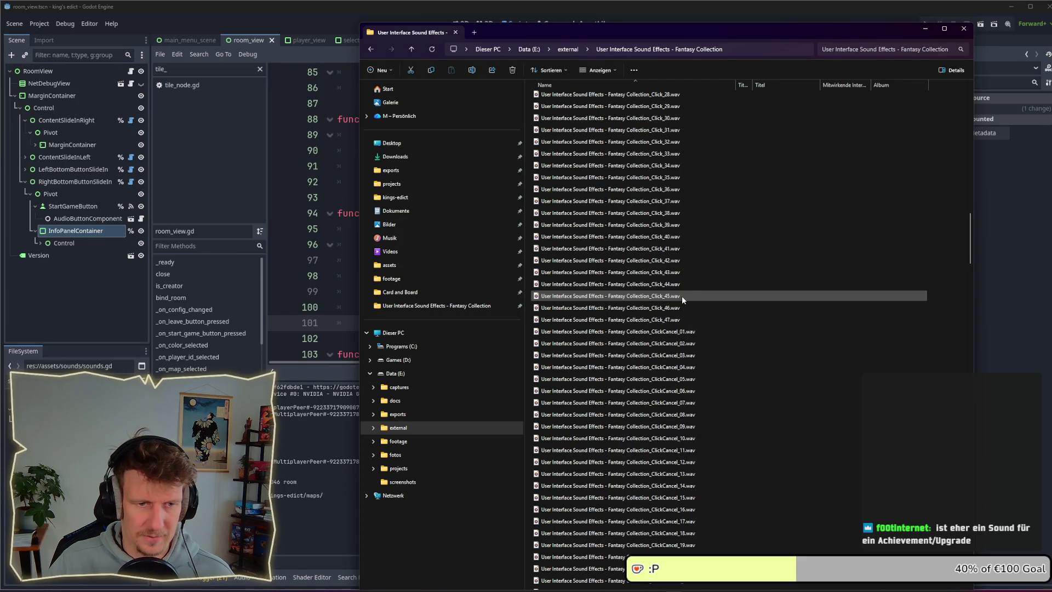
pyautogui.click(679, 271)
pyautogui.click(679, 261)
pyautogui.scroll(-3, 678, 329)
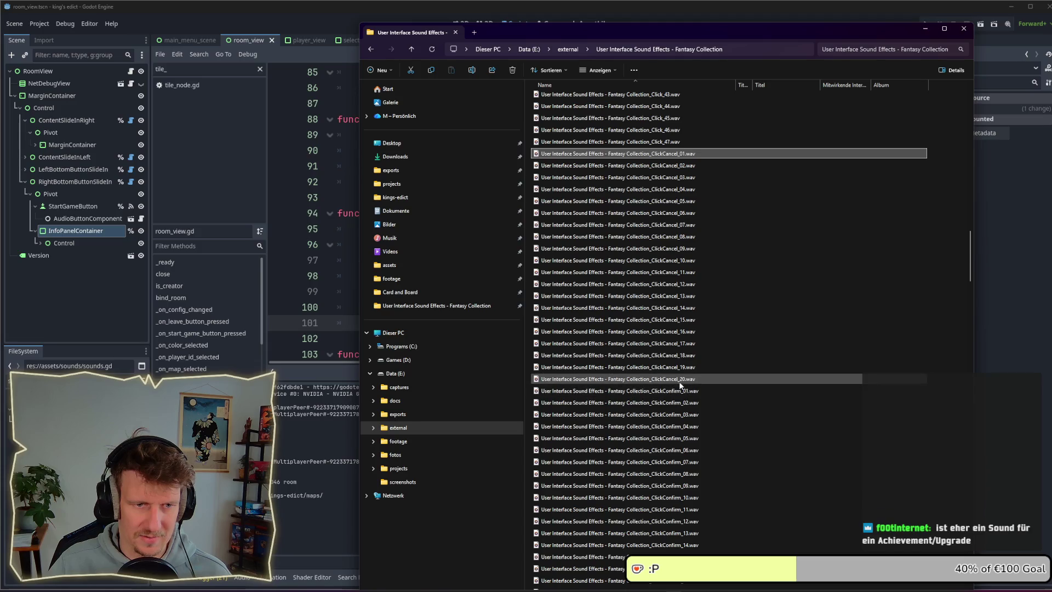
pyautogui.keyDown('shift'); pyautogui.click(678, 378); pyautogui.keyUp('shift')
pyautogui.rightClick(667, 160)
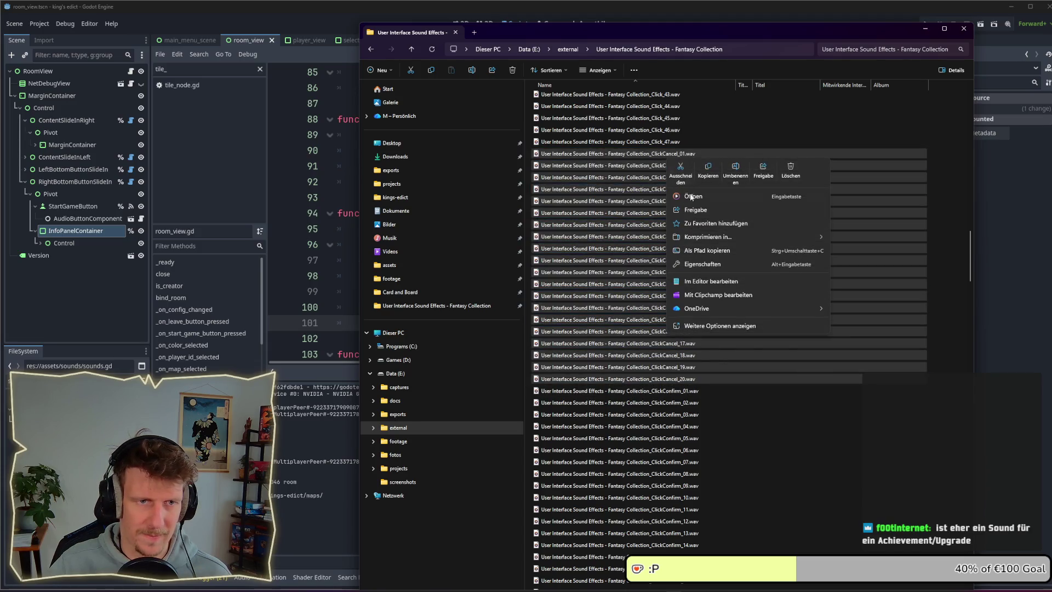
pyautogui.click(689, 211)
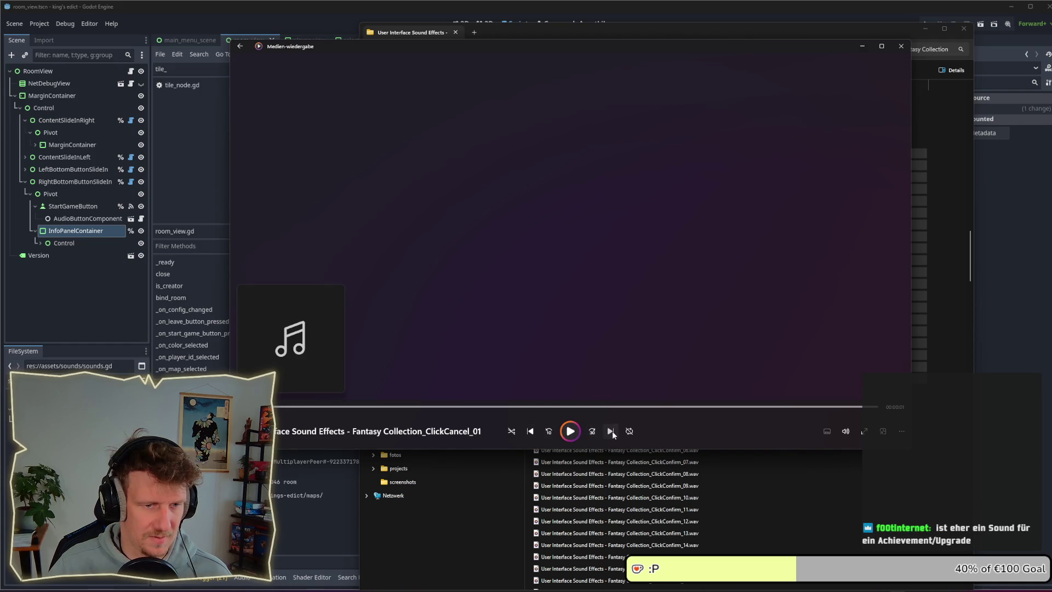
# Skip through and play several ClickCancel sounds, including ClickCancel_09, then close Media Player
pyautogui.click(612, 432)
pyautogui.click(612, 432)
pyautogui.click(612, 431)
pyautogui.click(612, 432)
pyautogui.click(612, 432)
pyautogui.click(612, 432)
pyautogui.click(611, 431)
pyautogui.click(612, 431)
pyautogui.click(612, 432)
pyautogui.click(611, 432)
pyautogui.click(611, 431)
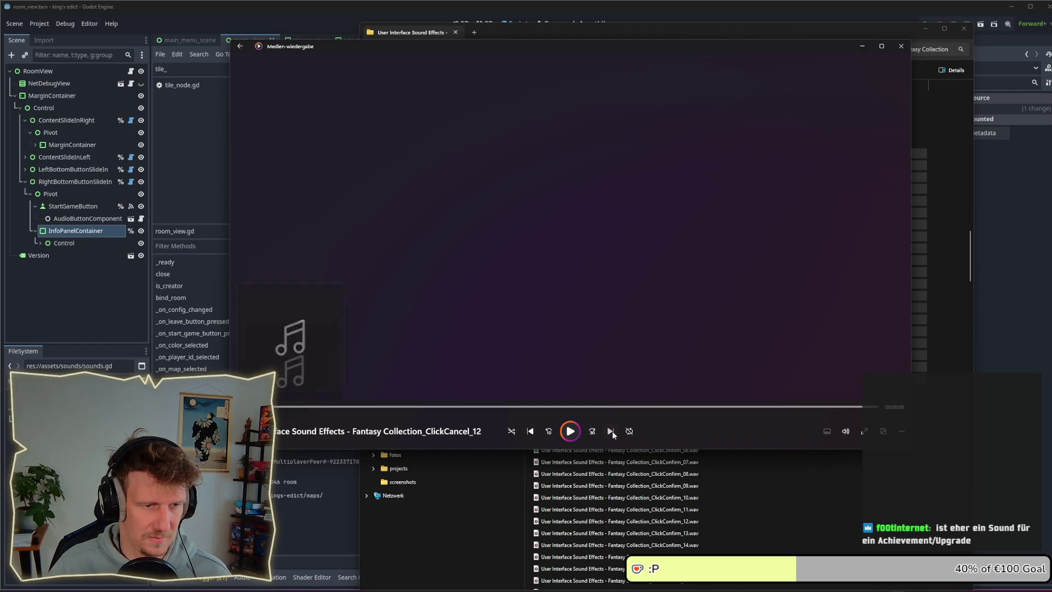
pyautogui.click(611, 431)
pyautogui.click(612, 432)
pyautogui.click(570, 432)
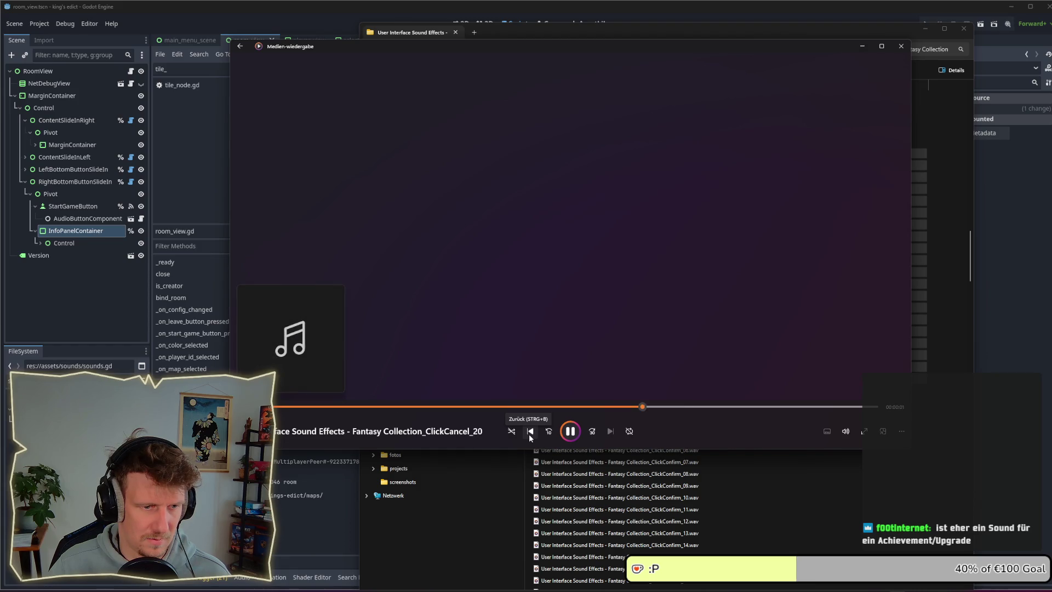
pyautogui.click(611, 432)
pyautogui.click(612, 432)
pyautogui.click(611, 432)
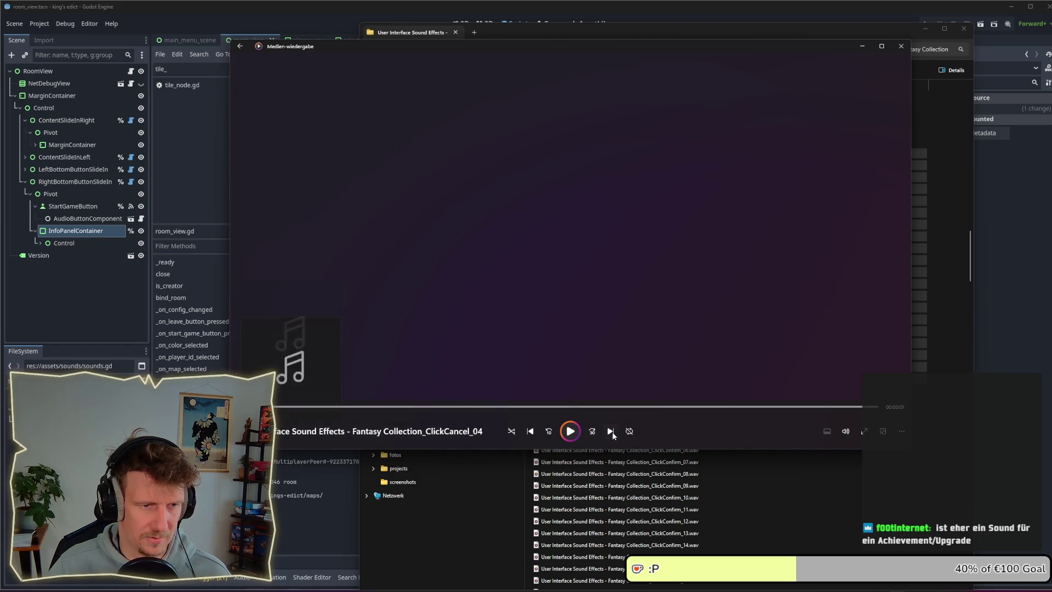
pyautogui.click(612, 431)
pyautogui.click(611, 432)
pyautogui.click(611, 432)
pyautogui.click(612, 432)
pyautogui.click(612, 432)
pyautogui.click(565, 432)
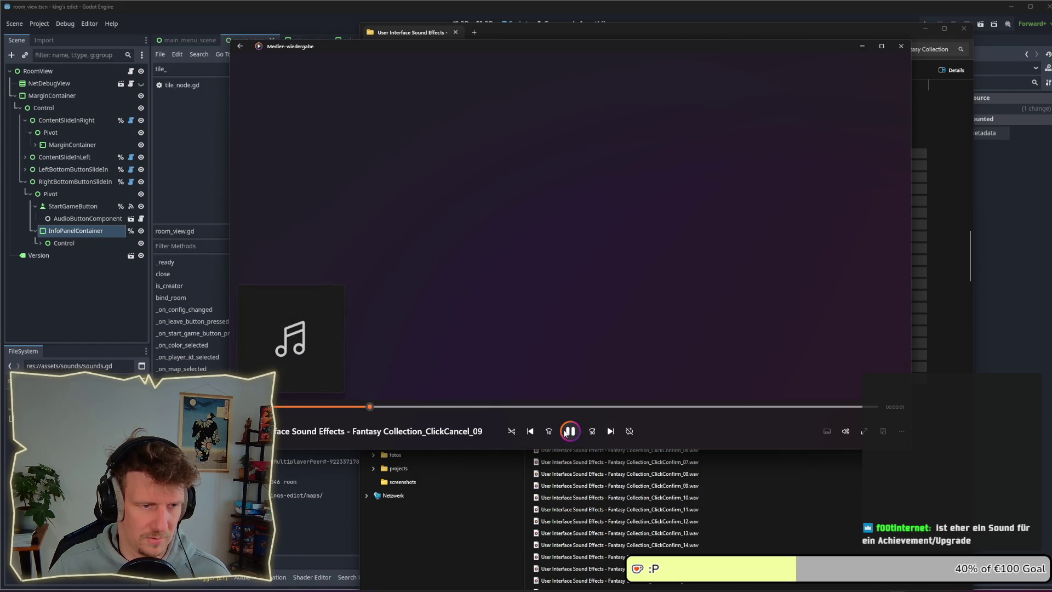
pyautogui.click(533, 433)
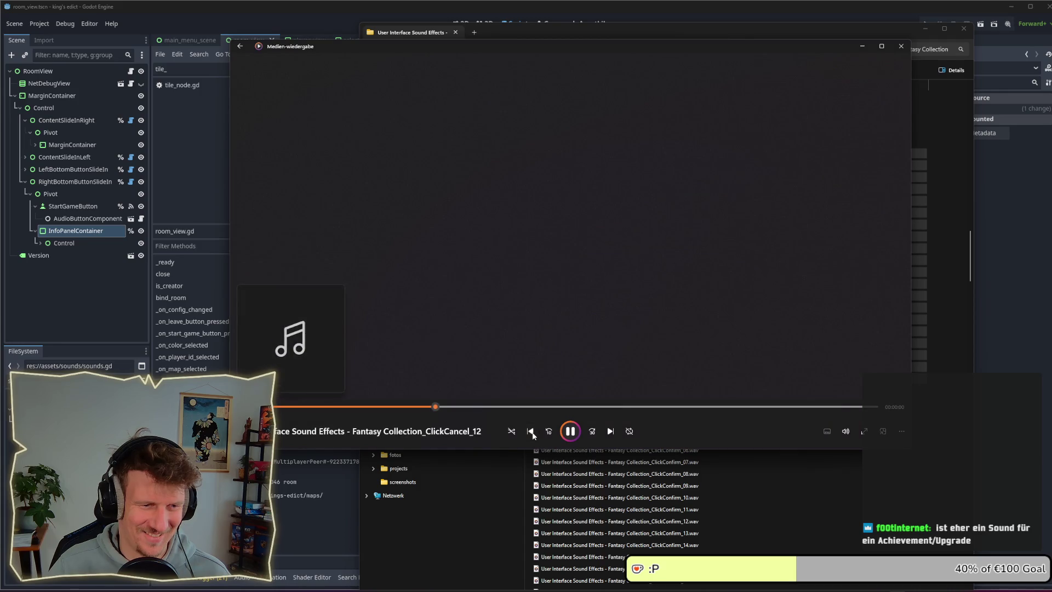
pyautogui.click(901, 47)
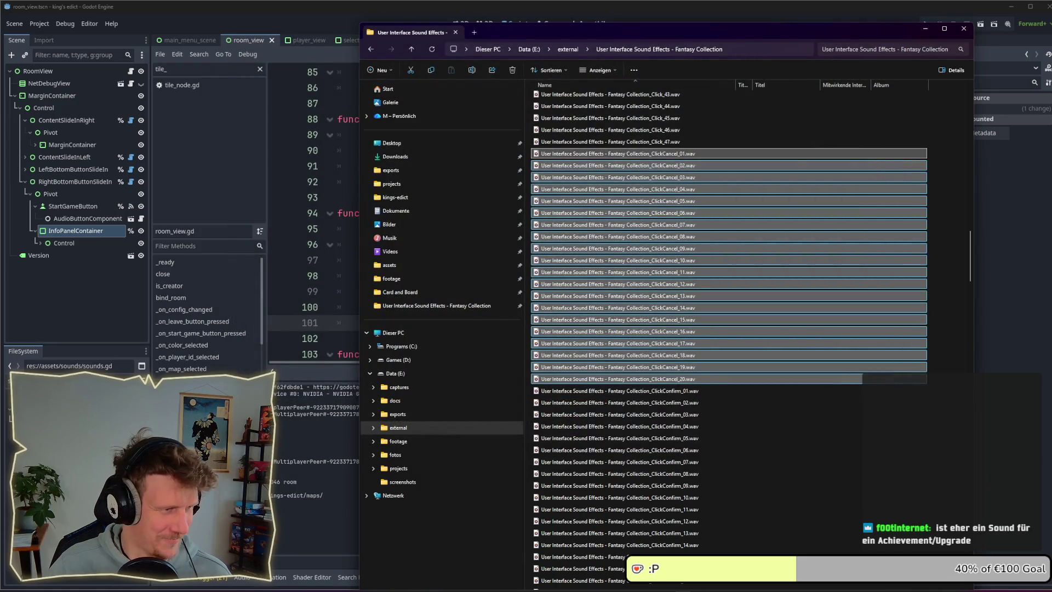
# Drag ClickCancel_12.wav into the Godot project's res://assets/sounds folder
pyautogui.click(304, 410)
pyautogui.hotkey('alt', 'Tab')
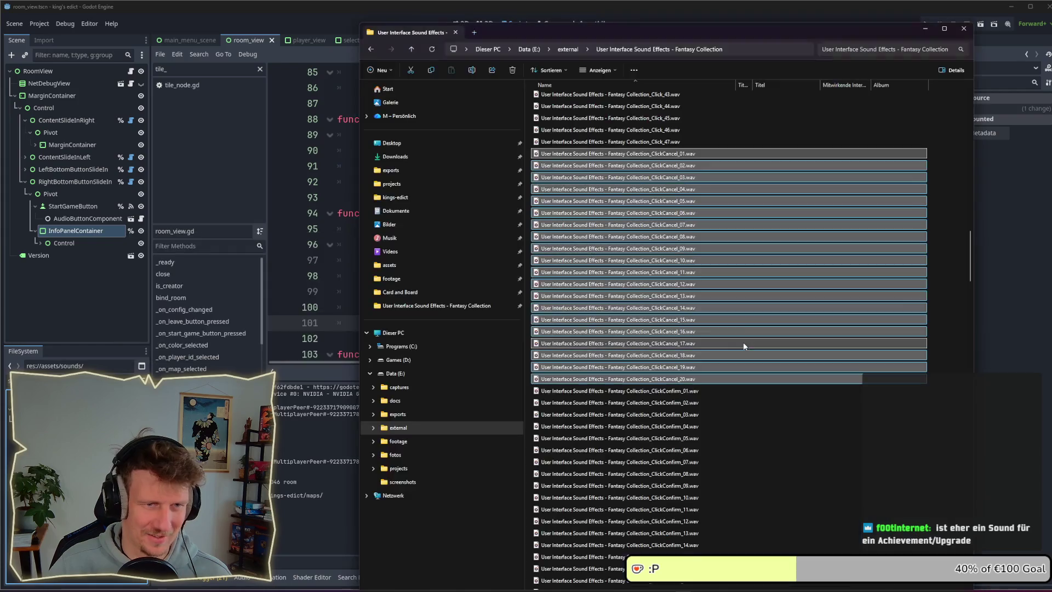
pyautogui.moveTo(696, 284)
pyautogui.mouseDown()
pyautogui.moveTo(729, 17)
pyautogui.moveTo(712, 33)
pyautogui.mouseUp()
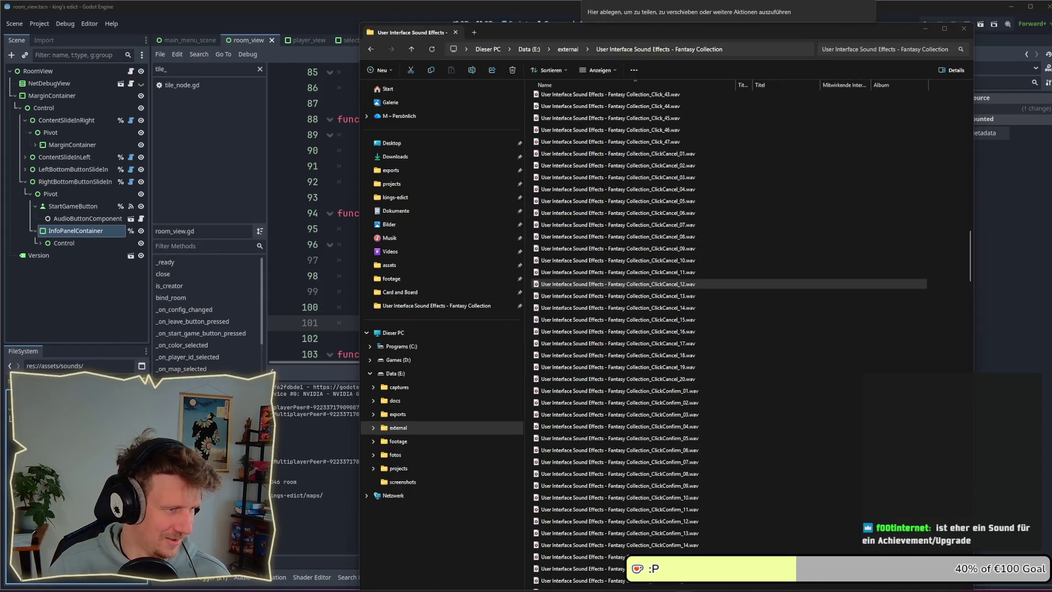
pyautogui.hotkey('alt', 'Tab')
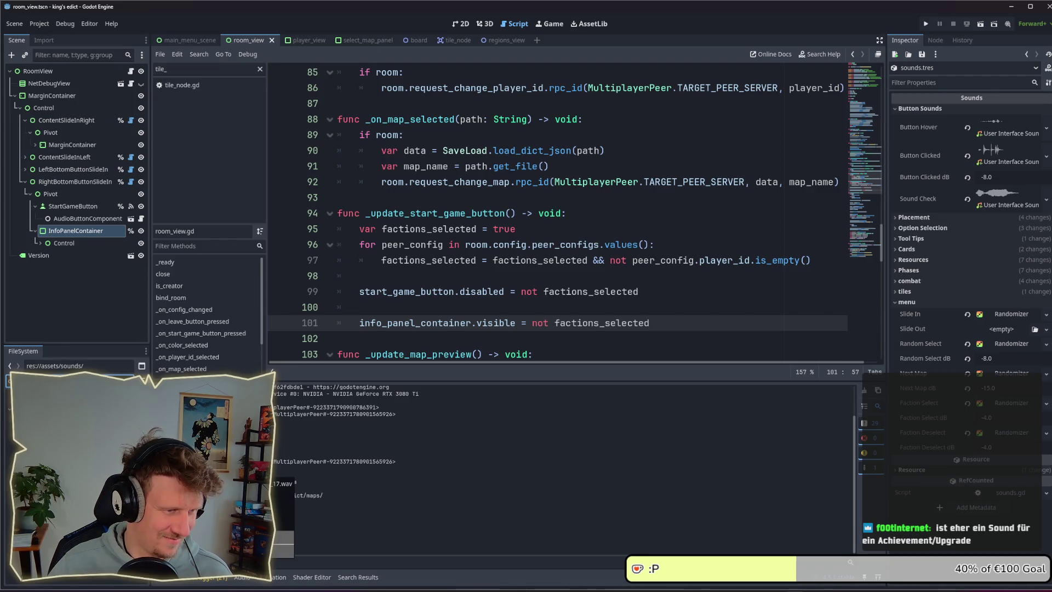
# Drop the imported ClickCancel .wav into the Faction Deselect Randomizer's Stream slot in sounds.tres
pyautogui.doubleClick(71, 471)
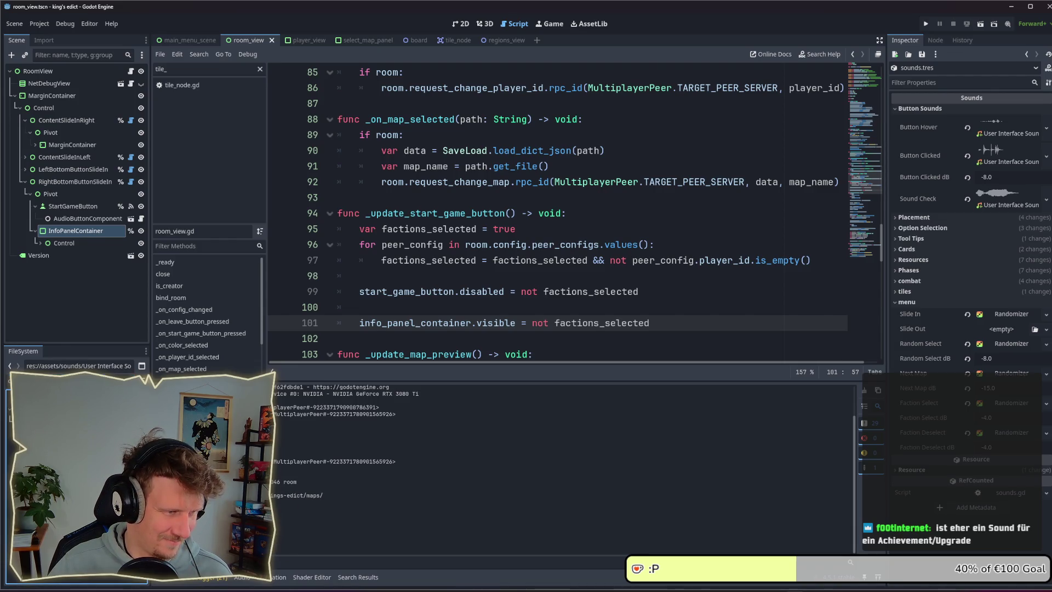
pyautogui.moveTo(71, 471)
pyautogui.mouseDown()
pyautogui.moveTo(953, 405)
pyautogui.moveTo(993, 411)
pyautogui.moveTo(1000, 433)
pyautogui.mouseUp()
pyautogui.click(1000, 433)
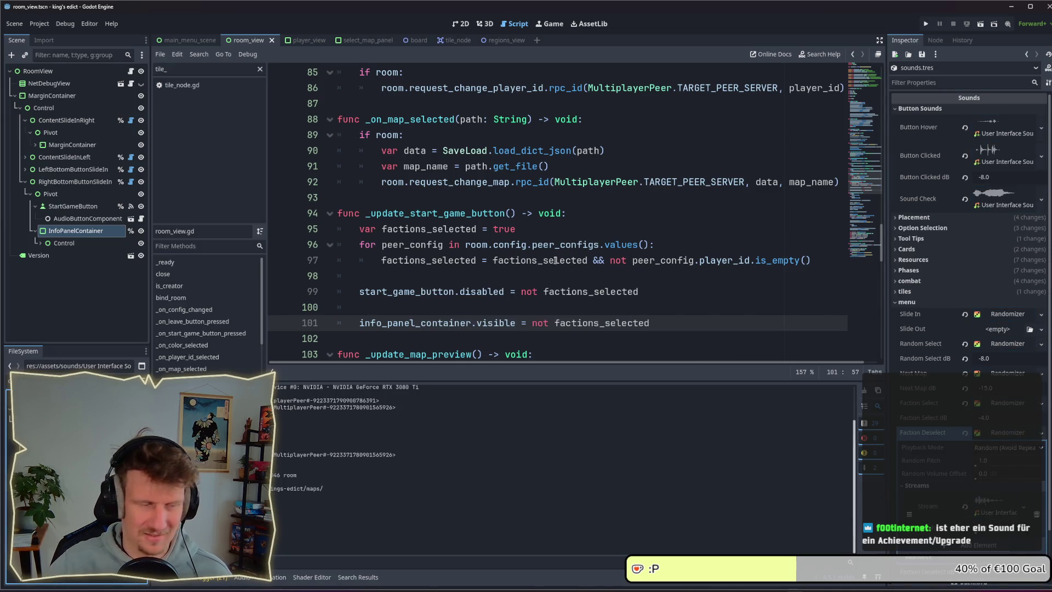
pyautogui.click(999, 511)
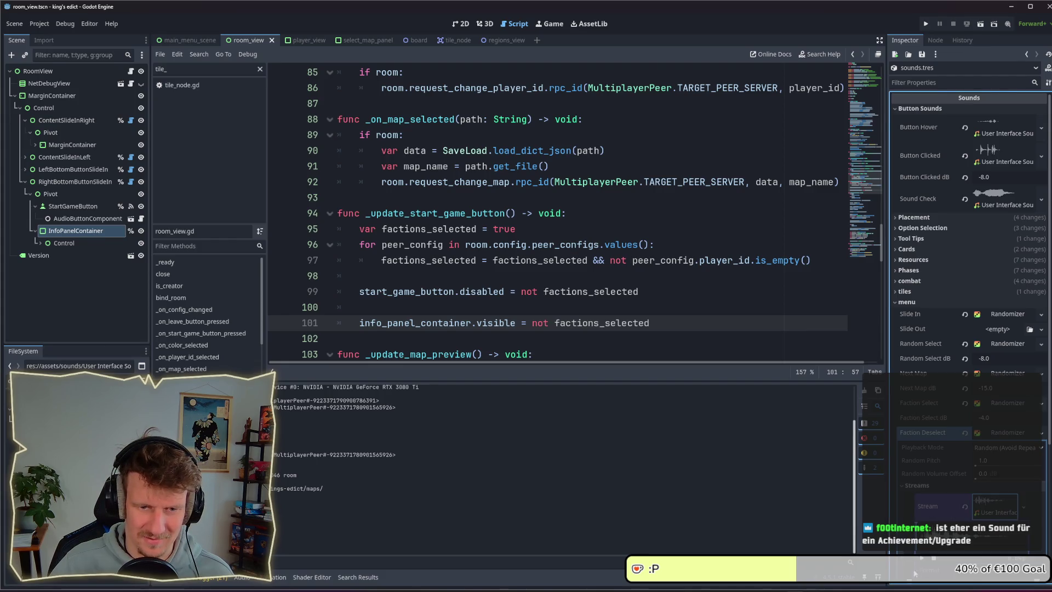
pyautogui.click(1005, 504)
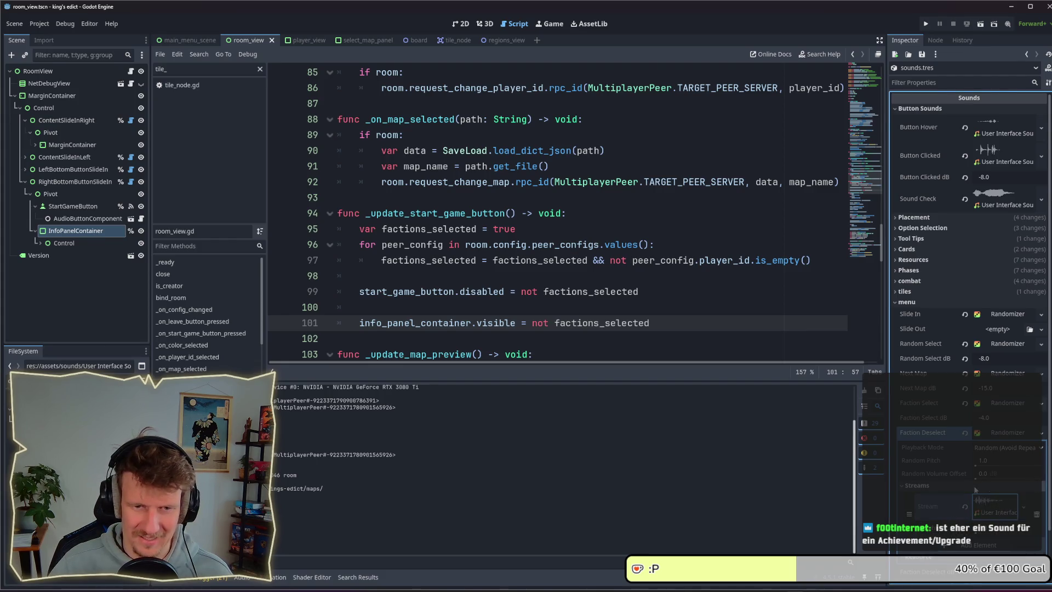
pyautogui.hotkey('alt', 'Tab')
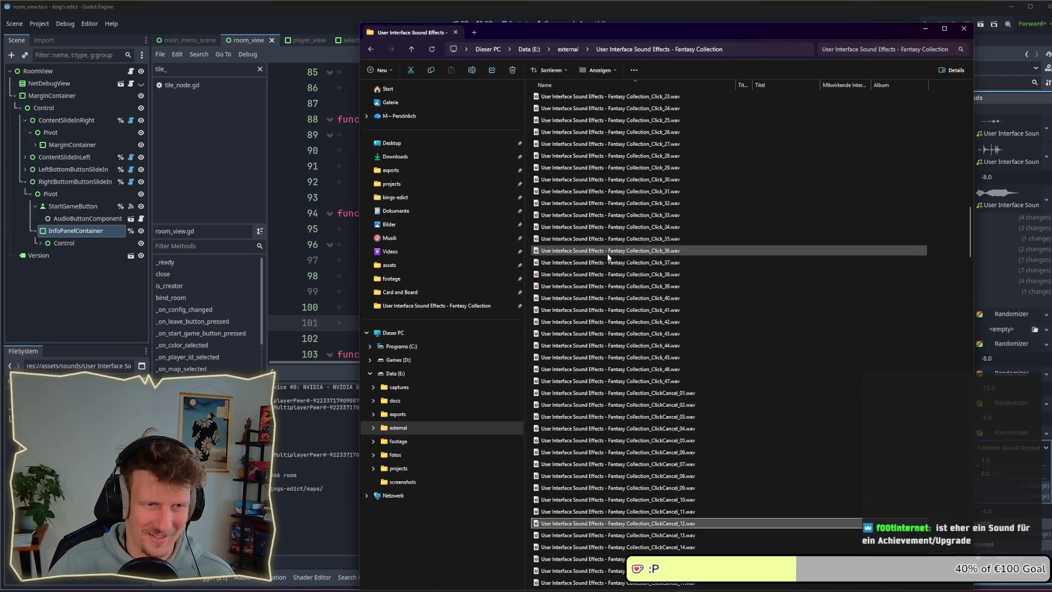
# Select ClickConfirm_01 through ClickConfirm_20 in File Explorer and open them all in the media player
pyautogui.scroll(-9, 629, 502)
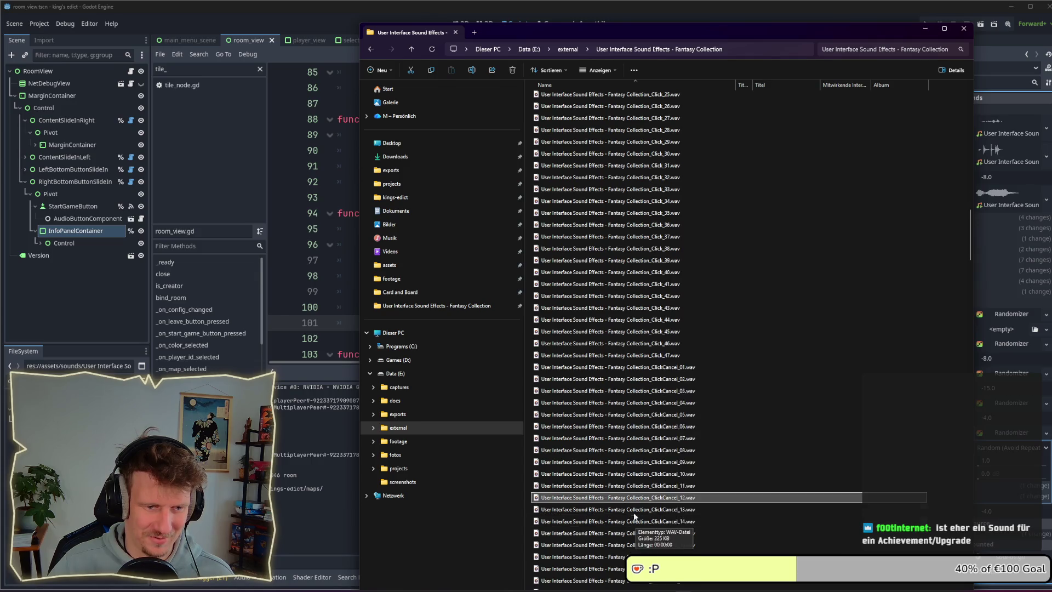
pyautogui.scroll(-4, 629, 502)
pyautogui.click(637, 321)
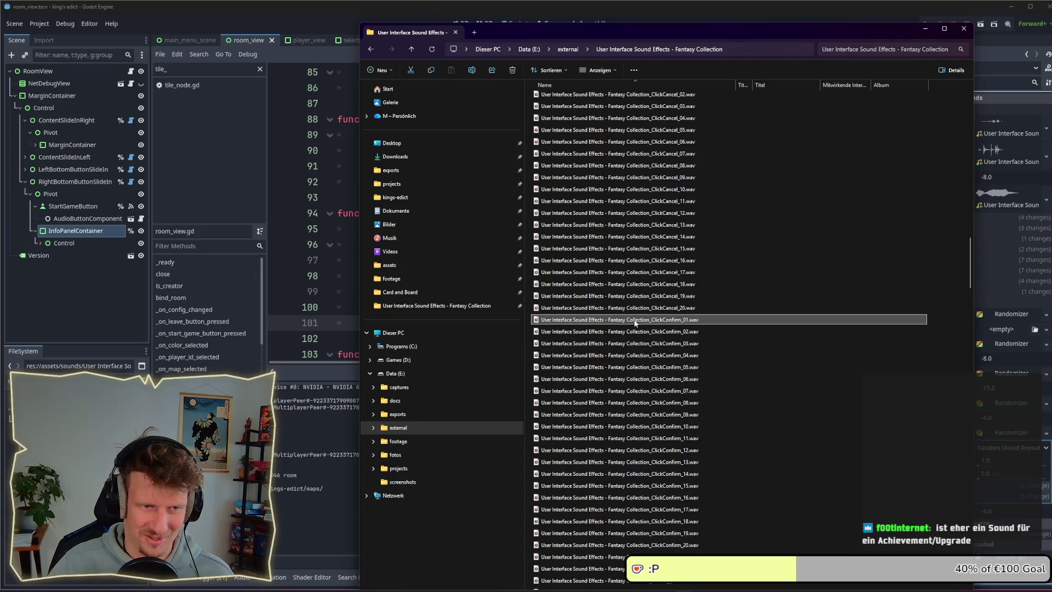
pyautogui.keyDown('shift'); pyautogui.click(640, 544); pyautogui.keyUp('shift')
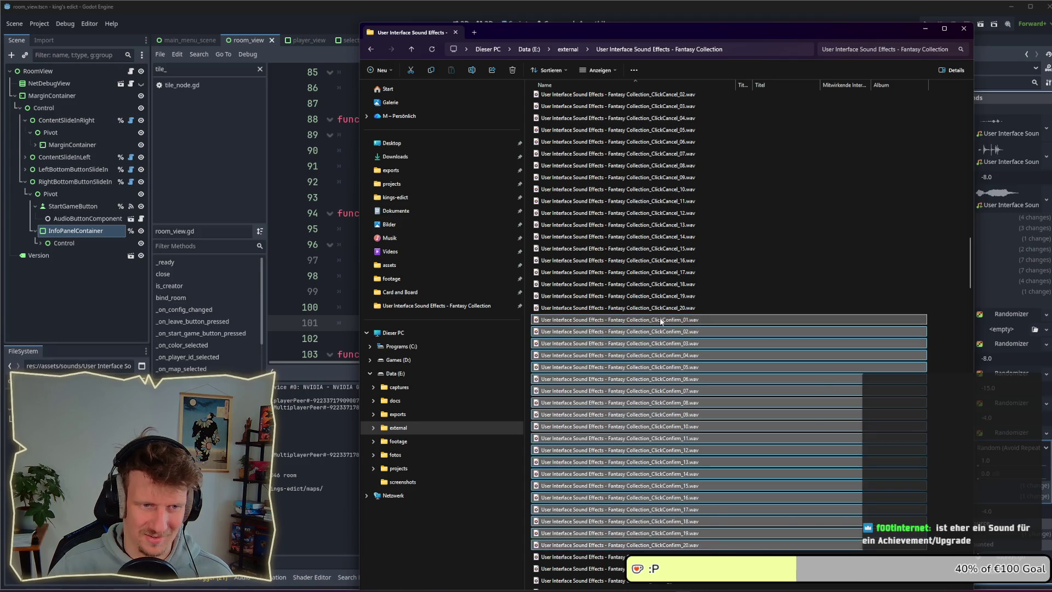
pyautogui.rightClick(663, 322)
pyautogui.click(688, 357)
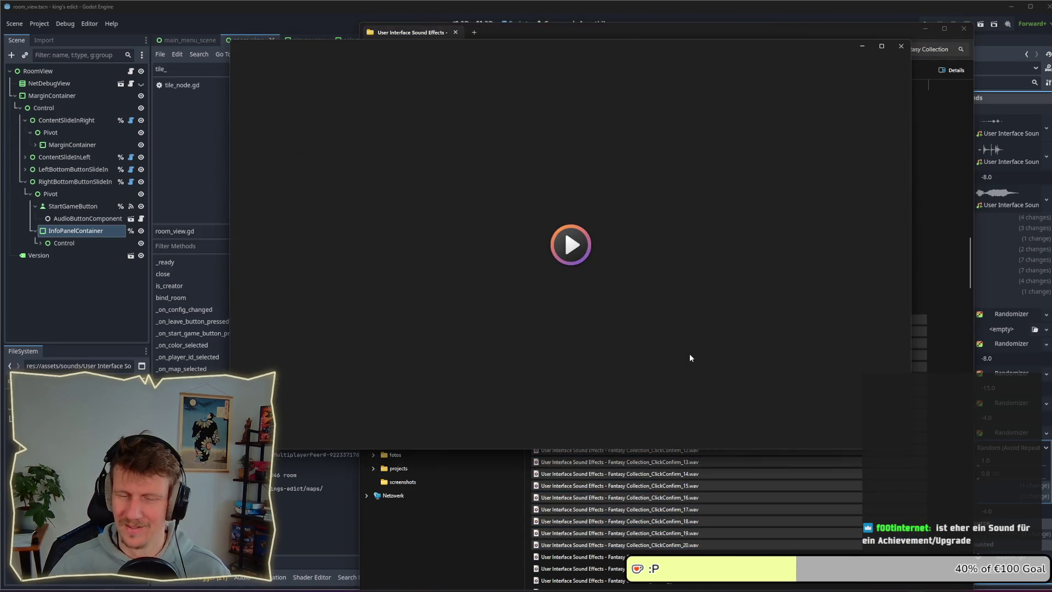
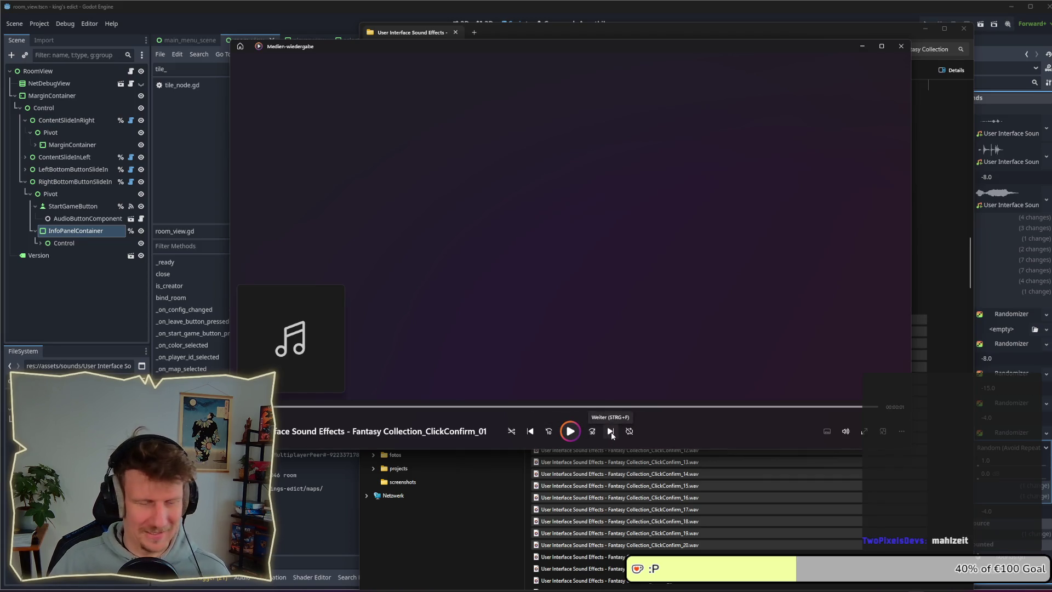
# Skip through the ClickConfirm sounds in Windows Media Player to reach ClickConfirm_17
pyautogui.click(611, 432)
pyautogui.click(611, 433)
pyautogui.click(611, 433)
pyautogui.click(612, 434)
pyautogui.doubleClick(612, 432)
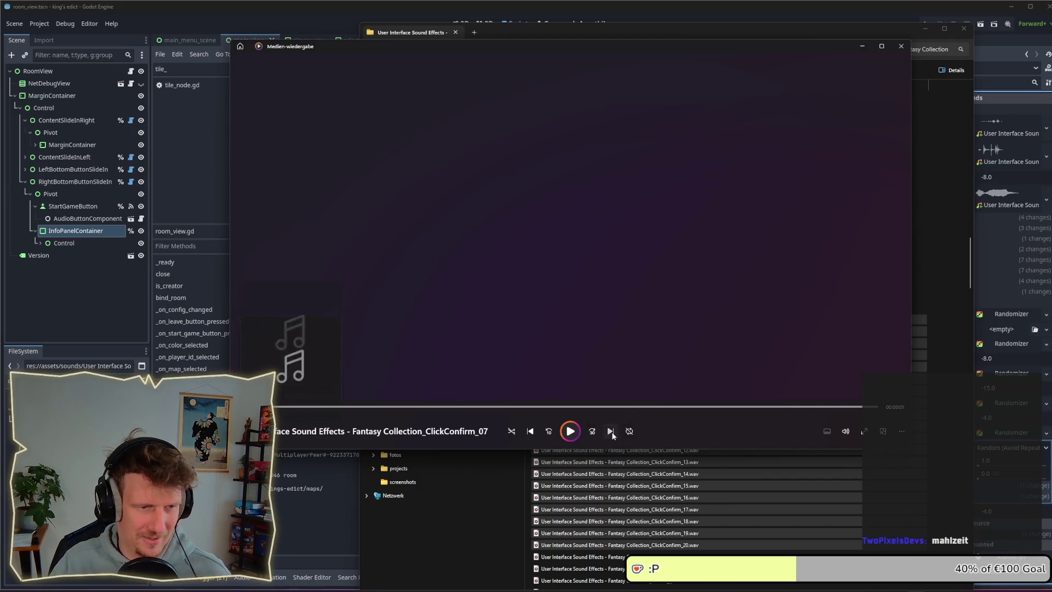
pyautogui.doubleClick(611, 432)
pyautogui.click(611, 433)
pyautogui.doubleClick(612, 433)
pyautogui.click(612, 433)
pyautogui.doubleClick(611, 432)
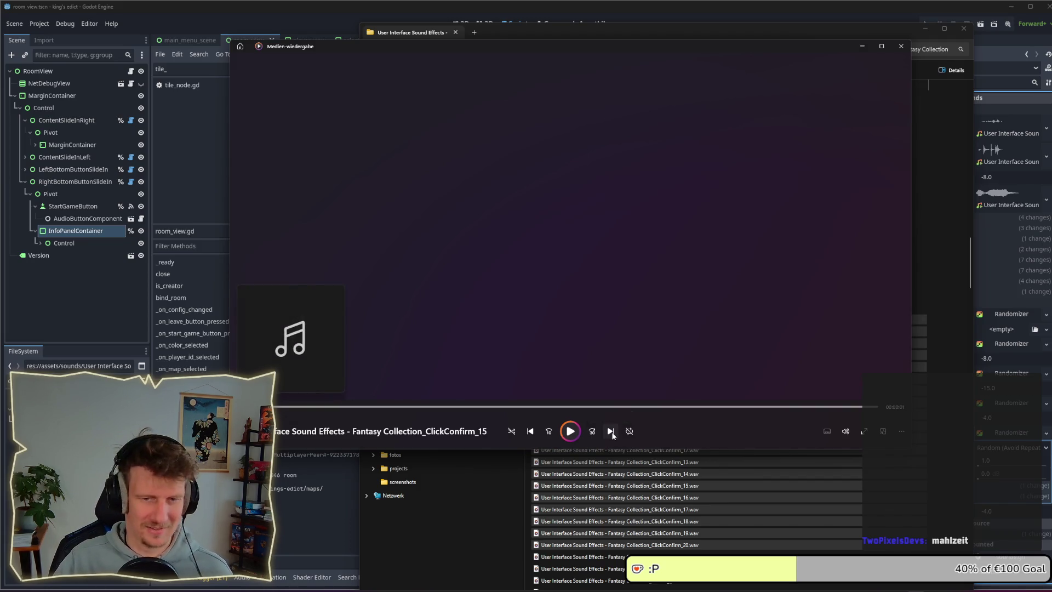
pyautogui.doubleClick(611, 432)
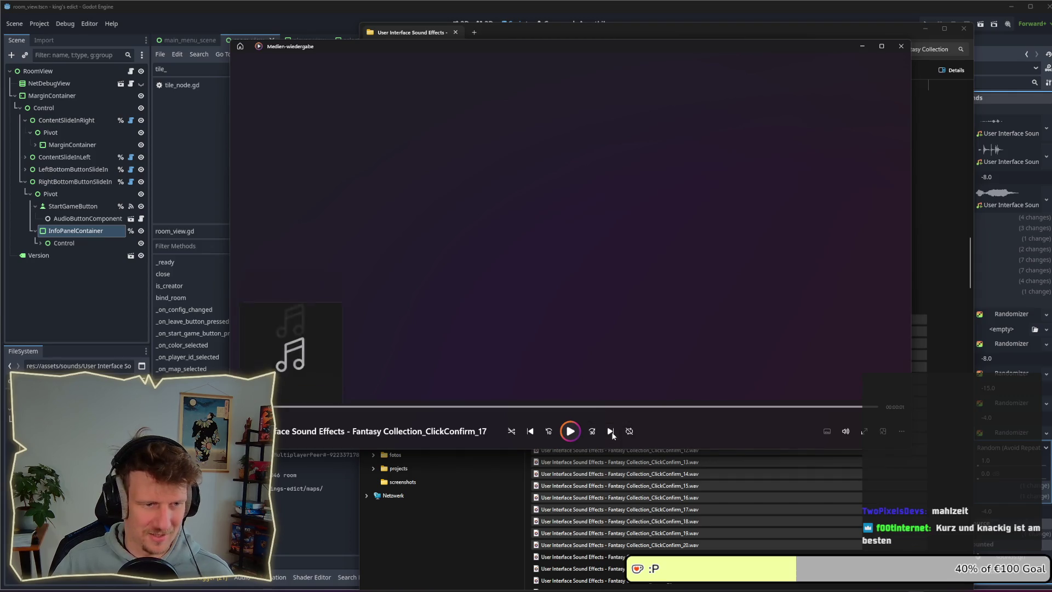
# Play and pause ClickConfirm_17, then go back to the Fantasy Collection sound folder
pyautogui.click(570, 434)
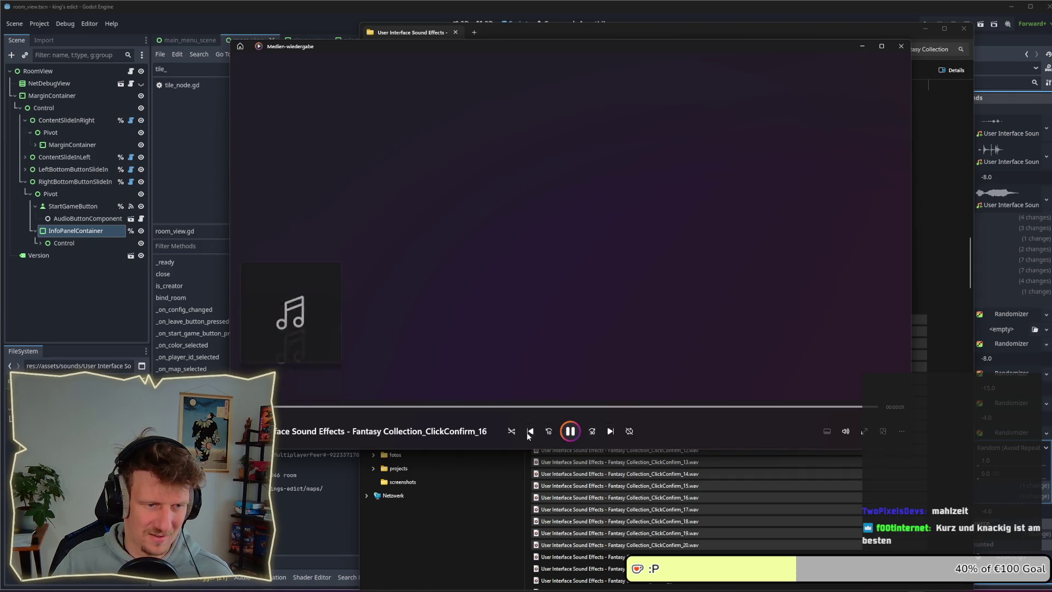
pyautogui.click(571, 433)
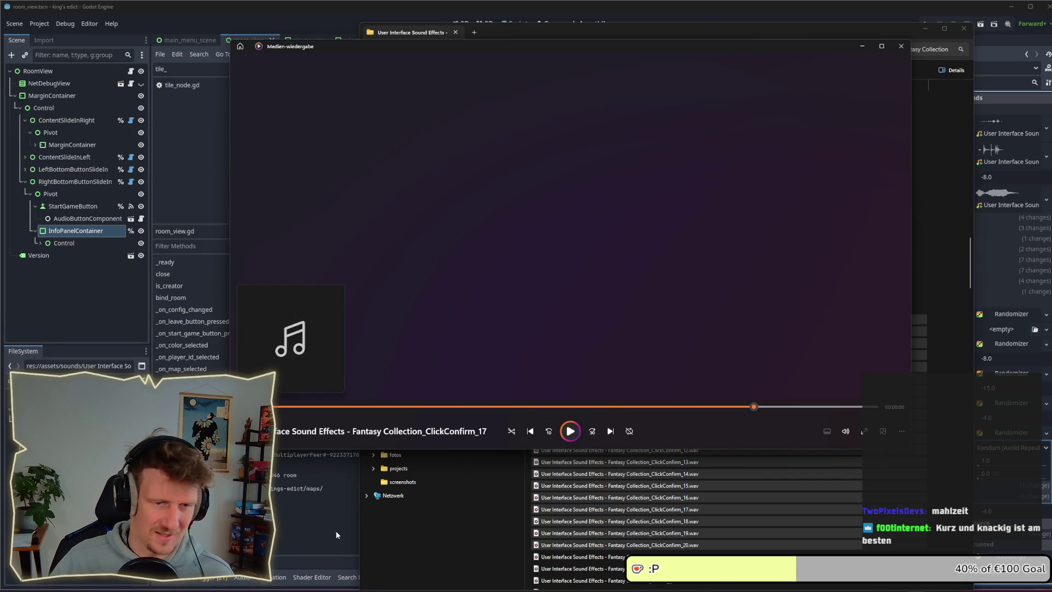
pyautogui.click(759, 513)
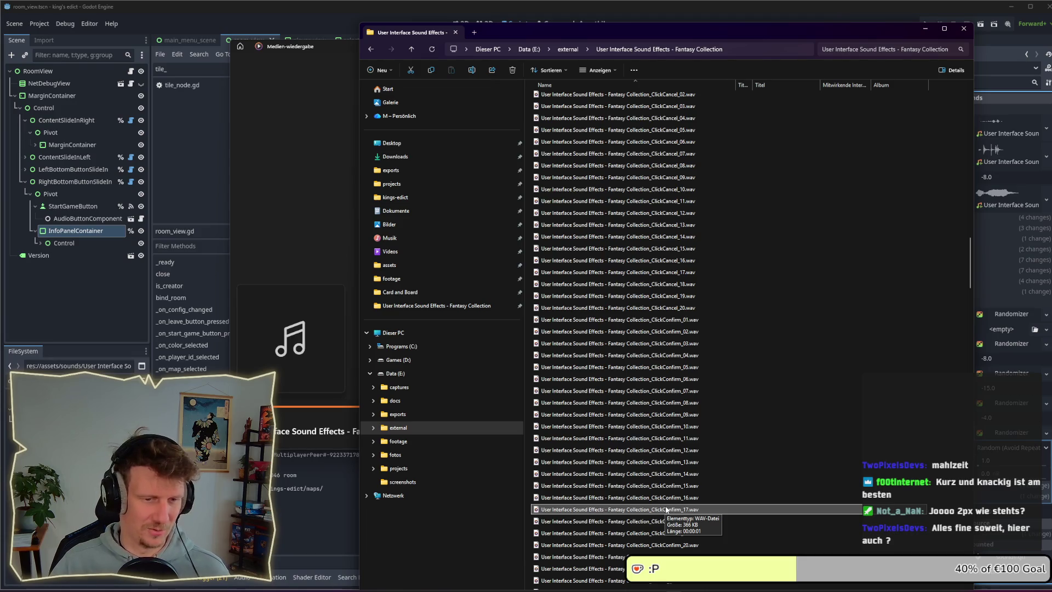
# Drag ClickConfirm_17.wav from Explorer onto the sound slot in Godot's Inspector
pyautogui.moveTo(667, 509); pyautogui.dragTo(77, 383)
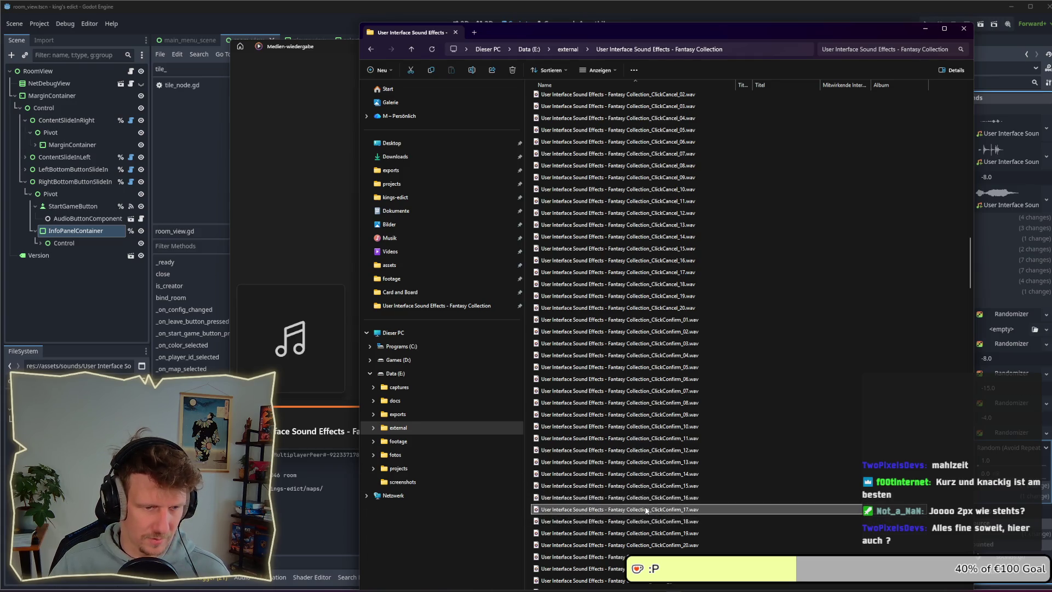
pyautogui.moveTo(646, 511)
pyautogui.mouseDown()
pyautogui.moveTo(312, 501)
pyautogui.moveTo(77, 384)
pyautogui.mouseUp()
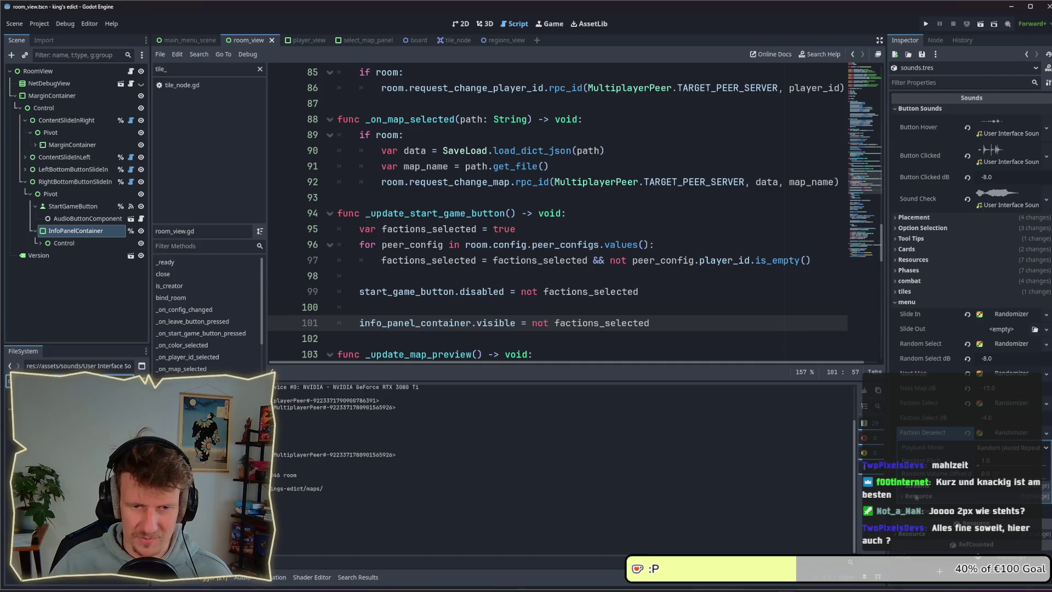
# Expand the sound resource, save the scene with Ctrl+S, and run the project
pyautogui.click(943, 498)
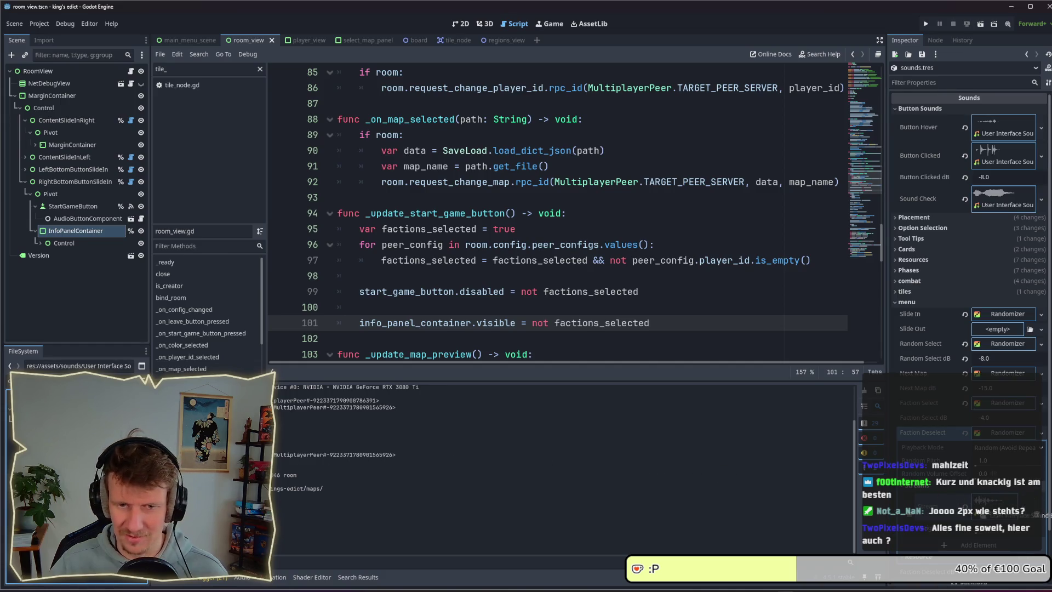
pyautogui.hotkey('ctrl', 's')
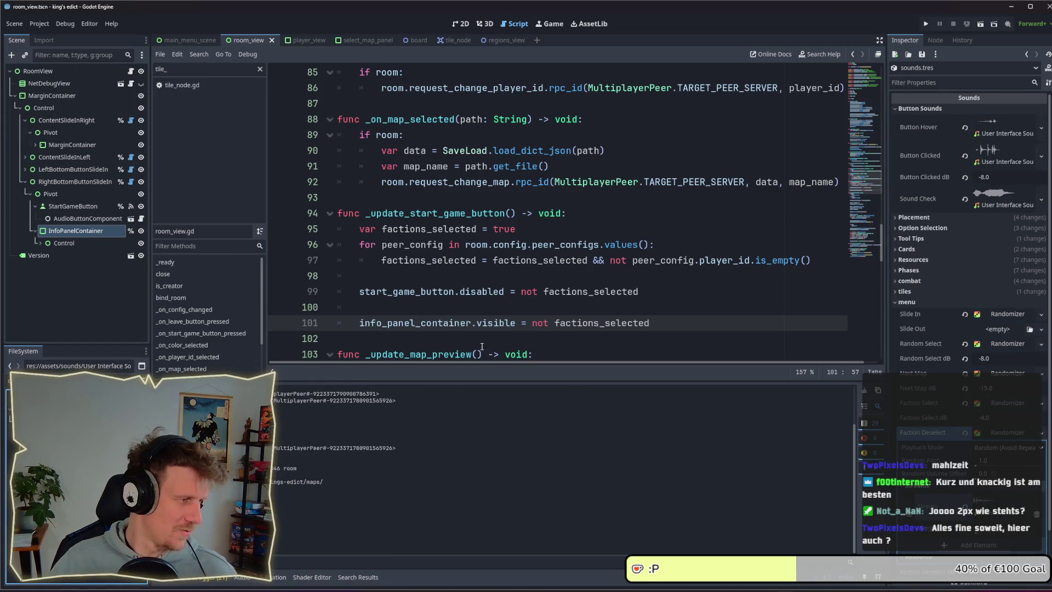
pyautogui.click(926, 23)
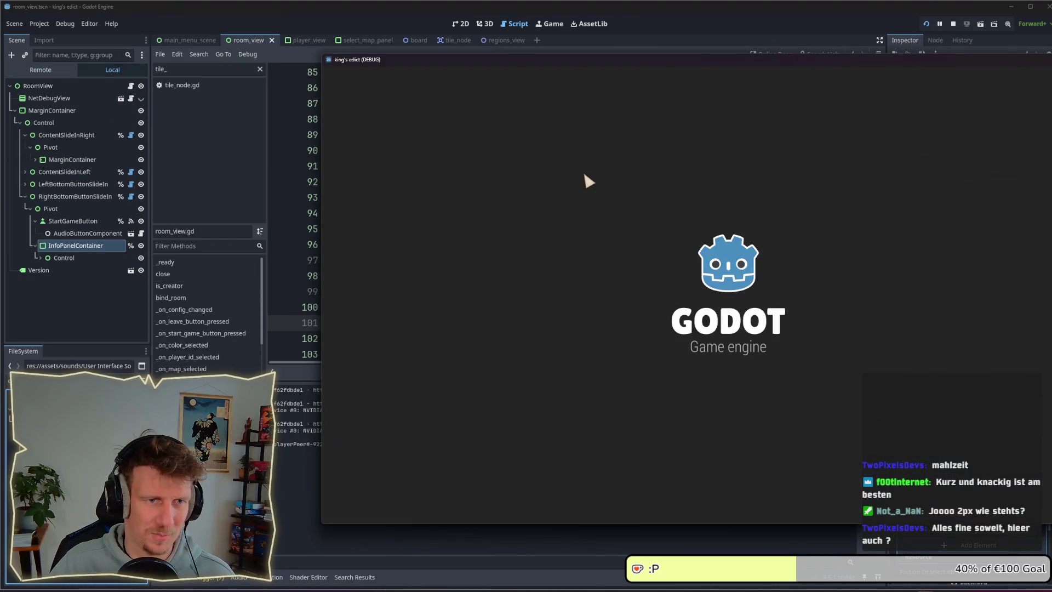
# Create a multiplayer room, pick the purple start region, then stop the game with F8
pyautogui.moveTo(589, 63); pyautogui.dragTo(379, 65)
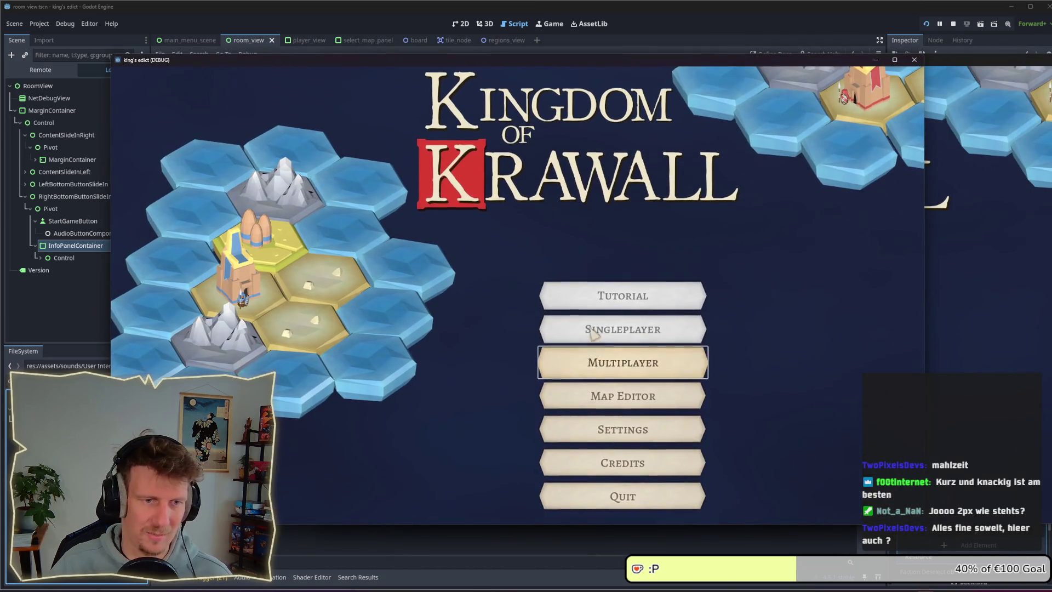
pyautogui.click(559, 332)
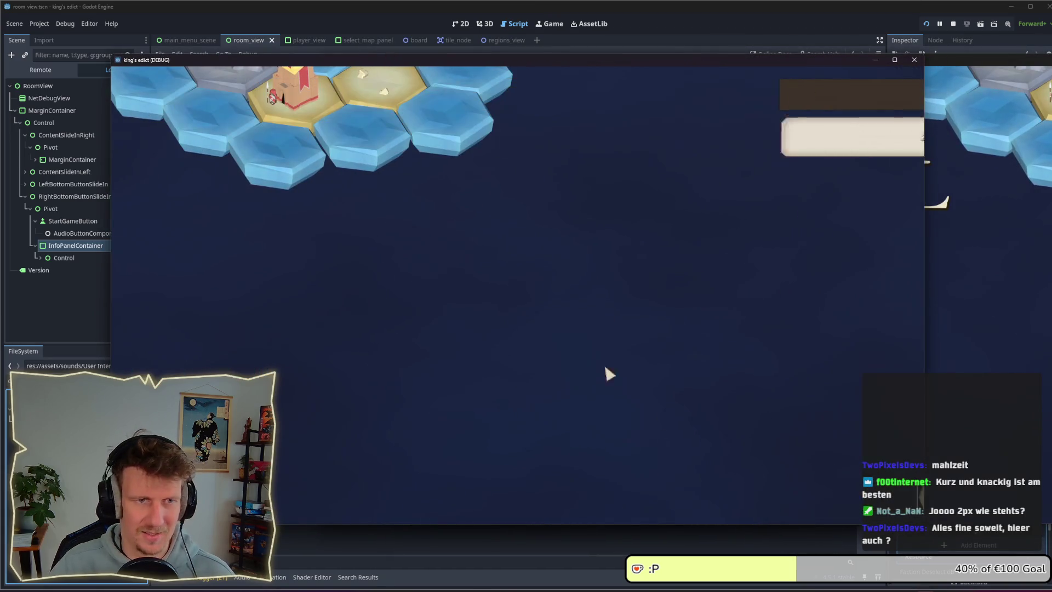
pyautogui.click(675, 228)
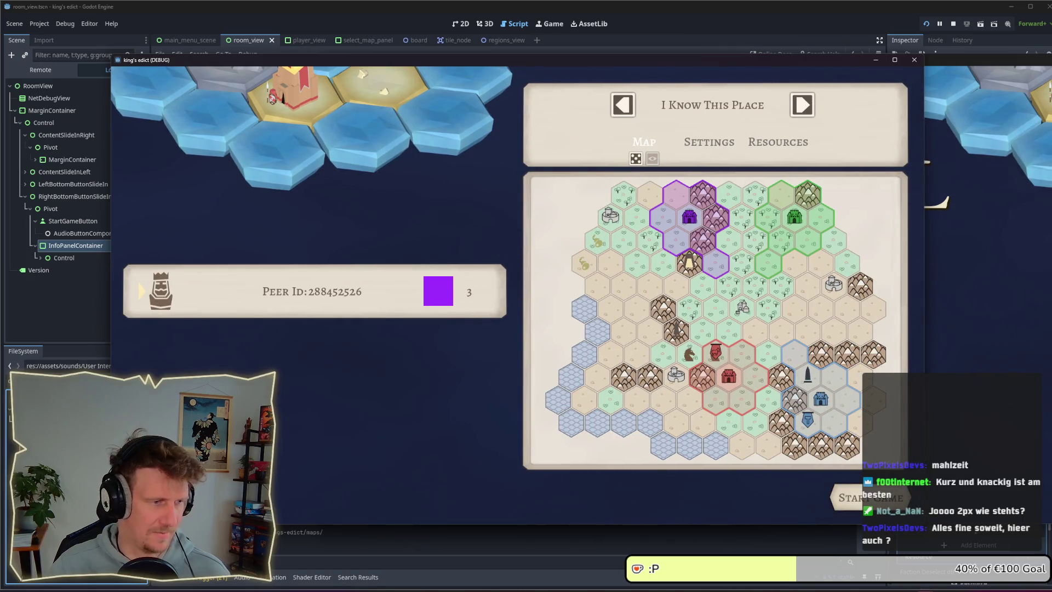
pyautogui.press('F8')
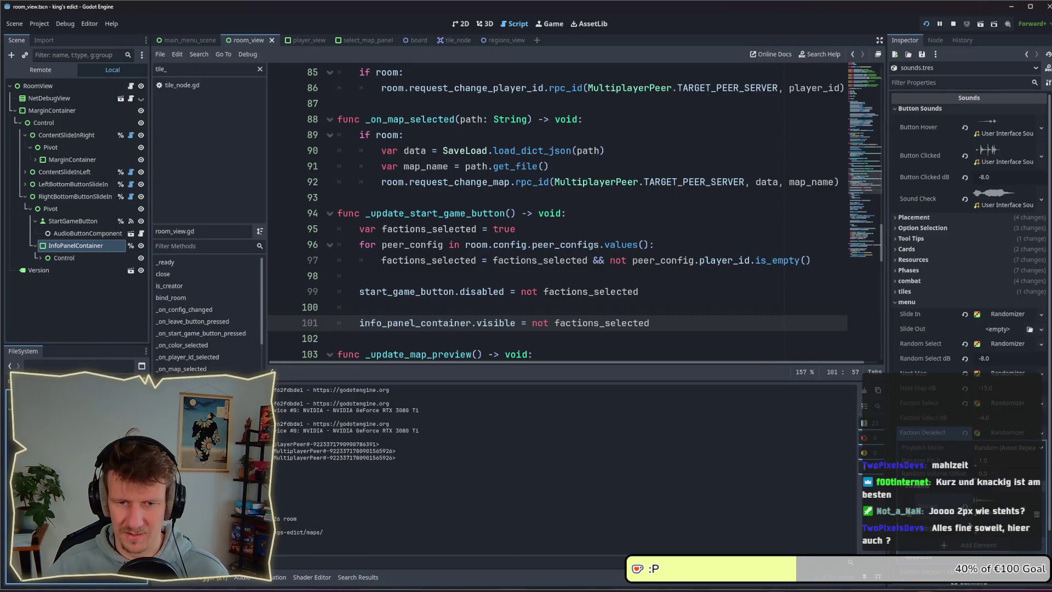
# Collapse the Faction Deselect randomizer, expand the Faction Select randomizer, and save the scene
pyautogui.click(987, 515)
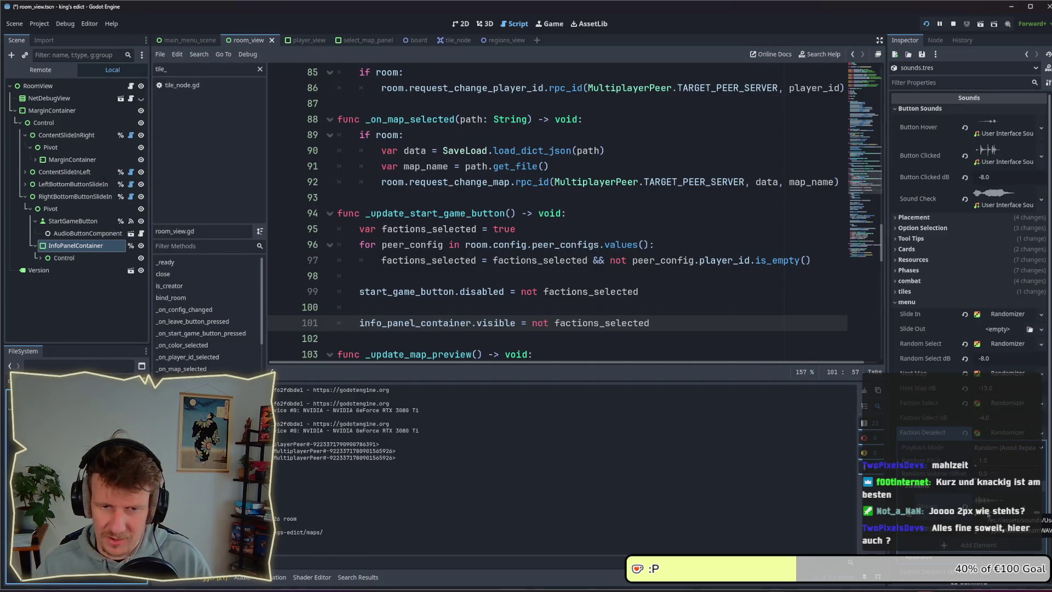
pyautogui.click(1001, 434)
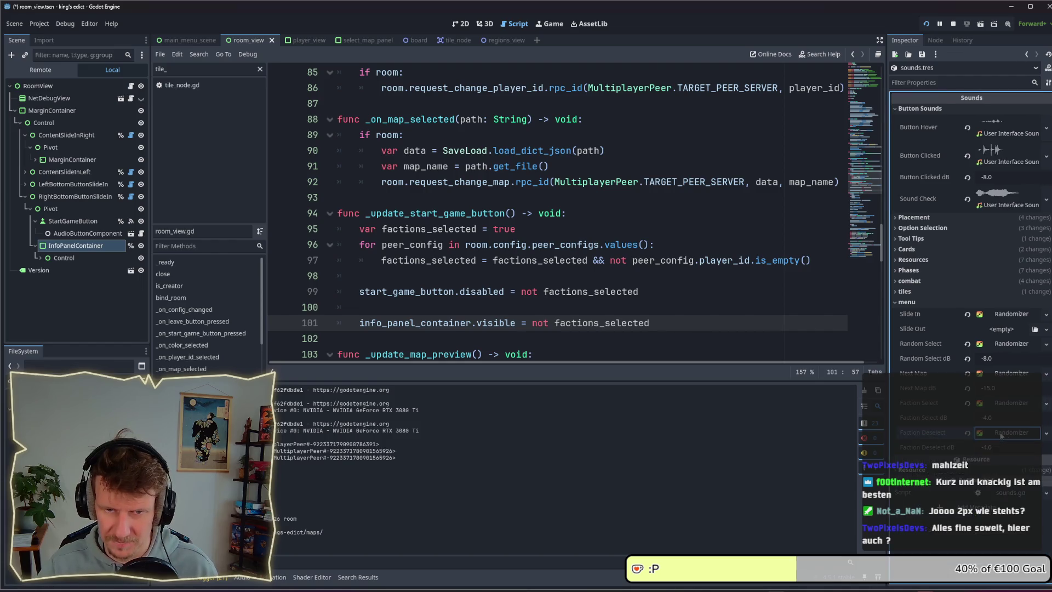
pyautogui.click(1006, 404)
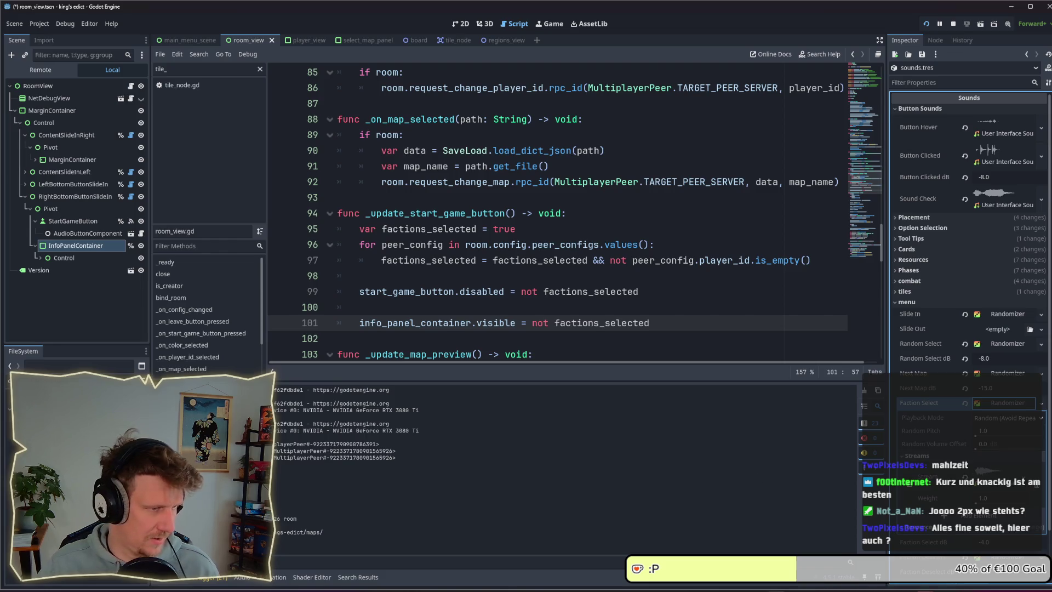
pyautogui.hotkey('ctrl', 's')
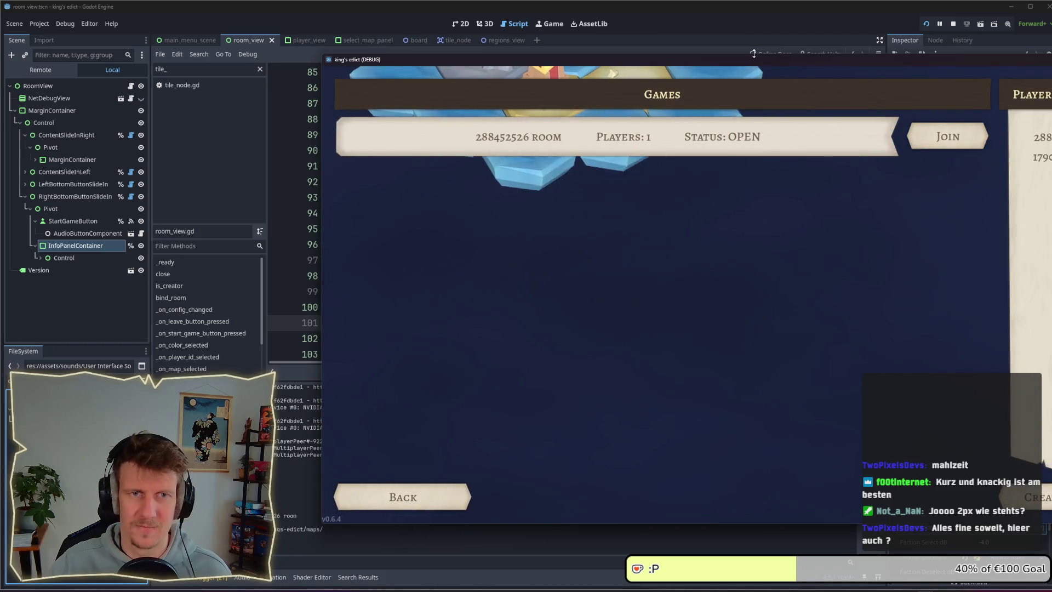
# Create a new game room and select, deselect and reselect the purple start region
pyautogui.moveTo(750, 60); pyautogui.dragTo(538, 64)
pyautogui.click(841, 501)
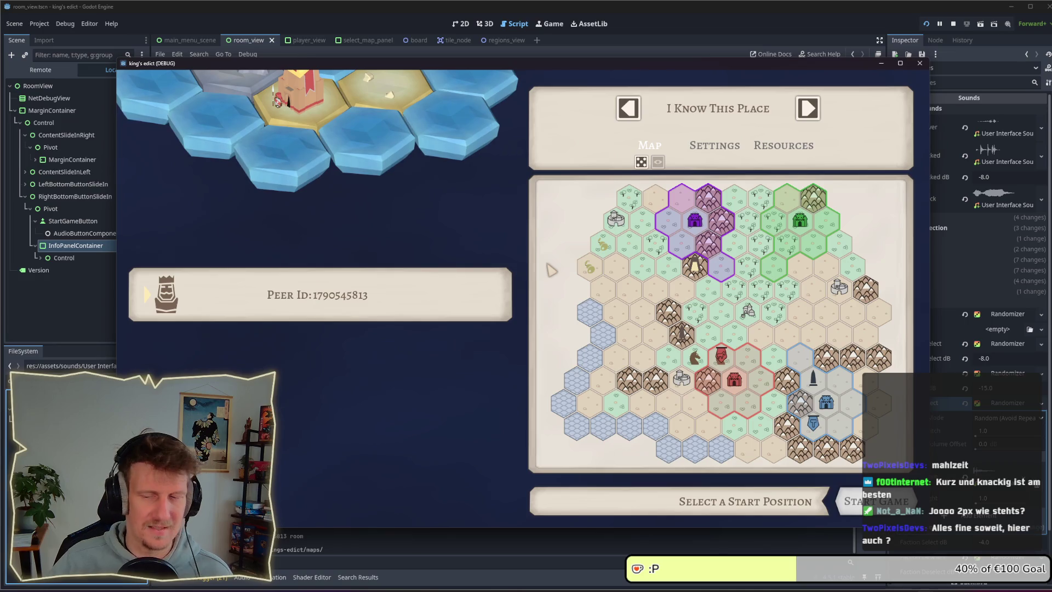
pyautogui.click(690, 230)
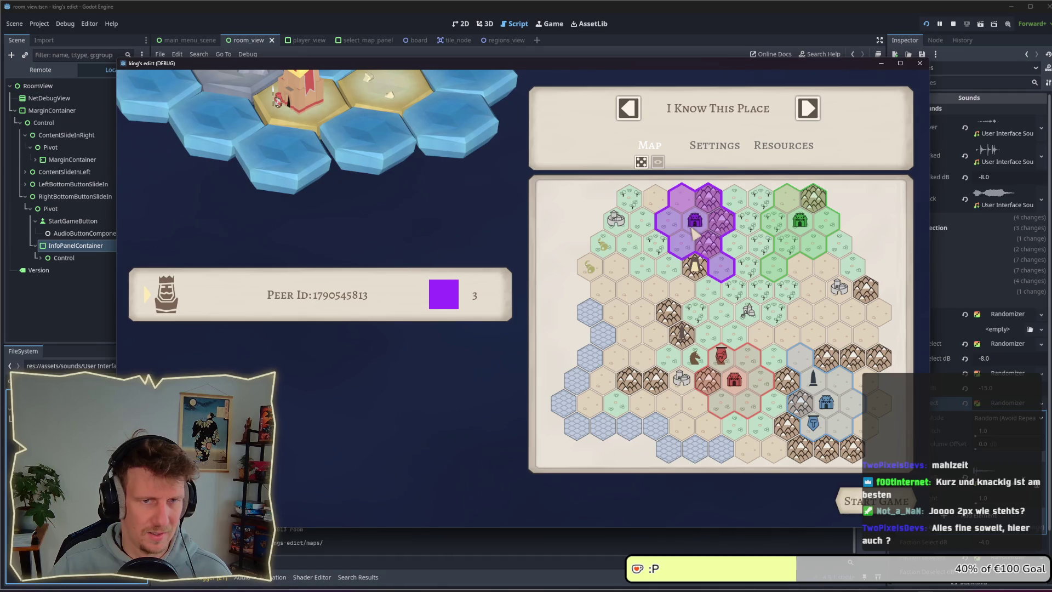
pyautogui.click(694, 233)
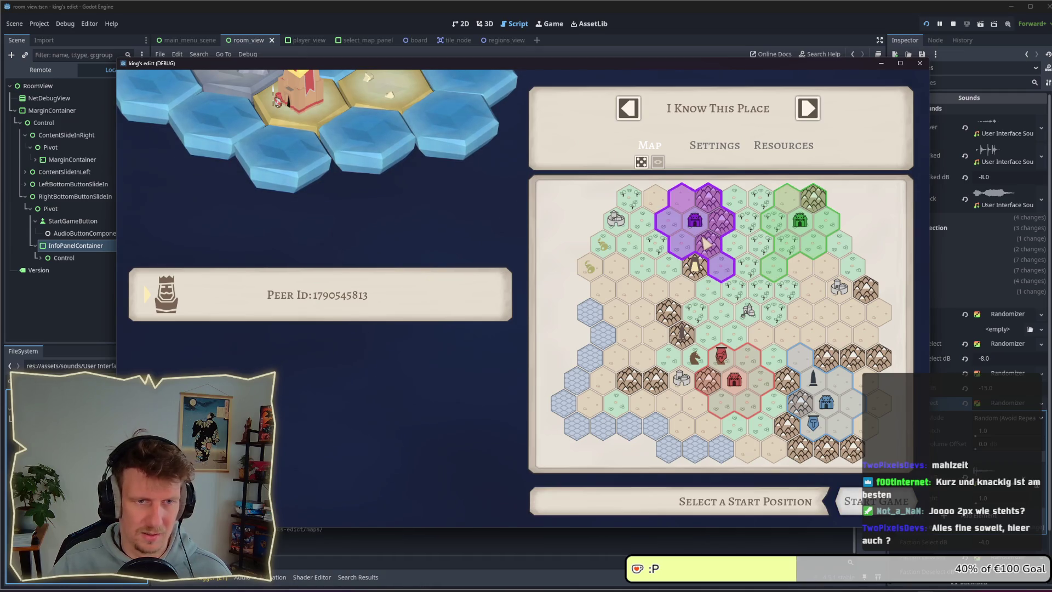
pyautogui.click(704, 239)
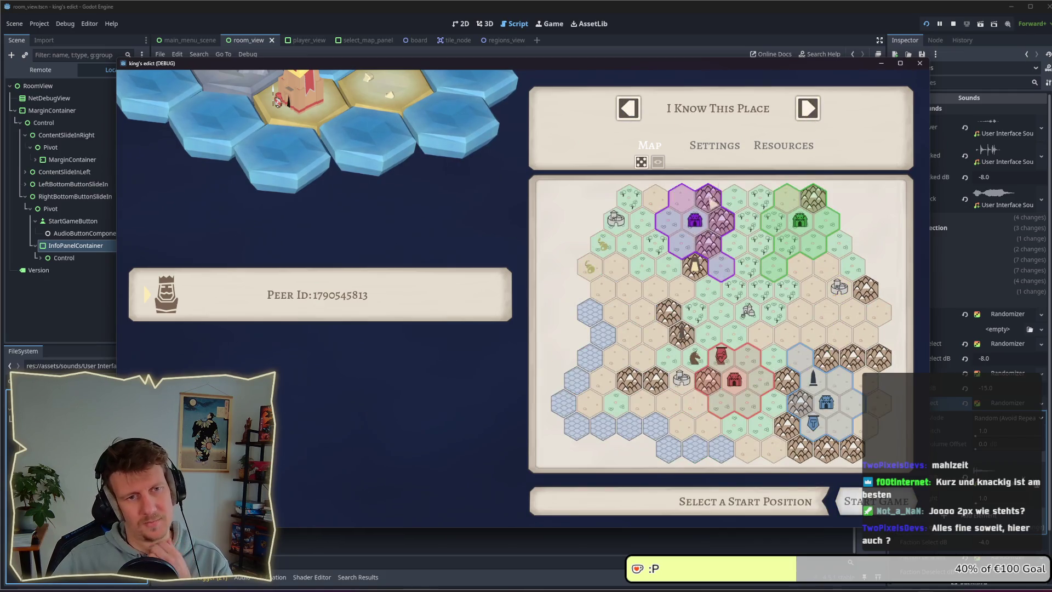
pyautogui.click(693, 236)
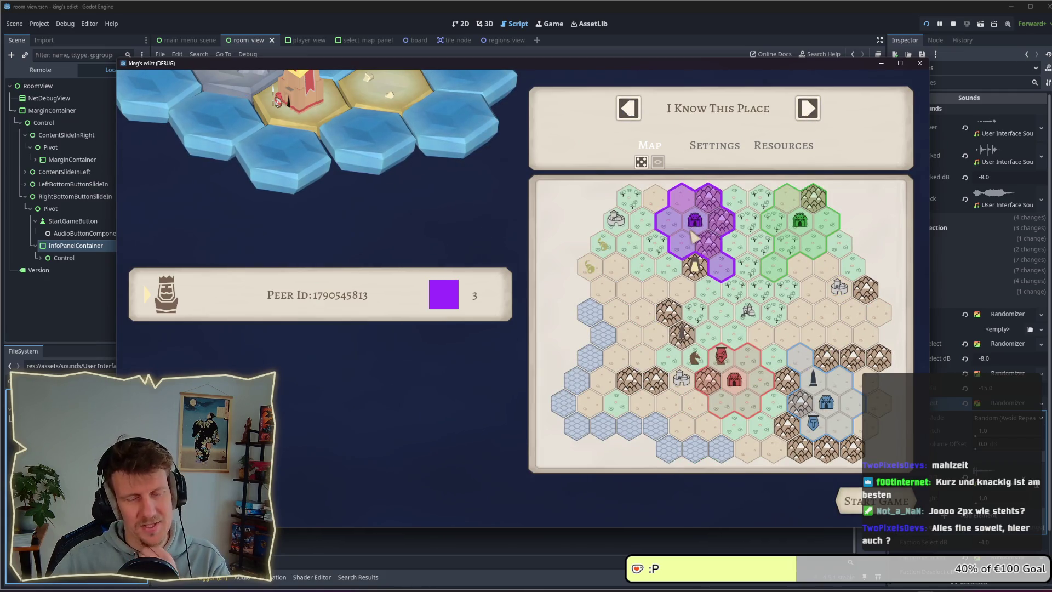
pyautogui.click(690, 303)
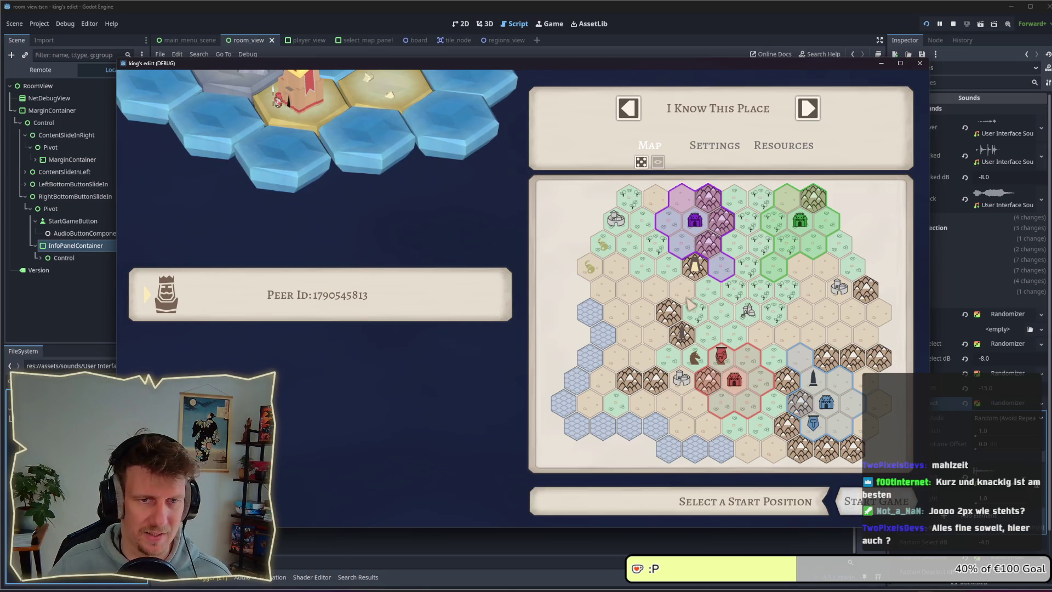
# Switch between blue, red, purple and green regions, clearing the selection on neutral hexes
pyautogui.click(812, 232)
pyautogui.click(793, 385)
pyautogui.click(732, 382)
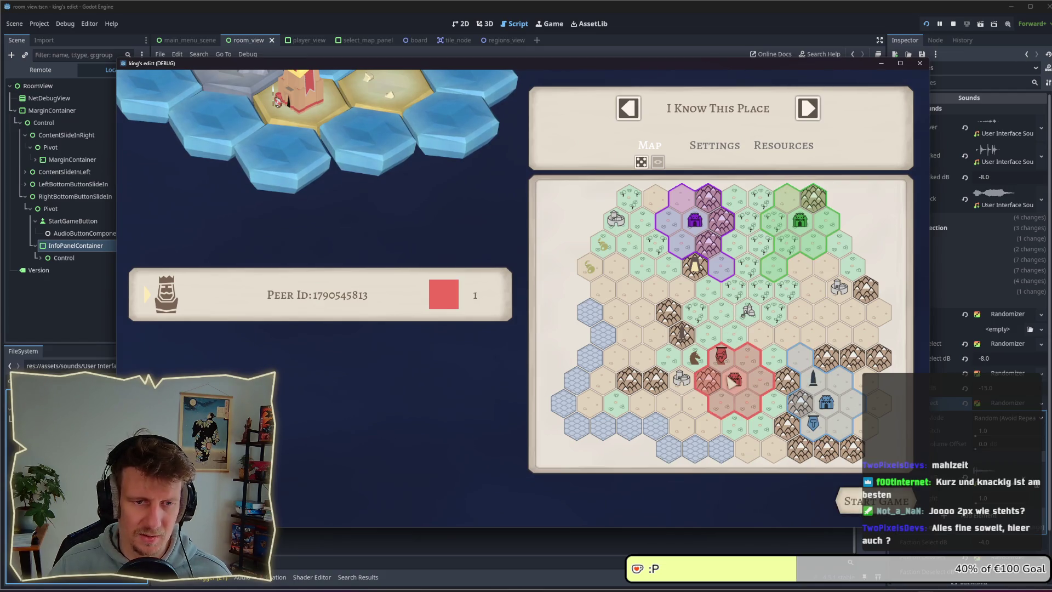
pyautogui.click(706, 243)
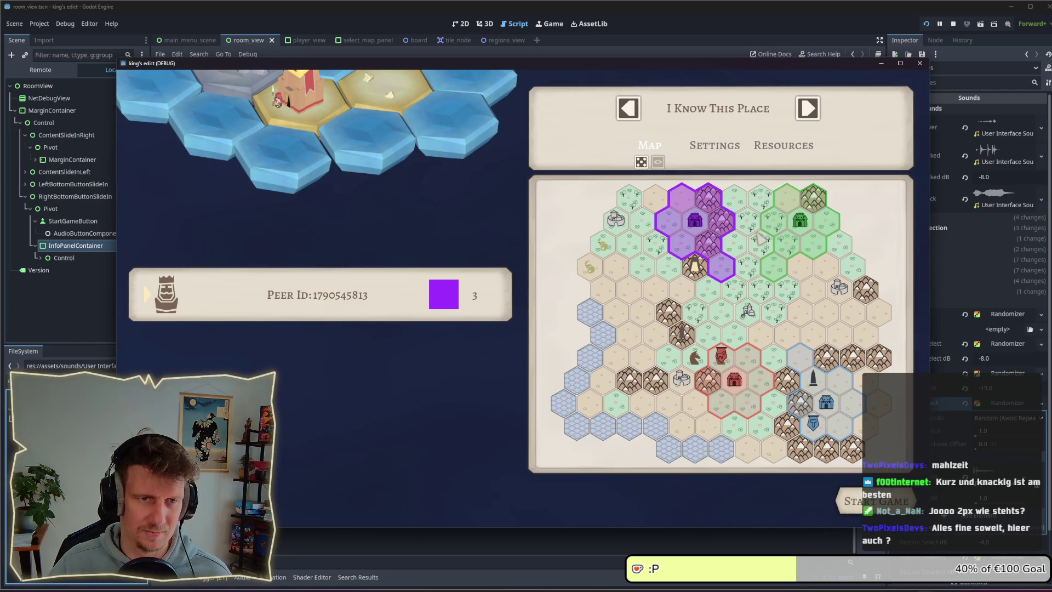
pyautogui.click(778, 237)
pyautogui.click(748, 312)
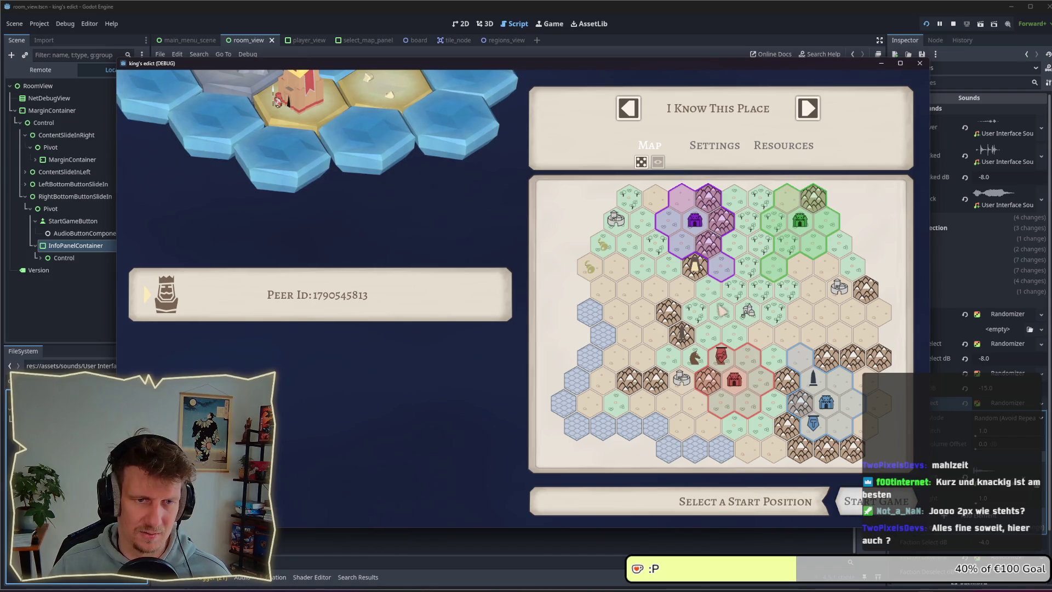
pyautogui.click(707, 247)
pyautogui.click(733, 393)
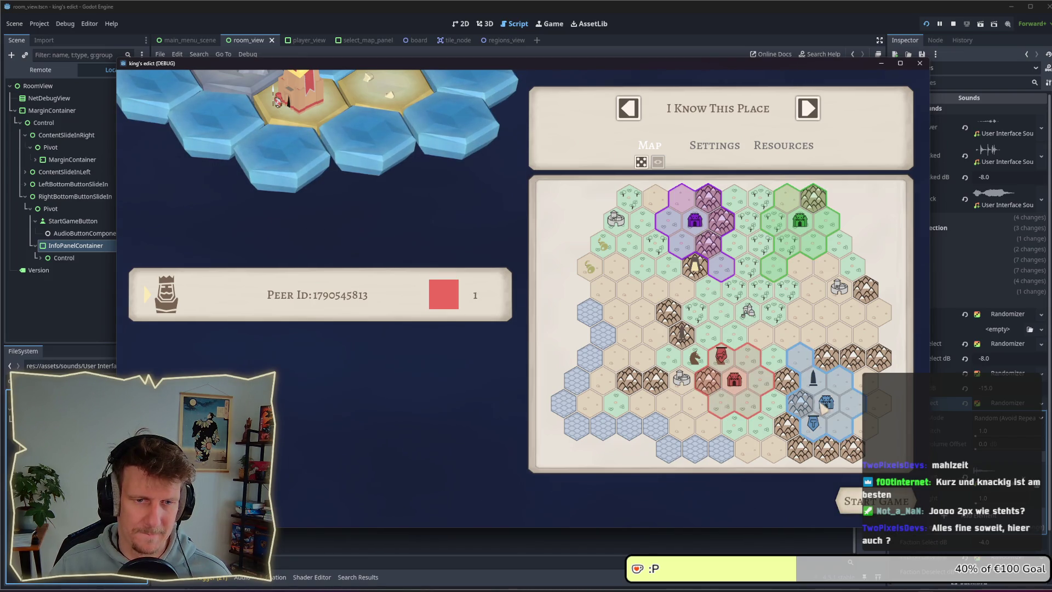
pyautogui.click(825, 409)
# Pick and deselect the red/blue, green and purple regions in turn, ending with none selected
pyautogui.click(793, 301)
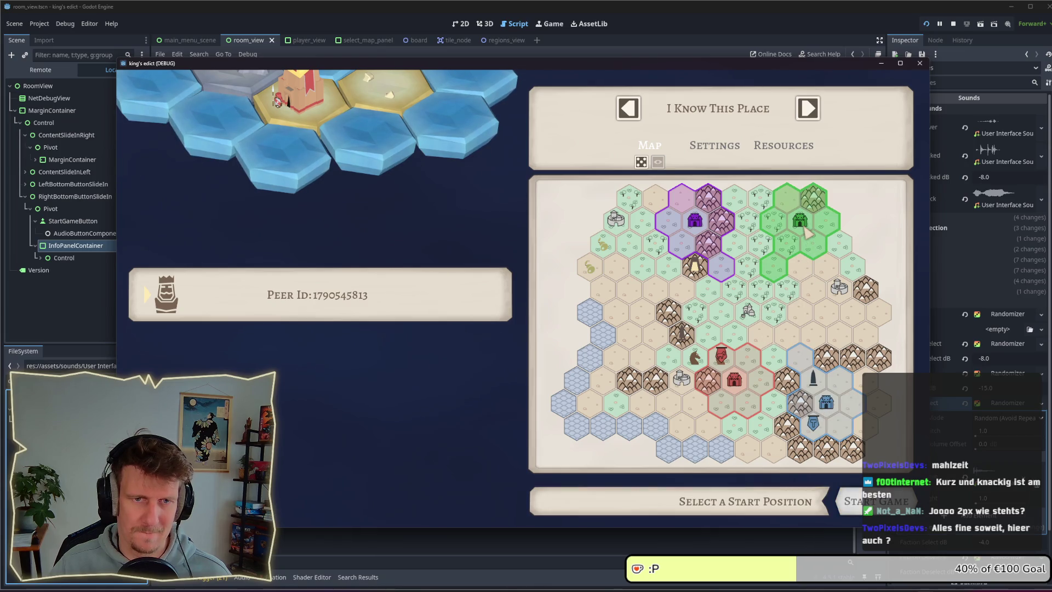
pyautogui.click(809, 253)
pyautogui.click(779, 298)
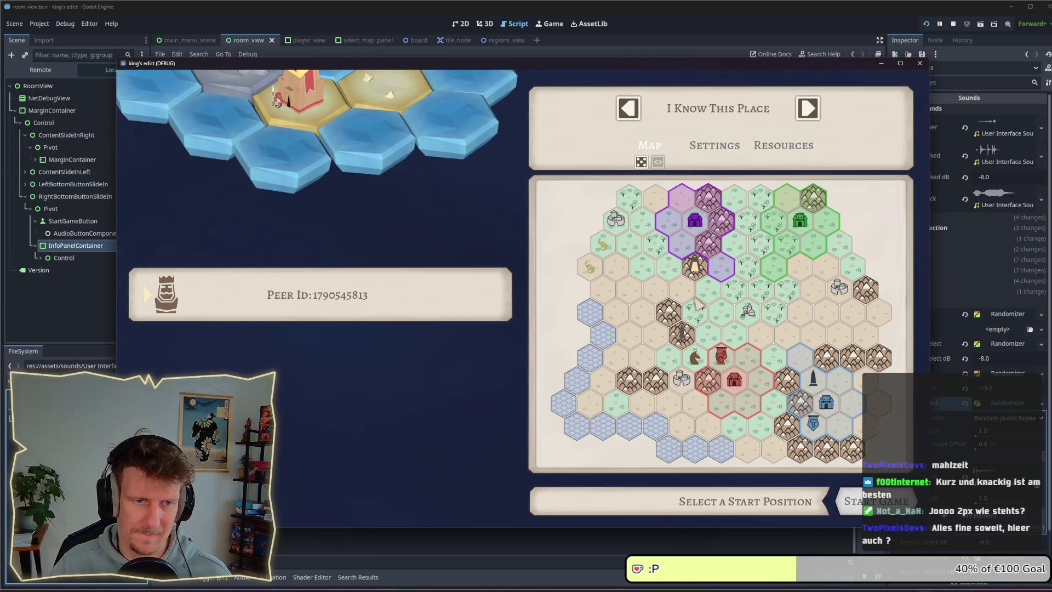
pyautogui.click(678, 261)
pyautogui.click(719, 322)
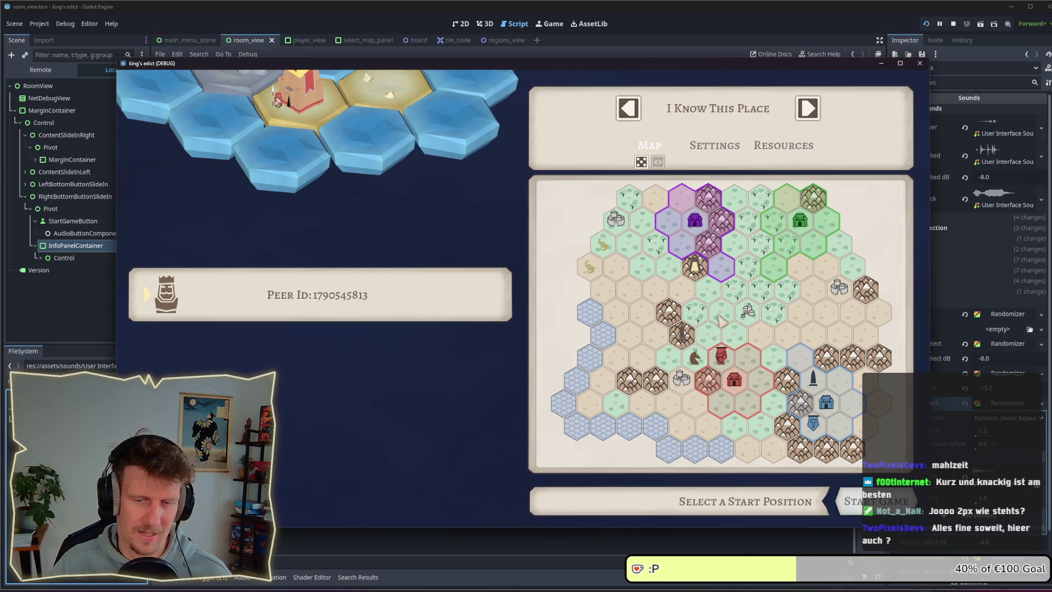
pyautogui.click(805, 226)
pyautogui.click(776, 321)
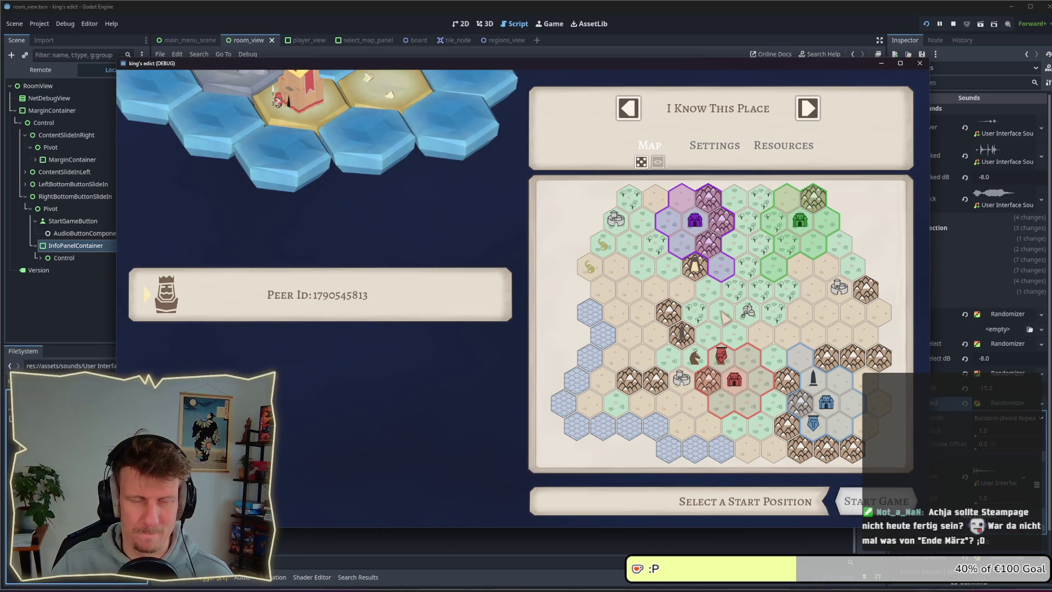
# Pick and clear the purple, green and red start regions on the current map
pyautogui.click(715, 277)
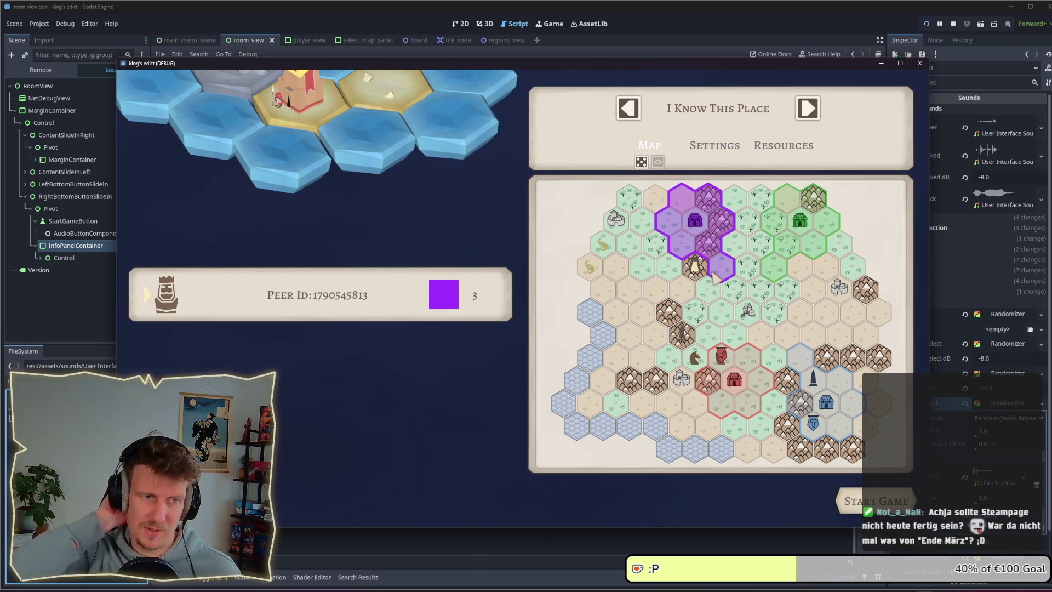
pyautogui.click(783, 268)
pyautogui.click(764, 306)
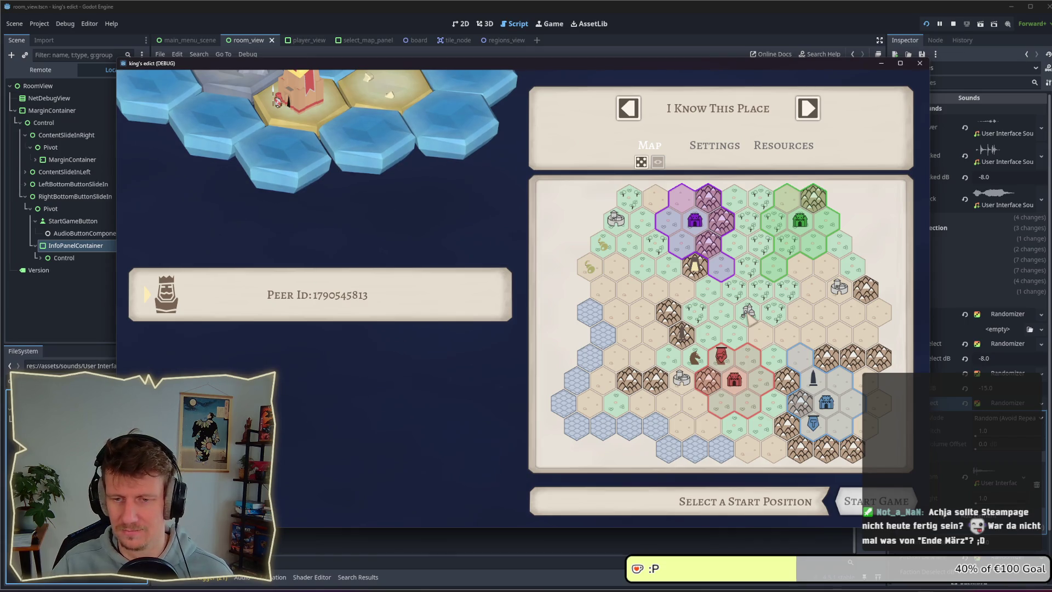
pyautogui.click(764, 392)
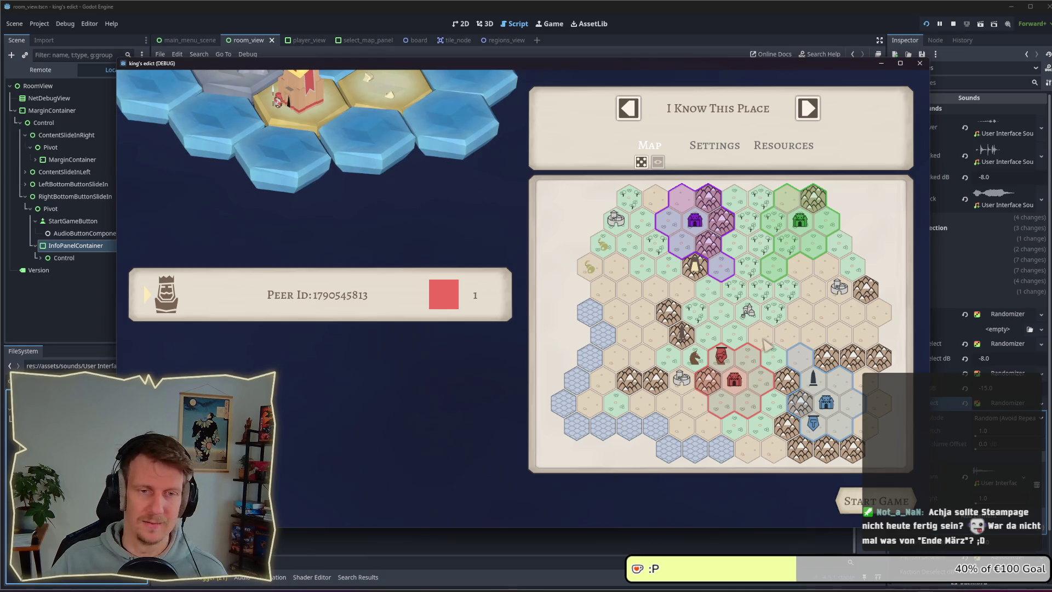
pyautogui.click(767, 344)
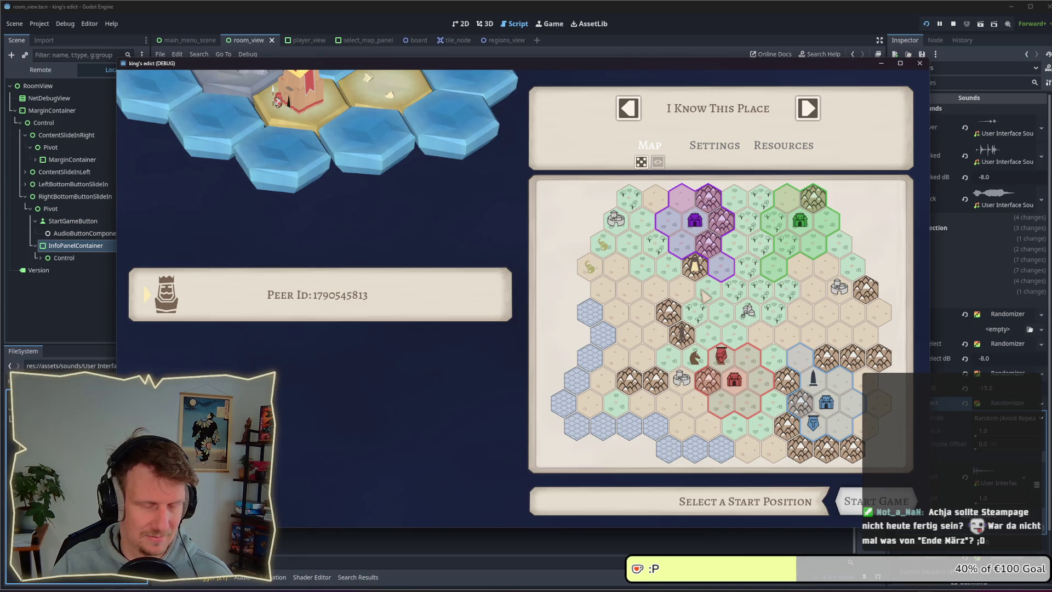
# Advance to Stone Island, test red, blue and green picks, then stop the game
pyautogui.click(808, 109)
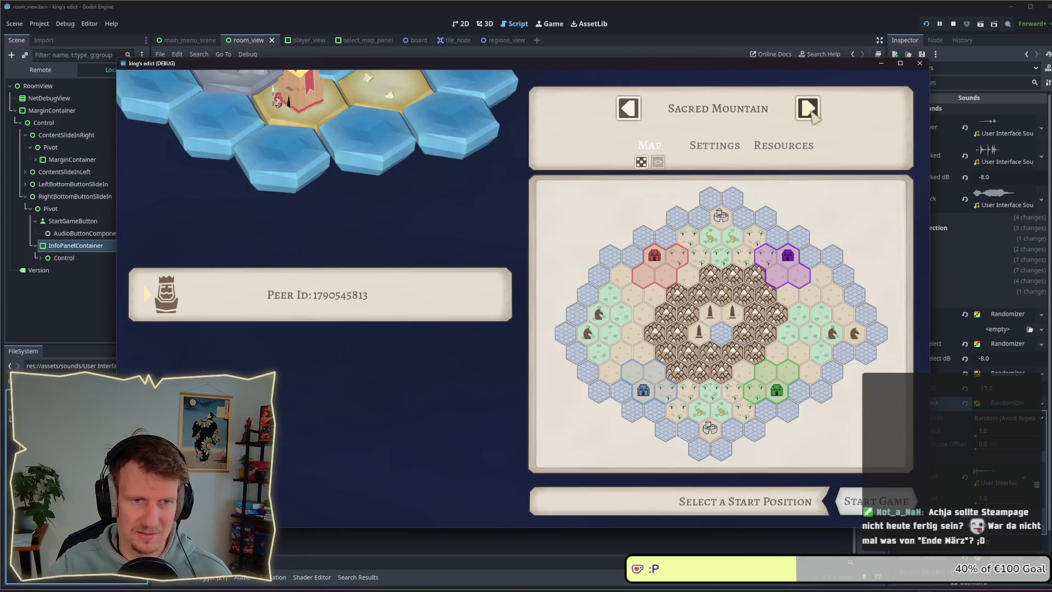
pyautogui.click(809, 110)
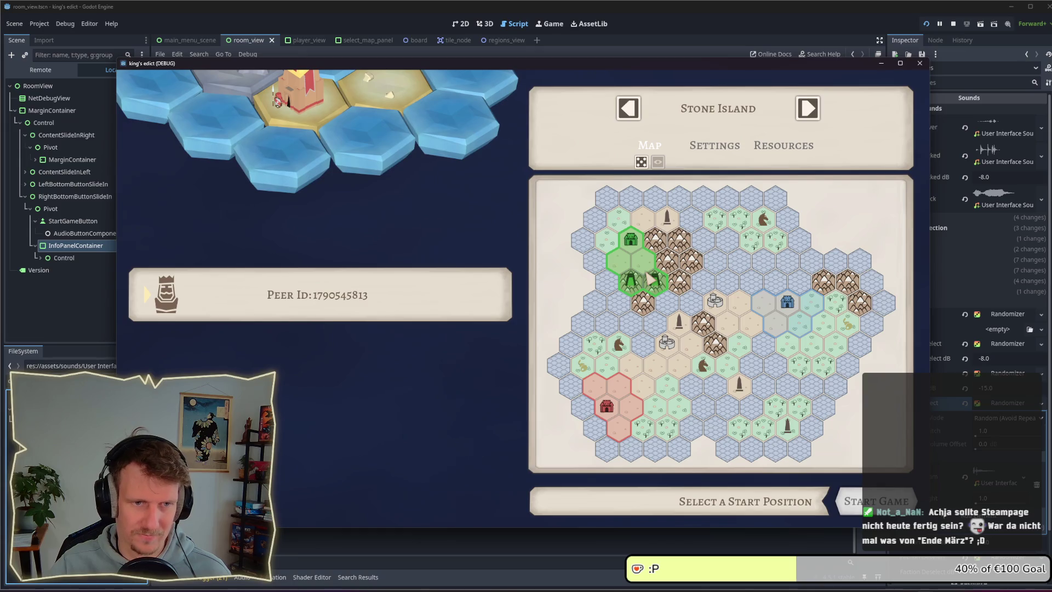
pyautogui.click(628, 392)
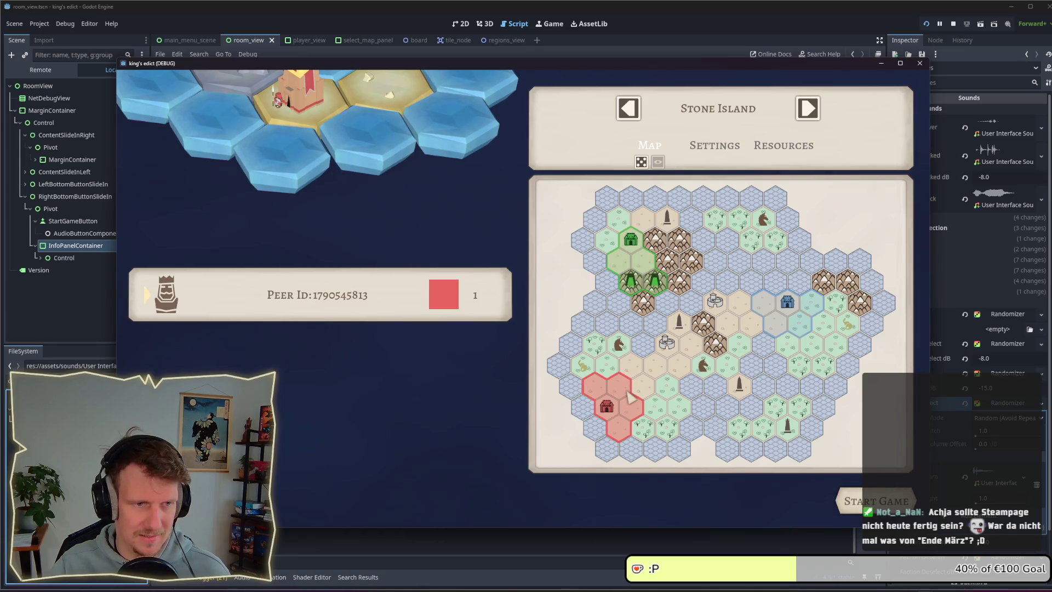
pyautogui.click(631, 396)
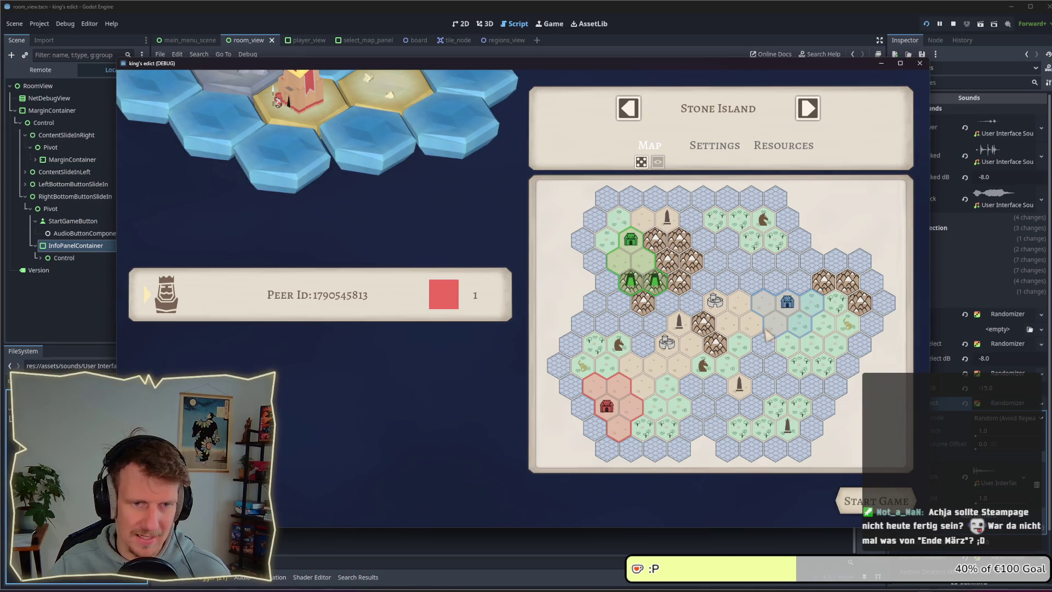
pyautogui.click(637, 260)
pyautogui.click(630, 372)
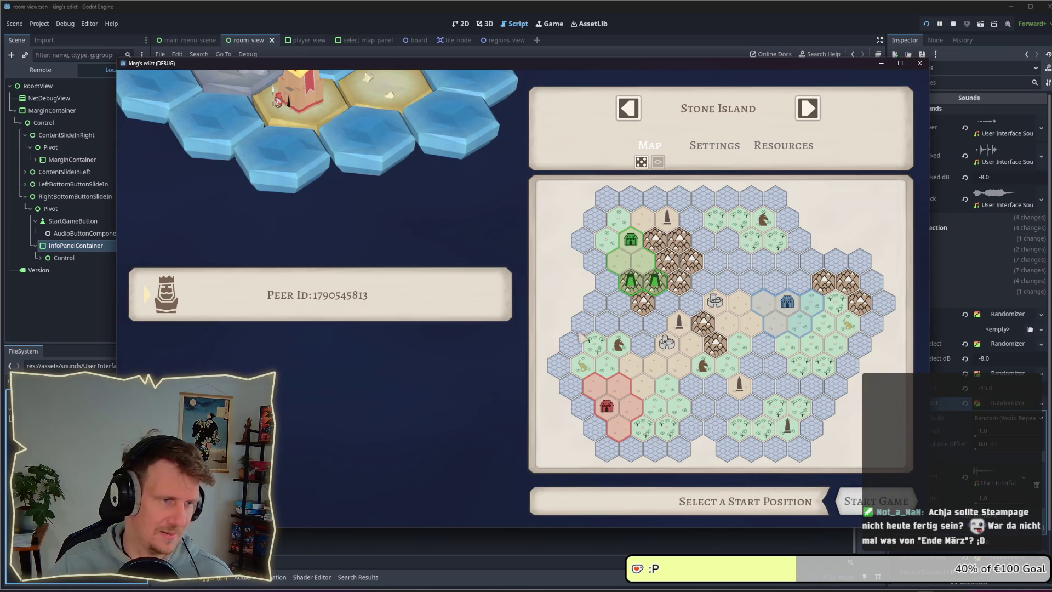
pyautogui.click(953, 24)
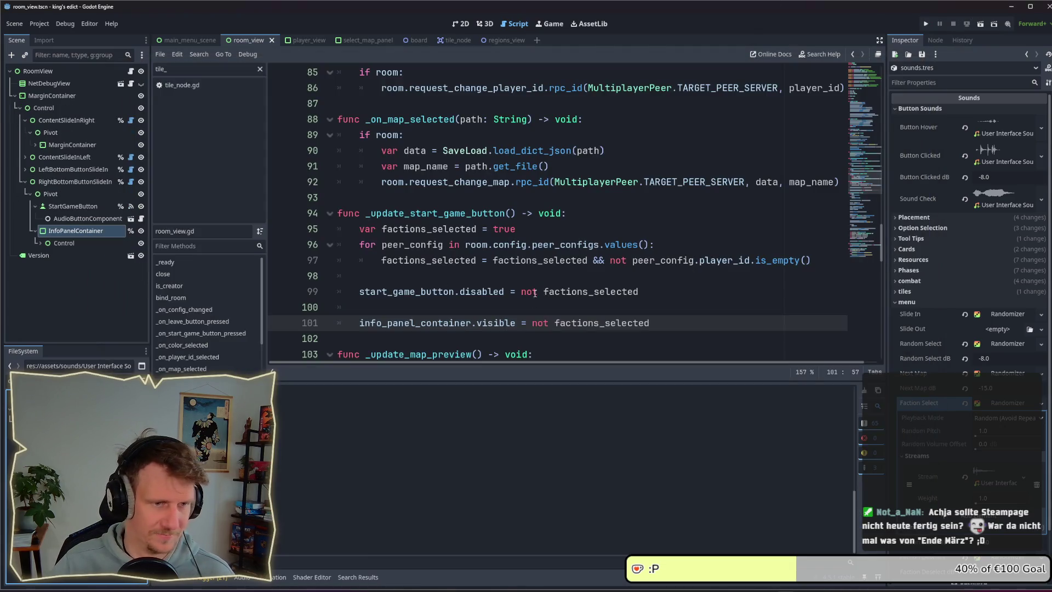
pyautogui.click(535, 310)
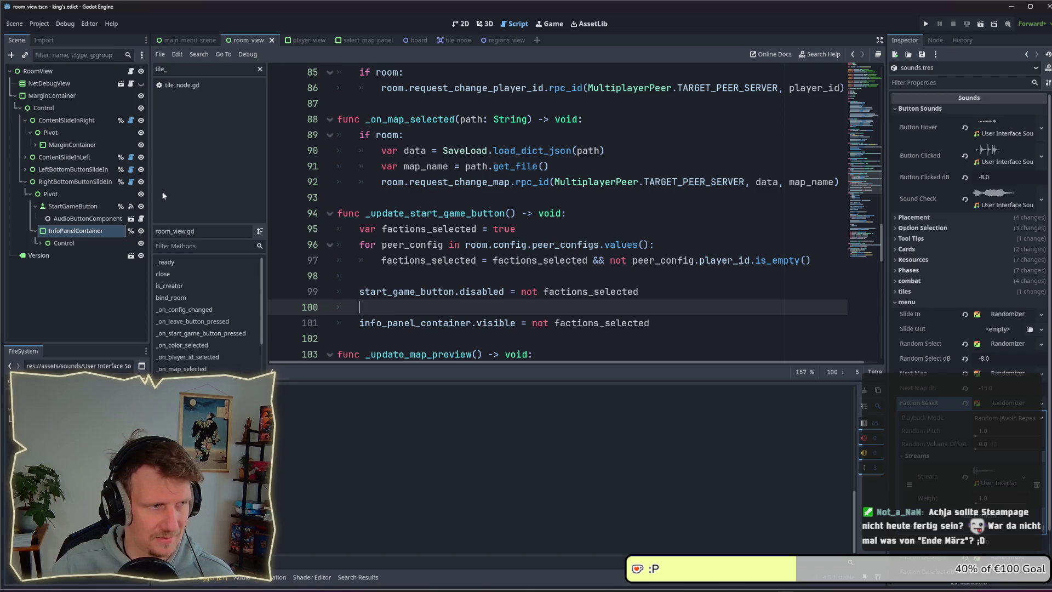
# Insert two blank lines after line 100 in _update_start_game_button
pyautogui.scroll(-4, 492, 247)
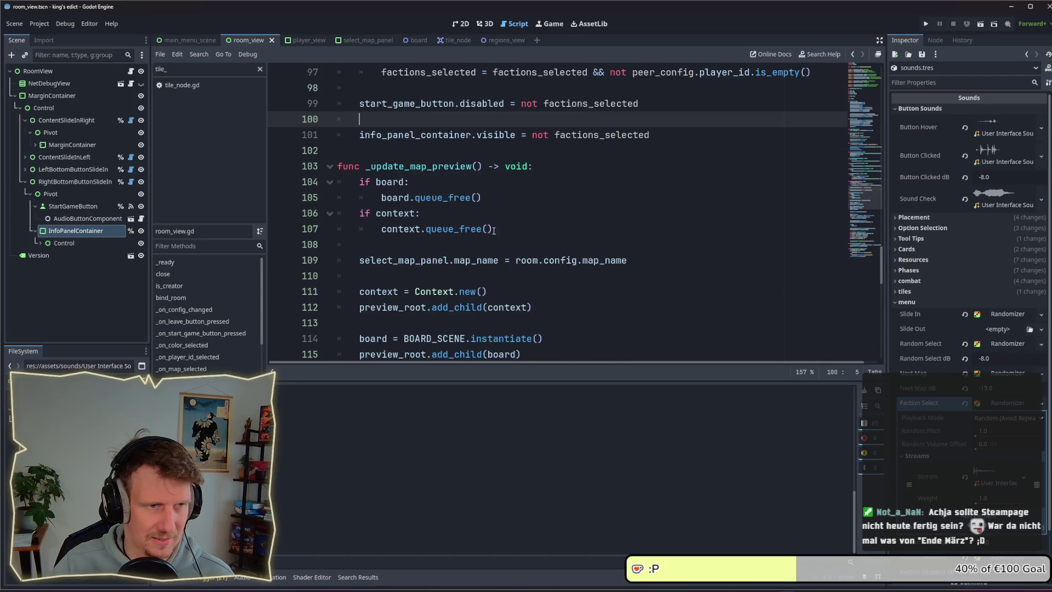
pyautogui.scroll(3, 499, 228)
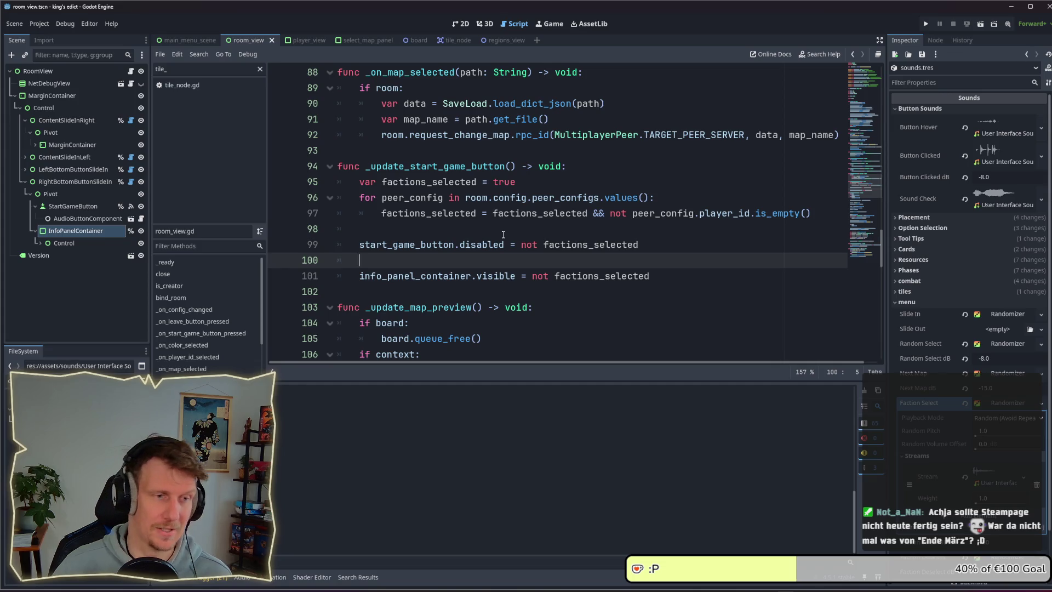
pyautogui.press('Return')
pyautogui.press('Return')
pyautogui.press('Up')
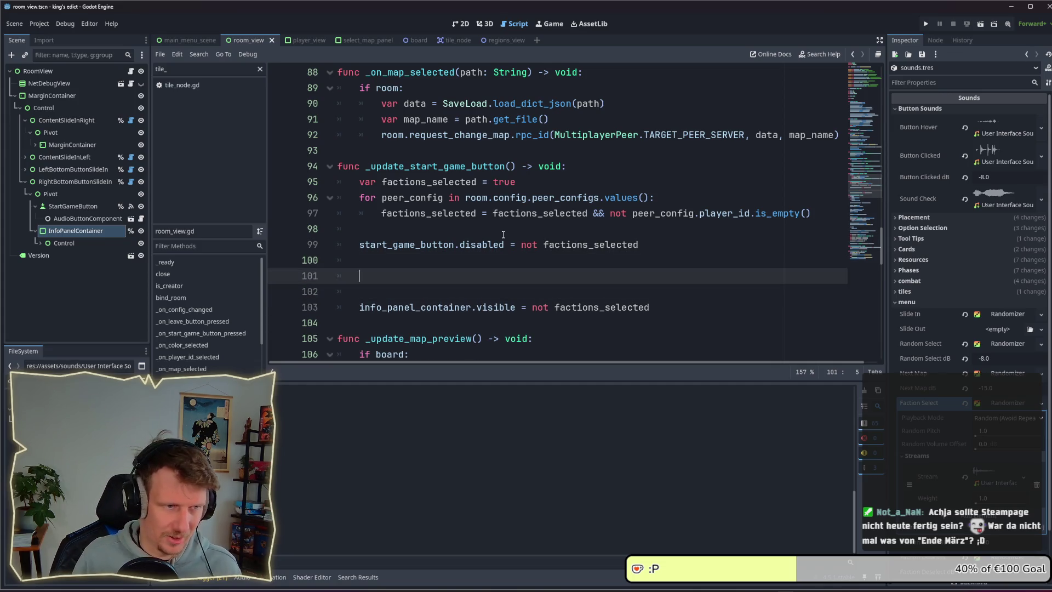
# Write comments '# no faction' and '# other players no faction and creator'
pyautogui.write('# selber nic')
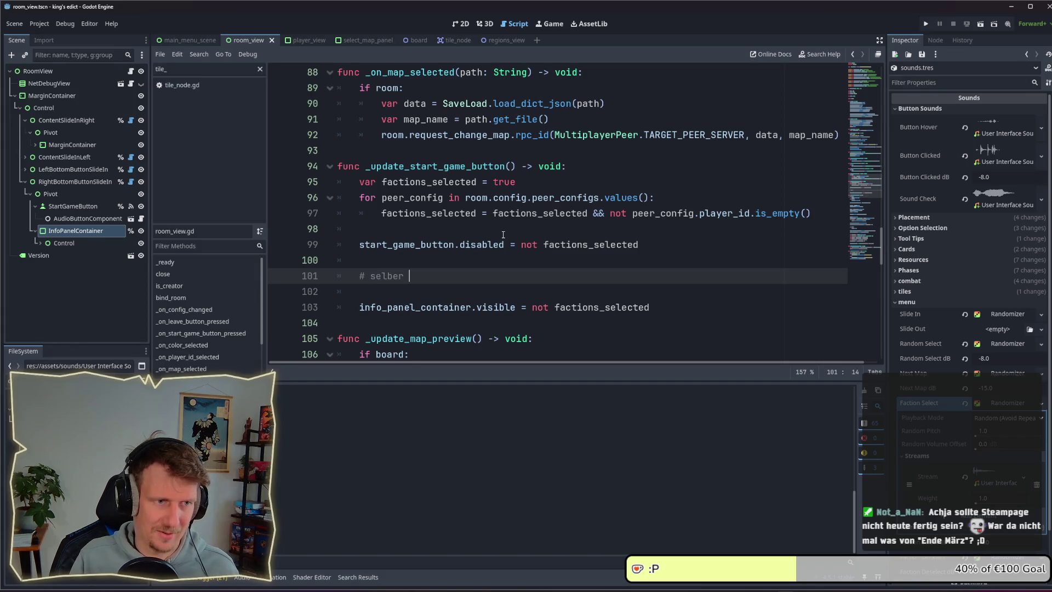
pyautogui.hotkey('ctrl', 'BackSpace')
pyautogui.hotkey('ctrl', 'BackSpace')
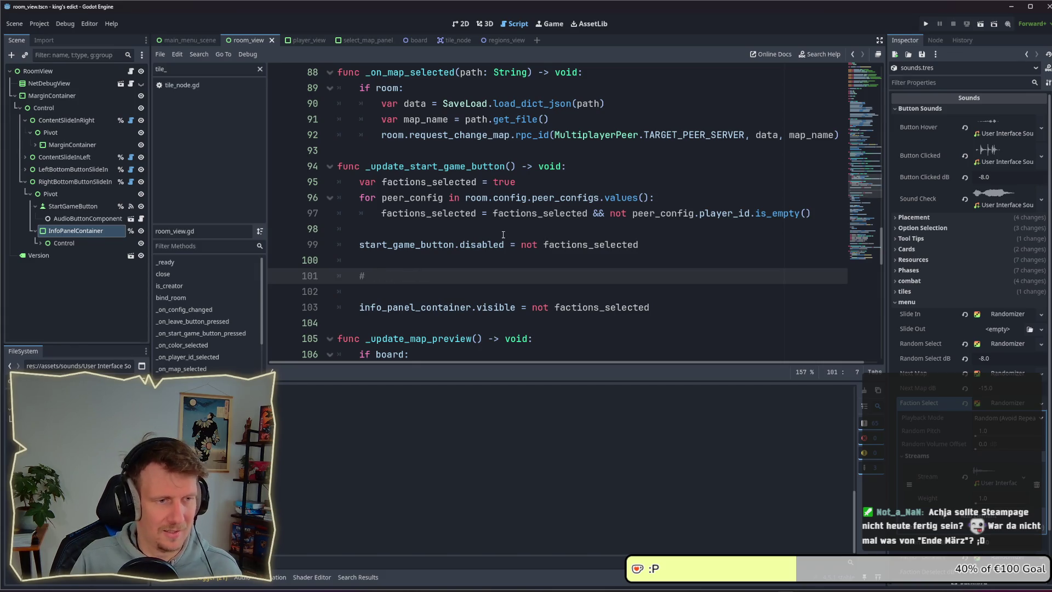
pyautogui.write('no ')
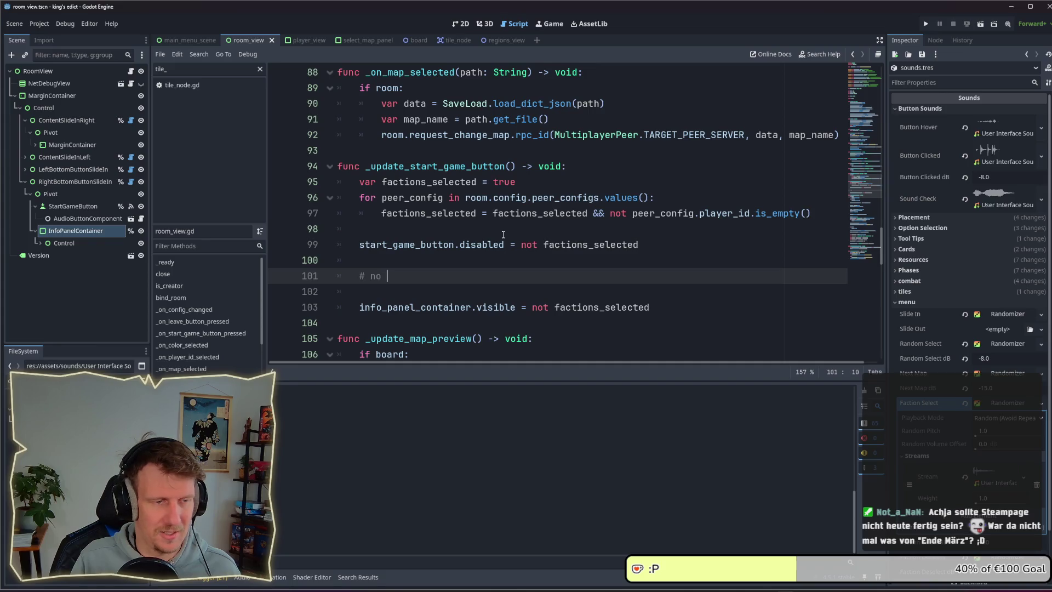
pyautogui.write('faction')
pyautogui.press('Return')
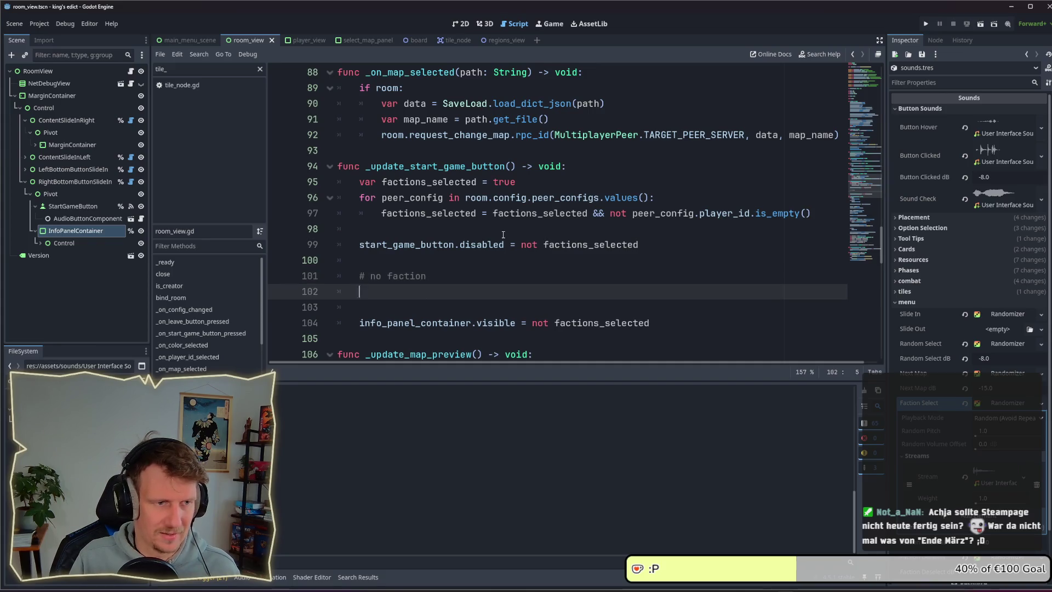
pyautogui.write('# other playe')
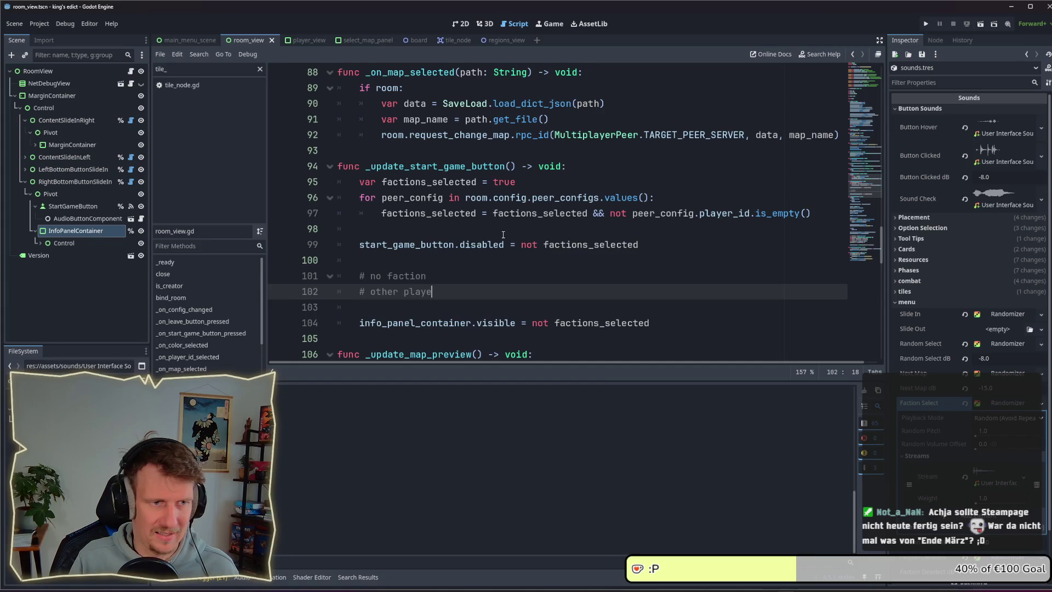
pyautogui.write('rs no facti')
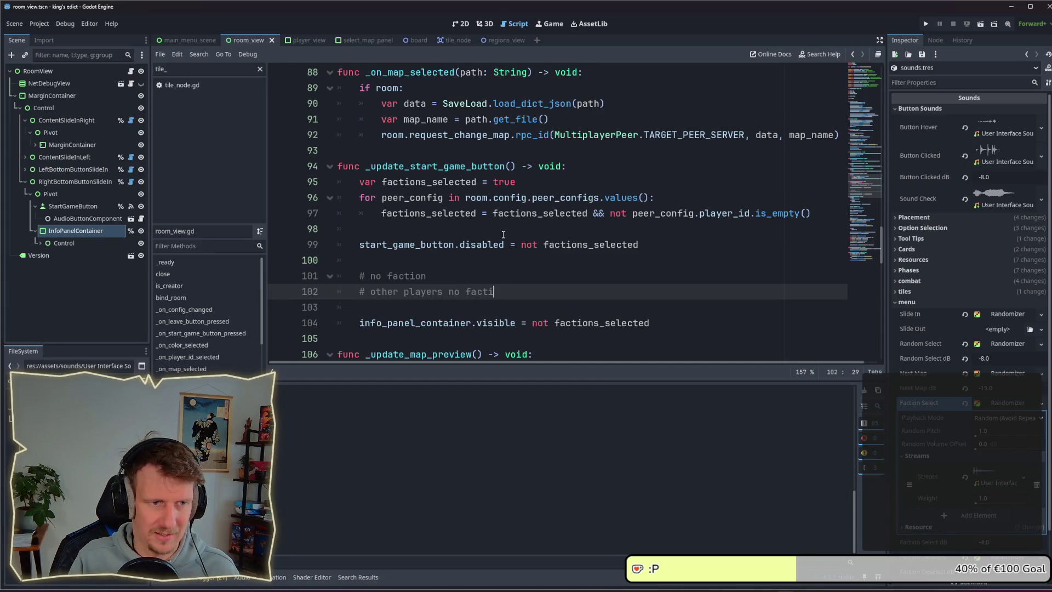
pyautogui.write('on and creat')
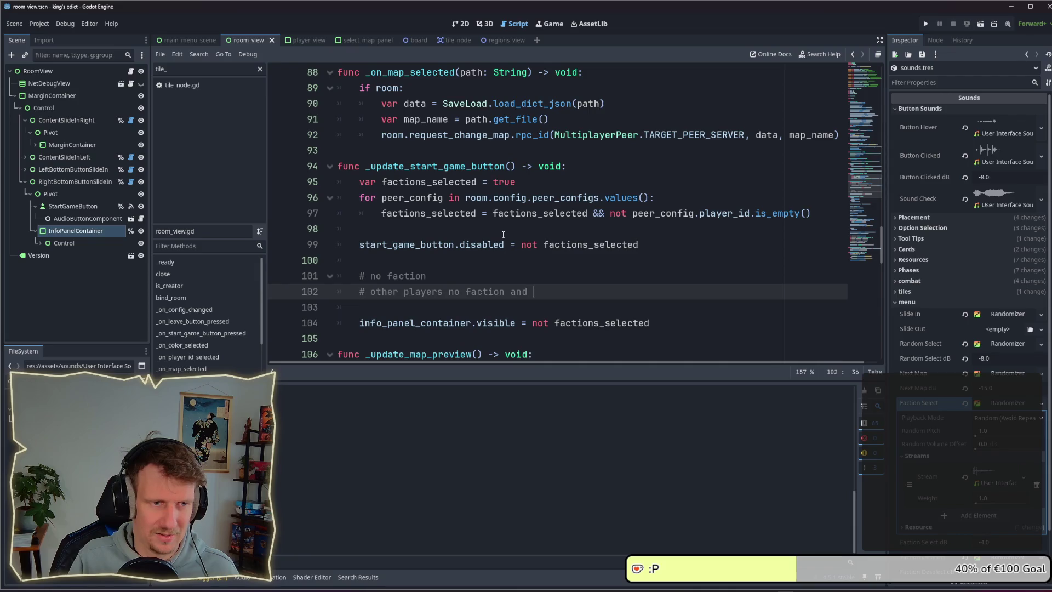
pyautogui.write('or')
pyautogui.press('Return')
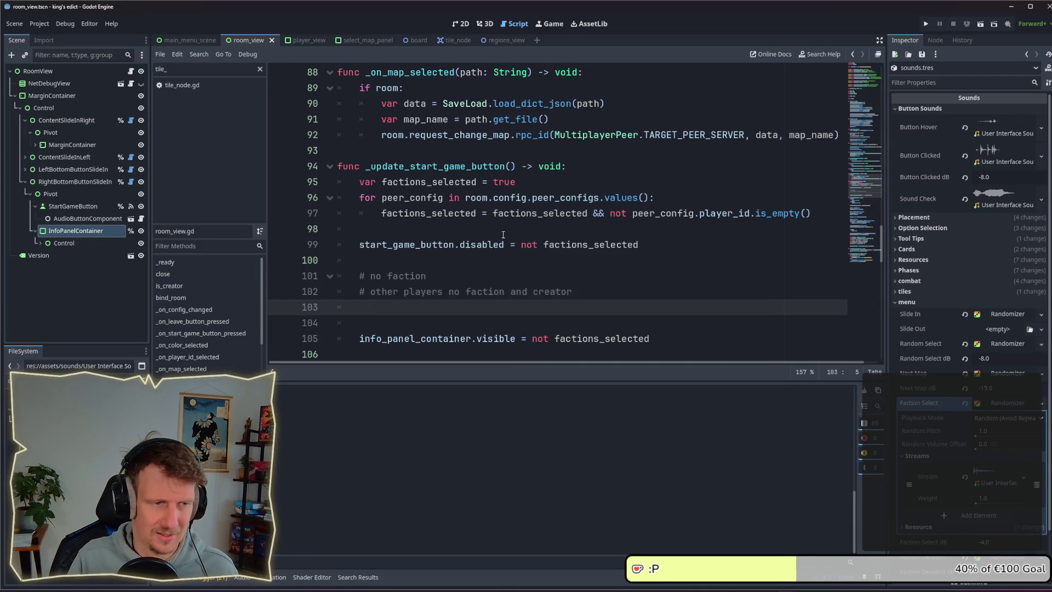
# Add the comment '# other players no faction and not creator' and select its text
pyautogui.write('# other p')
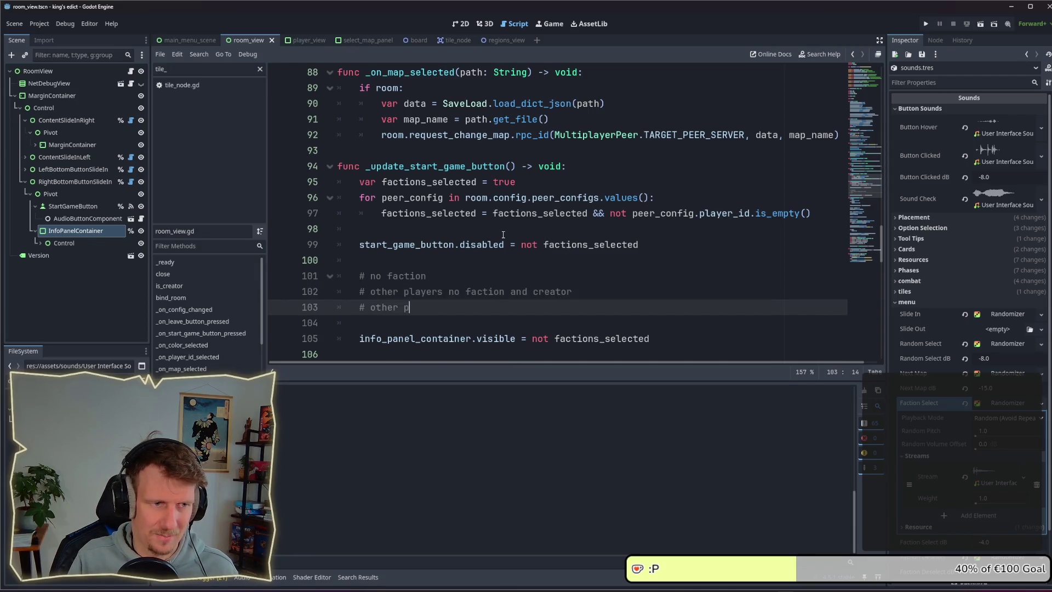
pyautogui.write('layers n')
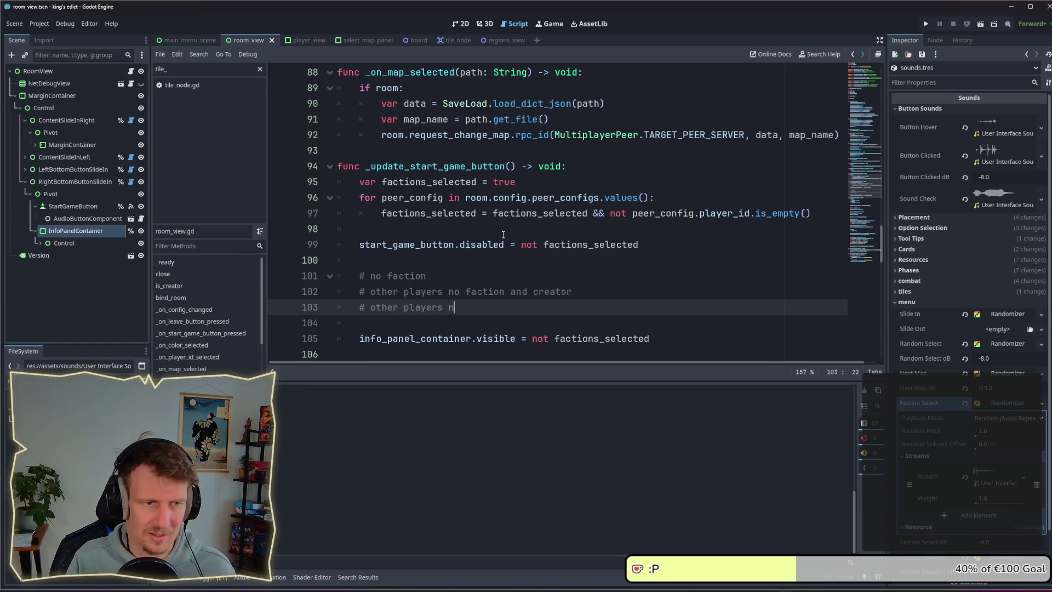
pyautogui.write('o faction ')
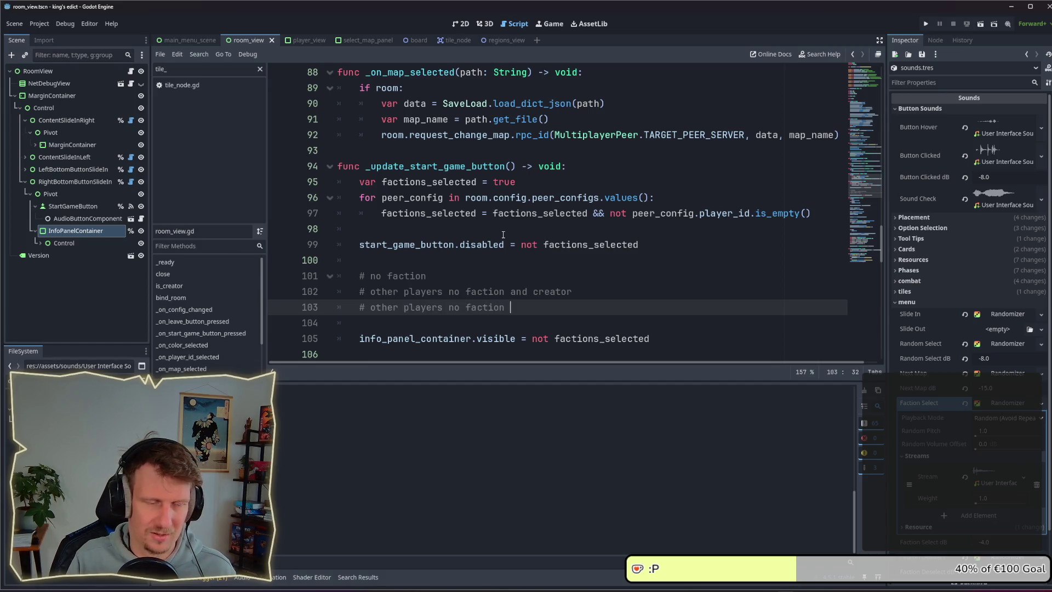
pyautogui.write('and ')
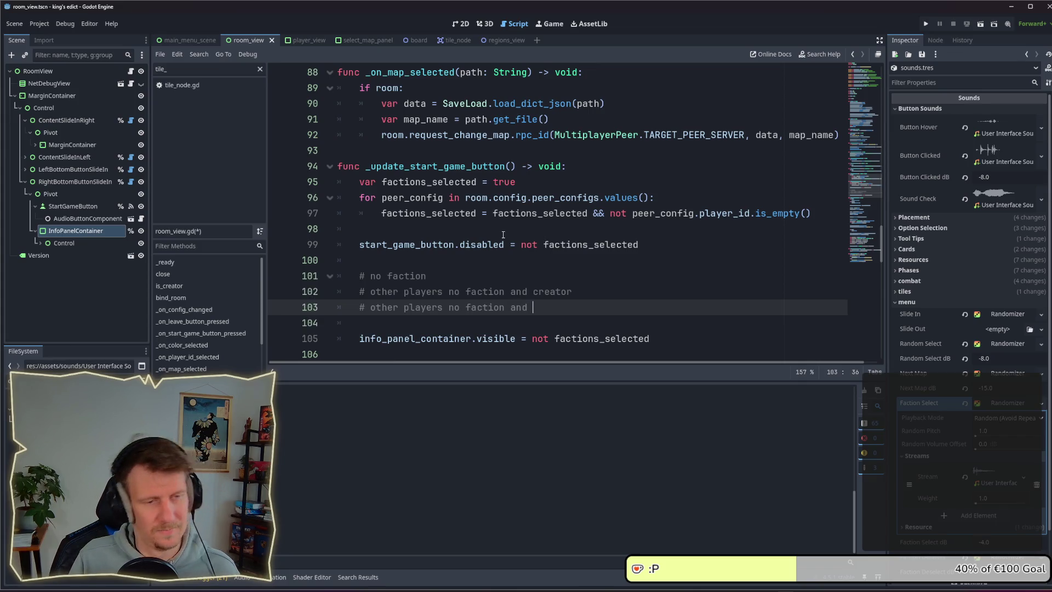
pyautogui.write('cre')
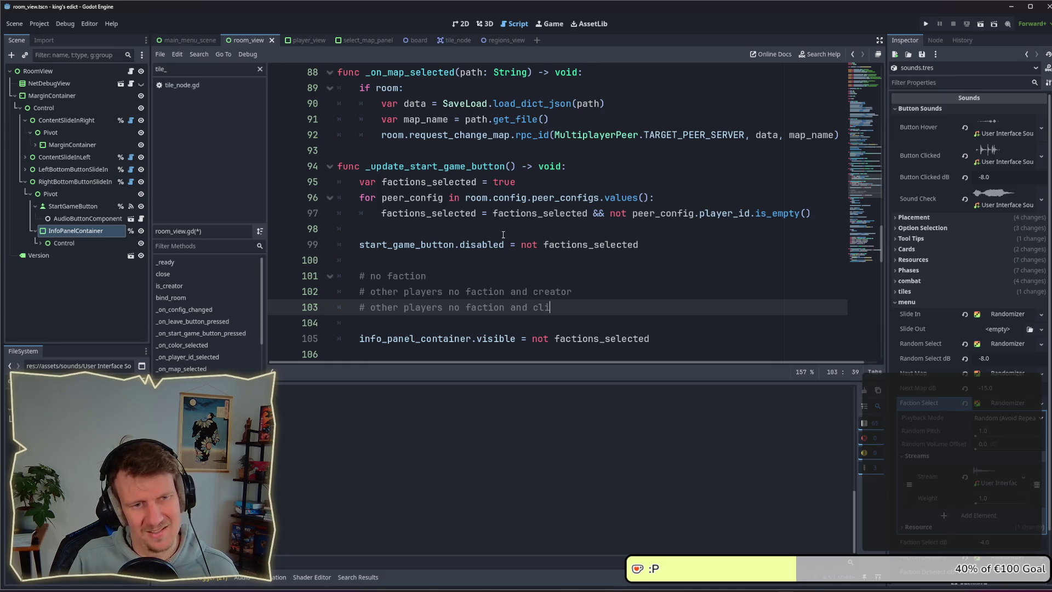
pyautogui.press('BackSpace')
pyautogui.press('BackSpace')
pyautogui.press('BackSpace')
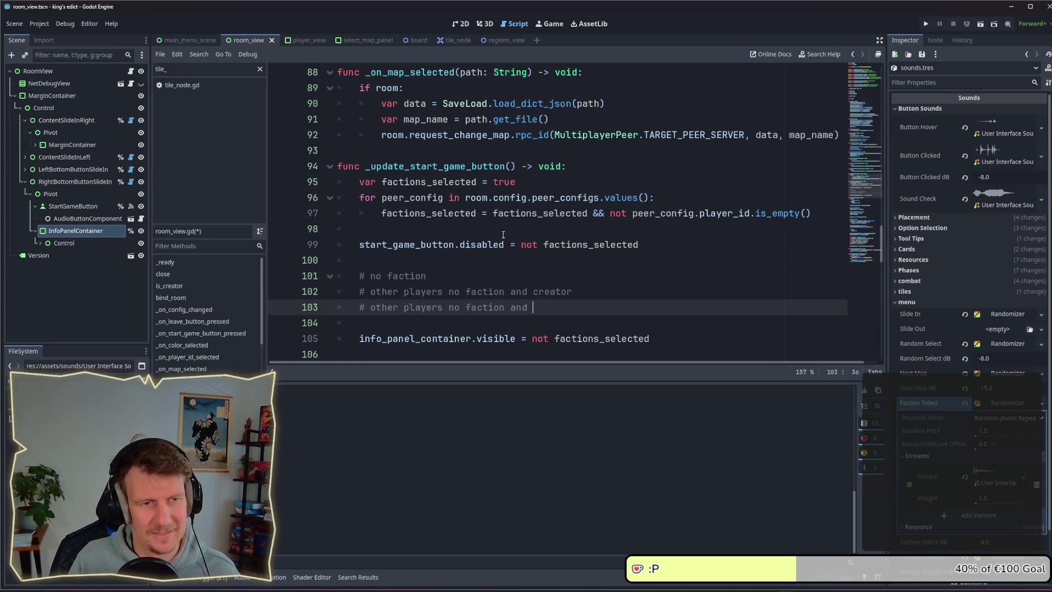
pyautogui.write('not ')
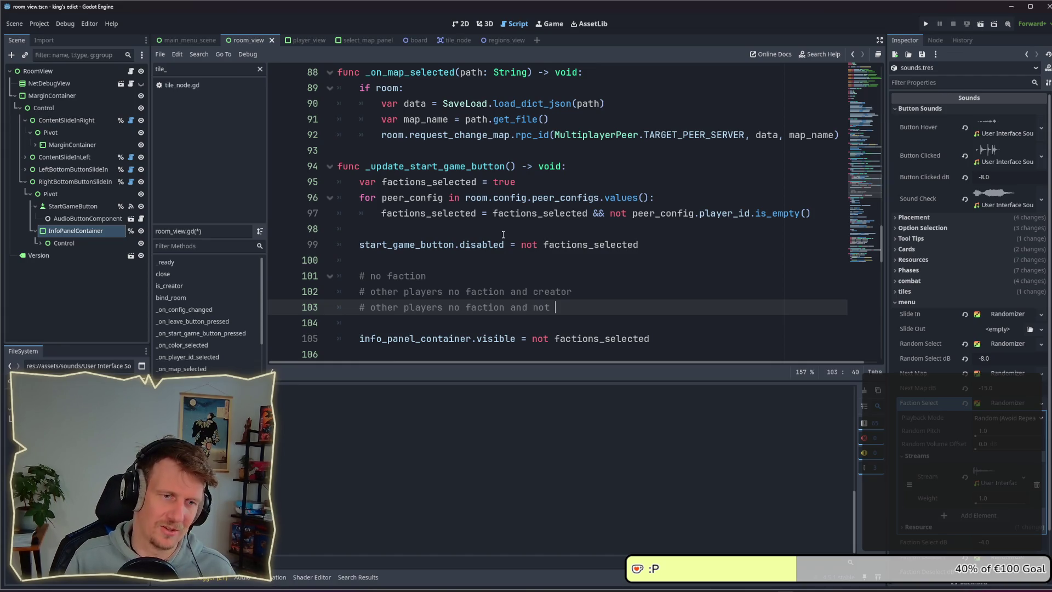
pyautogui.write('creator')
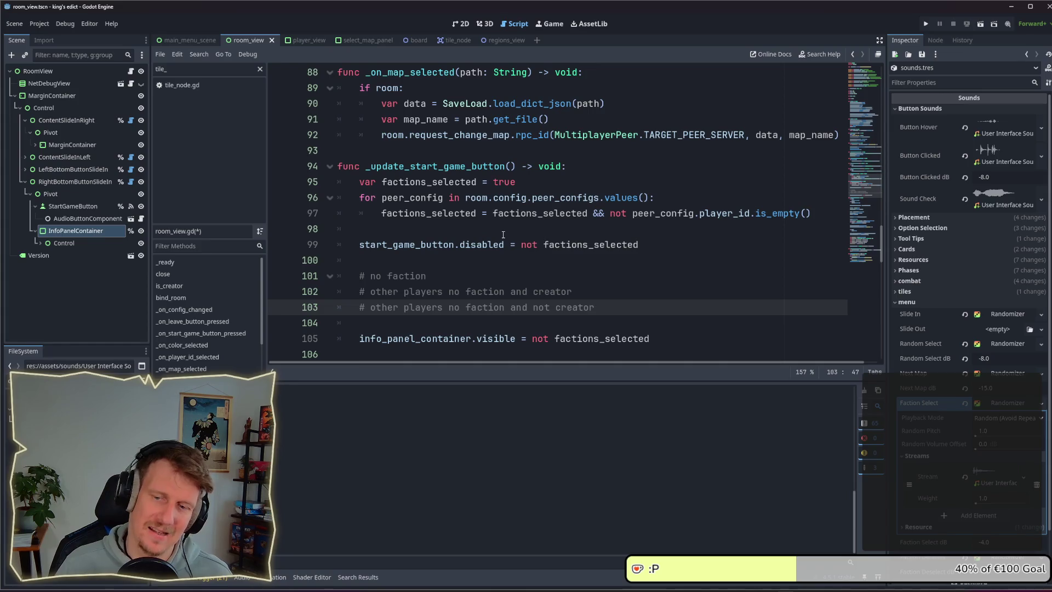
pyautogui.moveTo(605, 300); pyautogui.dragTo(372, 301)
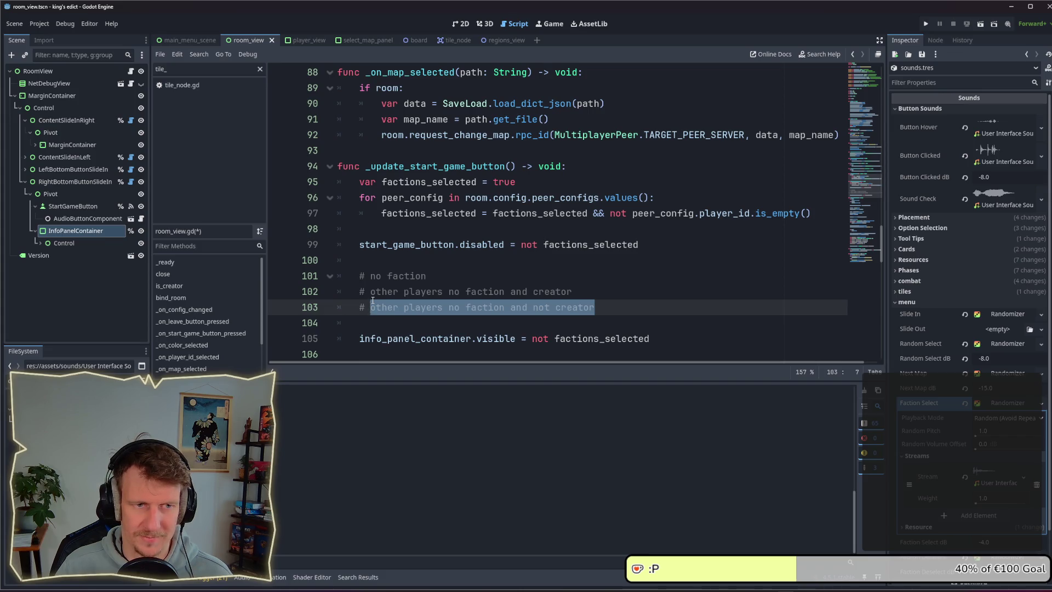
# Add '# -> Select Start Position' beneath the no faction comment
pyautogui.press('Up')
pyautogui.press('Up')
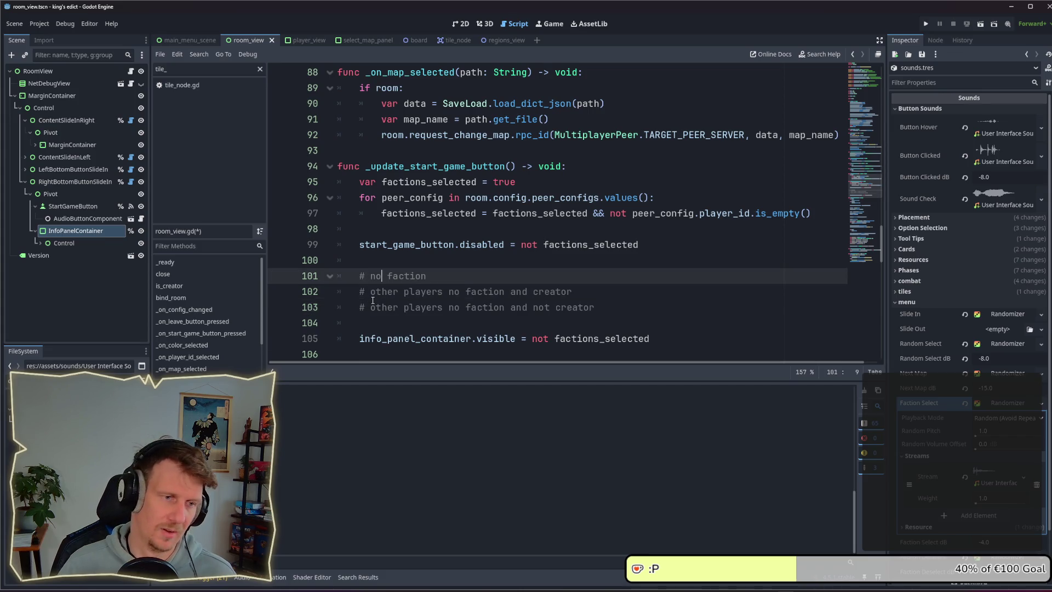
pyautogui.press('Return')
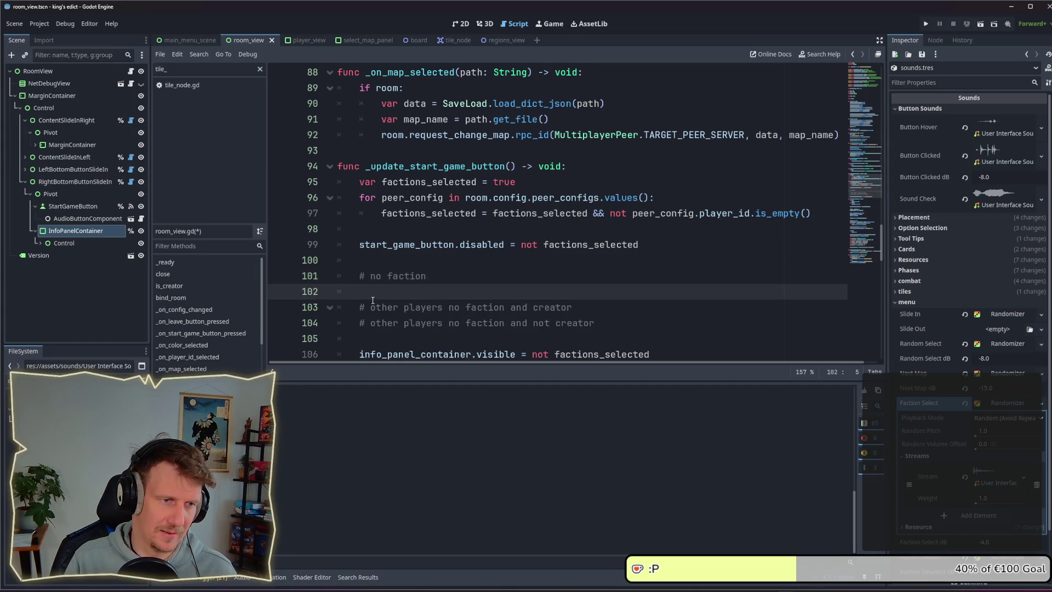
pyautogui.write('# >')
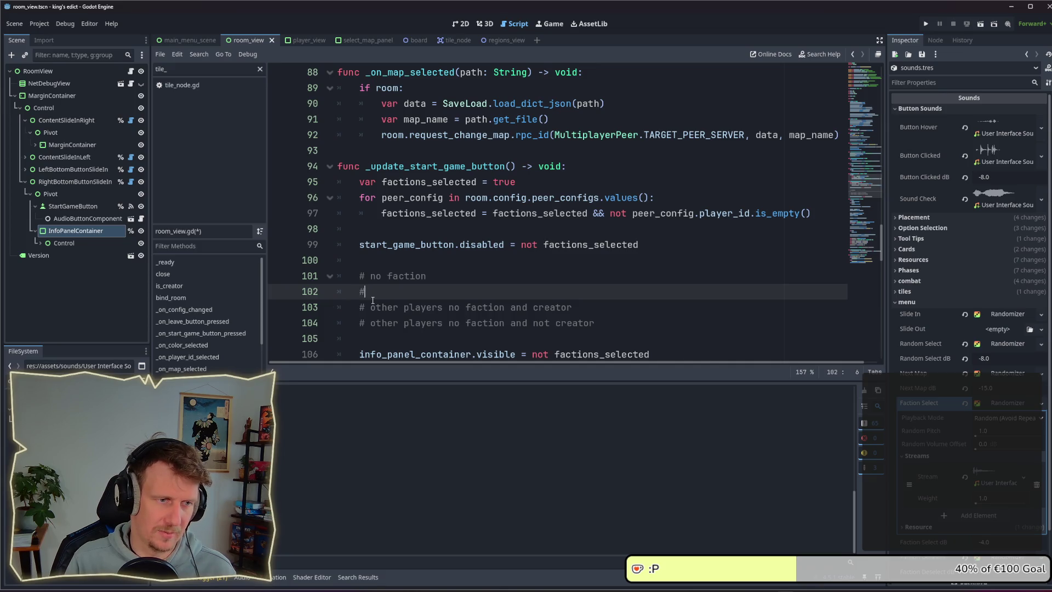
pyautogui.press('BackSpace')
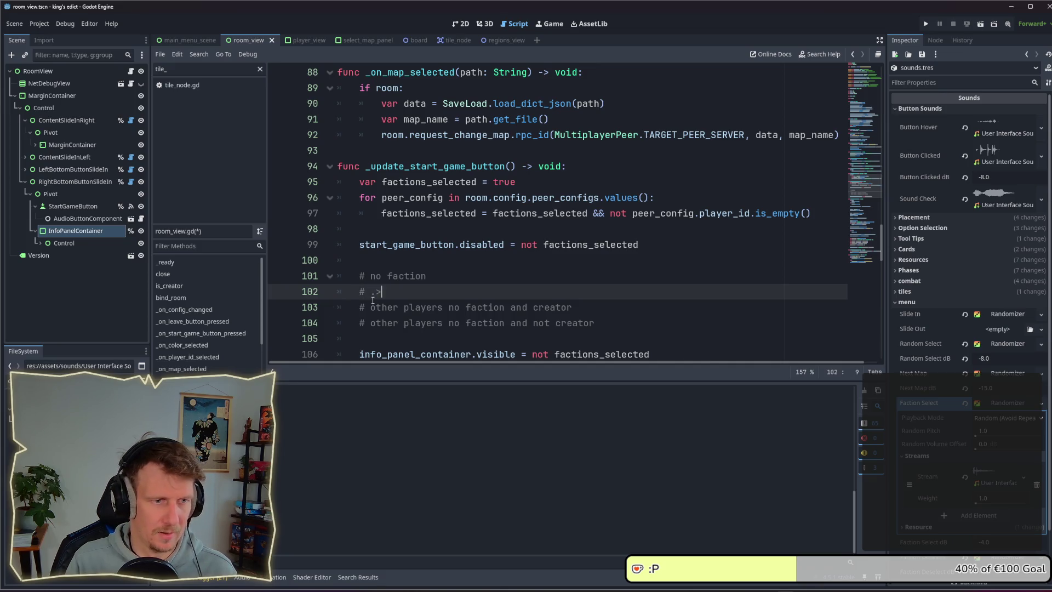
pyautogui.press('BackSpace')
pyautogui.write('-> se')
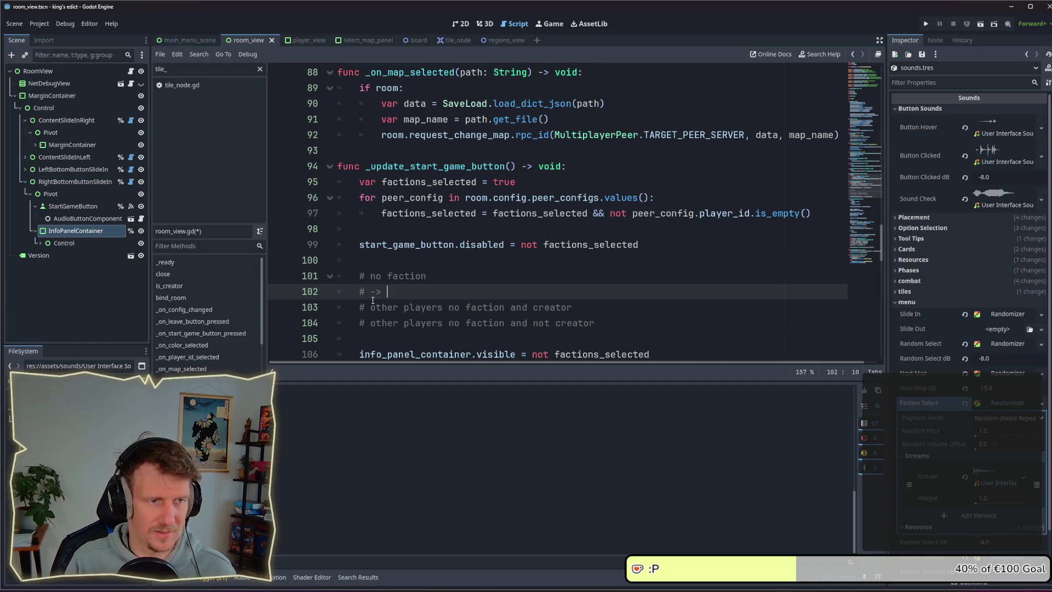
pyautogui.press('BackSpace')
pyautogui.press('BackSpace')
pyautogui.write('Selöec')
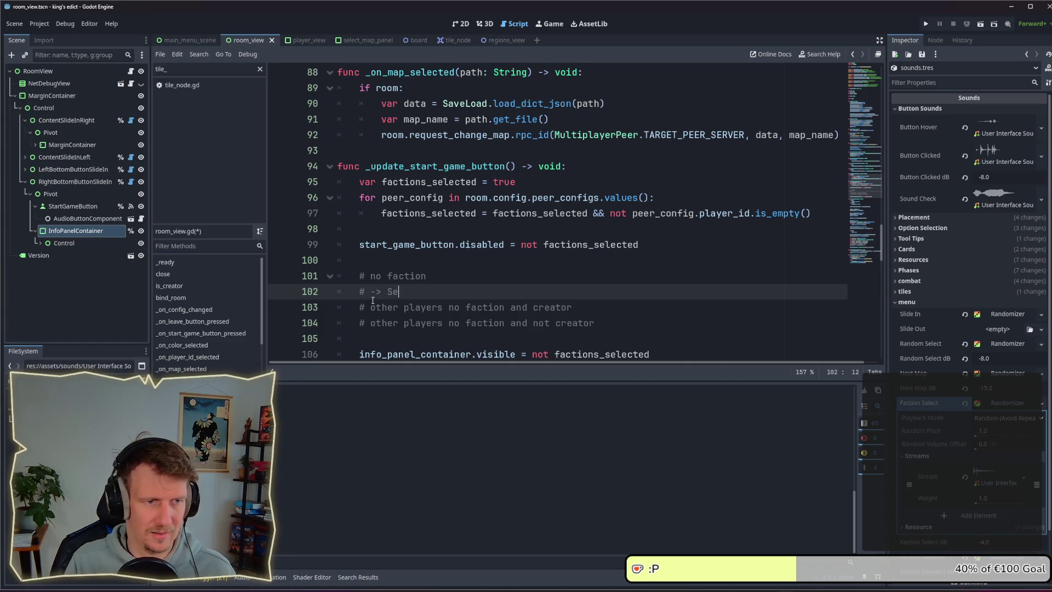
pyautogui.press('BackSpace')
pyautogui.press('BackSpace')
pyautogui.press('BackSpace')
pyautogui.write('ect fAC')
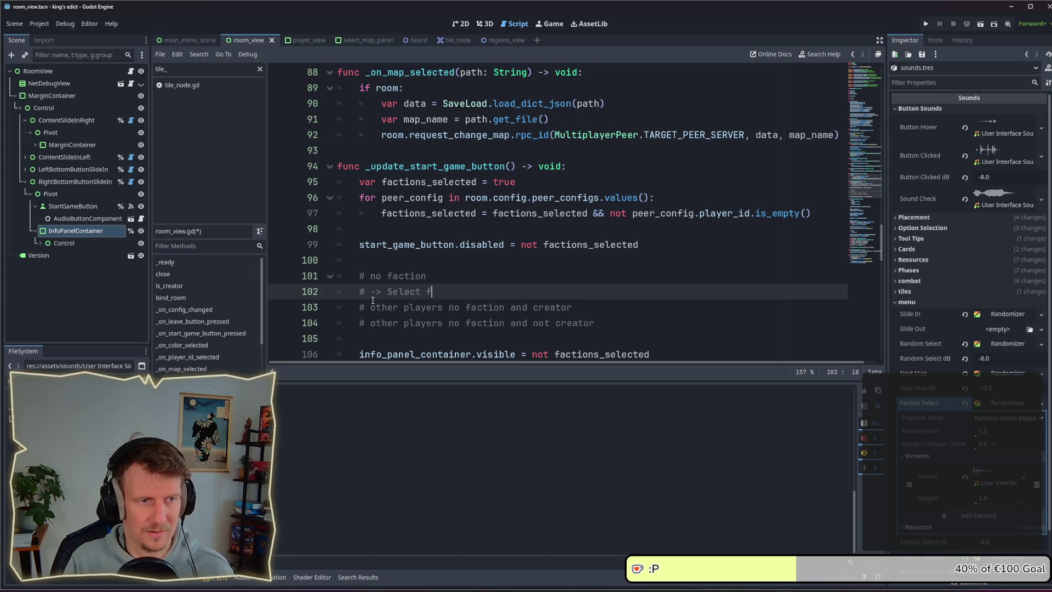
pyautogui.press('BackSpace')
pyautogui.press('BackSpace')
pyautogui.press('BackSpace')
pyautogui.write('S')
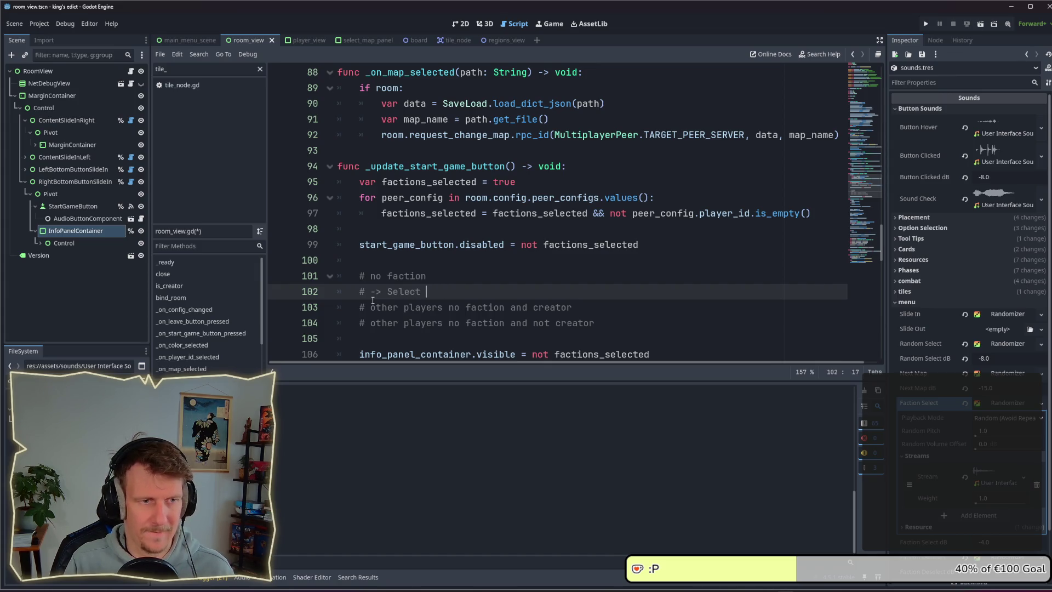
pyautogui.write('tart ')
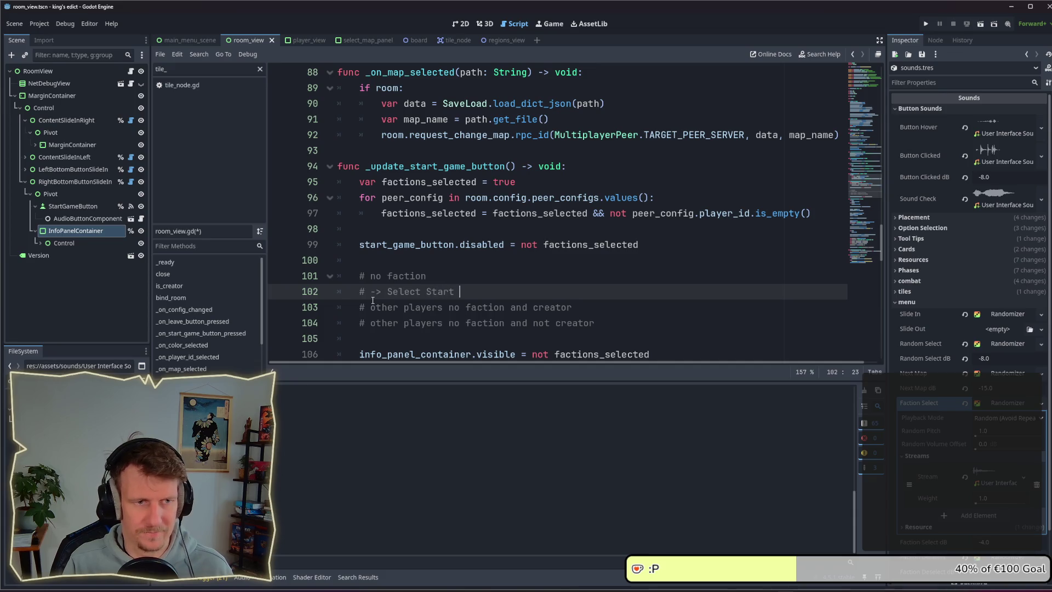
pyautogui.write('Position')
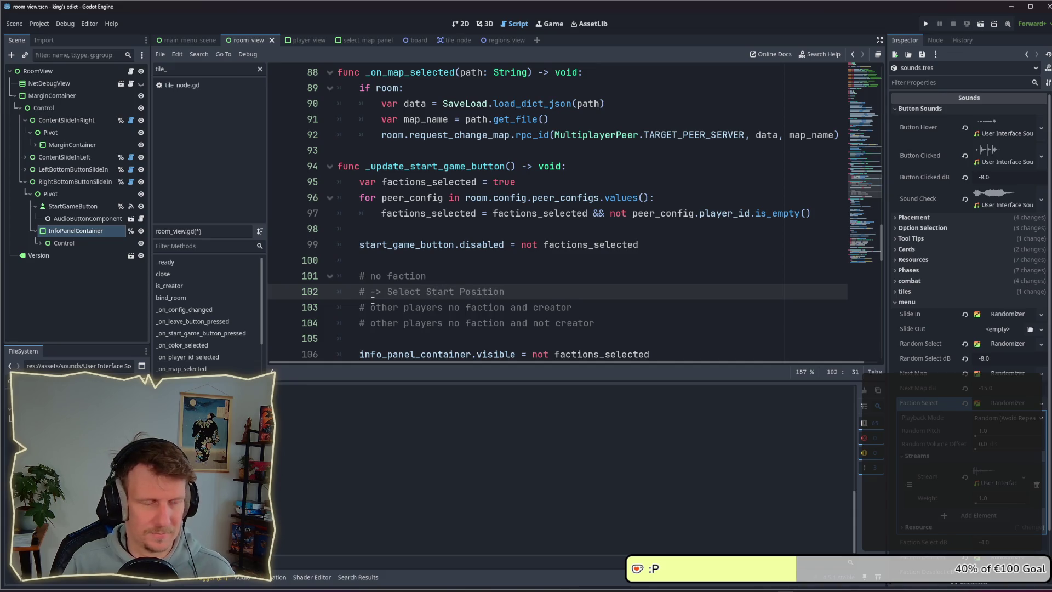
# Add '# -> Wait for Other Players' under the creator comment and delete 'and creator' on line 103
pyautogui.press('Down')
pyautogui.press('Return')
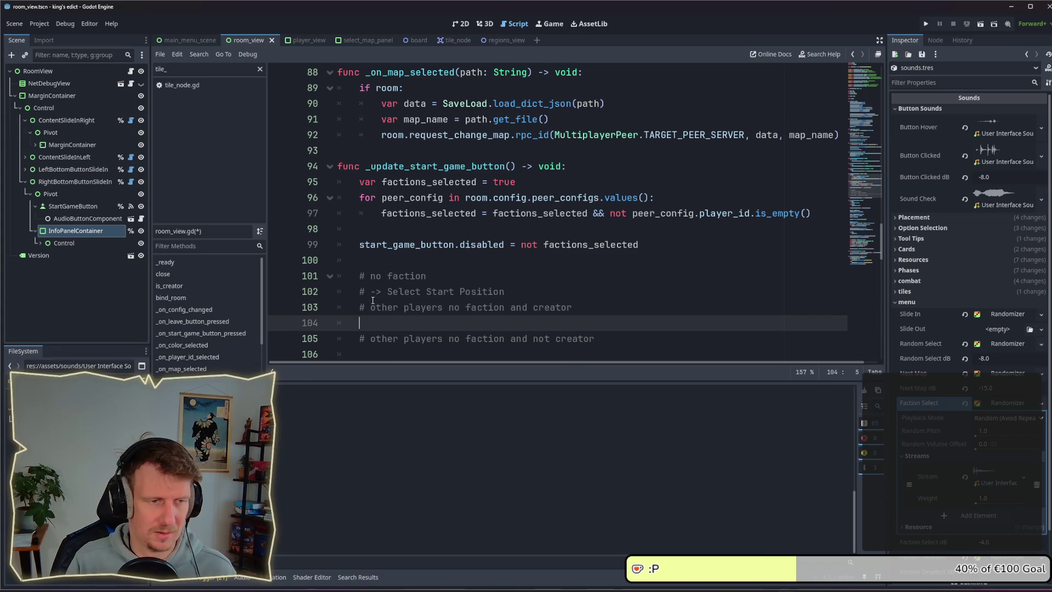
pyautogui.write('- ')
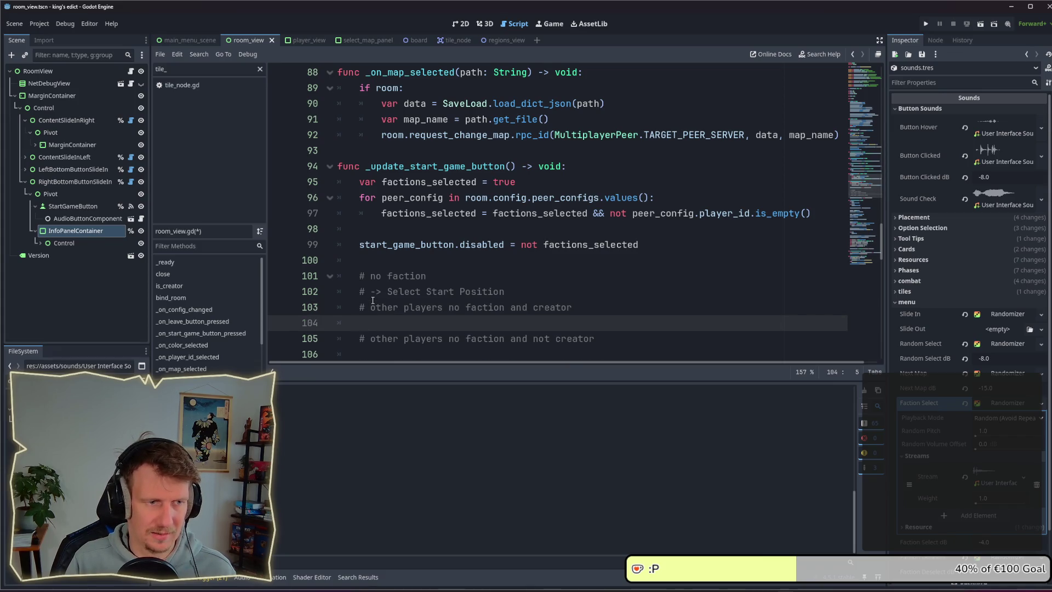
pyautogui.write('# ')
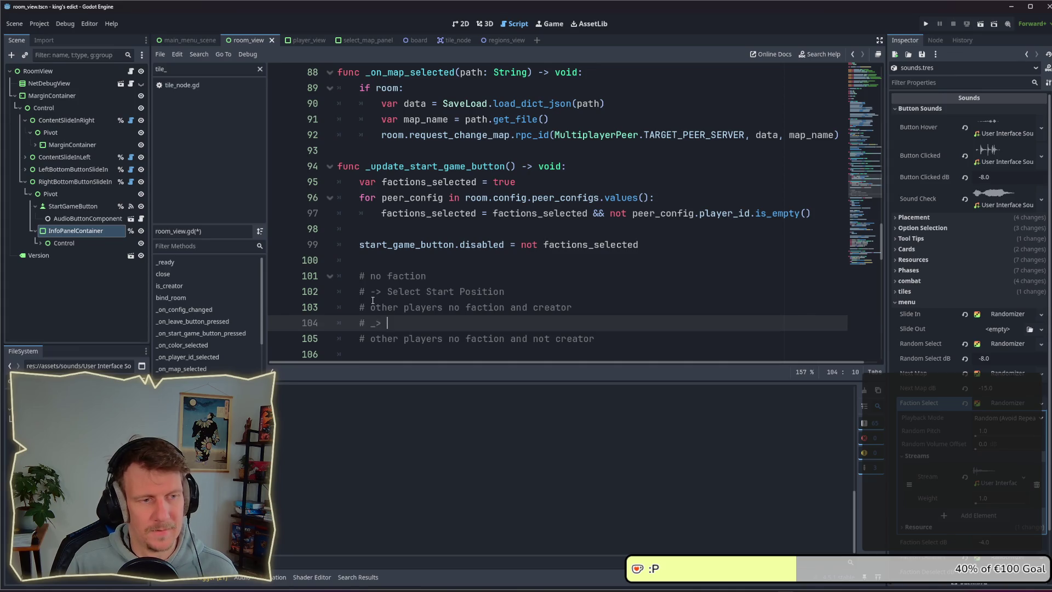
pyautogui.write('-> ')
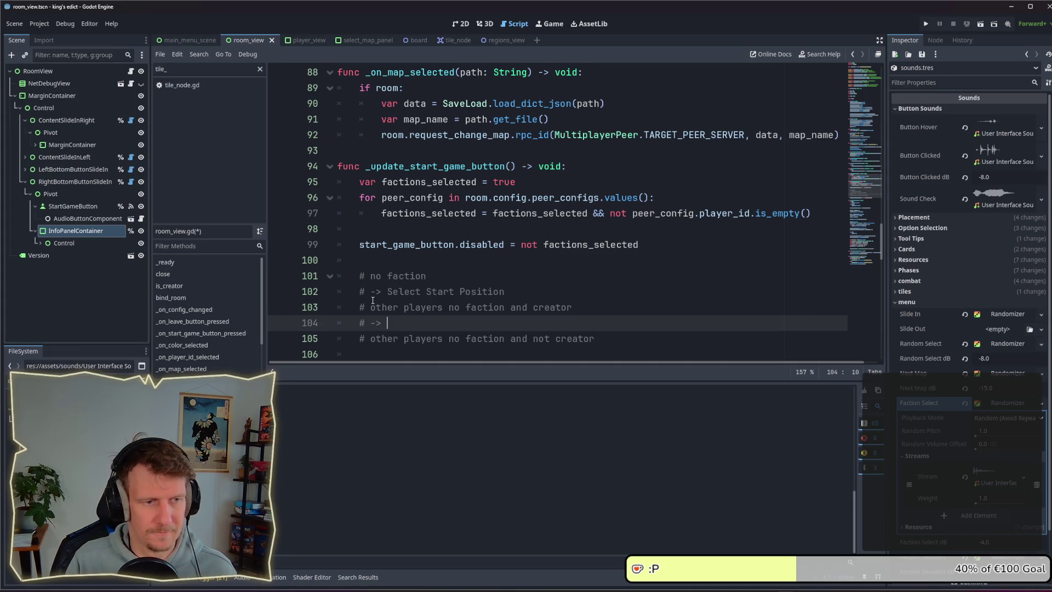
pyautogui.write('Wait for other players')
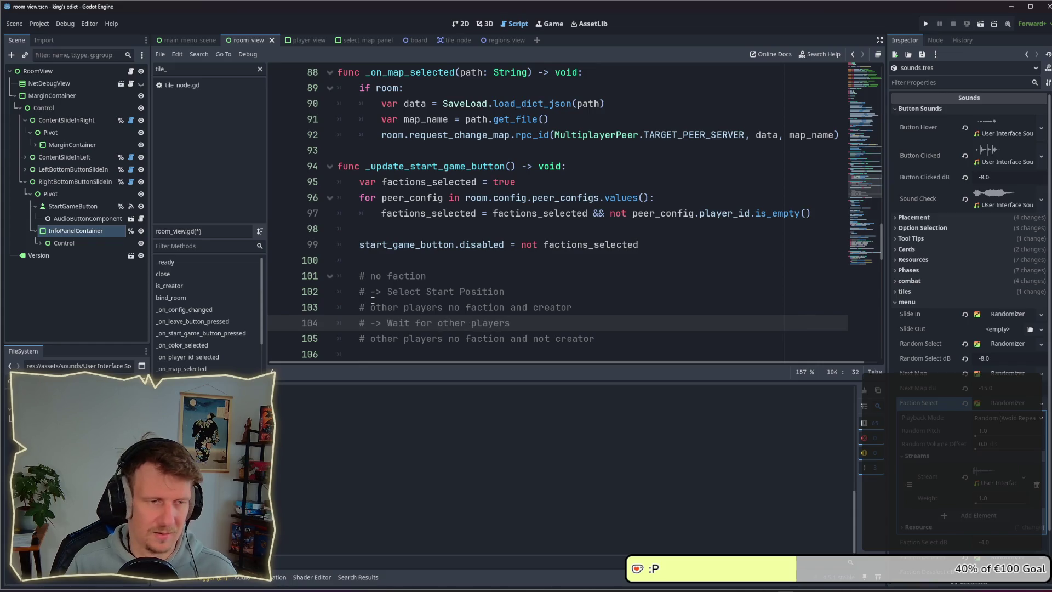
pyautogui.hotkey('ctrl', 'shift', 'Left')
pyautogui.hotkey('shift', 'F6')
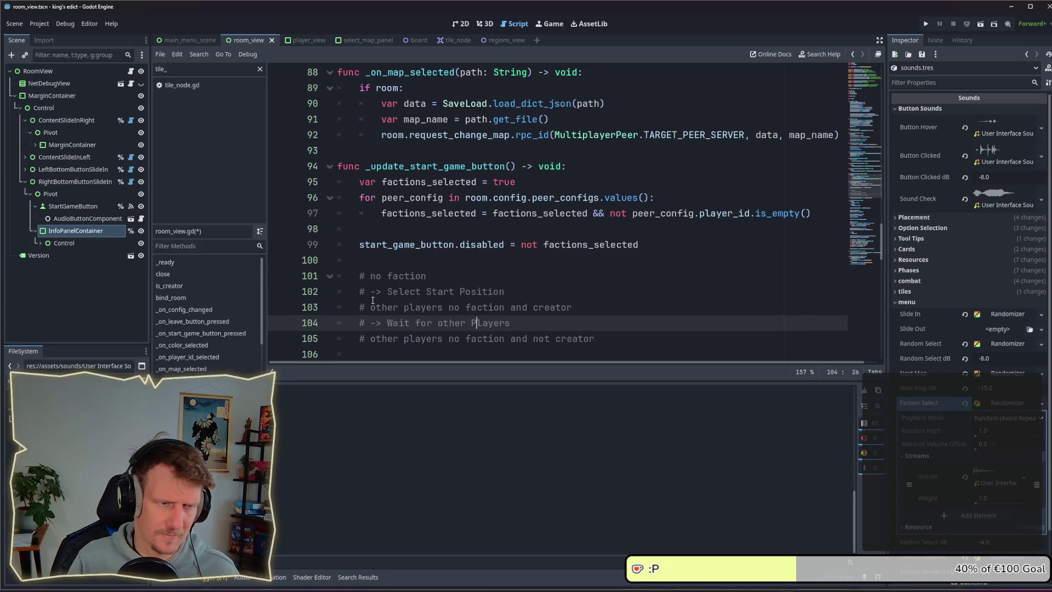
pyautogui.press('Left')
pyautogui.press('Delete')
pyautogui.write('O')
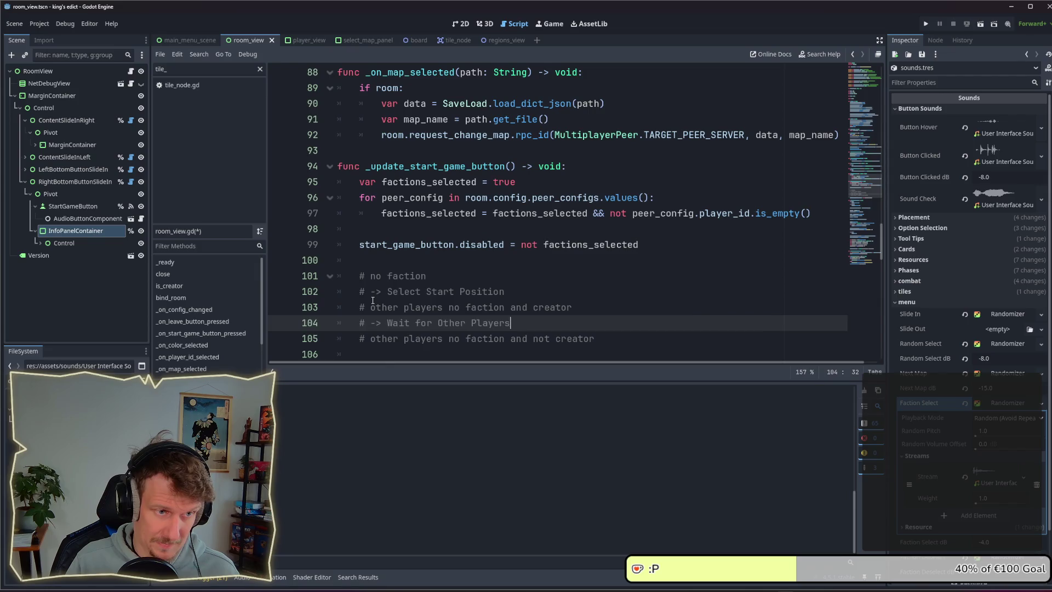
pyautogui.press('Right')
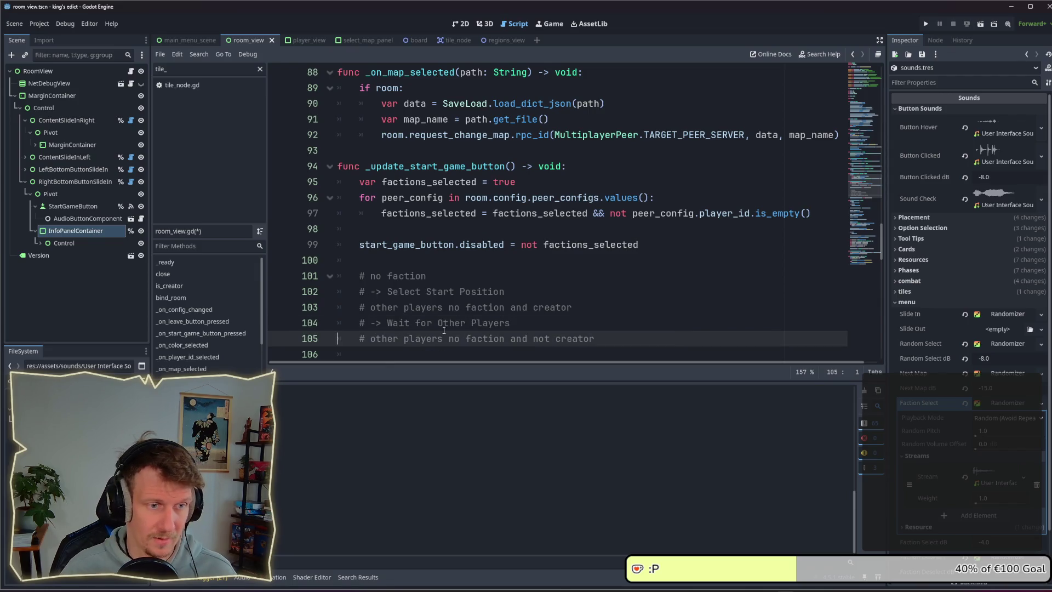
pyautogui.moveTo(597, 313)
pyautogui.mouseDown()
pyautogui.moveTo(512, 287)
pyautogui.moveTo(518, 312)
pyautogui.mouseUp()
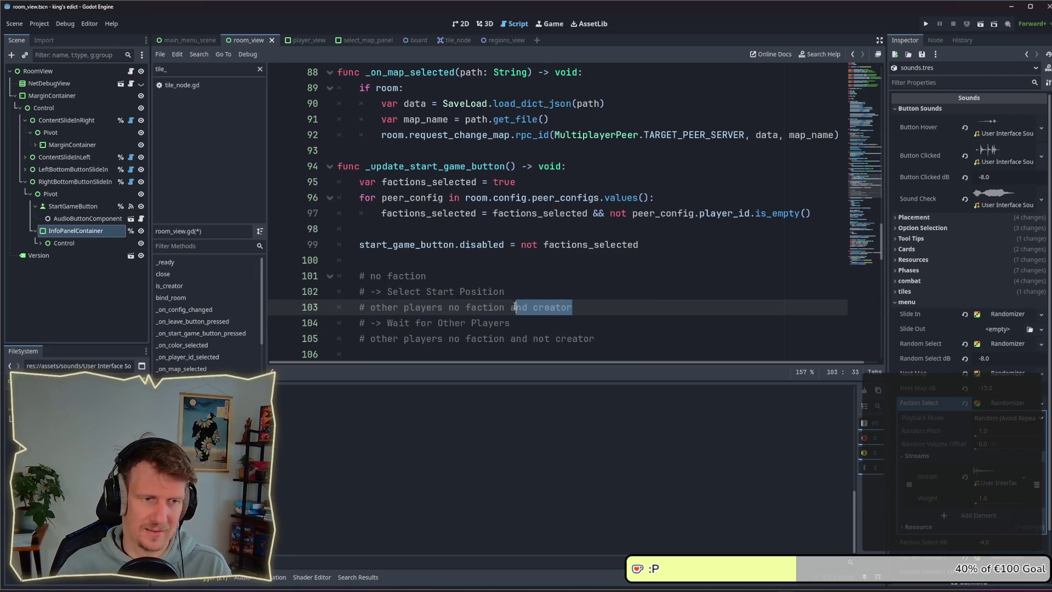
pyautogui.press('BackSpace')
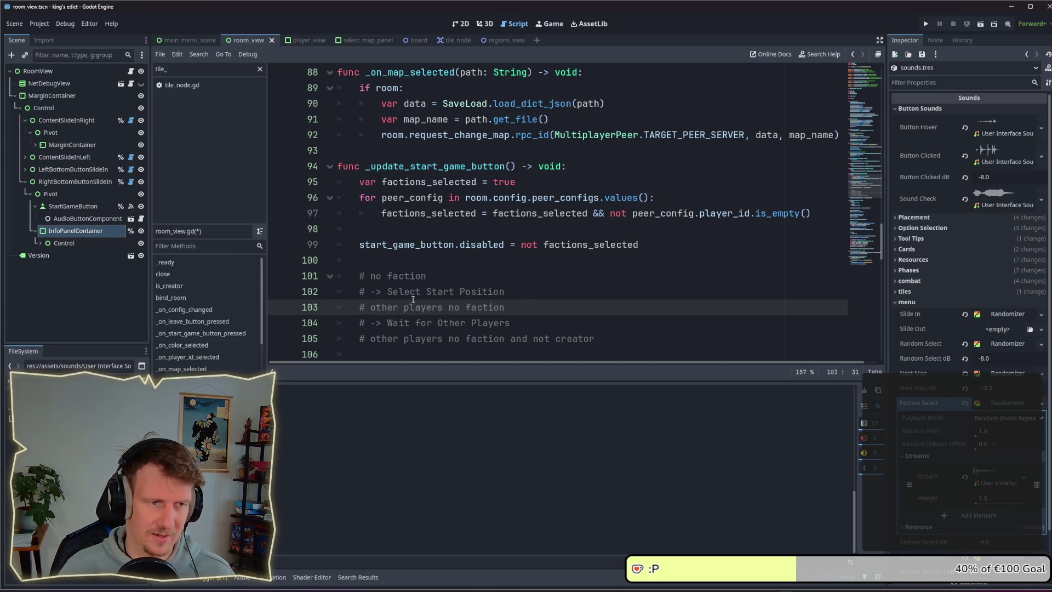
# Add '# -> Wait for game Start' below the not creator comment
pyautogui.scroll(-2, 521, 307)
pyautogui.click(611, 247)
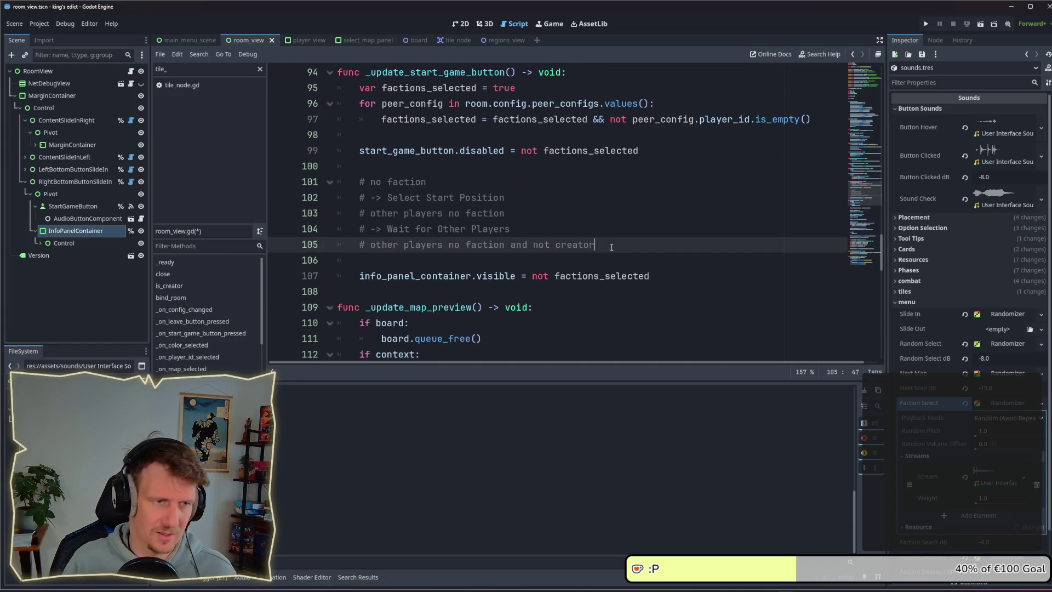
pyautogui.press('Return')
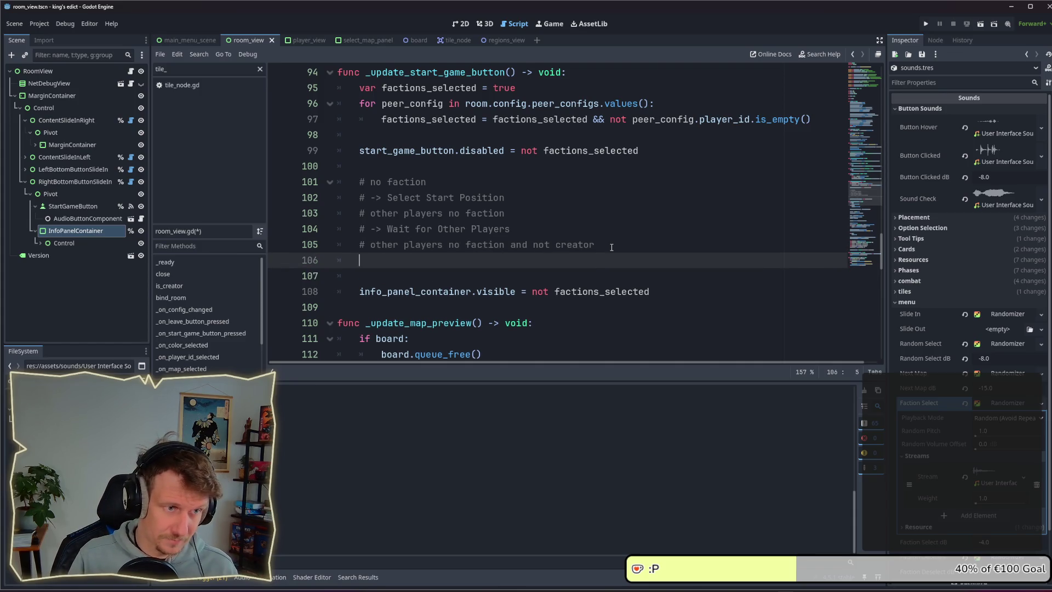
pyautogui.write('# -> ')
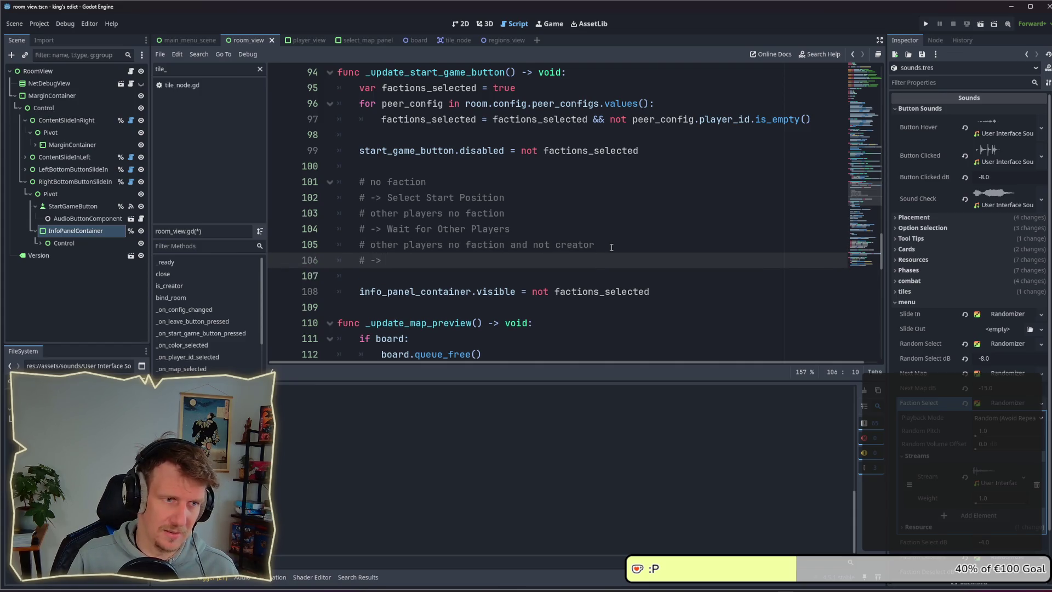
pyautogui.write('Wait for g')
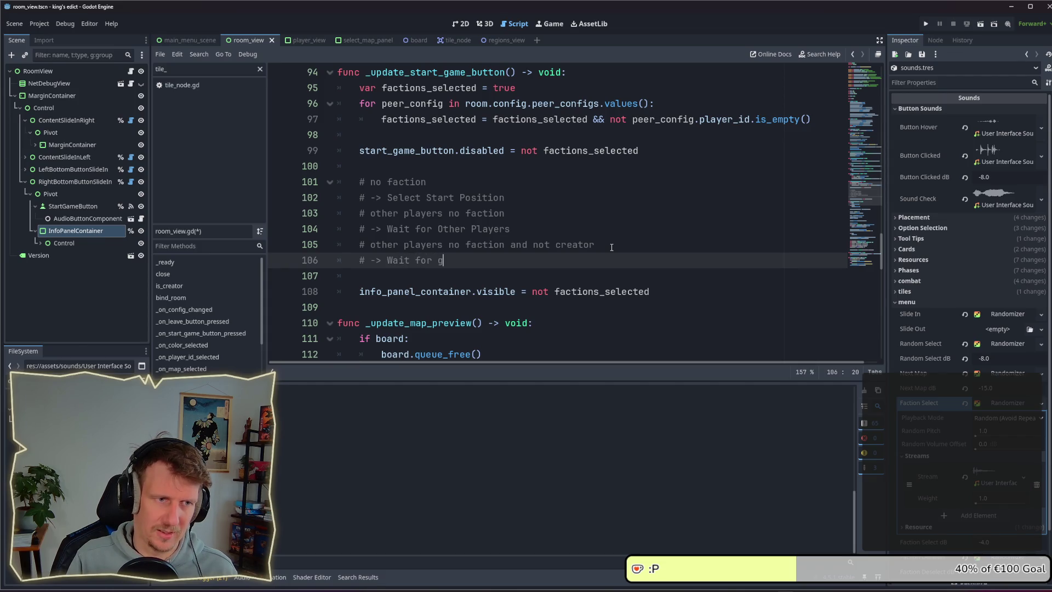
pyautogui.write('ame Start')
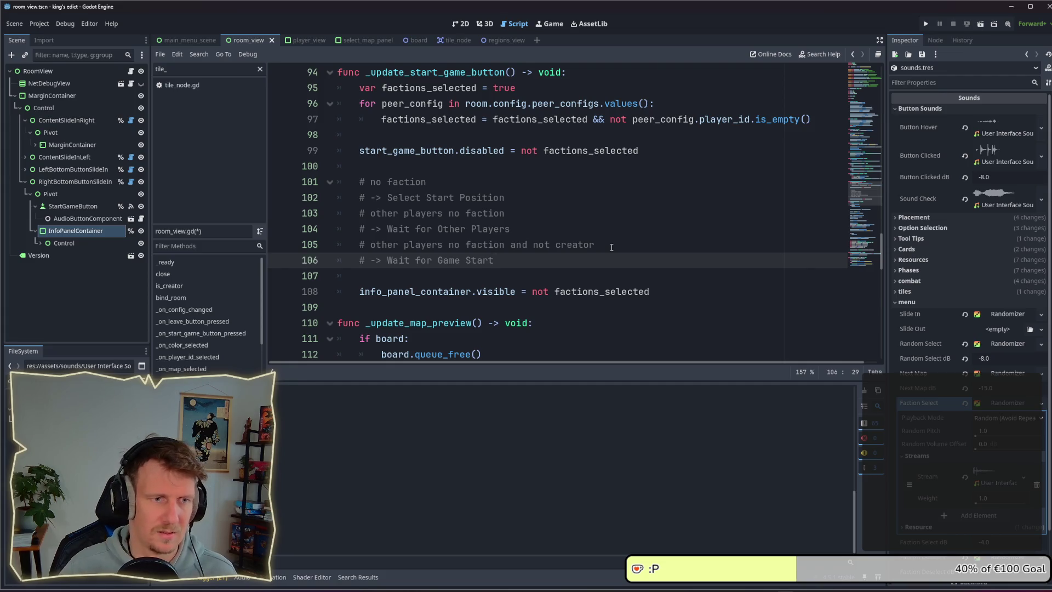
pyautogui.moveTo(611, 247); pyautogui.dragTo(371, 245)
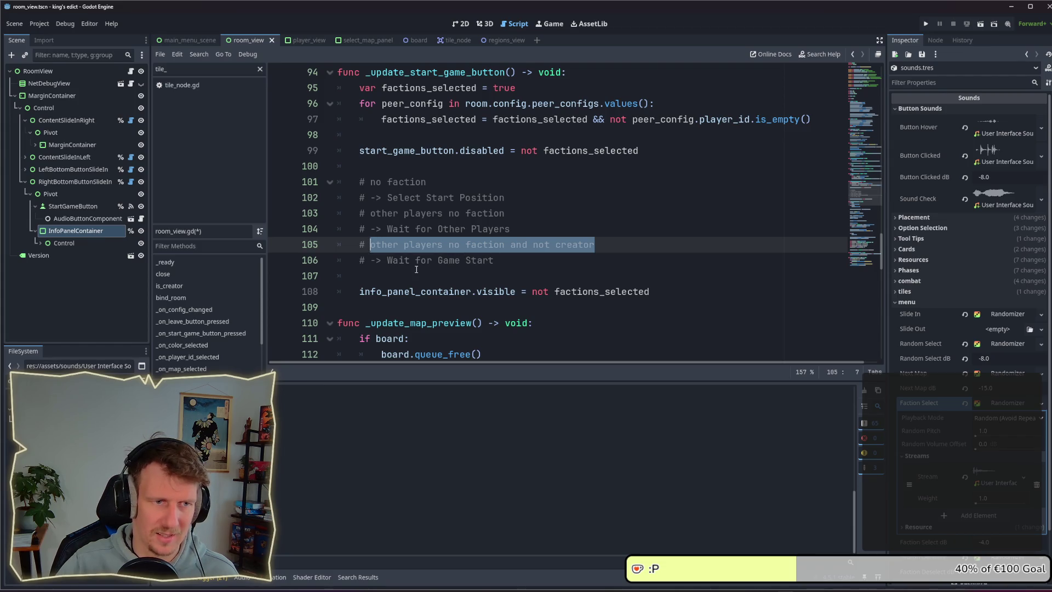
pyautogui.click(515, 267)
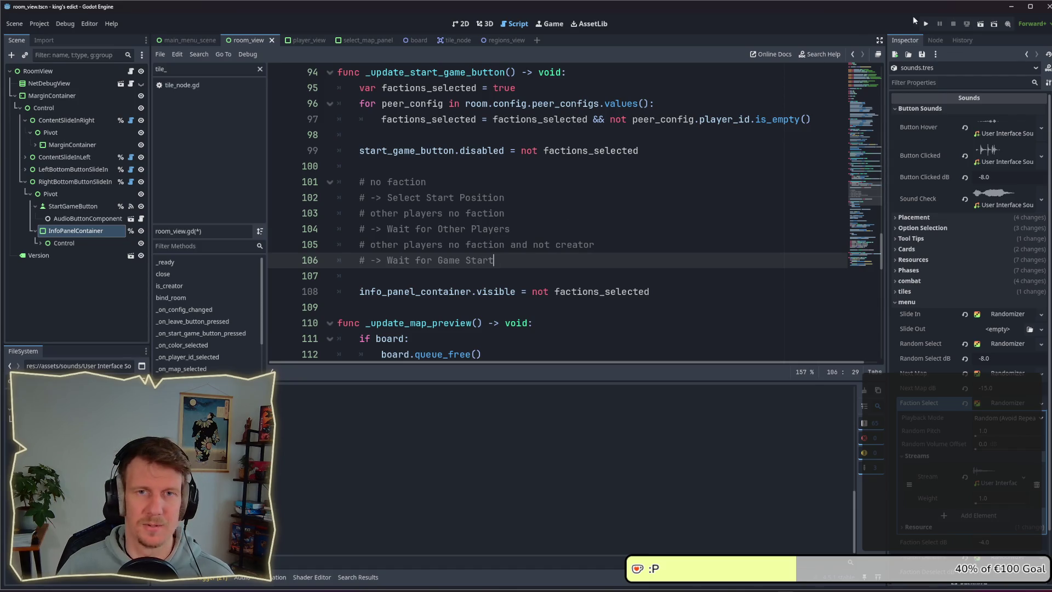
# Run the project, pick the red territory on the room map, and stop the game
pyautogui.click(926, 23)
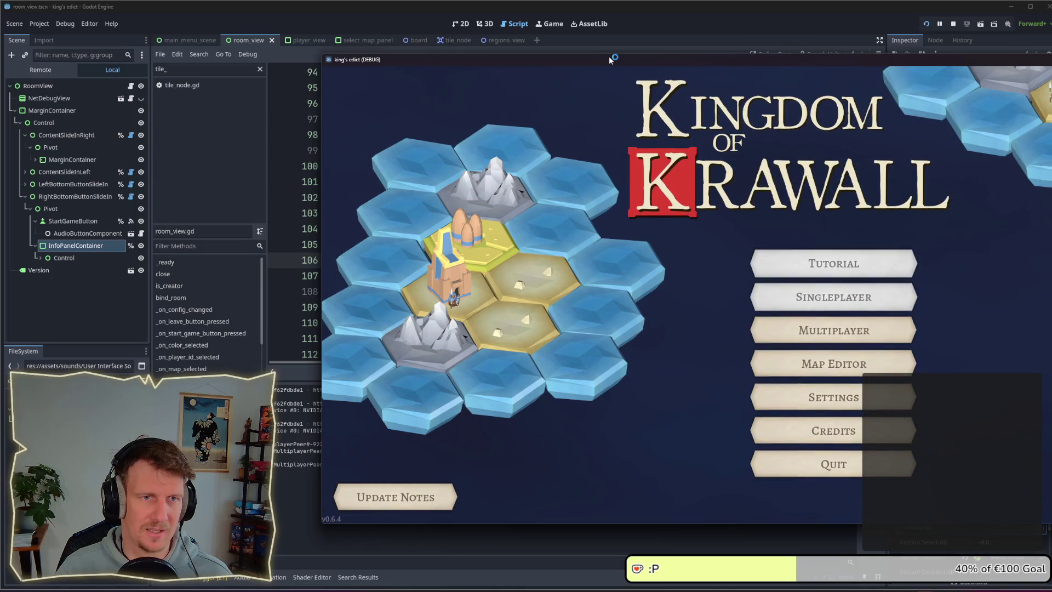
pyautogui.moveTo(609, 56); pyautogui.dragTo(394, 54)
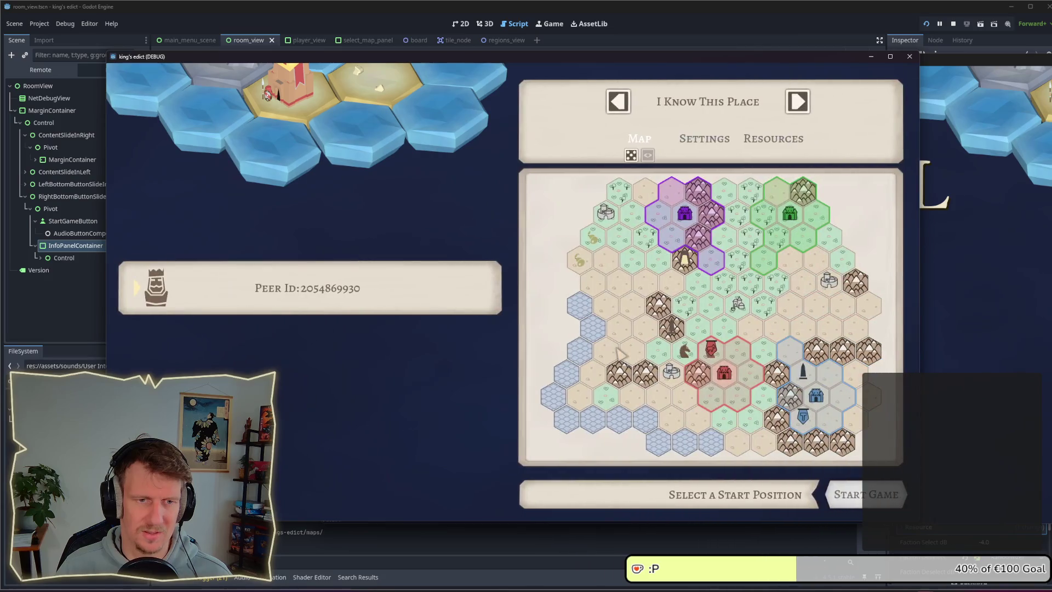
pyautogui.click(725, 374)
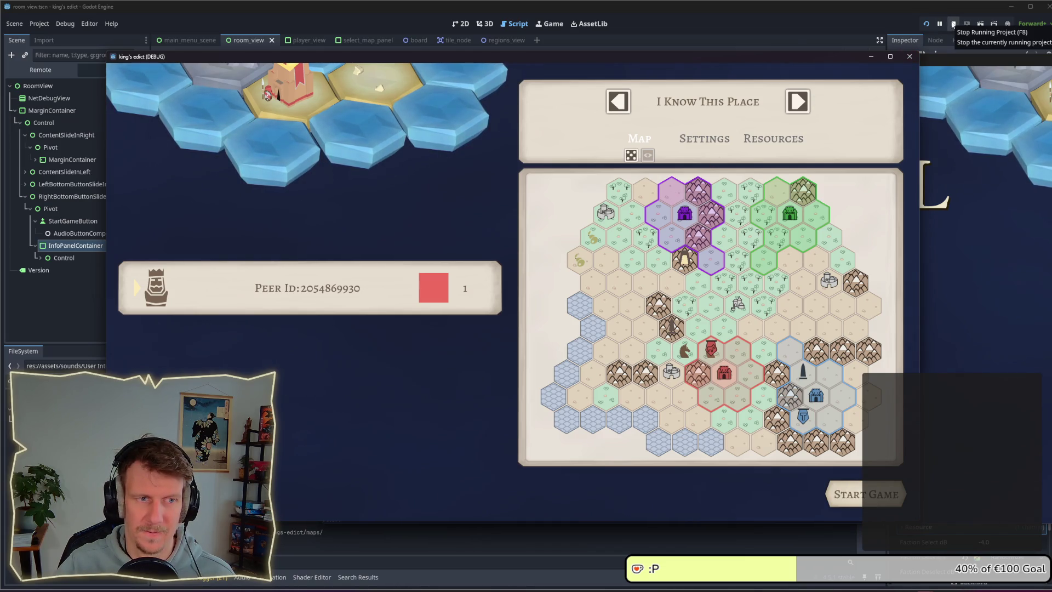
pyautogui.click(954, 25)
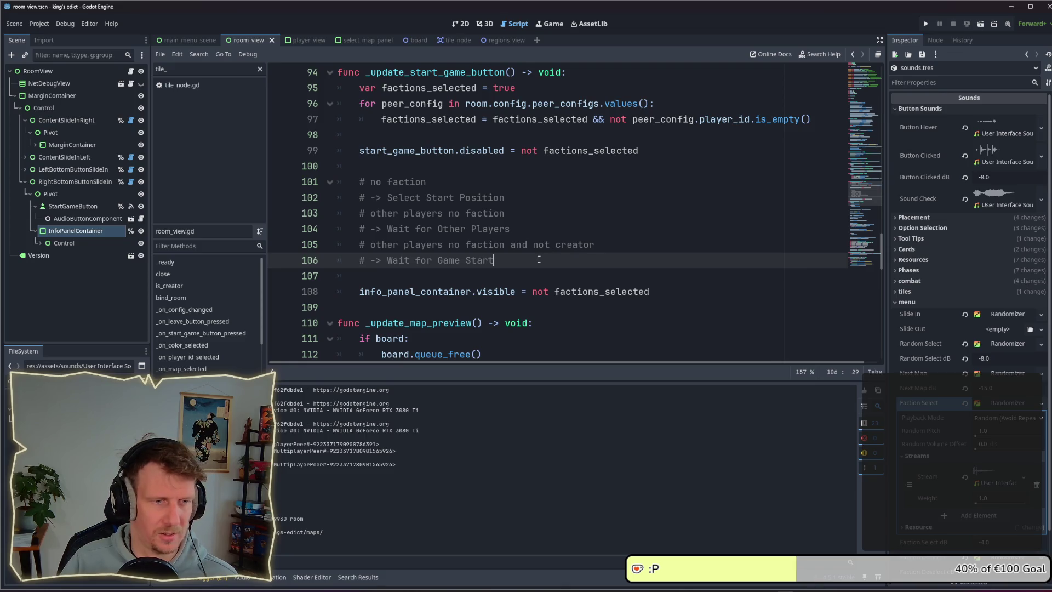
pyautogui.scroll(-1, 539, 259)
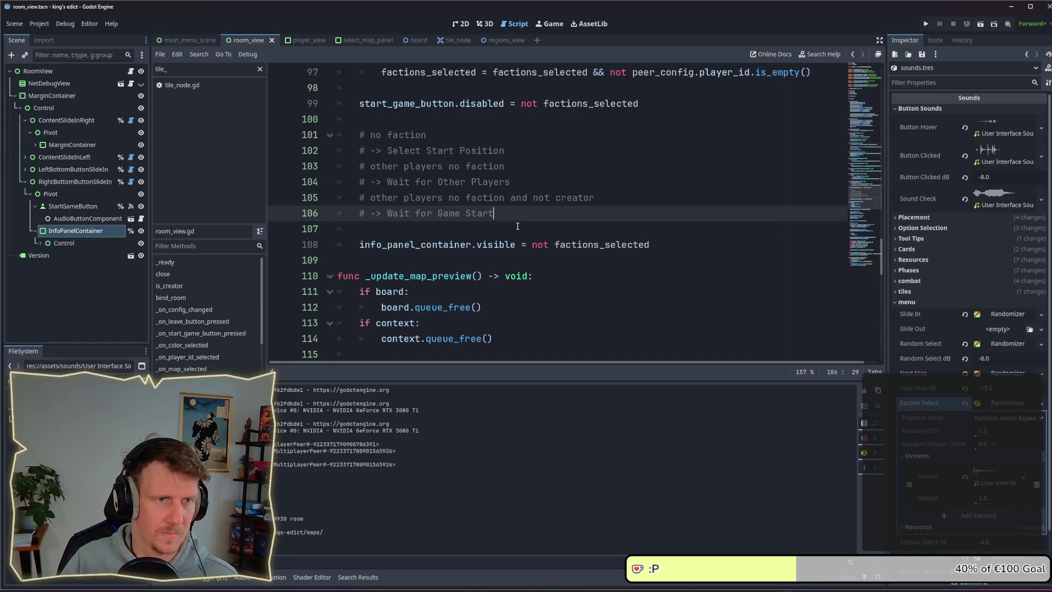
pyautogui.scroll(1, 518, 227)
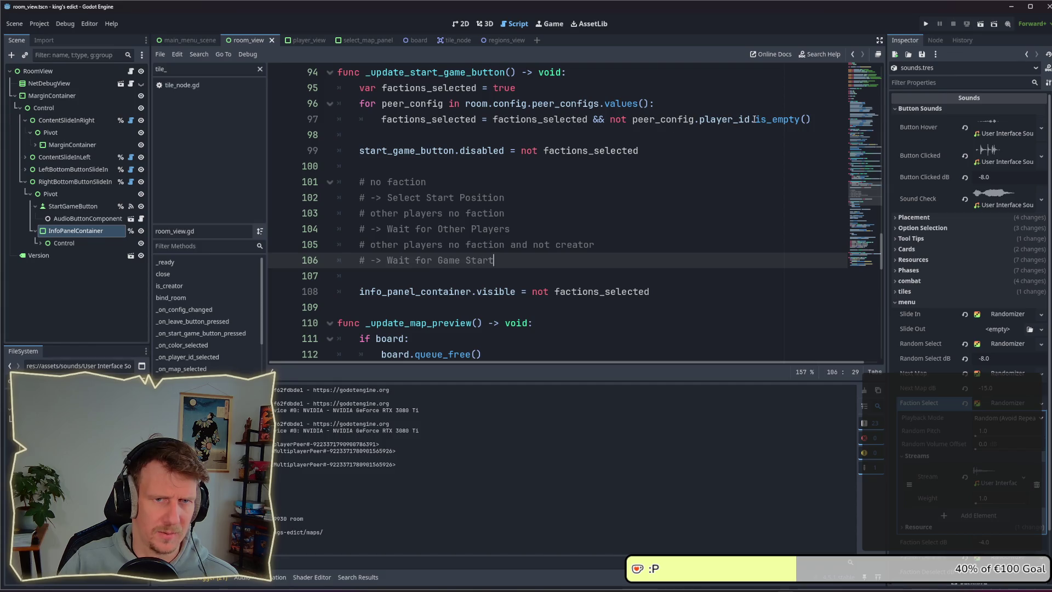
pyautogui.scroll(1, 490, 128)
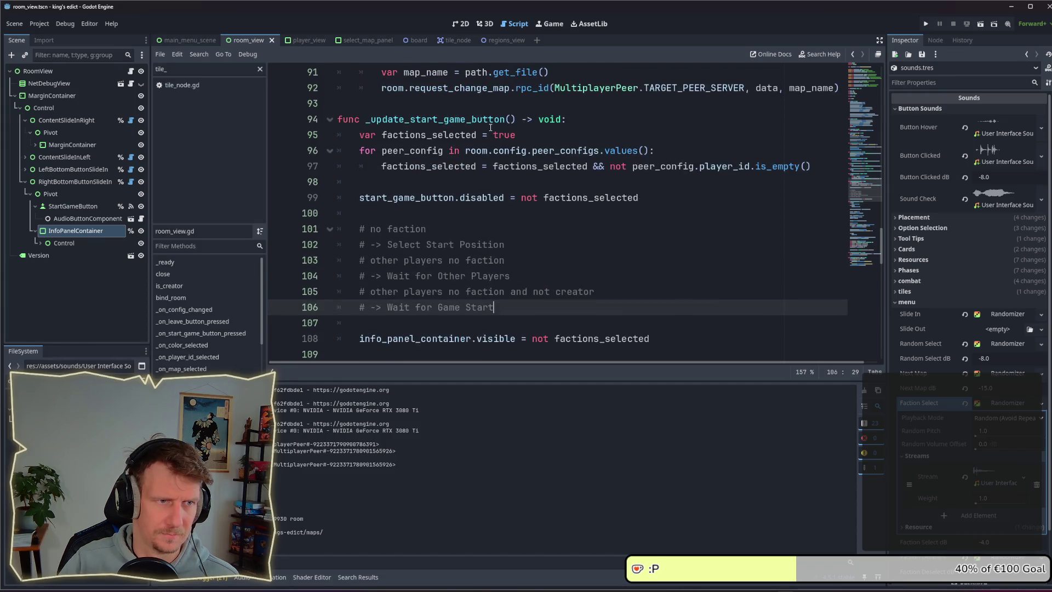
pyautogui.doubleClick(412, 151)
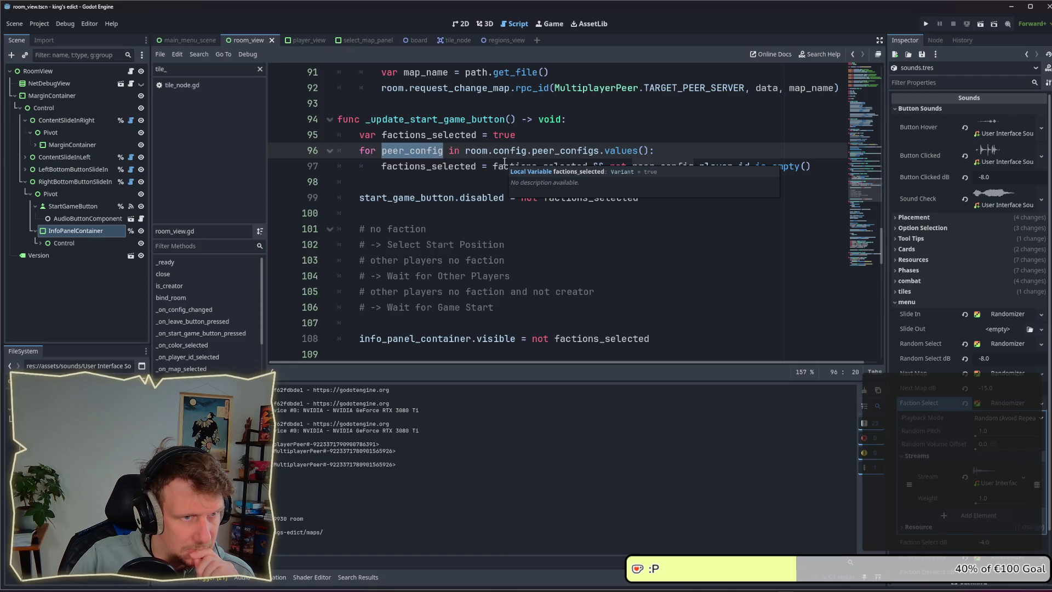
pyautogui.scroll(12, 504, 161)
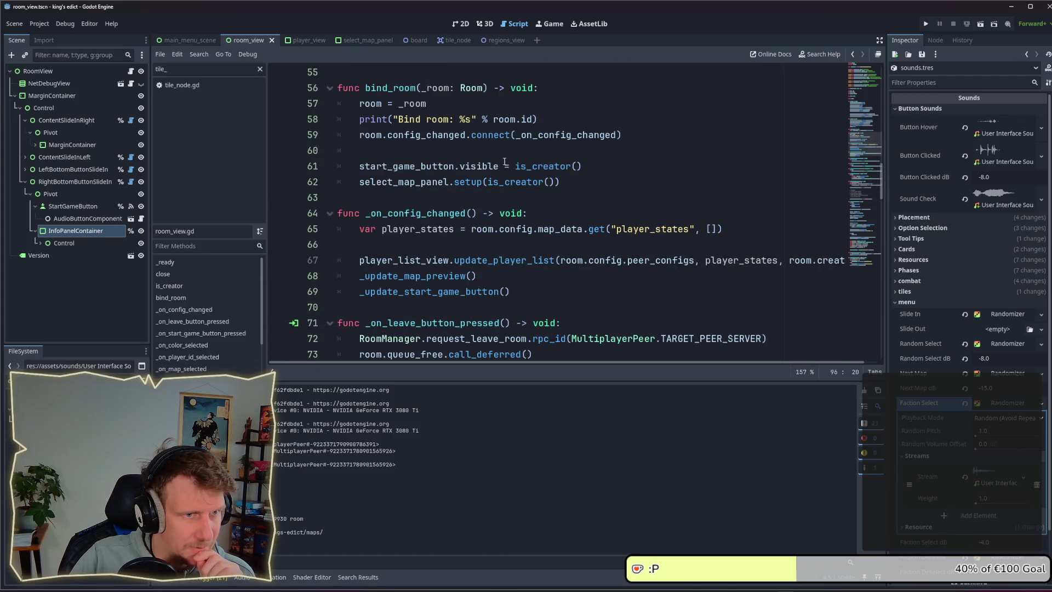
pyautogui.scroll(4, 504, 162)
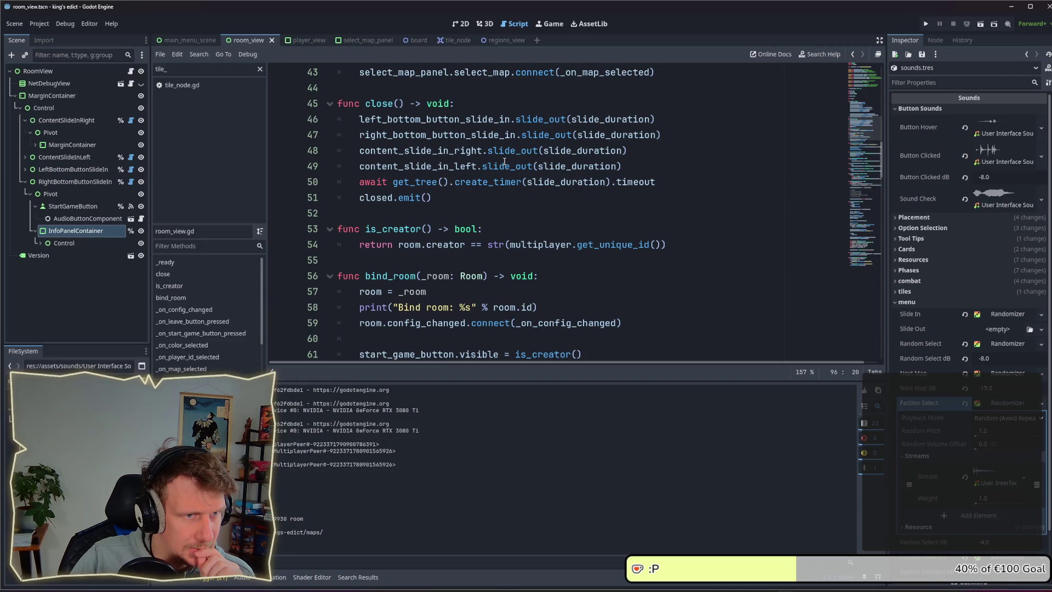
pyautogui.scroll(5, 504, 161)
pyautogui.scroll(4, 504, 161)
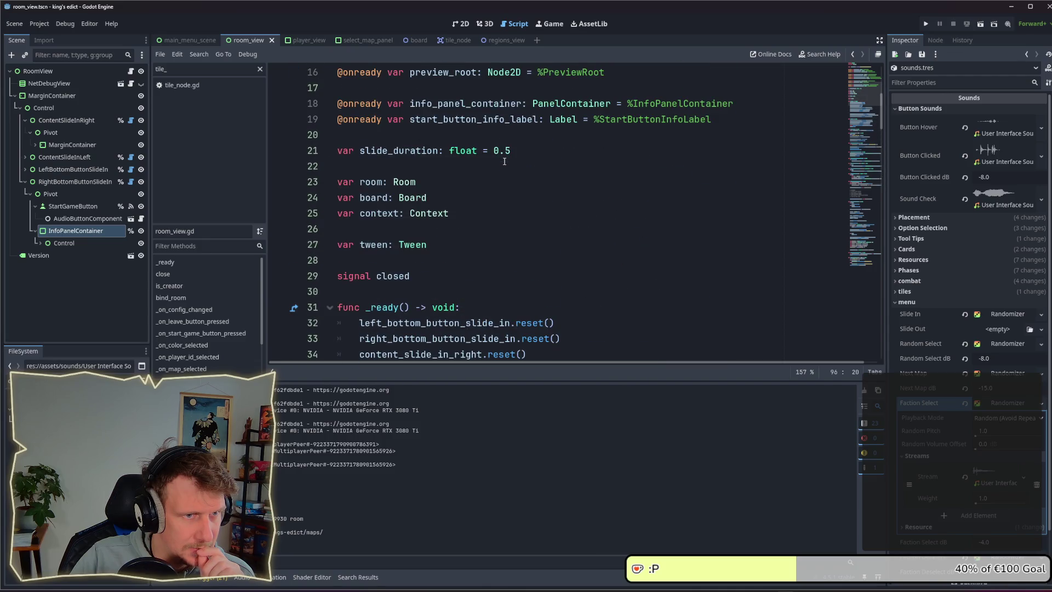
pyautogui.scroll(-20, 504, 161)
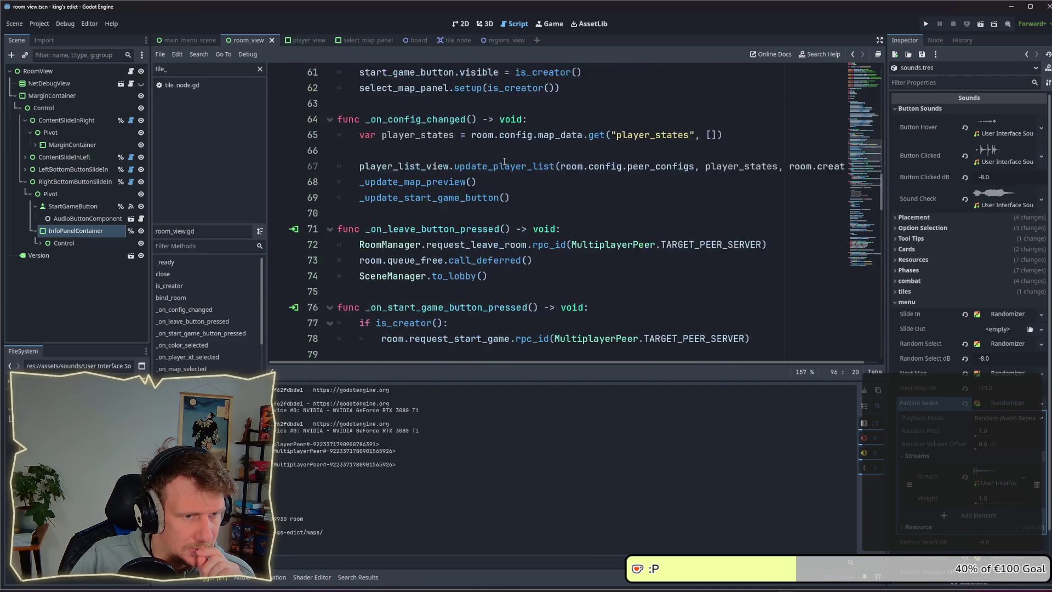
pyautogui.scroll(-3, 504, 161)
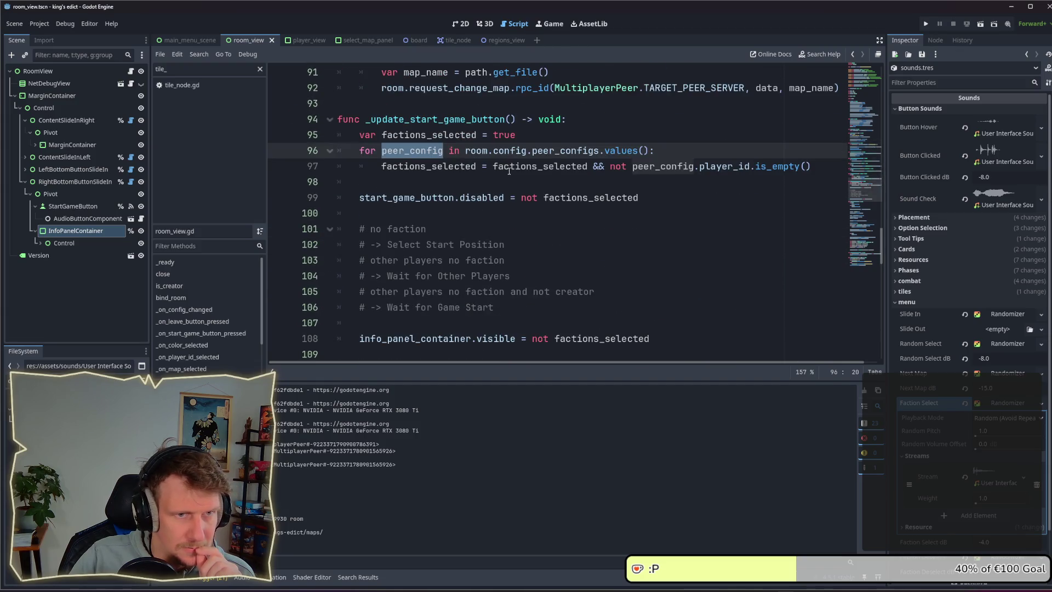
pyautogui.moveTo(529, 167)
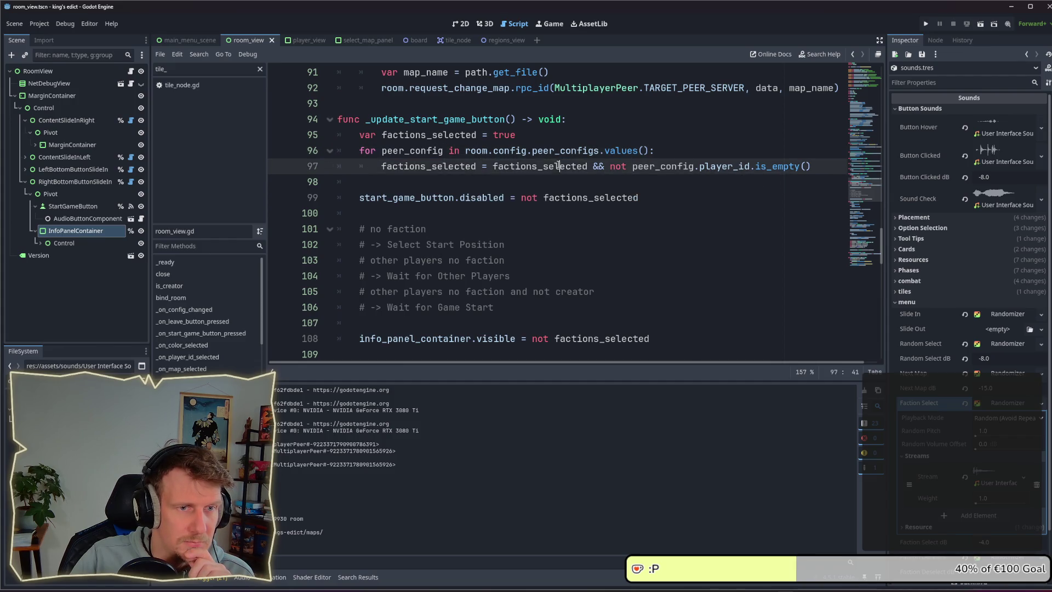
pyautogui.doubleClick(565, 169)
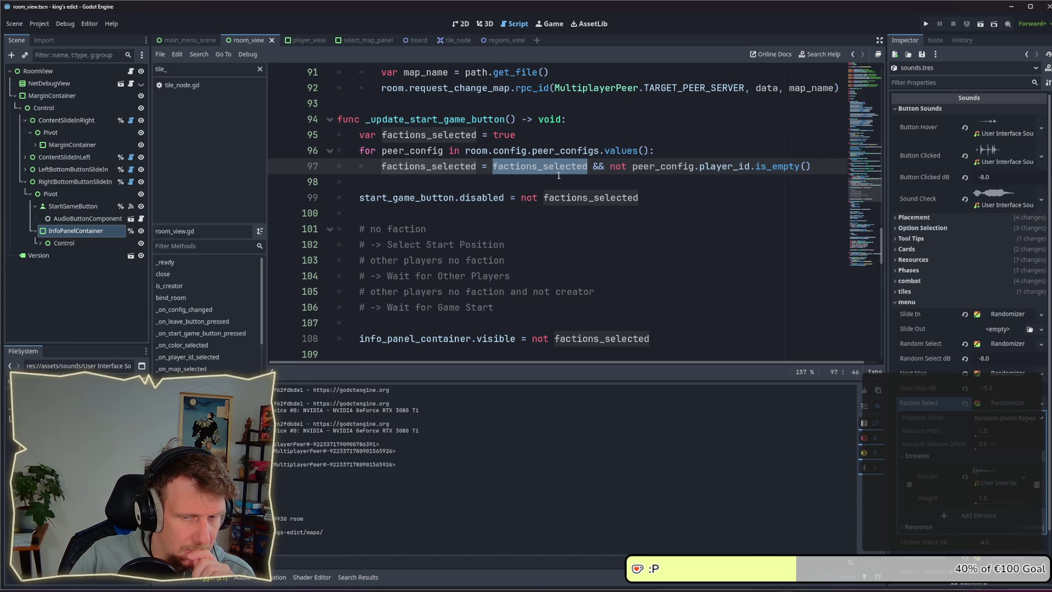
pyautogui.click(573, 136)
# Add 'var own_faction_selected = false' below factions_selected and save room_view.gd
pyautogui.press('Return')
pyautogui.write('v')
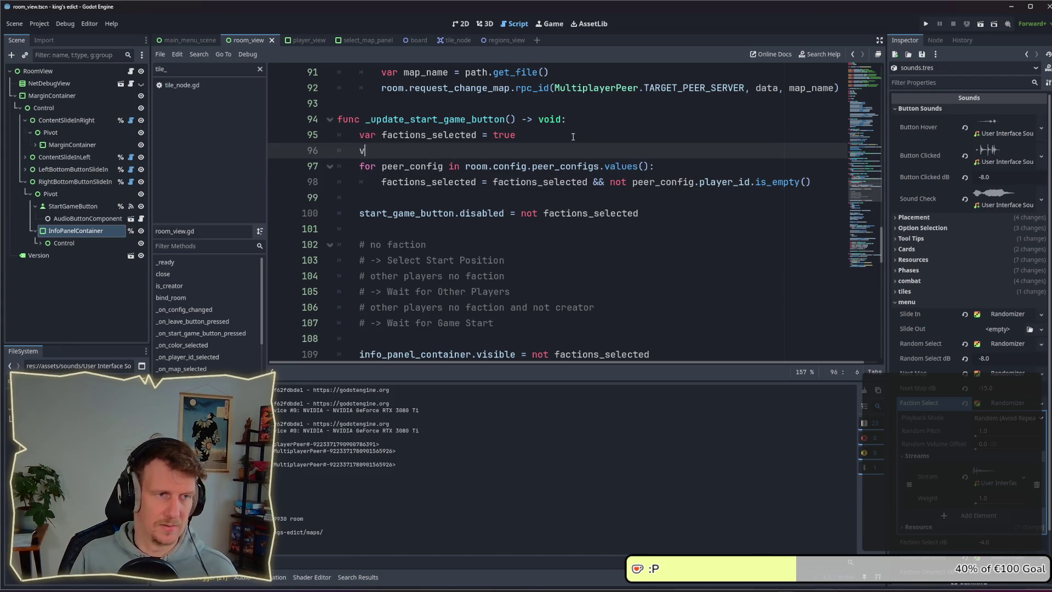
pyautogui.write('ar own')
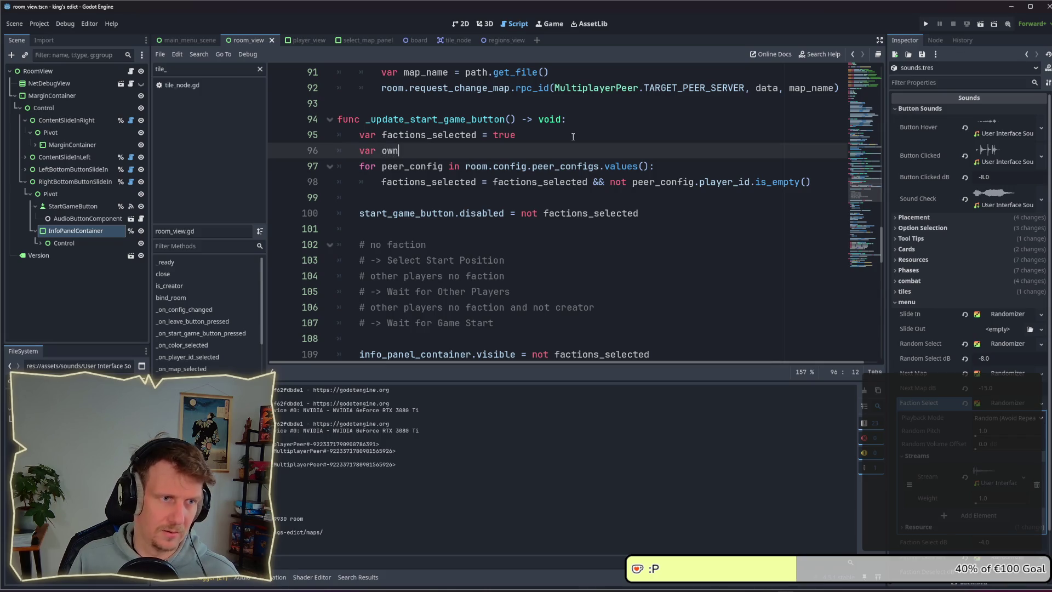
pyautogui.press('BackSpace')
pyautogui.press('BackSpace')
pyautogui.press('BackSpace')
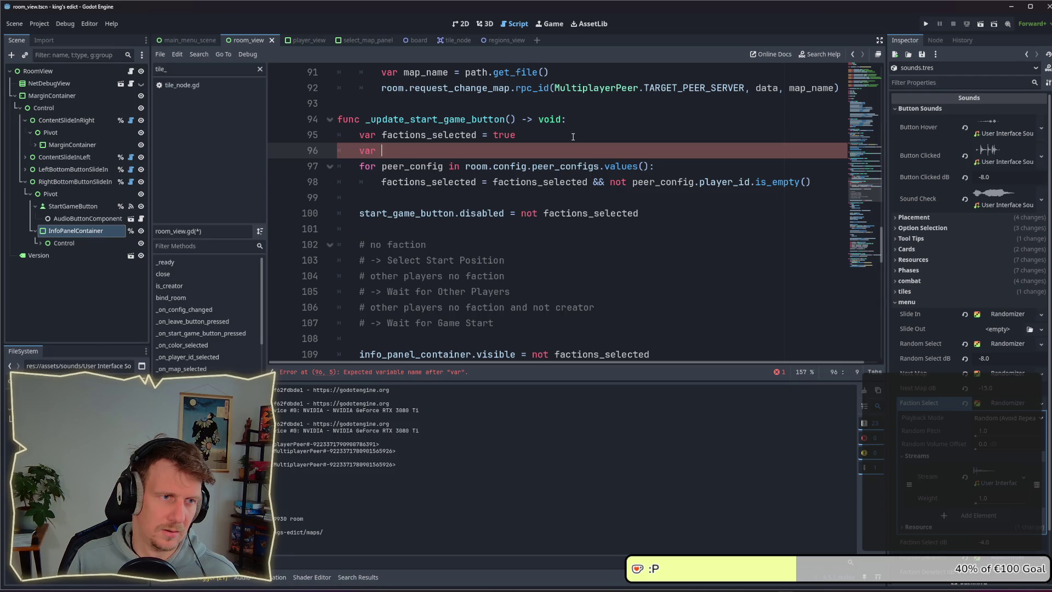
pyautogui.write('own_')
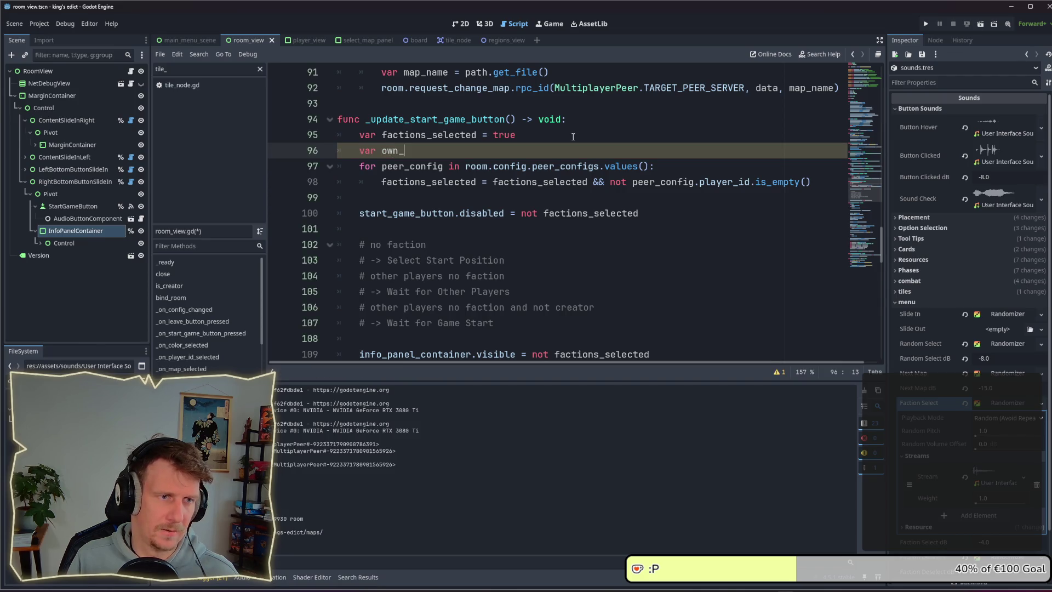
pyautogui.write('faction_')
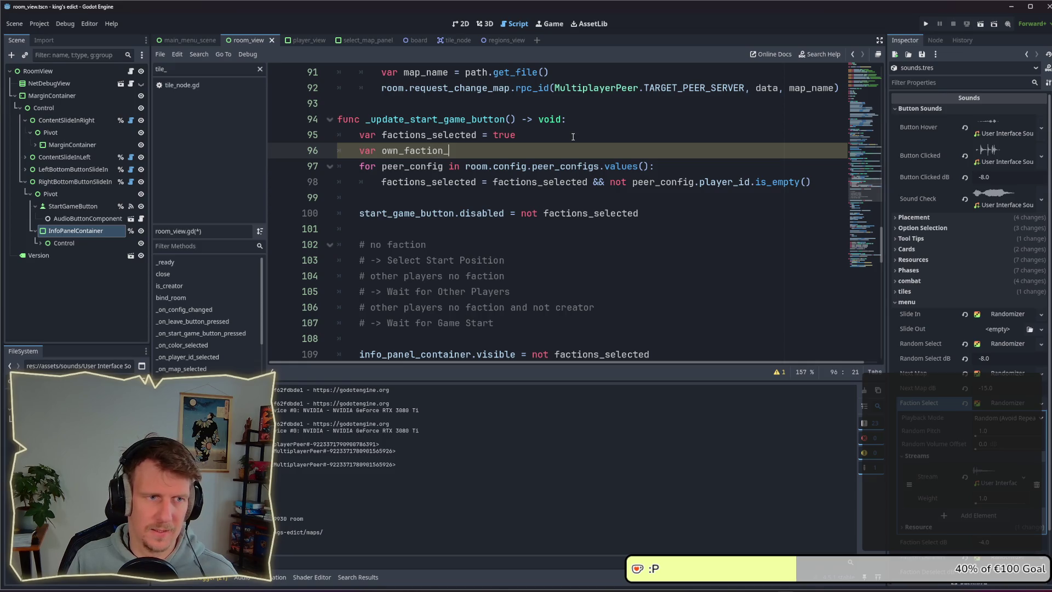
pyautogui.write('selected = f')
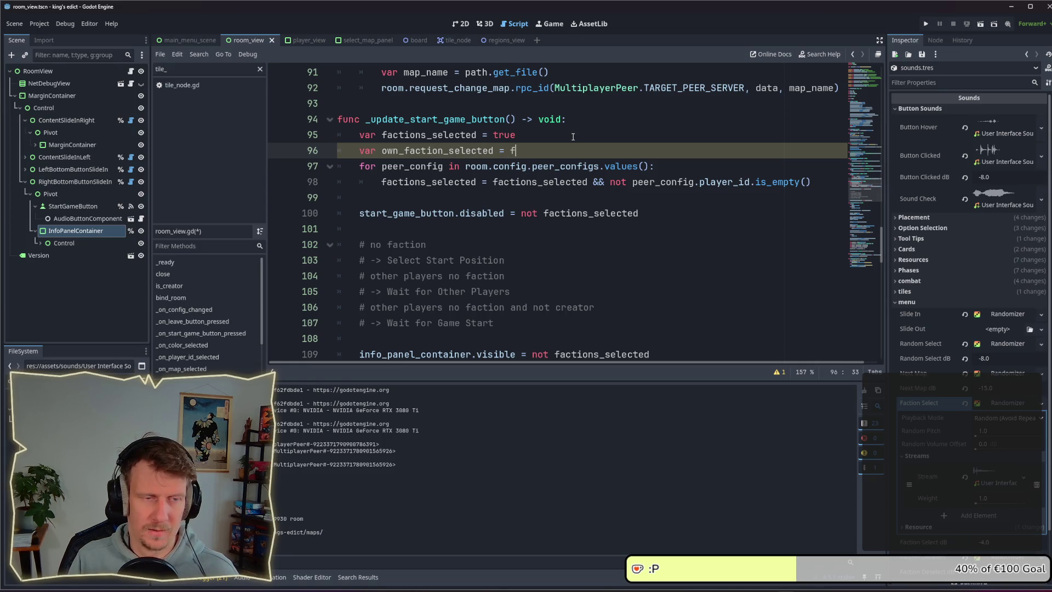
pyautogui.write('alse')
pyautogui.hotkey('ctrl', 's')
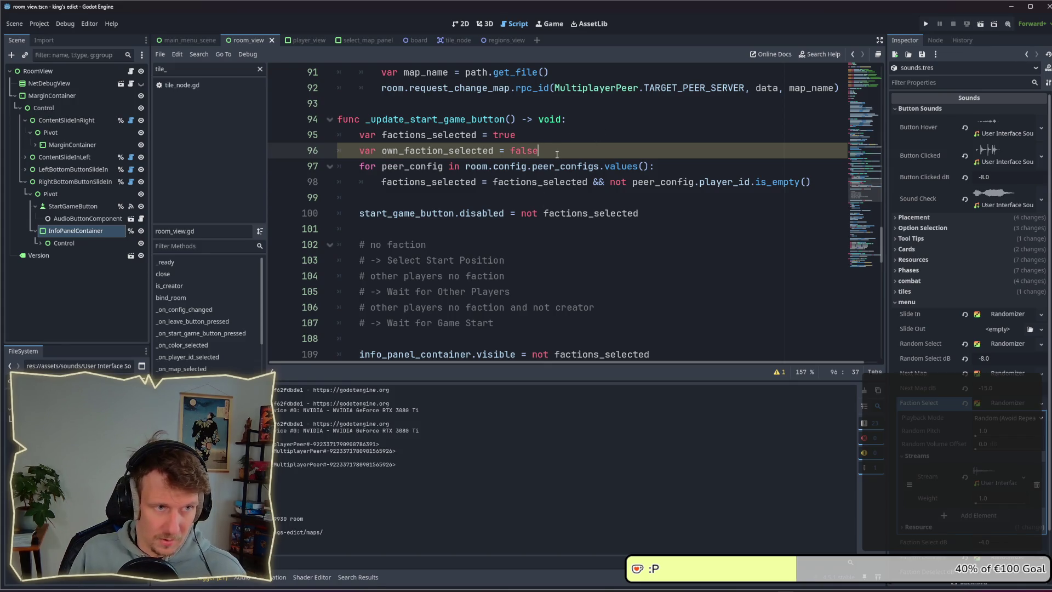
# Look up the peer_configs definition in level_config.gd, then return to room_view.gd
pyautogui.click(598, 192)
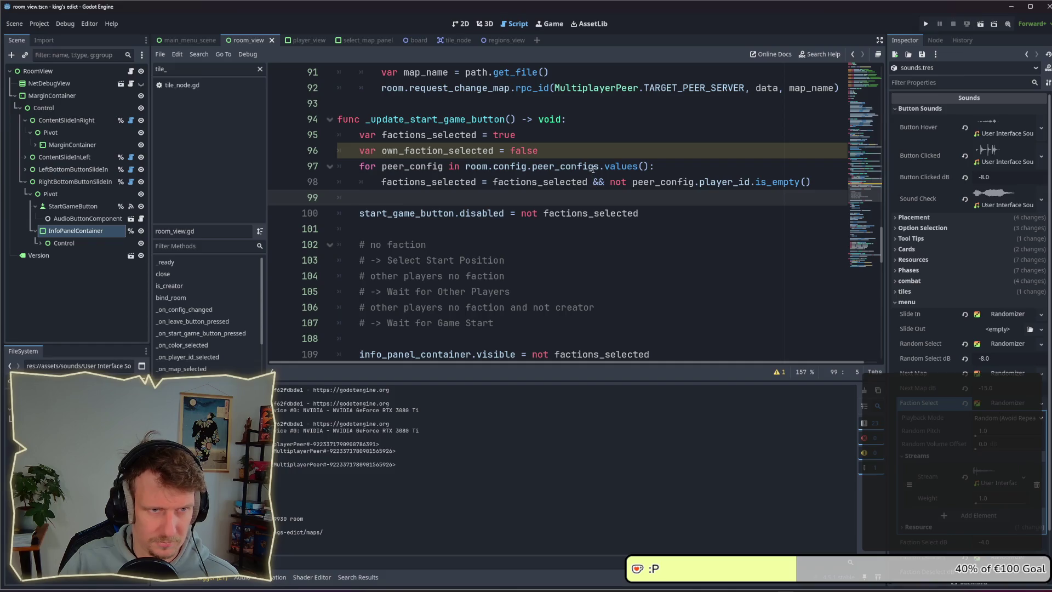
pyautogui.keyDown('ctrl'); pyautogui.click(592, 170); pyautogui.keyUp('ctrl')
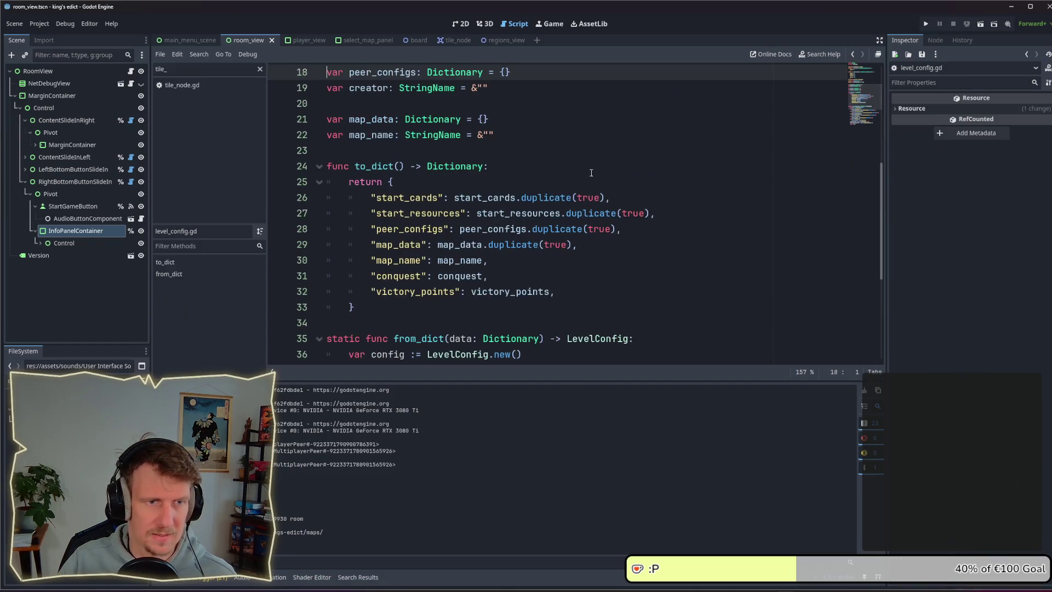
pyautogui.scroll(2, 481, 129)
pyautogui.moveTo(457, 165)
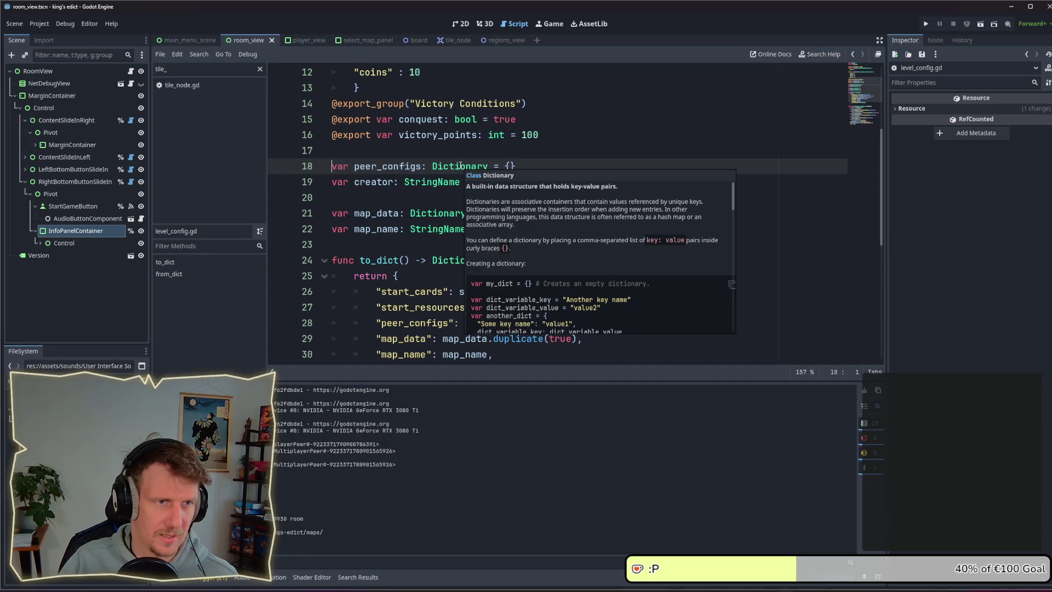
pyautogui.scroll(3, 456, 165)
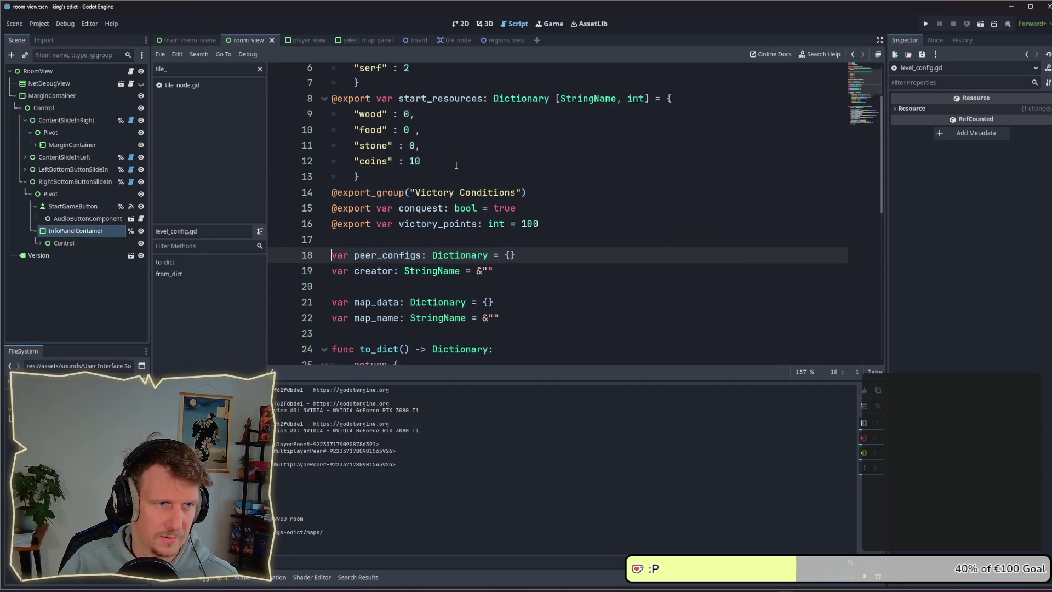
pyautogui.scroll(-10, 456, 165)
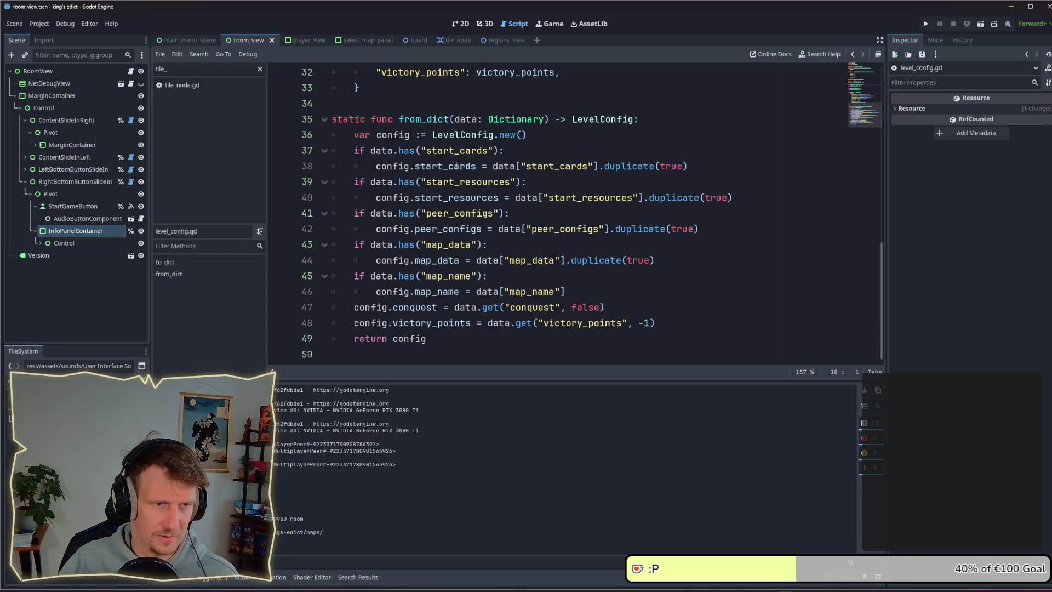
pyautogui.hotkey('alt', 'Left')
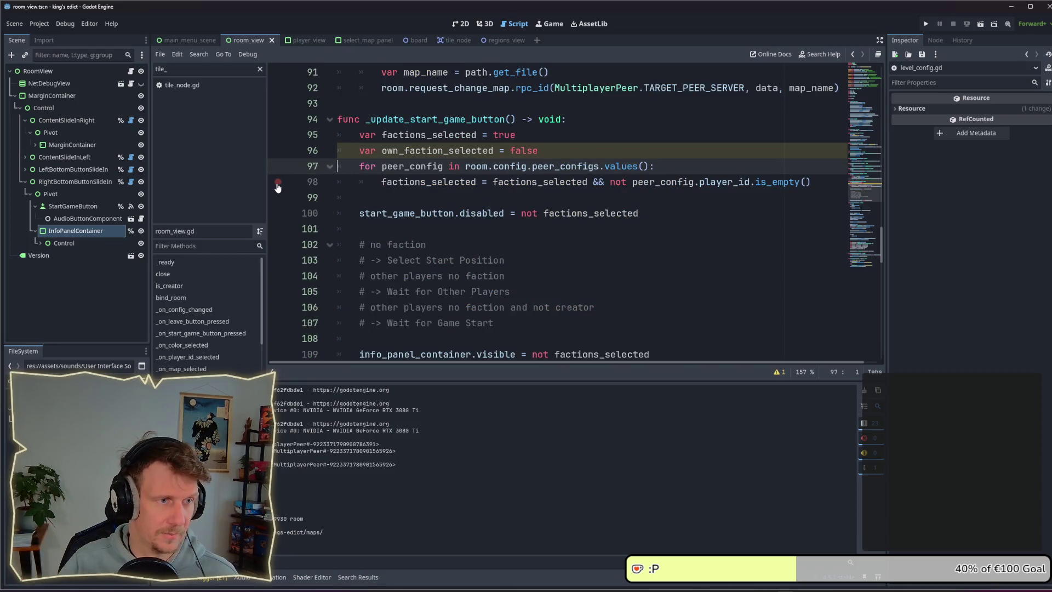
# Break on line 98, run the game, join a room, and inspect peer_config's values
pyautogui.click(277, 185)
pyautogui.click(925, 24)
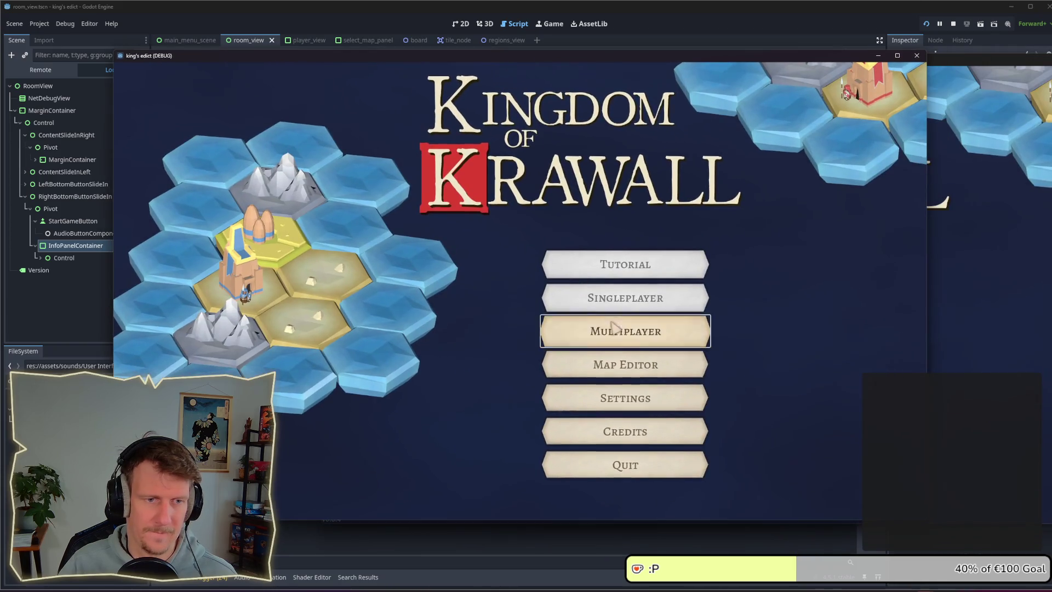
pyautogui.click(613, 325)
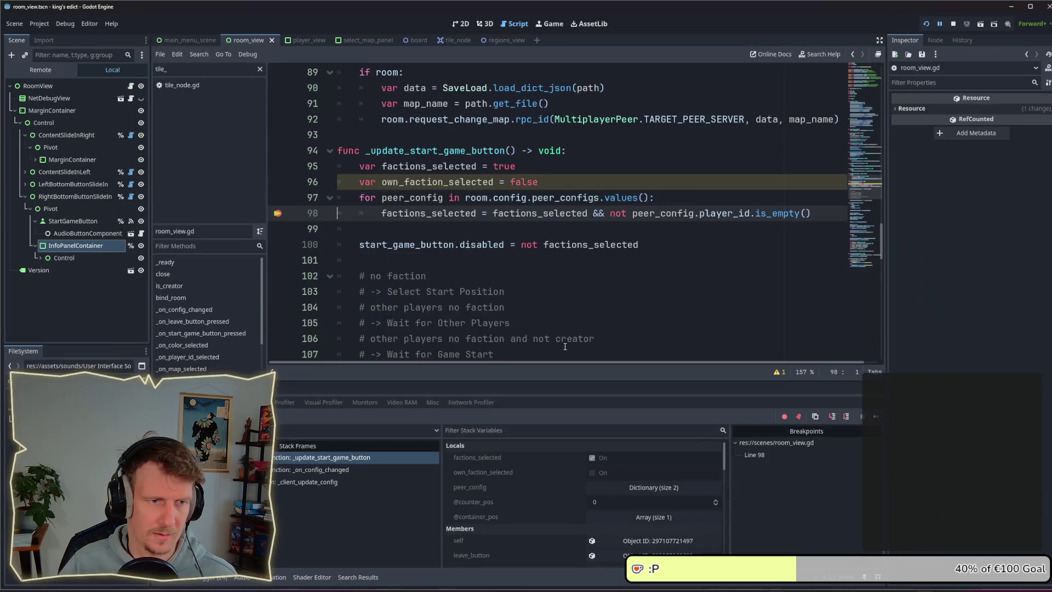
pyautogui.click(585, 486)
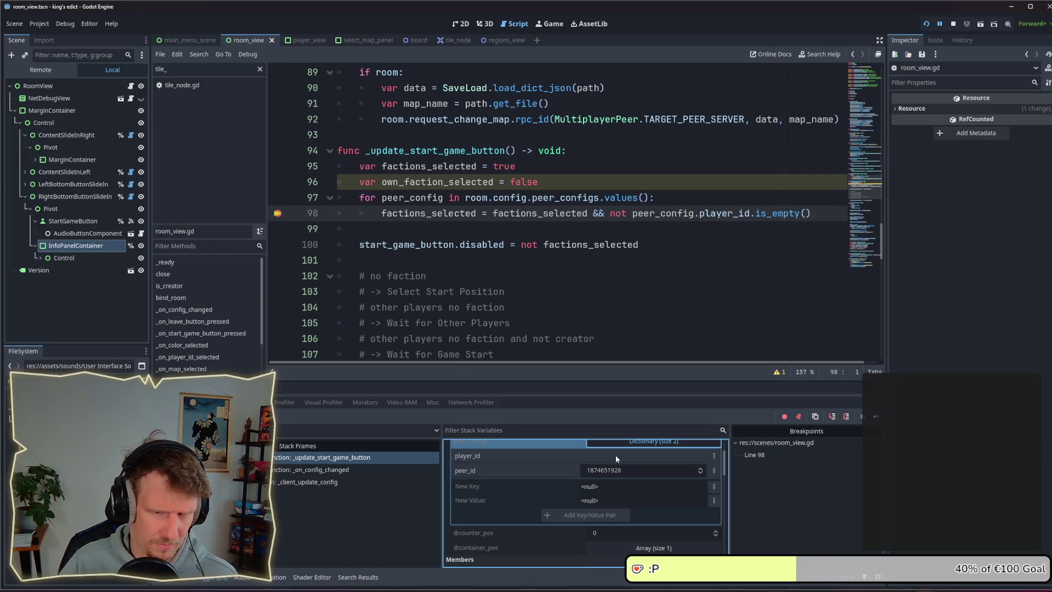
pyautogui.scroll(-3, 614, 479)
pyautogui.scroll(4, 614, 479)
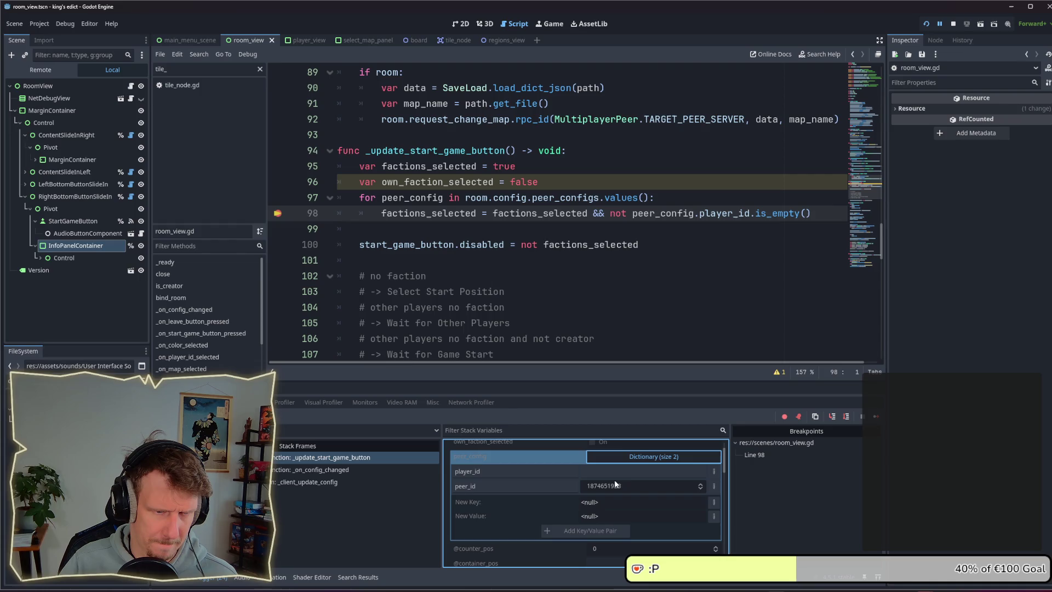
pyautogui.scroll(-3, 615, 484)
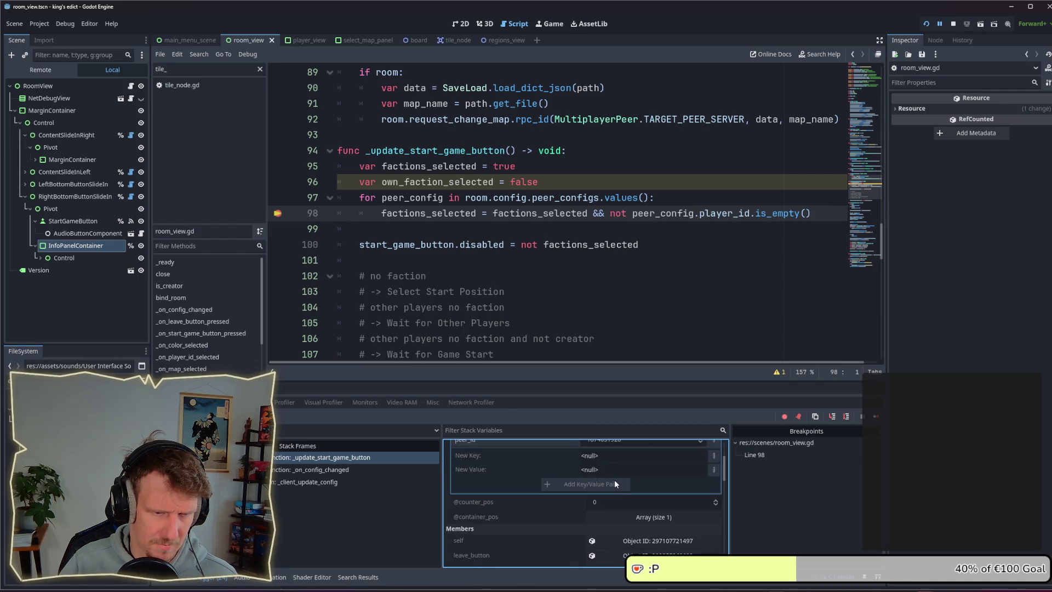
pyautogui.scroll(4, 615, 484)
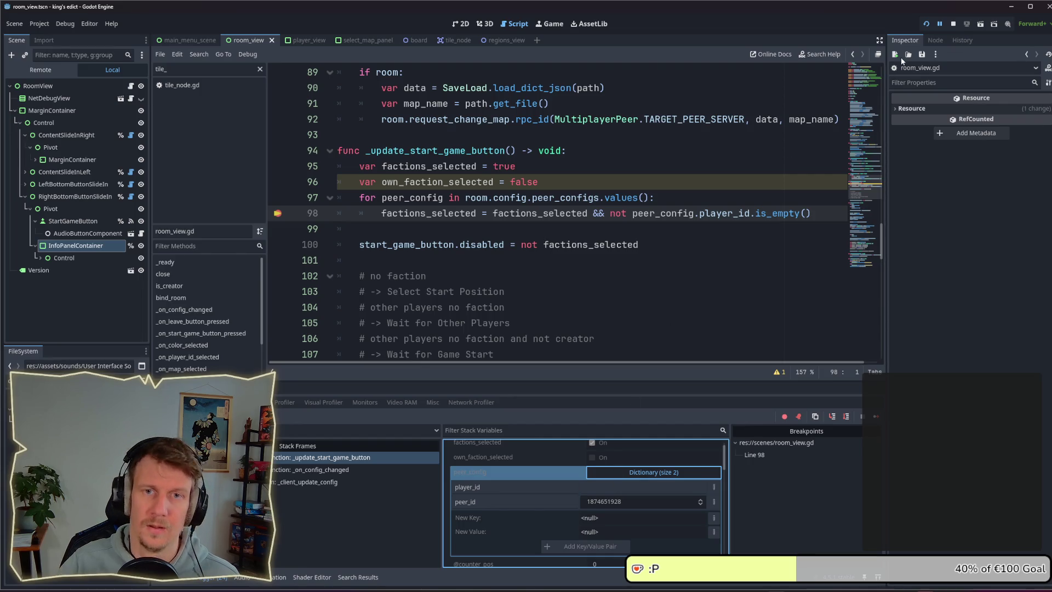
# Stop the game and place the caret on blank line 99 of room_view.gd
pyautogui.click(953, 24)
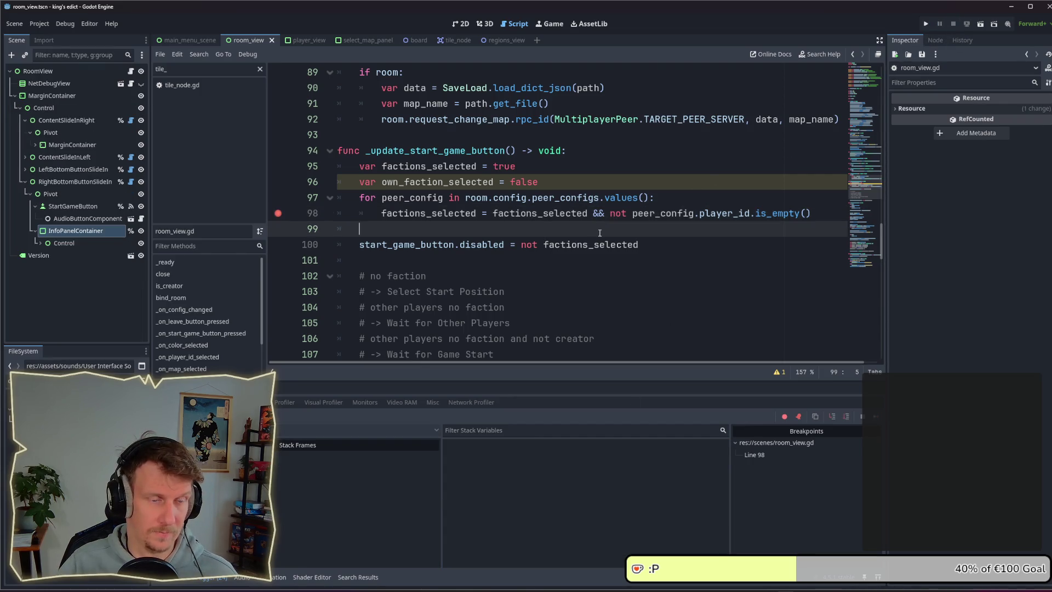
pyautogui.click(635, 229)
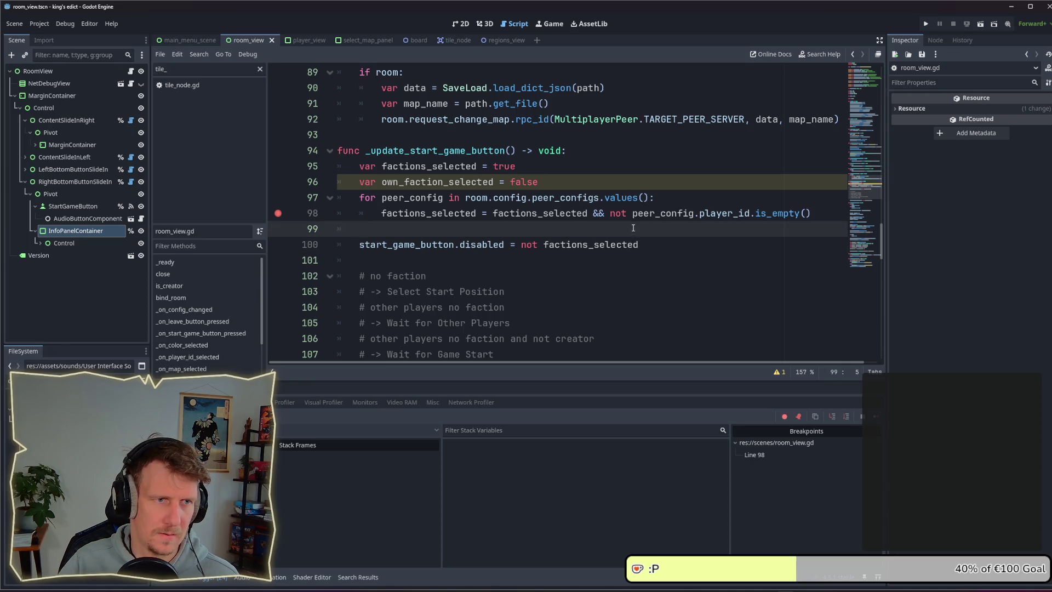
pyautogui.scroll(4, 634, 228)
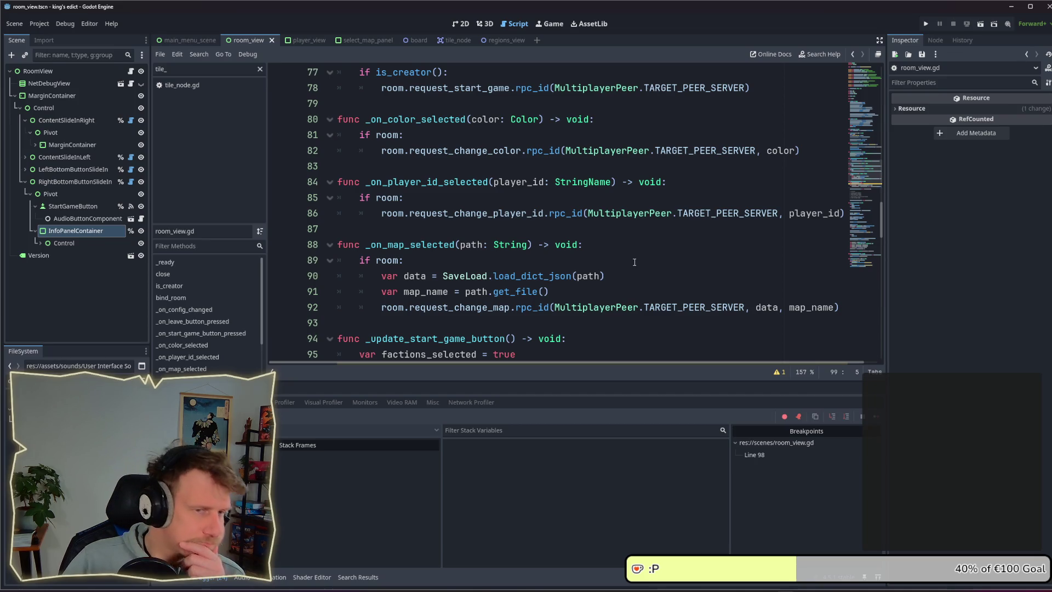
pyautogui.scroll(3, 635, 262)
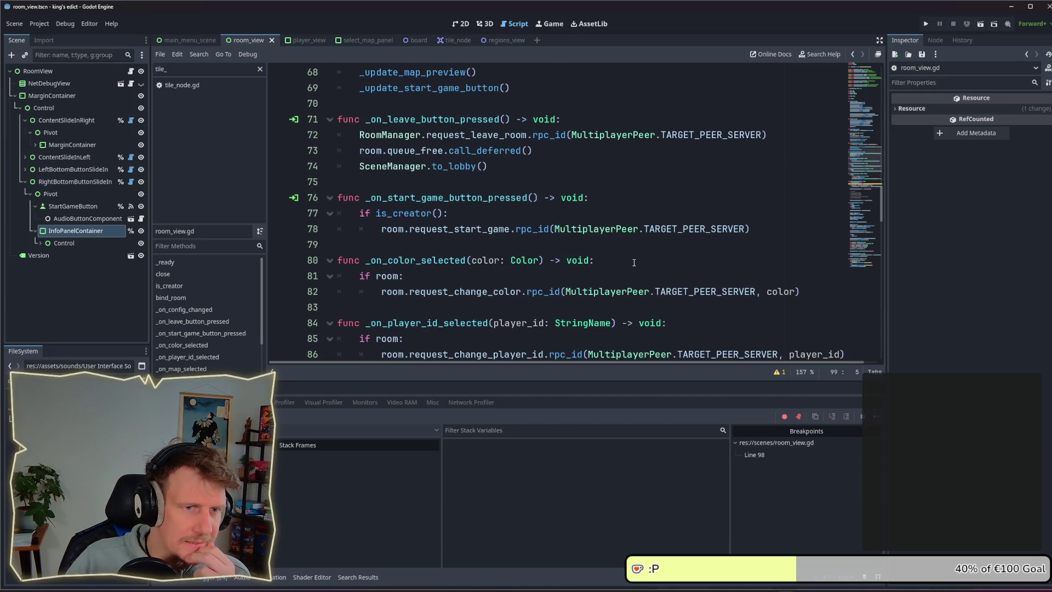
pyautogui.scroll(4, 635, 264)
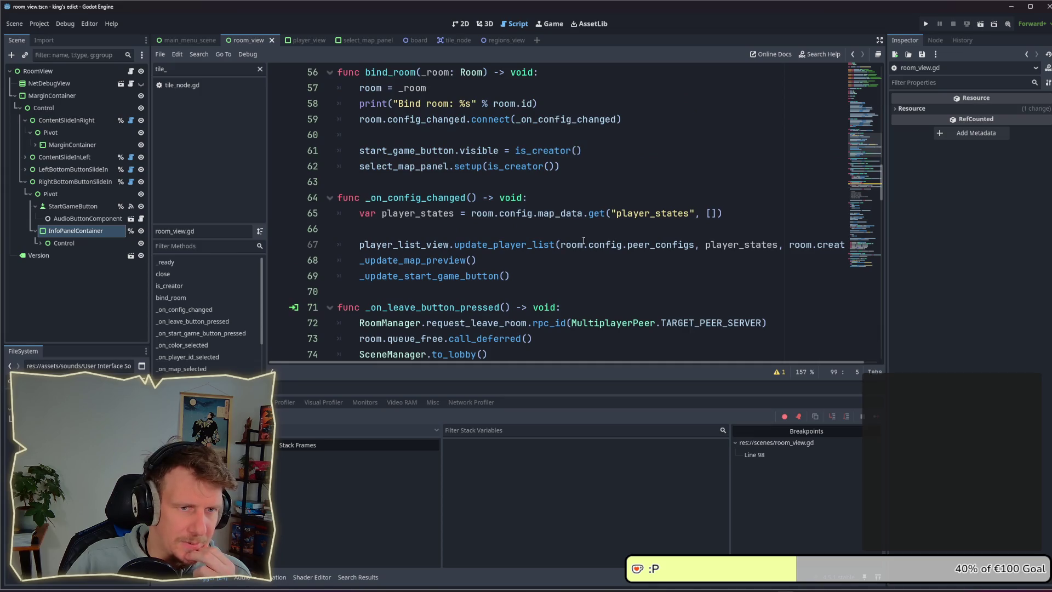
pyautogui.scroll(-14, 574, 234)
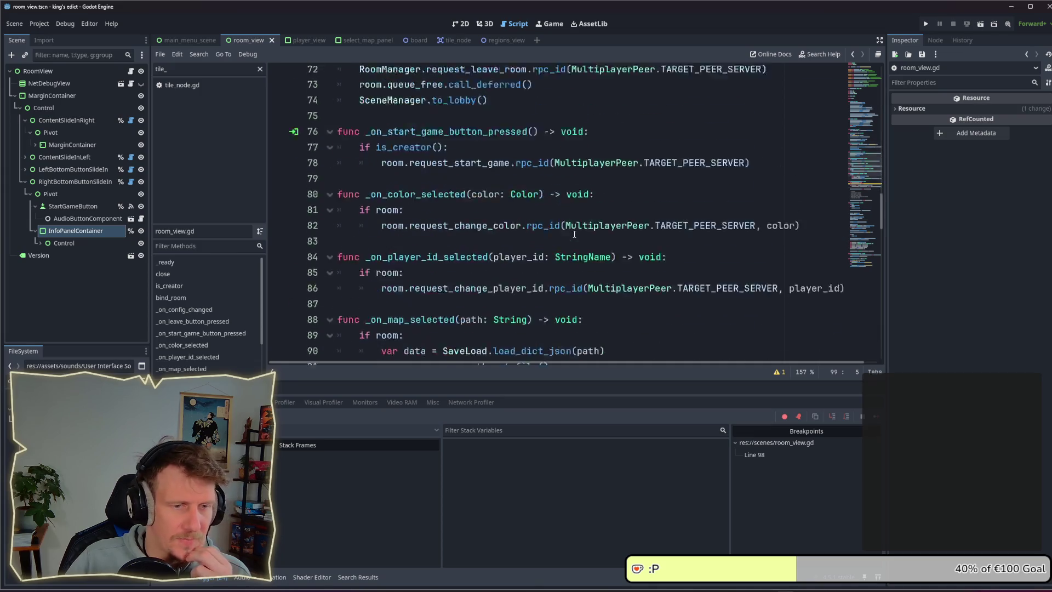
pyautogui.scroll(3, 520, 173)
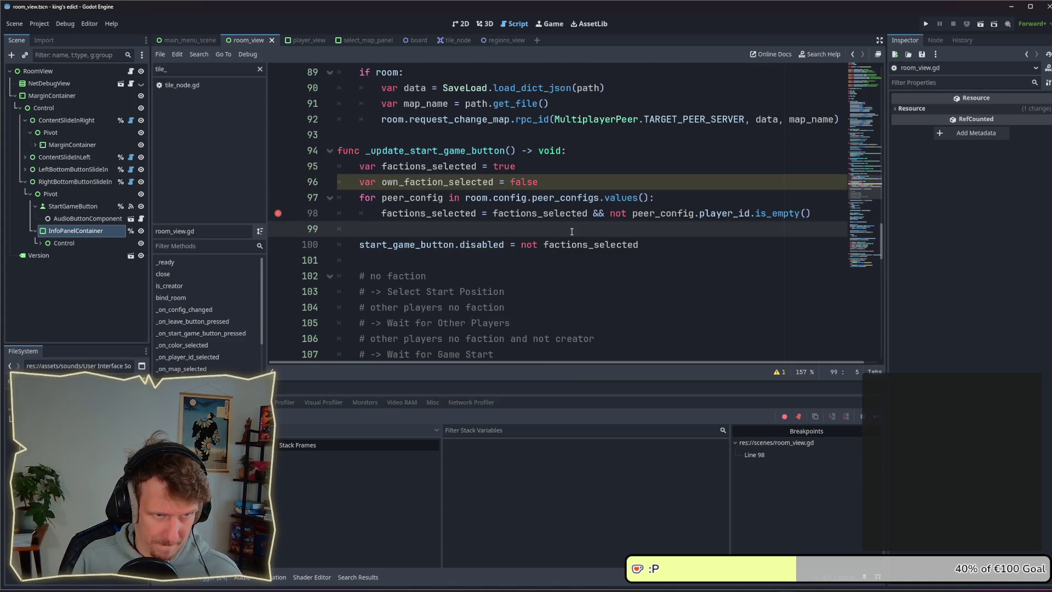
# Indent line 99 and begin line 100 with 'if ', trying net and peer_config completions
pyautogui.press('Tab')
pyautogui.press('Return')
pyautogui.write('if')
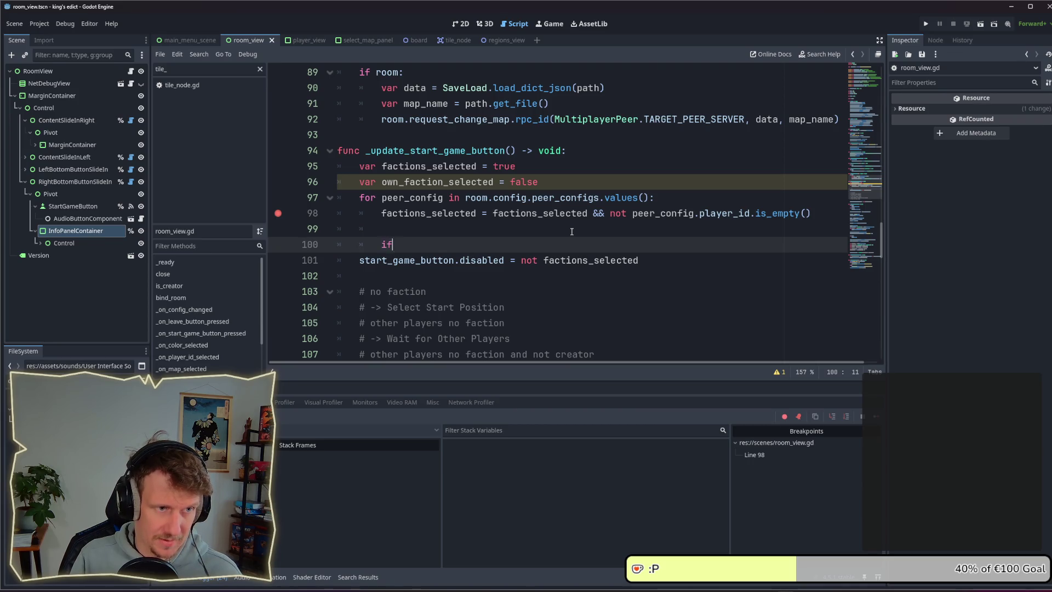
pyautogui.write(' ne')
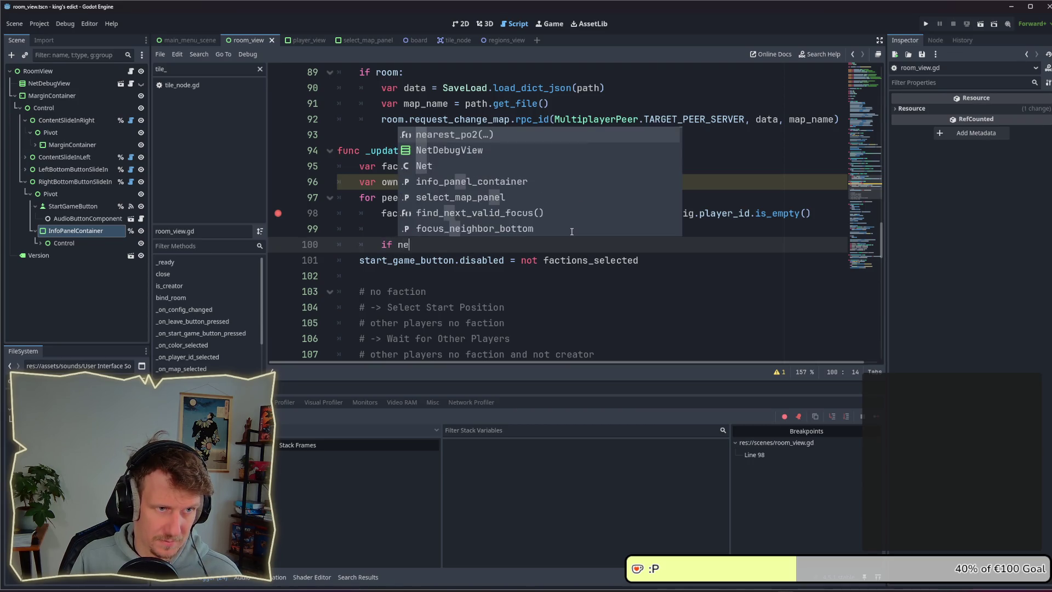
pyautogui.write('t')
pyautogui.press('BackSpace')
pyautogui.press('BackSpace')
pyautogui.press('BackSpace')
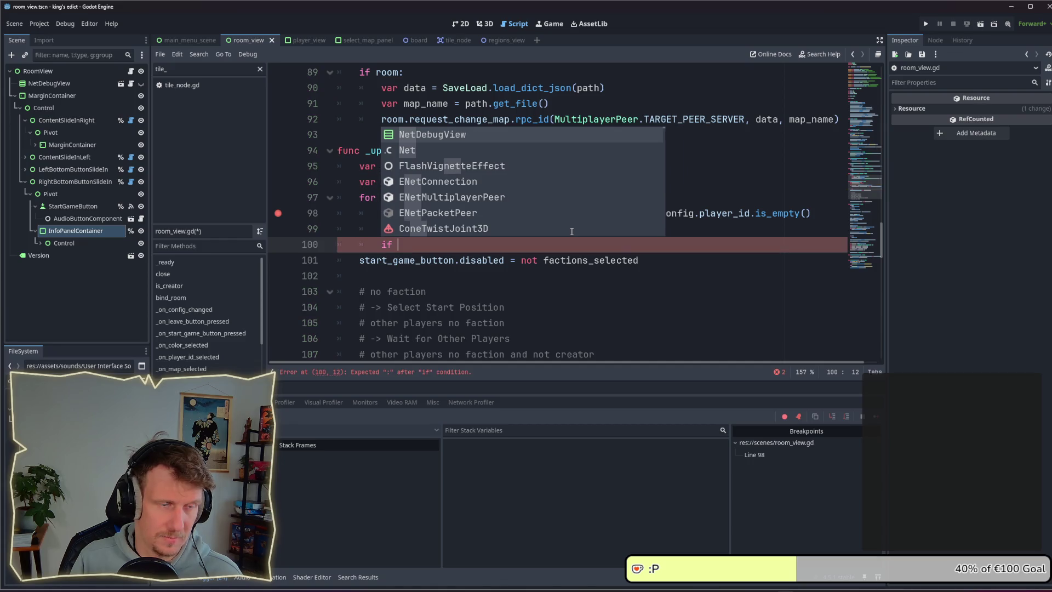
pyautogui.write('peer')
pyautogui.press('Return')
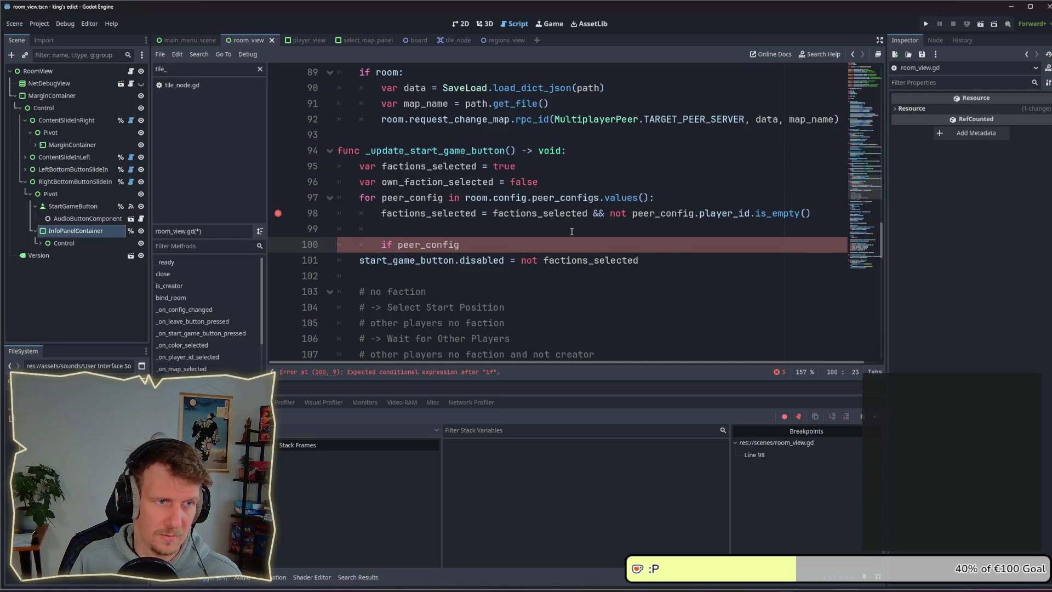
pyautogui.hotkey('ctrl', 'BackSpace')
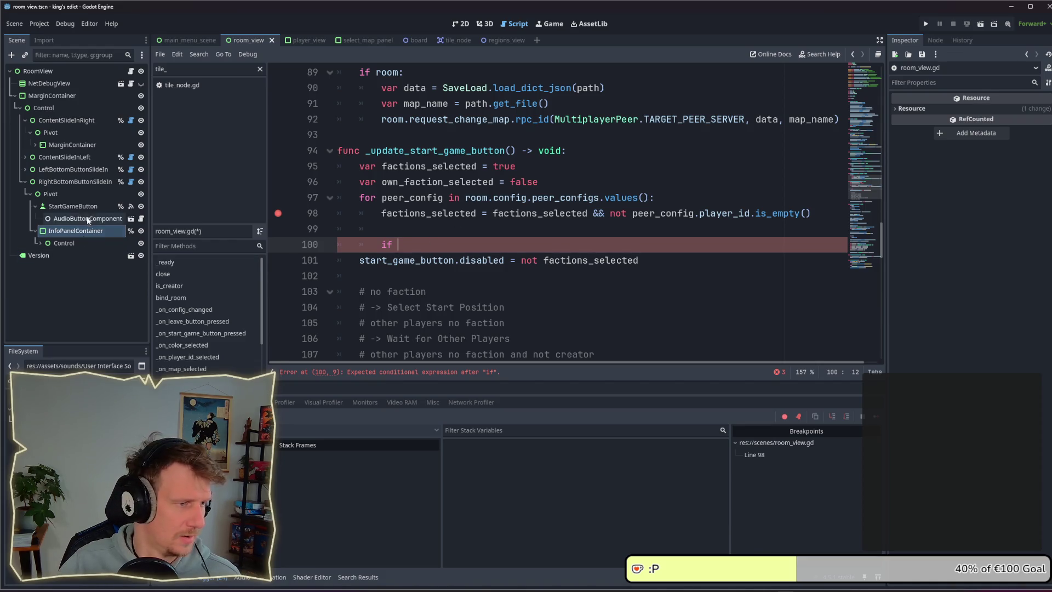
pyautogui.scroll(-3, 77, 477)
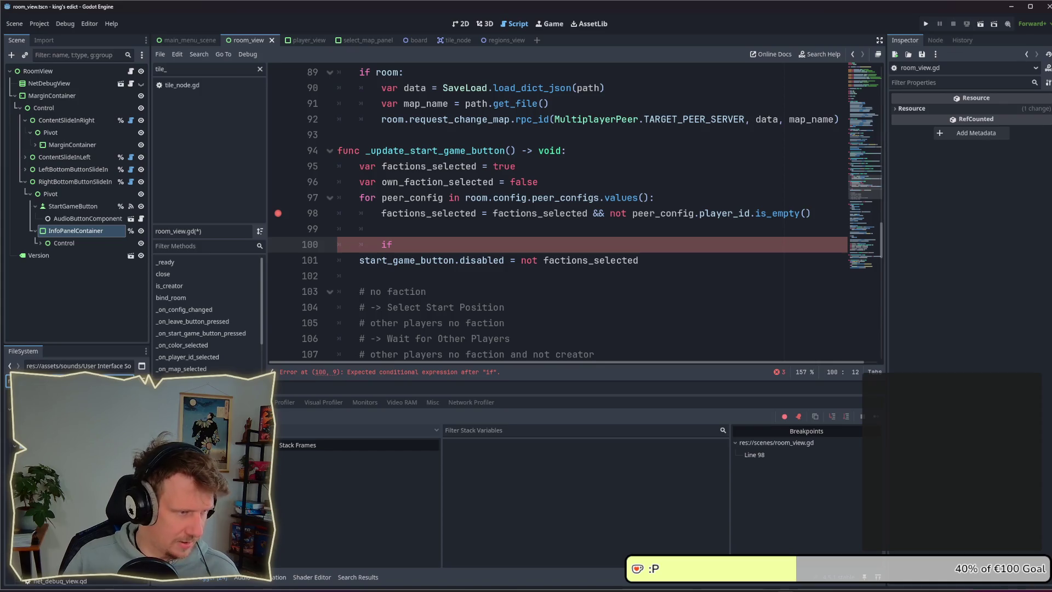
# Open net.gd and inspect the get_peers call on line 31
pyautogui.doubleClick(65, 477)
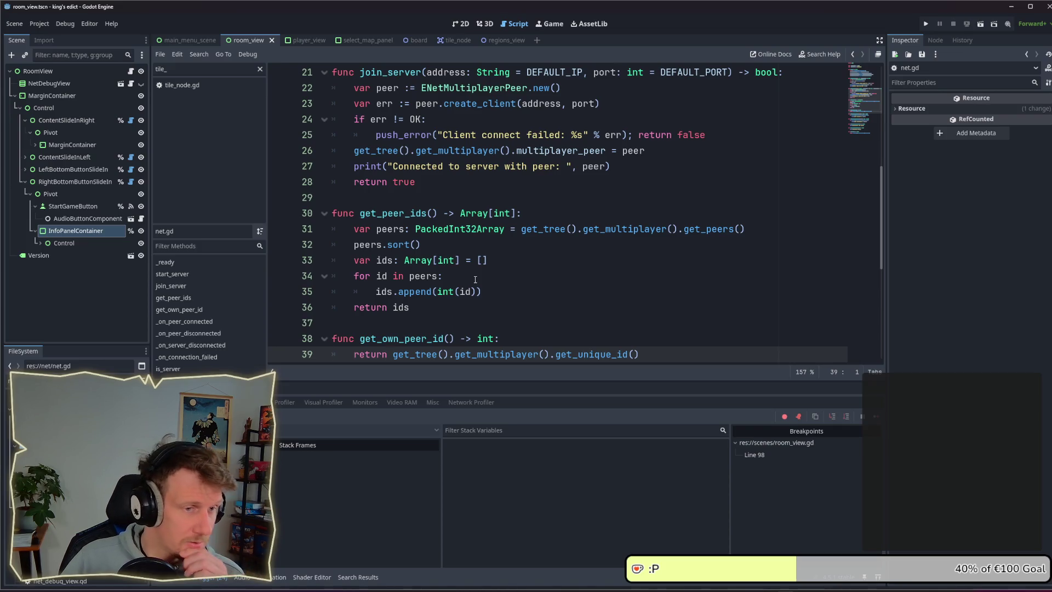
pyautogui.doubleClick(719, 230)
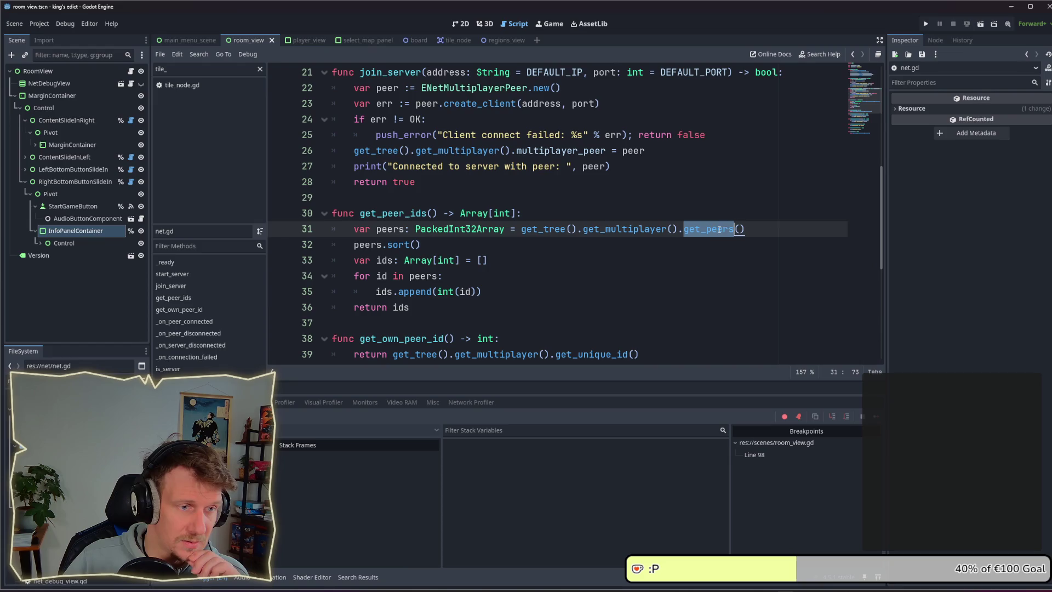
pyautogui.scroll(2, 520, 247)
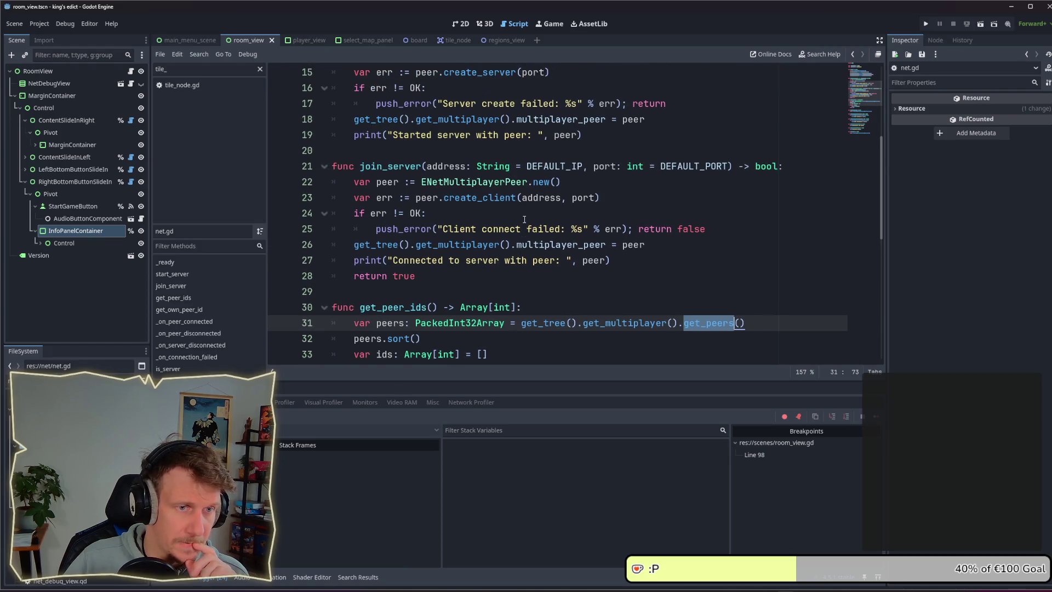
pyautogui.scroll(3, 524, 219)
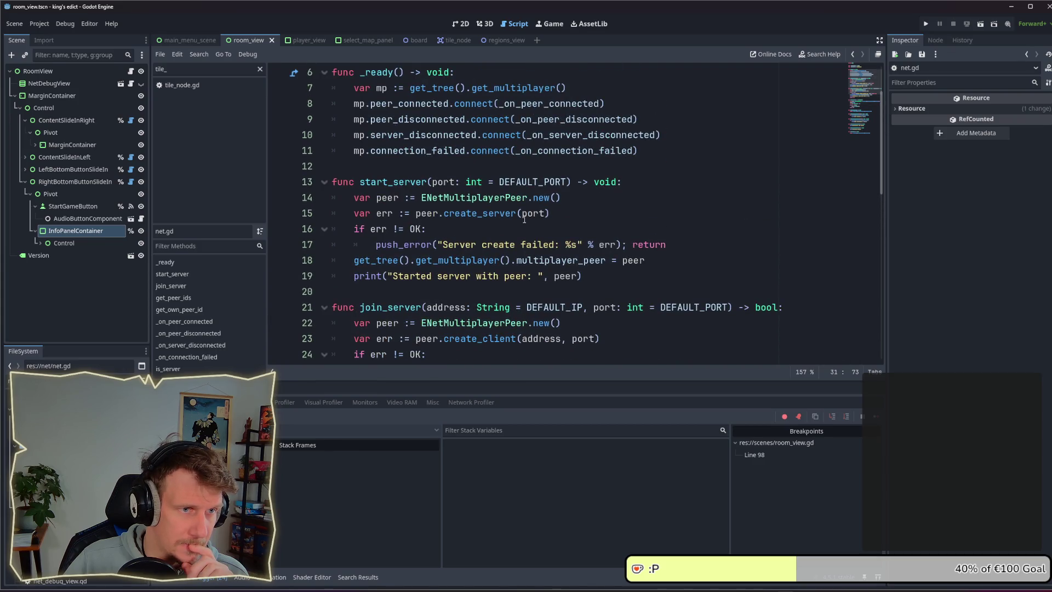
pyautogui.scroll(2, 525, 219)
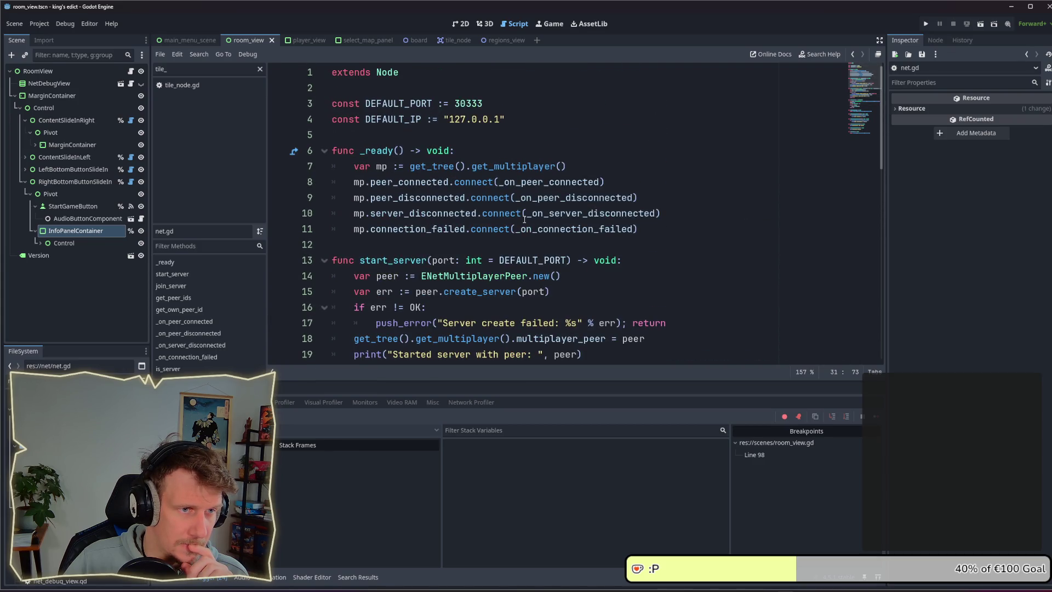
pyautogui.scroll(-9, 524, 219)
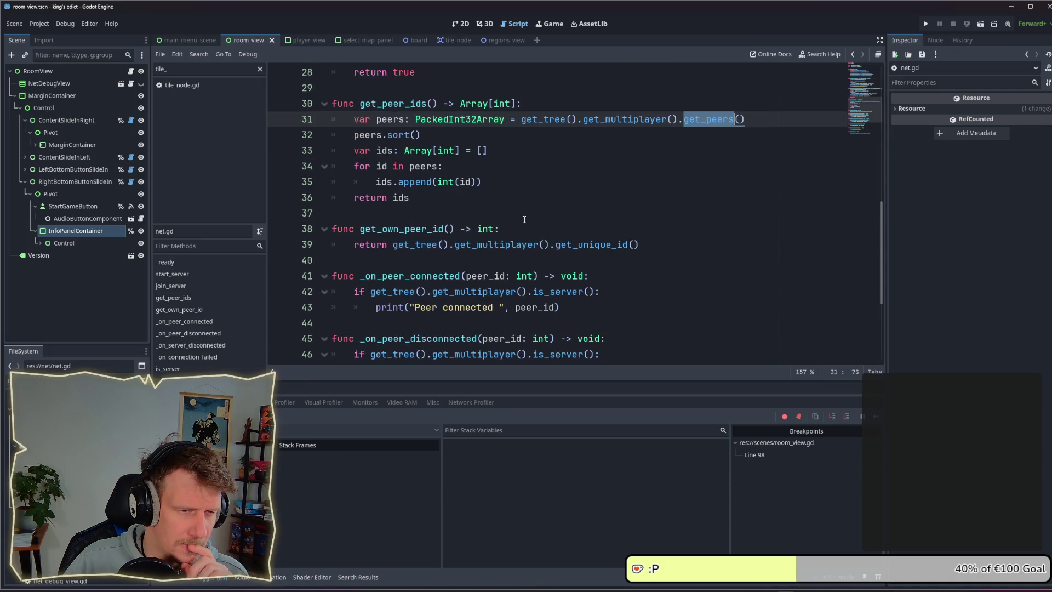
# Inspect the get_own_peer_id function and bring up the Project menu
pyautogui.doubleClick(427, 229)
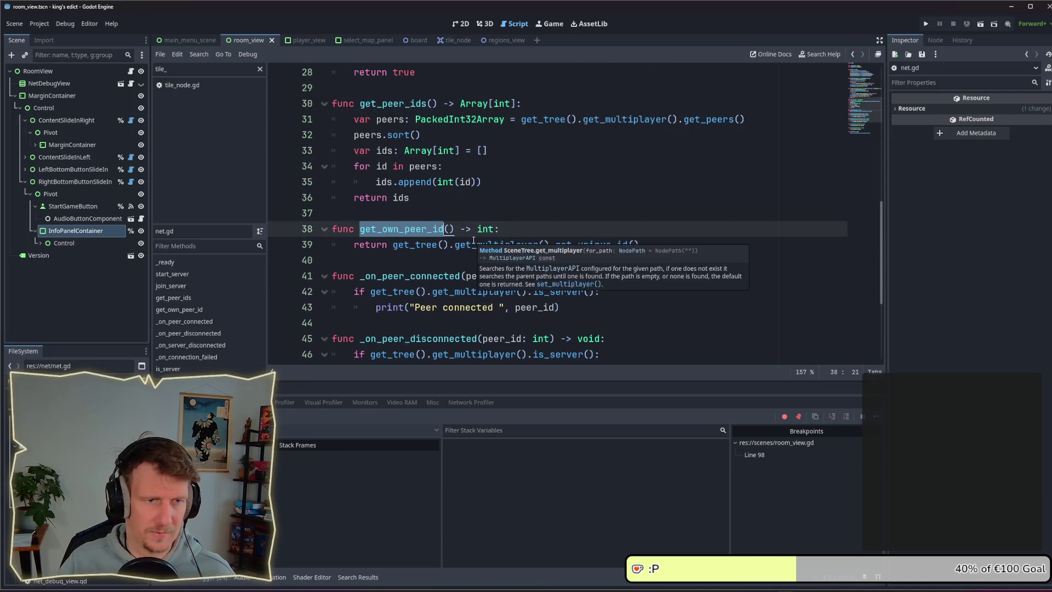
pyautogui.scroll(9, 463, 243)
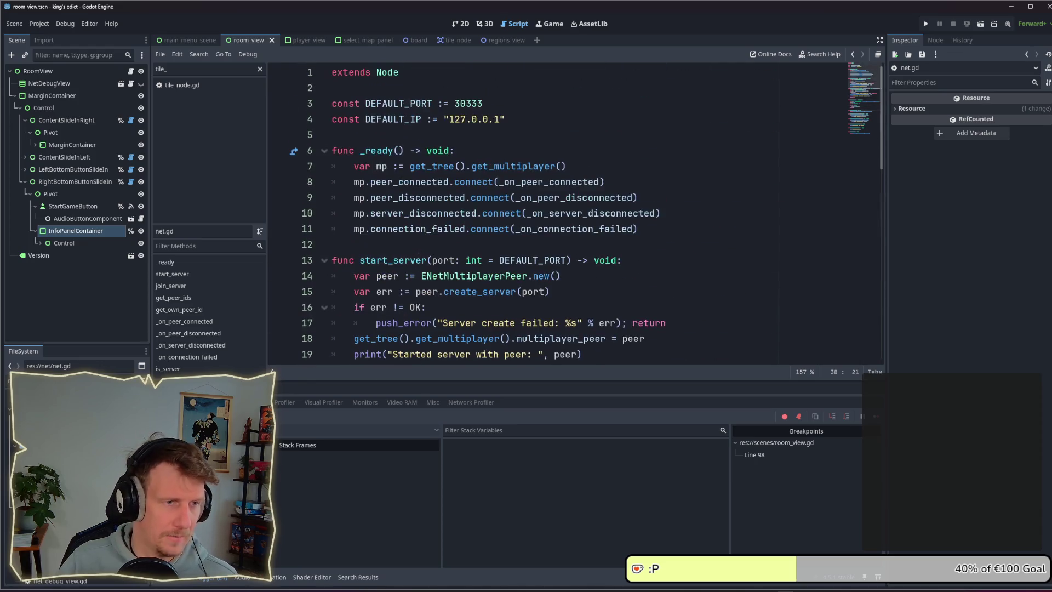
pyautogui.scroll(-2, 417, 128)
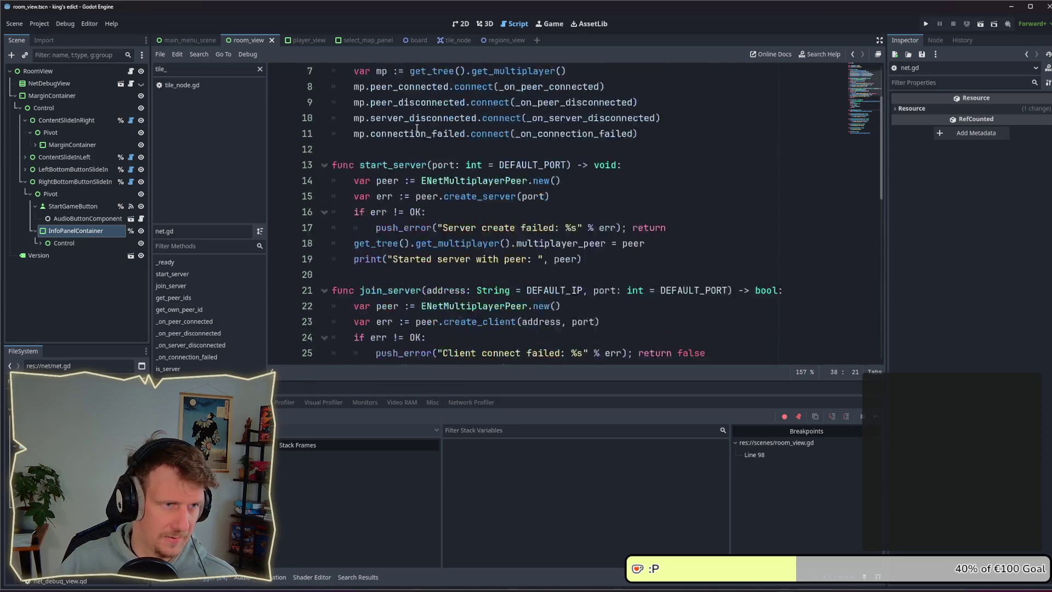
pyautogui.scroll(-6, 417, 128)
pyautogui.click(40, 25)
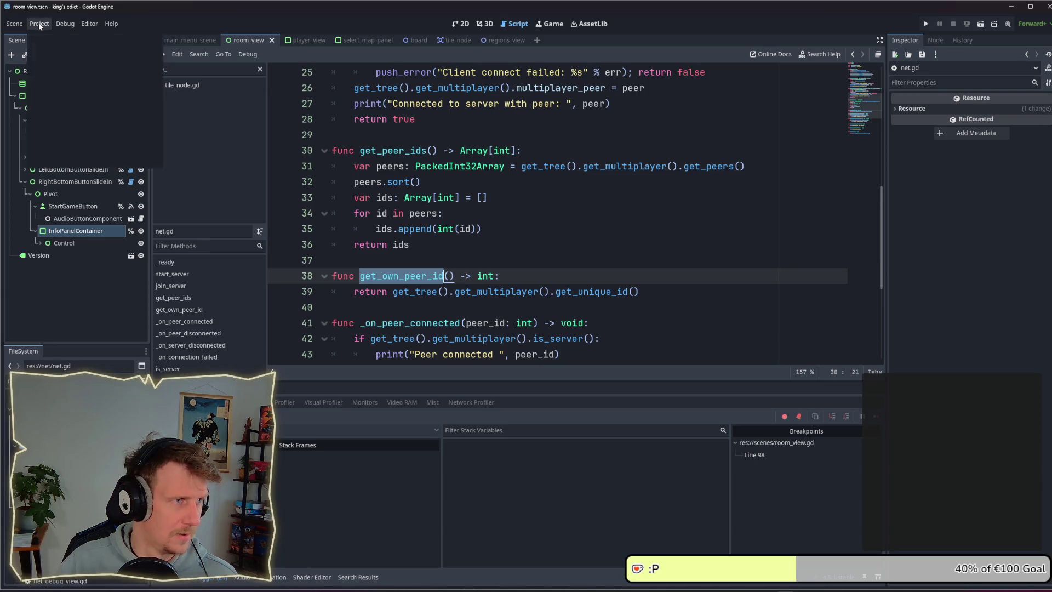
# Confirm in Project Settings' Autoload list that net.gd is the global Net, then go back to room_view.gd
pyautogui.click(55, 35)
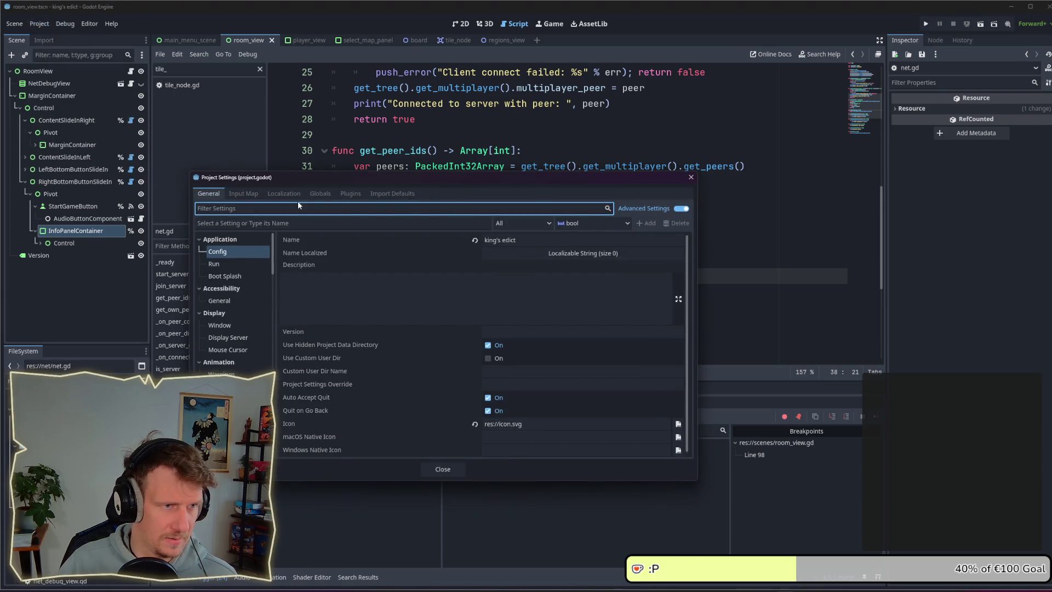
pyautogui.click(320, 194)
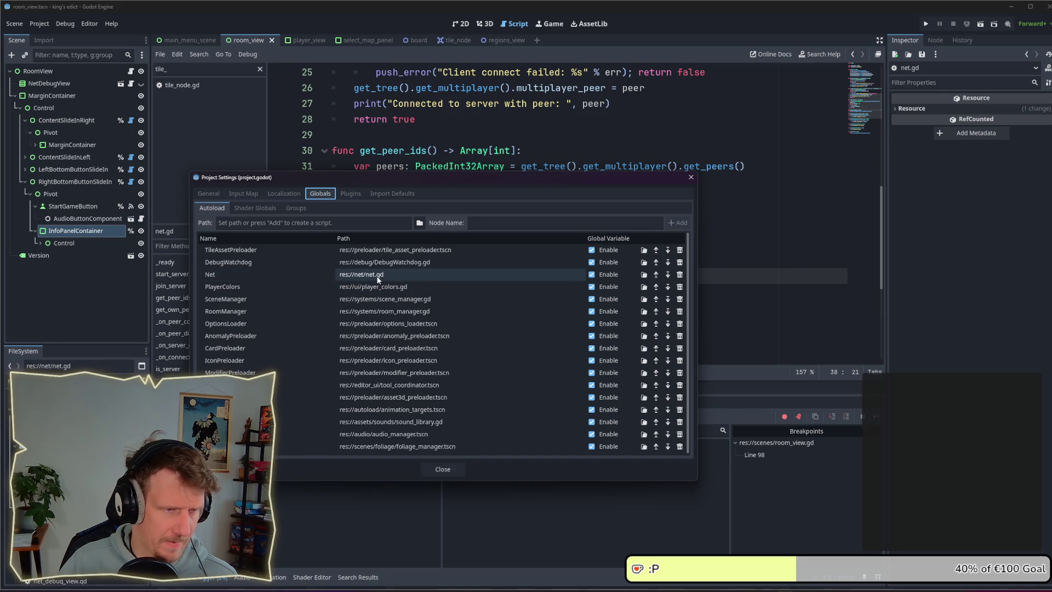
pyautogui.click(690, 179)
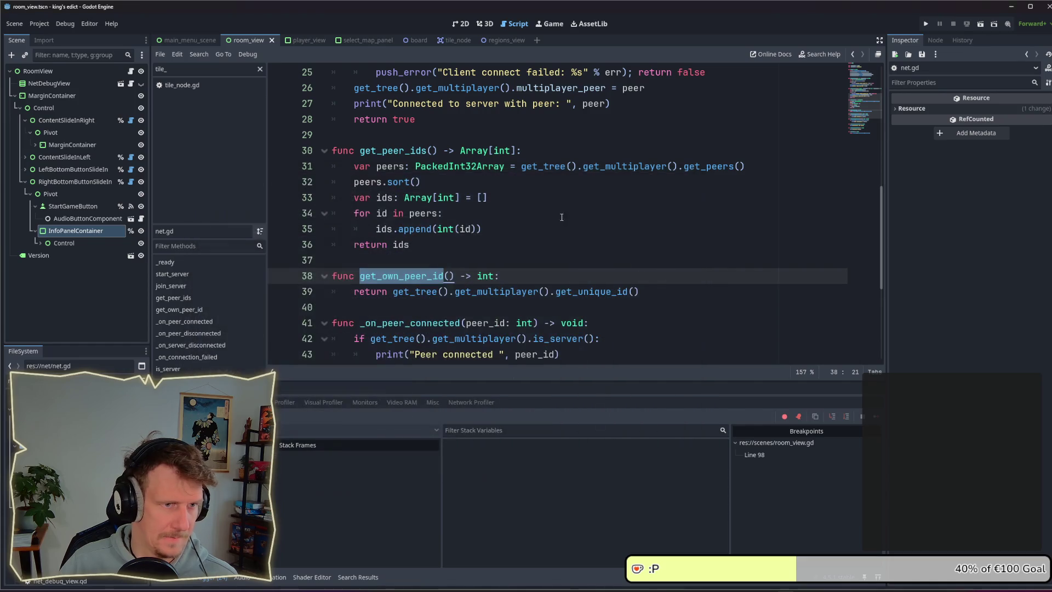
pyautogui.click(515, 215)
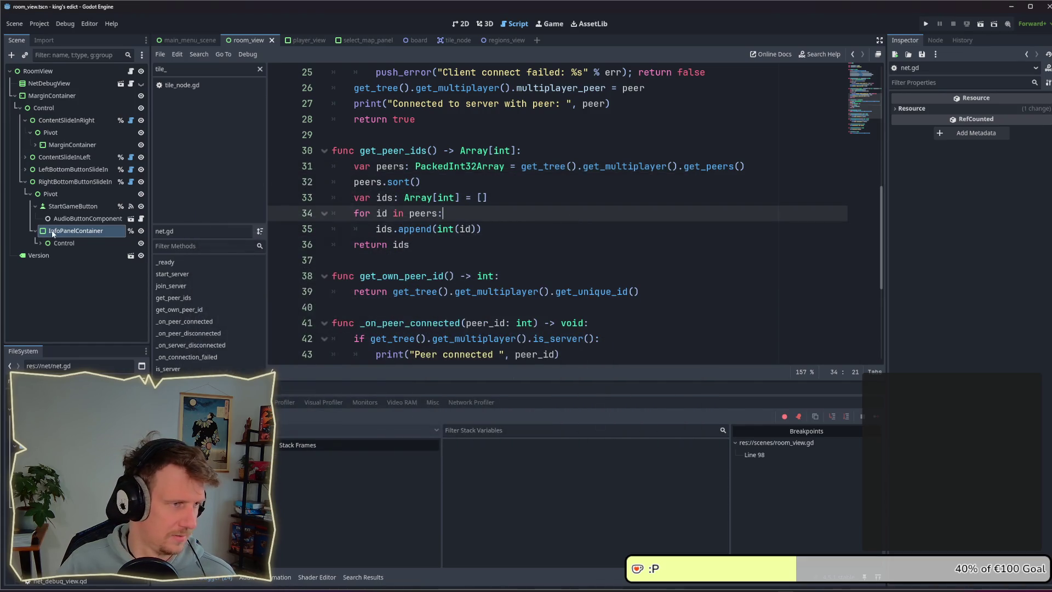
pyautogui.click(130, 71)
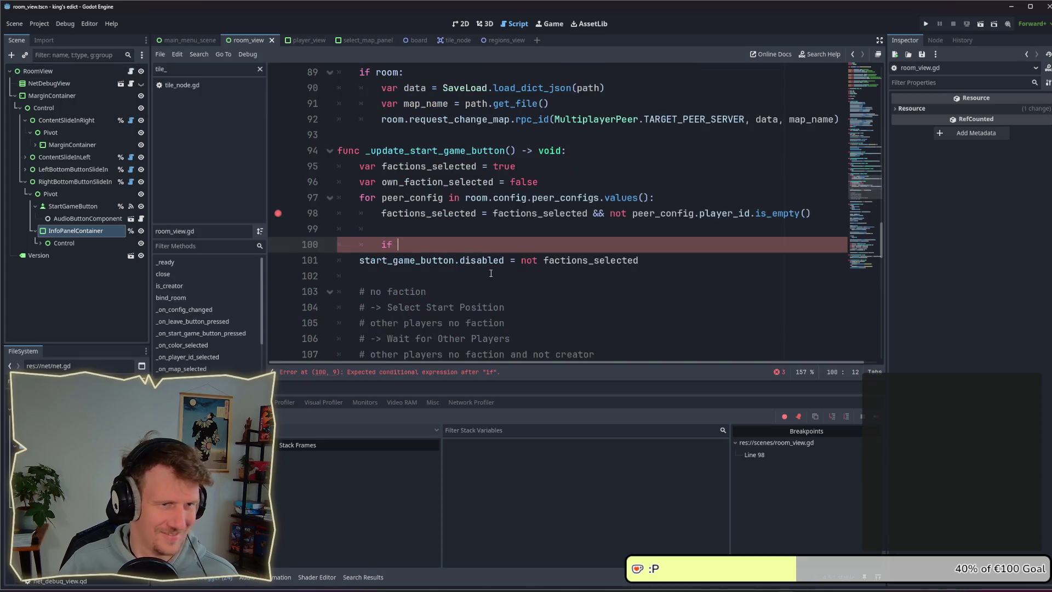
# Complete line 100 as 'if Net.get_own_peer_id() == peer_config.peer_id:' and open its body
pyautogui.write('Net')
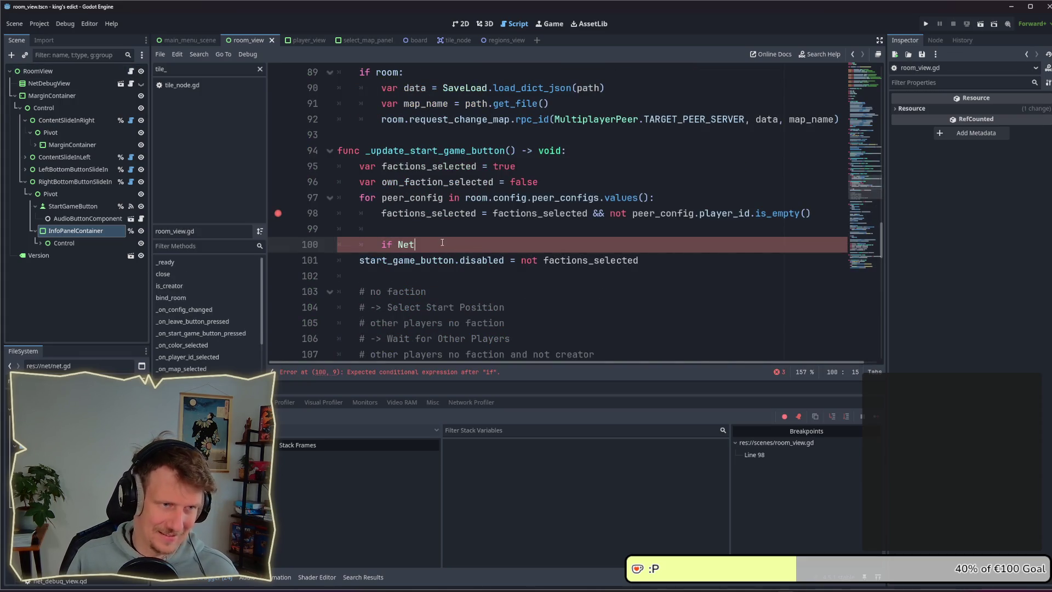
pyautogui.write('.get_own_peer_id')
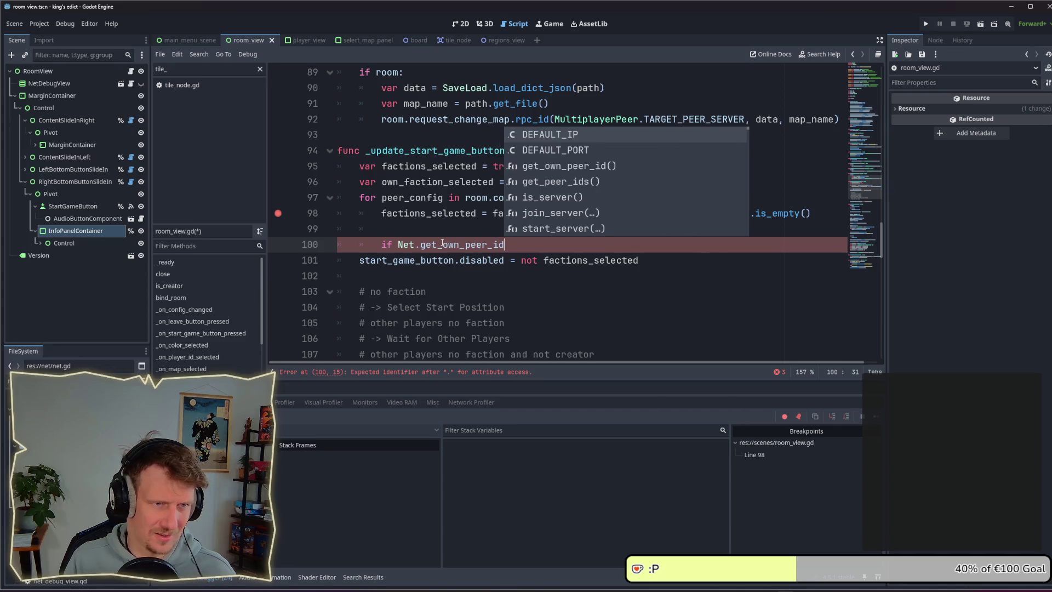
pyautogui.write('() ')
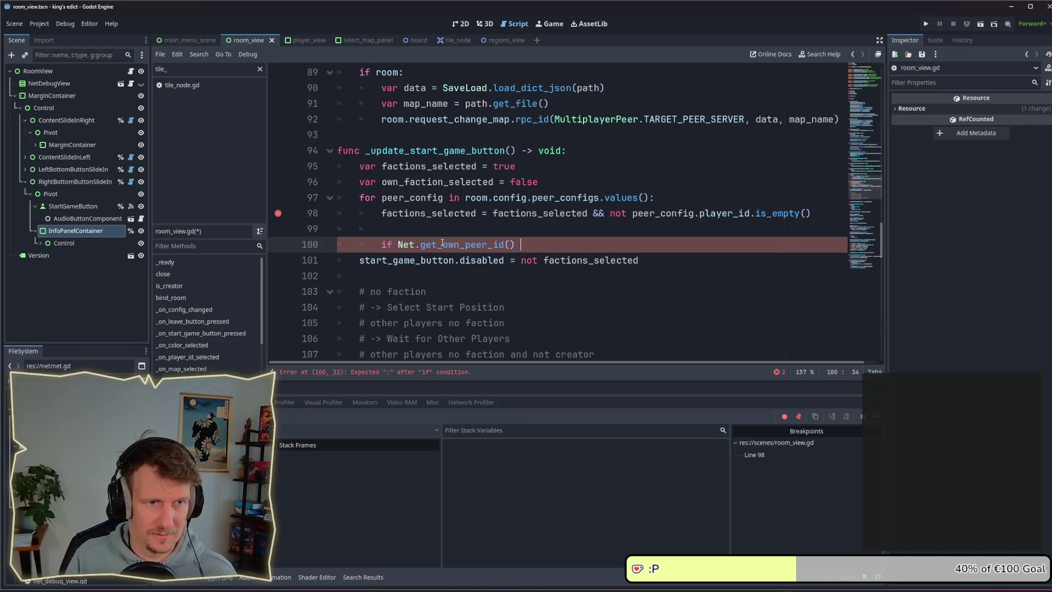
pyautogui.write('==')
pyautogui.press('Escape')
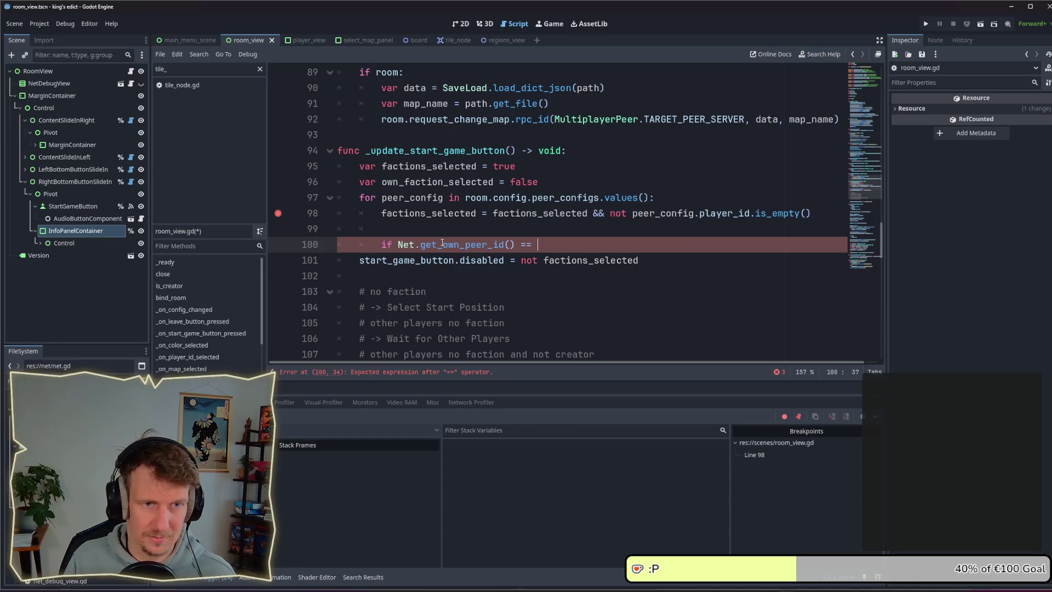
pyautogui.write('peer_config.')
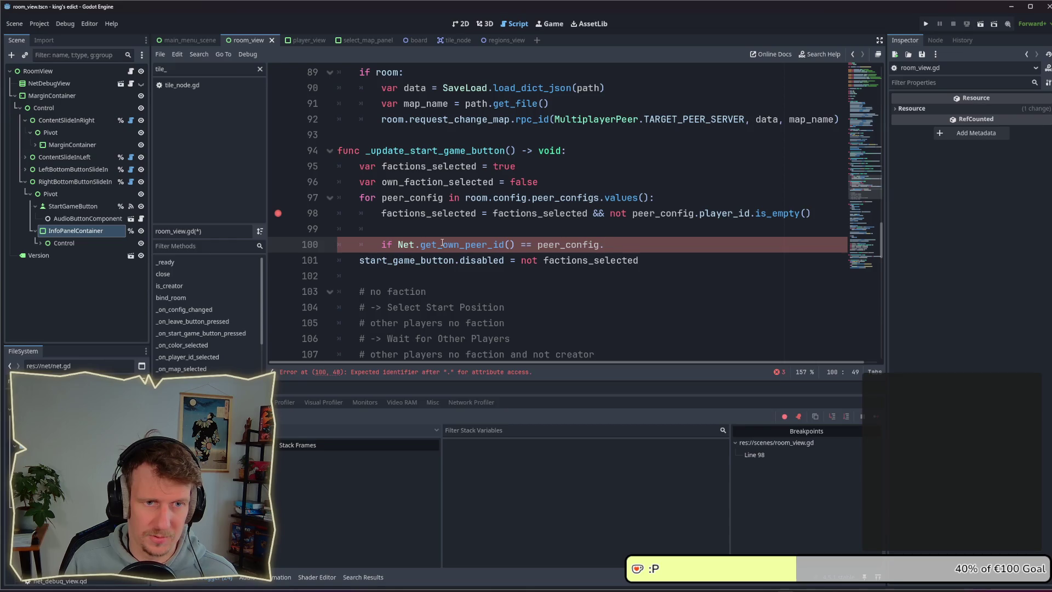
pyautogui.write('peer_id')
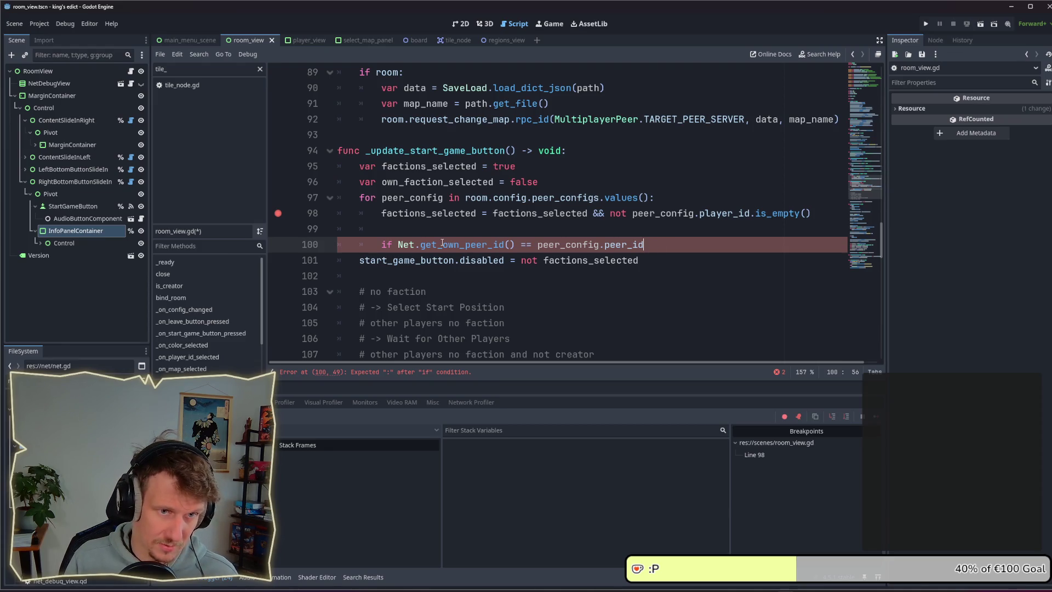
pyautogui.write(' :')
pyautogui.press('Return')
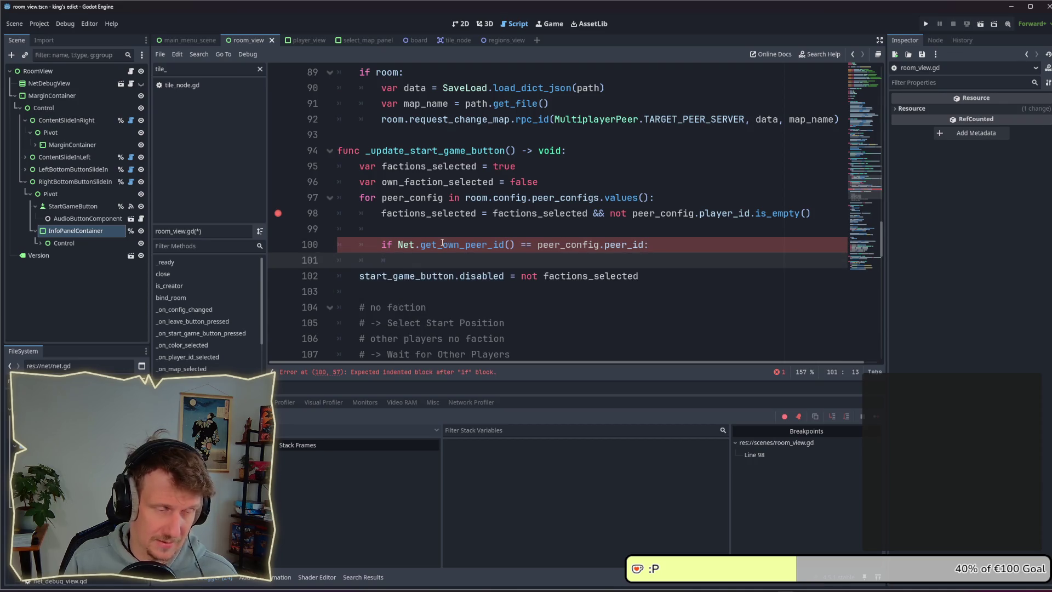
# Write line 101 as own_faction_selected == peer_config.player_id != ""
pyautogui.write('own')
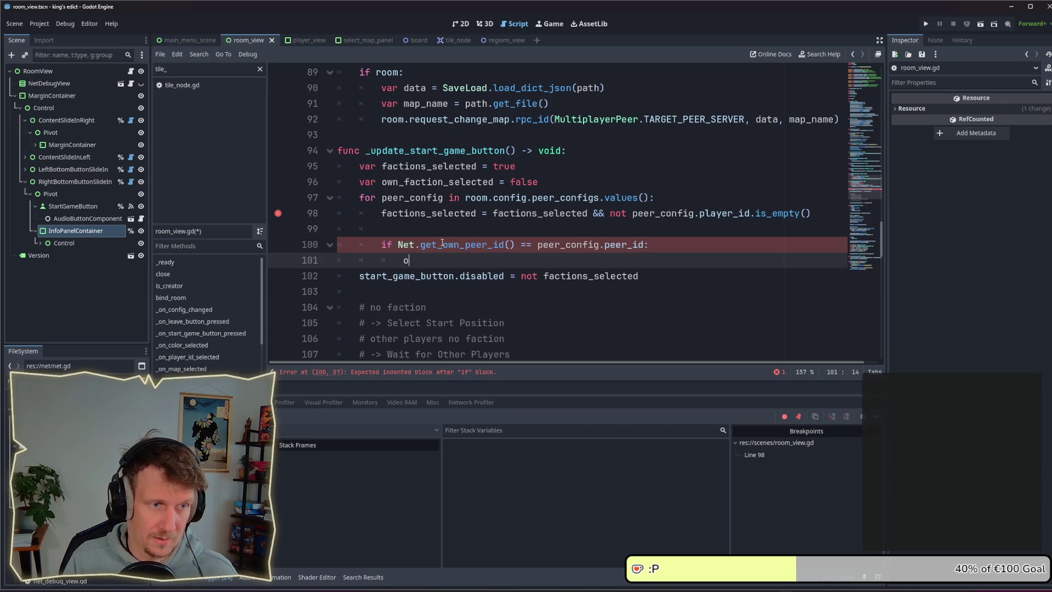
pyautogui.press('Return')
pyautogui.write('== ')
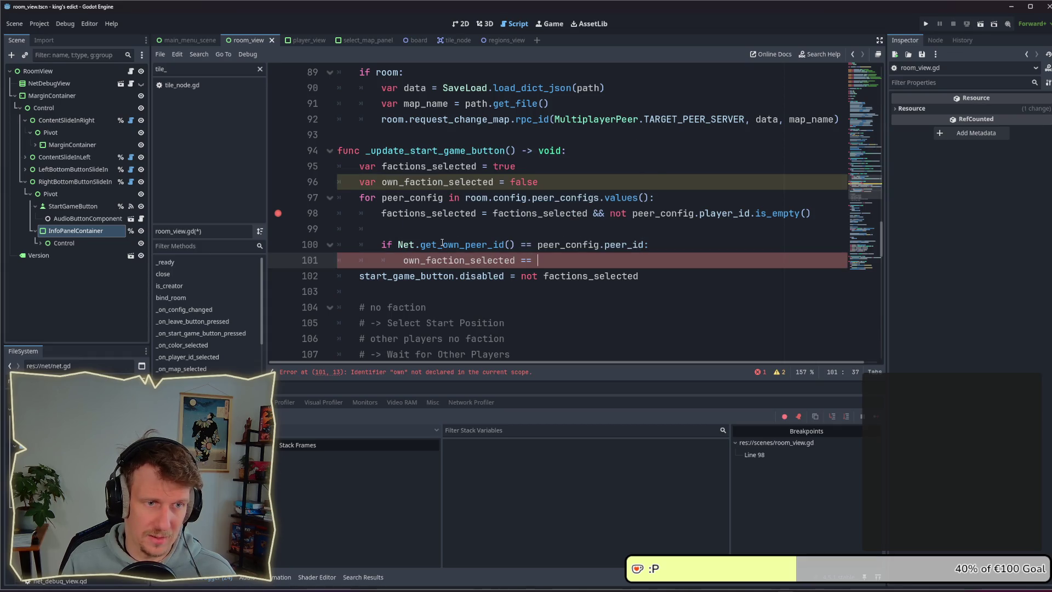
pyautogui.write('peer_')
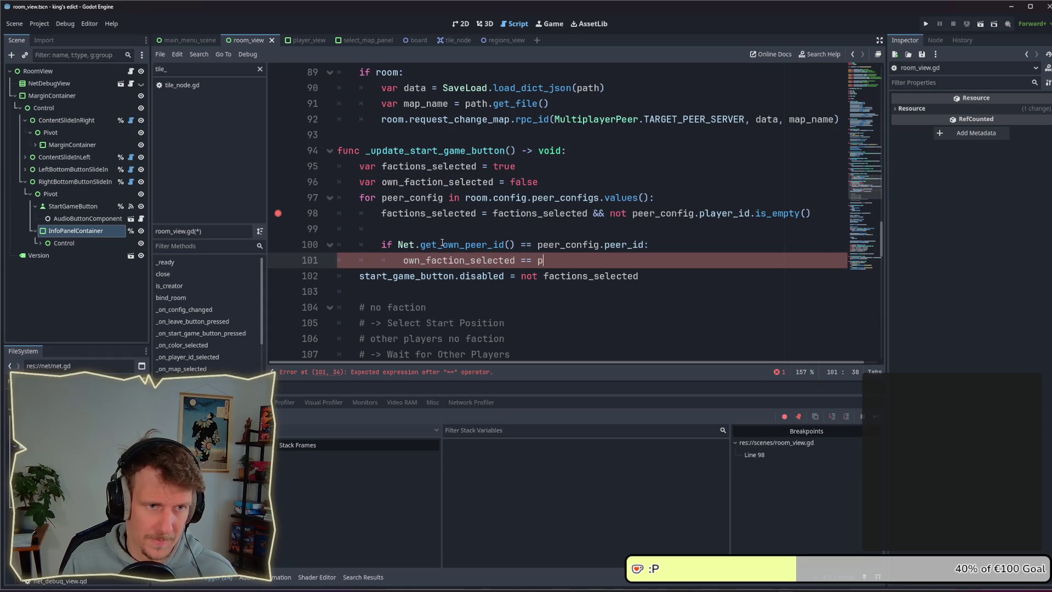
pyautogui.press('Return')
pyautogui.write('.')
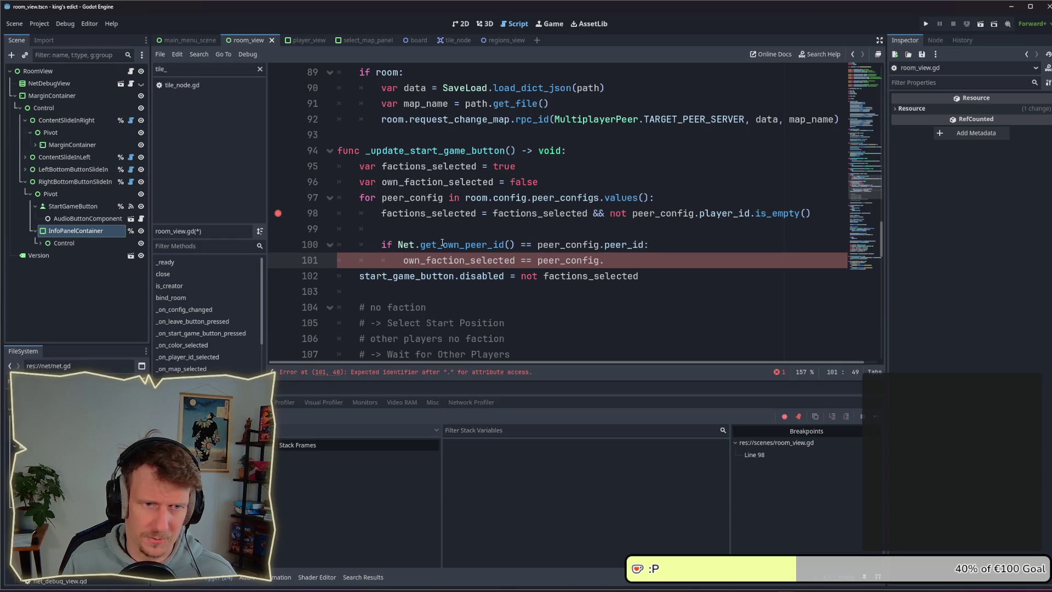
pyautogui.write('player_')
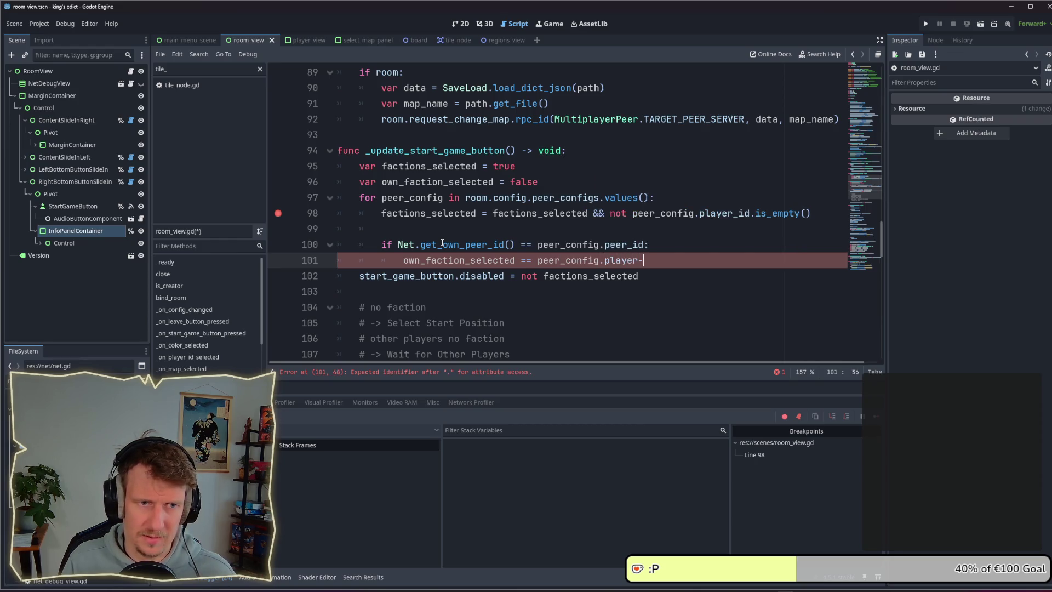
pyautogui.write('id == ')
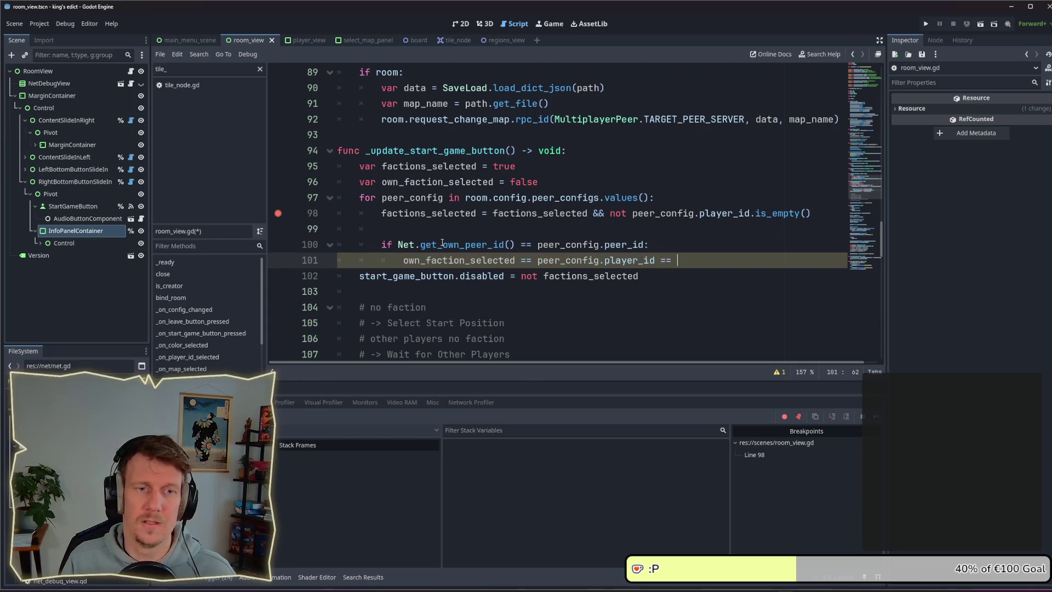
pyautogui.write('"')
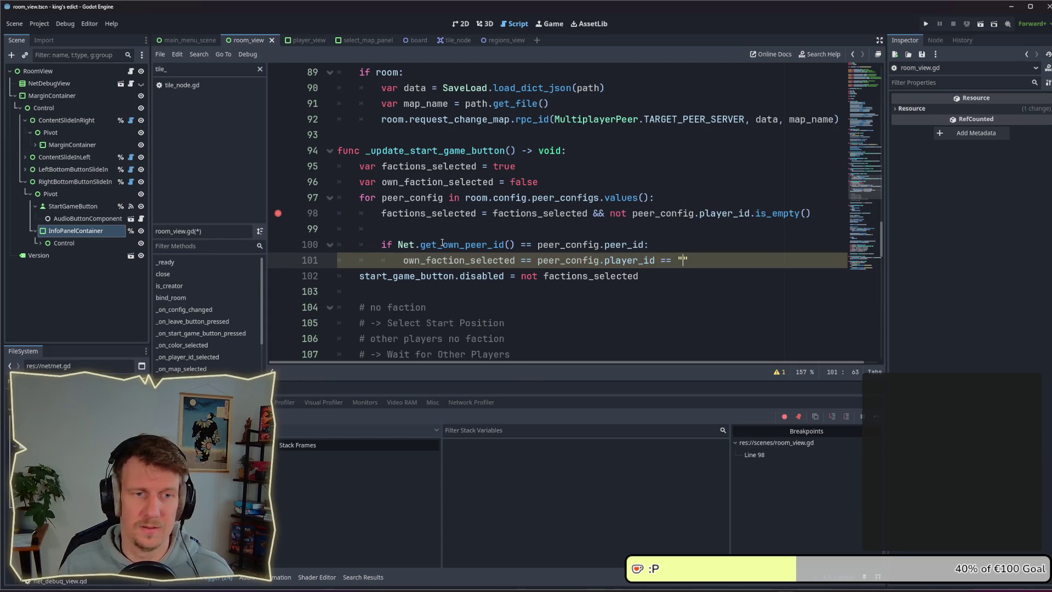
pyautogui.click(578, 293)
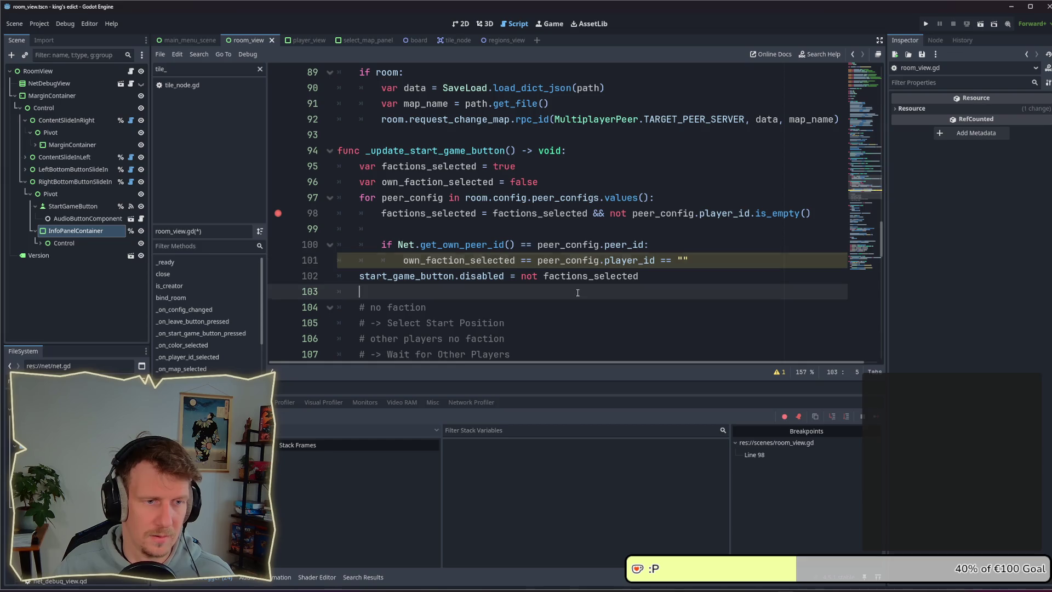
pyautogui.click(662, 261)
pyautogui.doubleClick(665, 261)
pyautogui.write('!=')
pyautogui.click(671, 276)
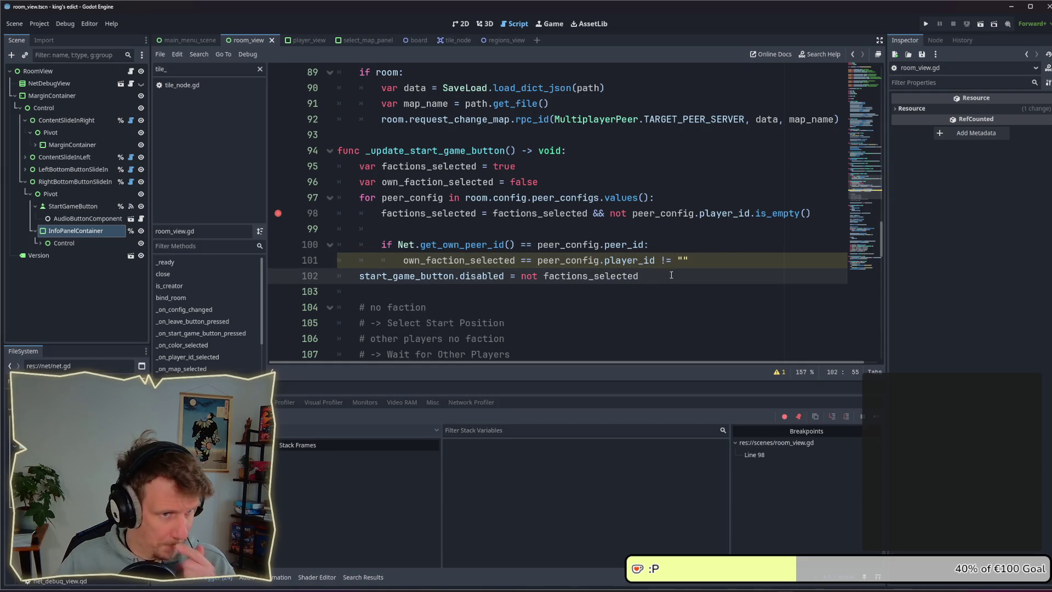
# Add a blank line after line 101 and remove line 98's breakpoint
pyautogui.doubleClick(502, 255)
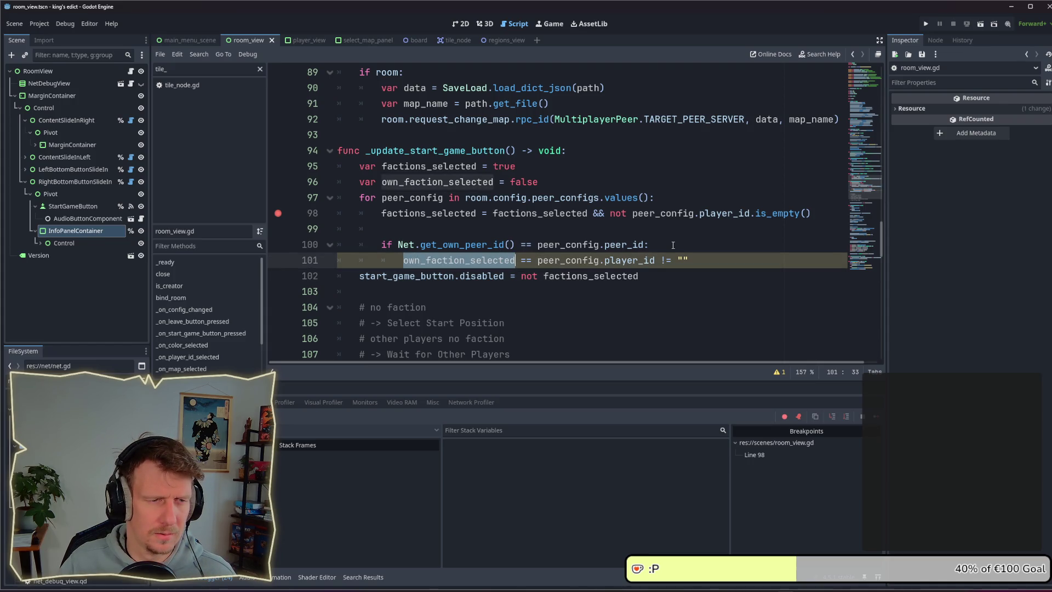
pyautogui.click(707, 256)
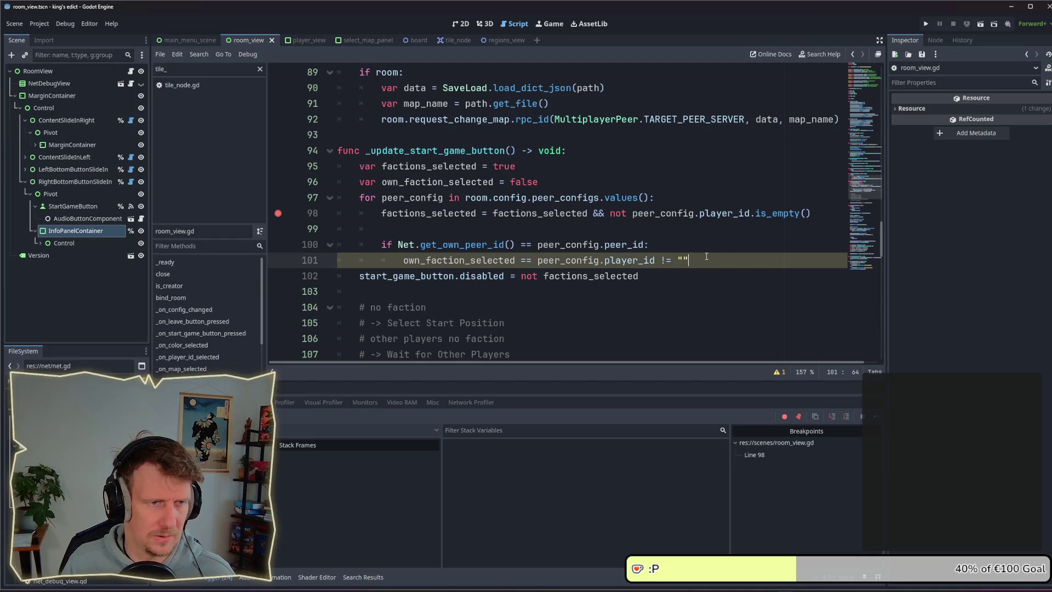
pyautogui.press('Return')
pyautogui.press('BackSpace')
pyautogui.press('BackSpace')
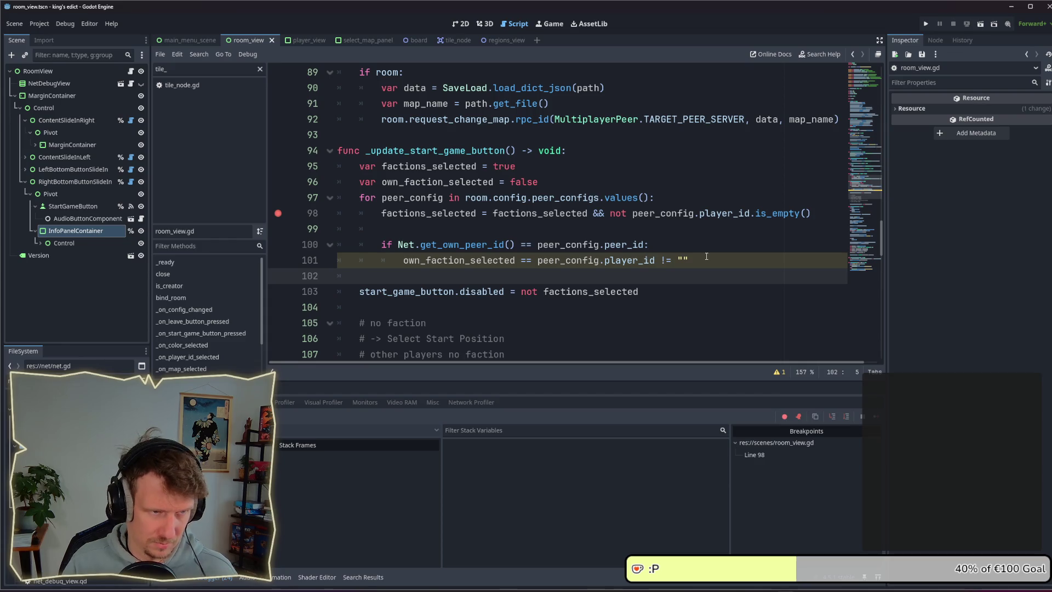
pyautogui.click(278, 213)
pyautogui.click(511, 262)
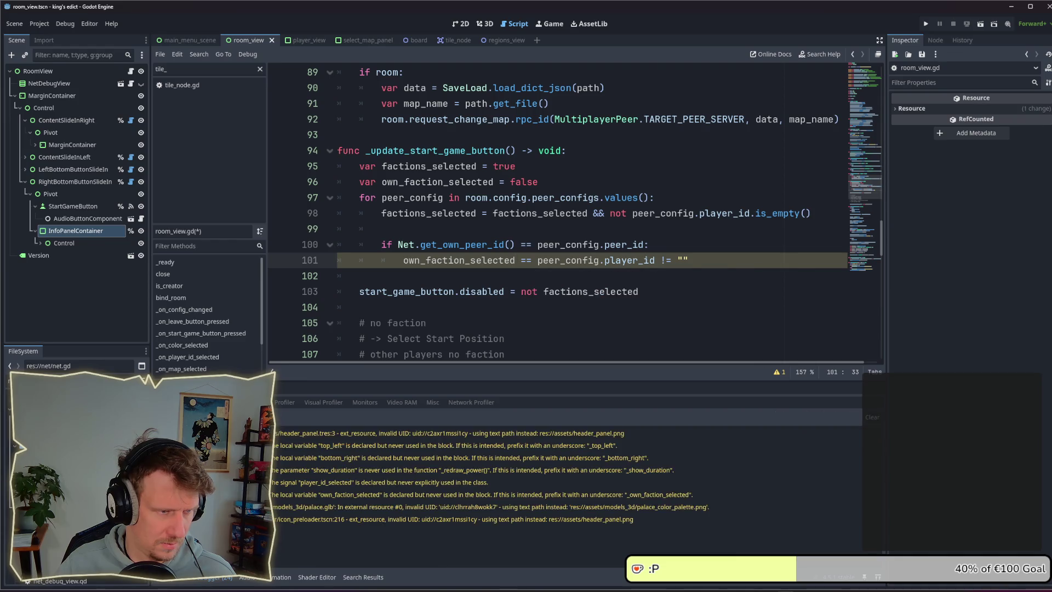
# Save room_view.gd and review the code around own_faction_selected
pyautogui.hotkey('ctrl', 's')
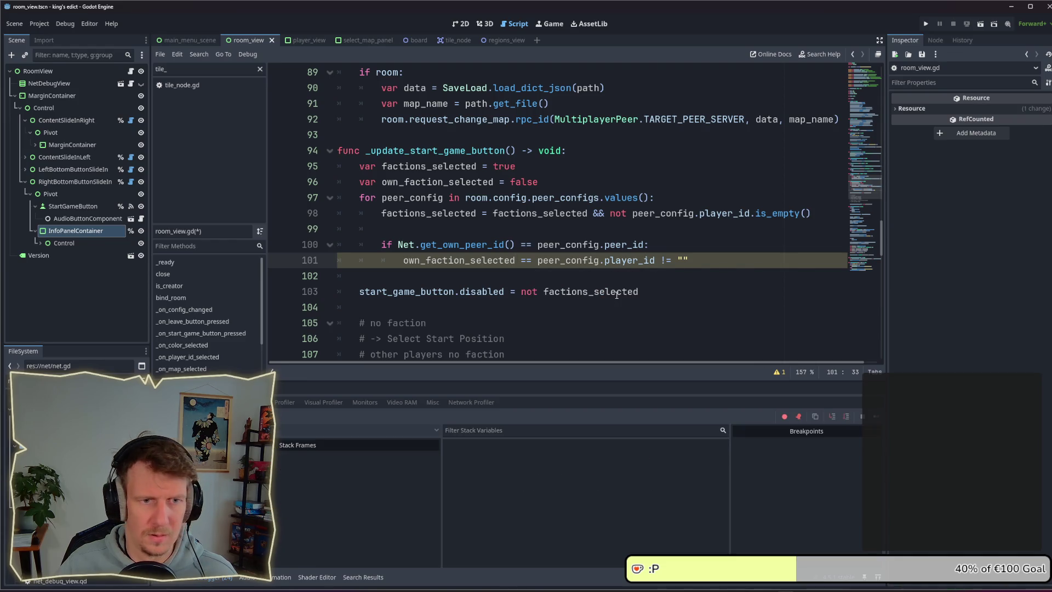
pyautogui.click(674, 269)
pyautogui.click(498, 260)
pyautogui.scroll(-2, 526, 252)
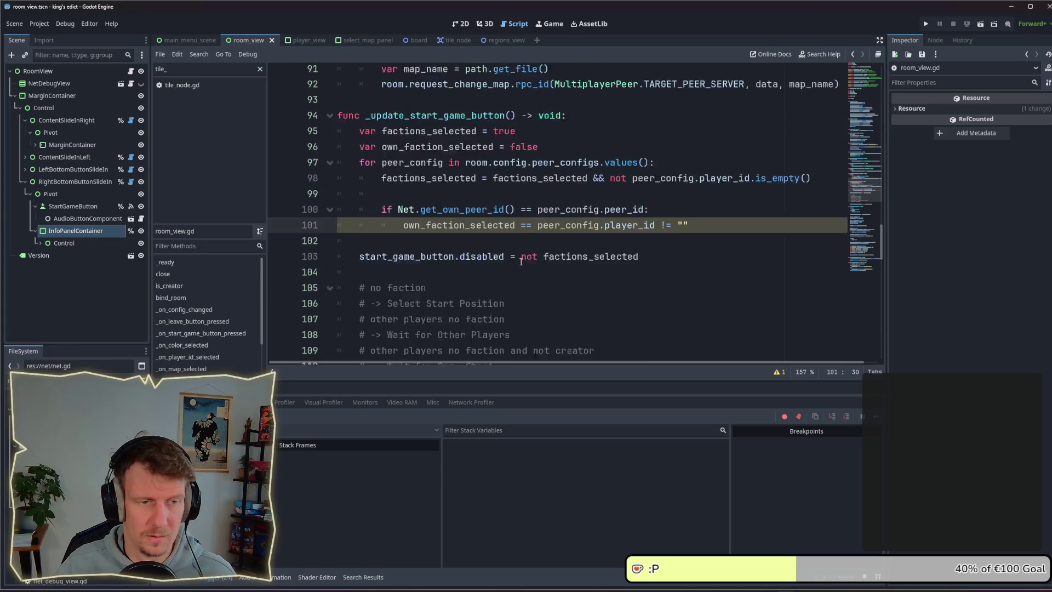
pyautogui.scroll(-1, 564, 246)
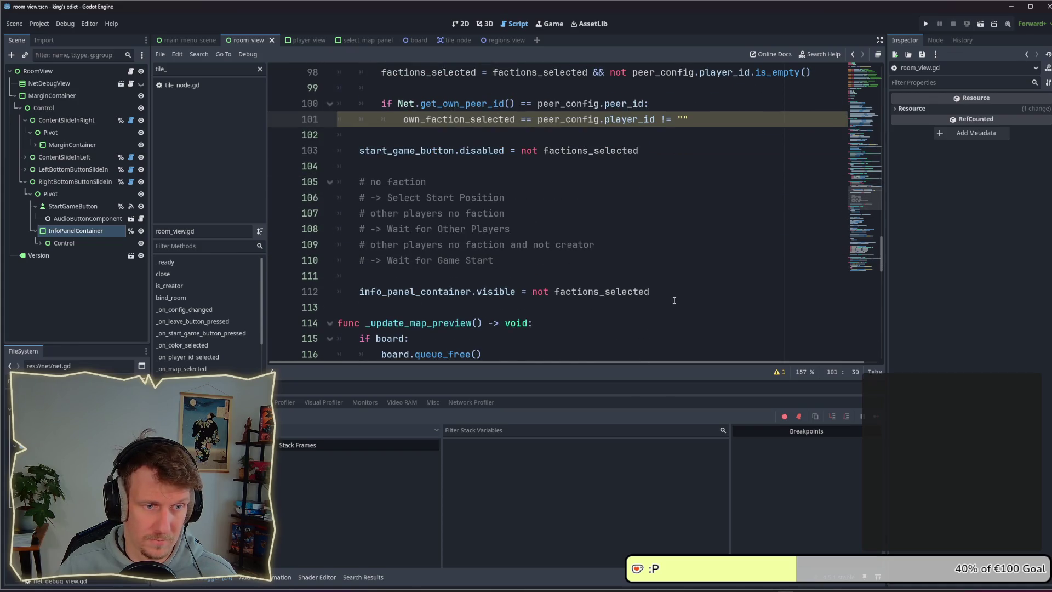
pyautogui.scroll(3, 675, 295)
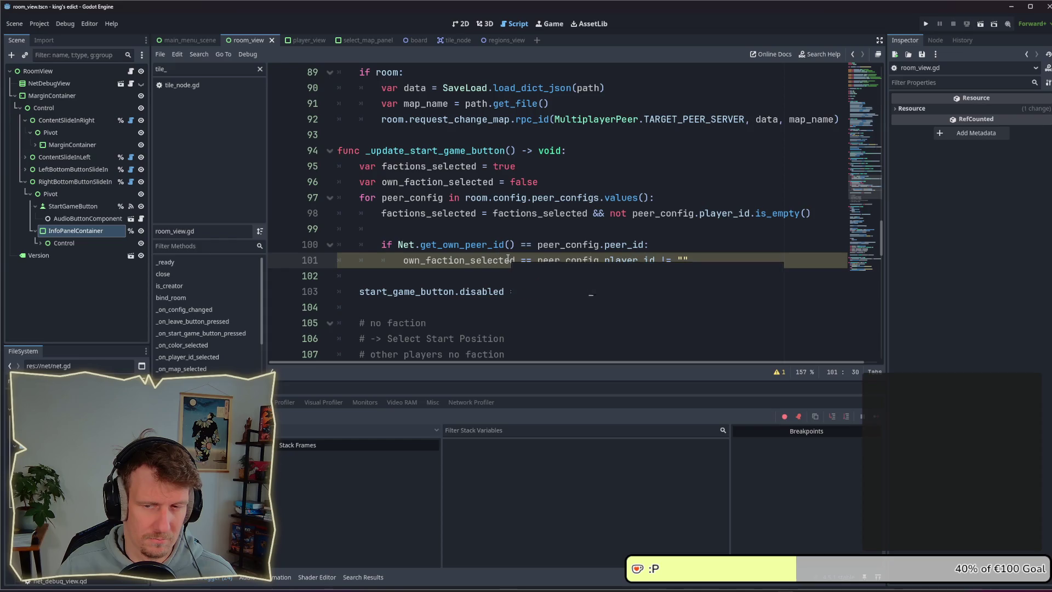
pyautogui.scroll(-1, 493, 255)
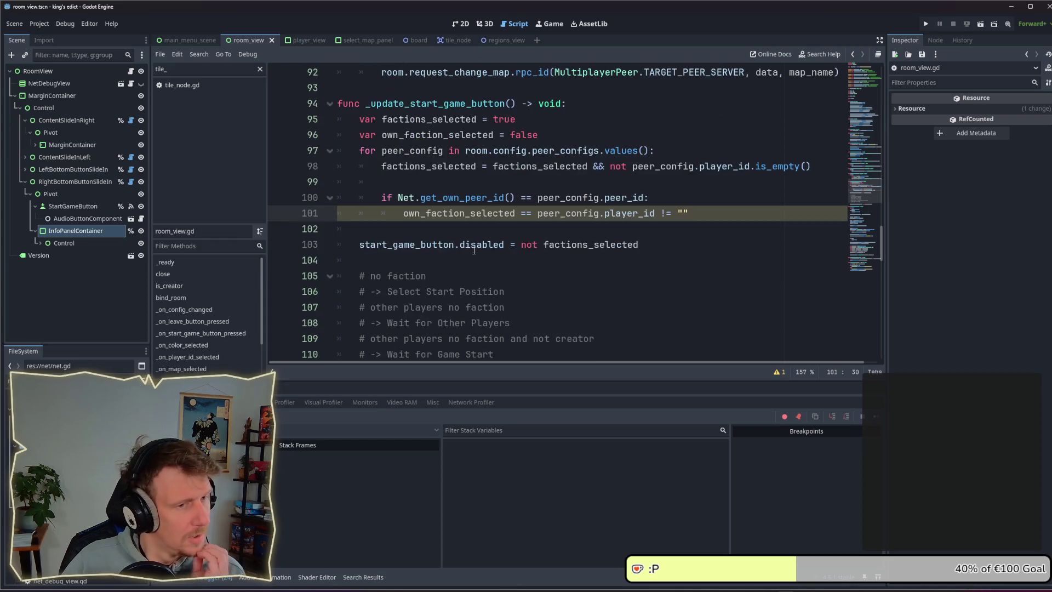
pyautogui.scroll(-3, 541, 244)
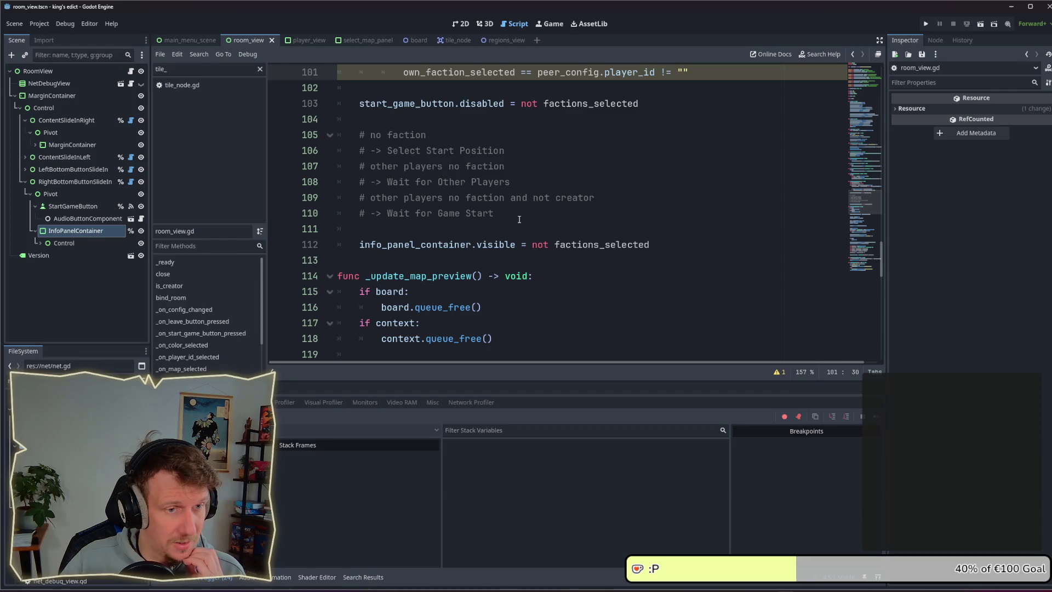
# Replace factions_selected with own_faction_selected in line 112's info panel visibility
pyautogui.click(574, 246)
pyautogui.doubleClick(575, 245)
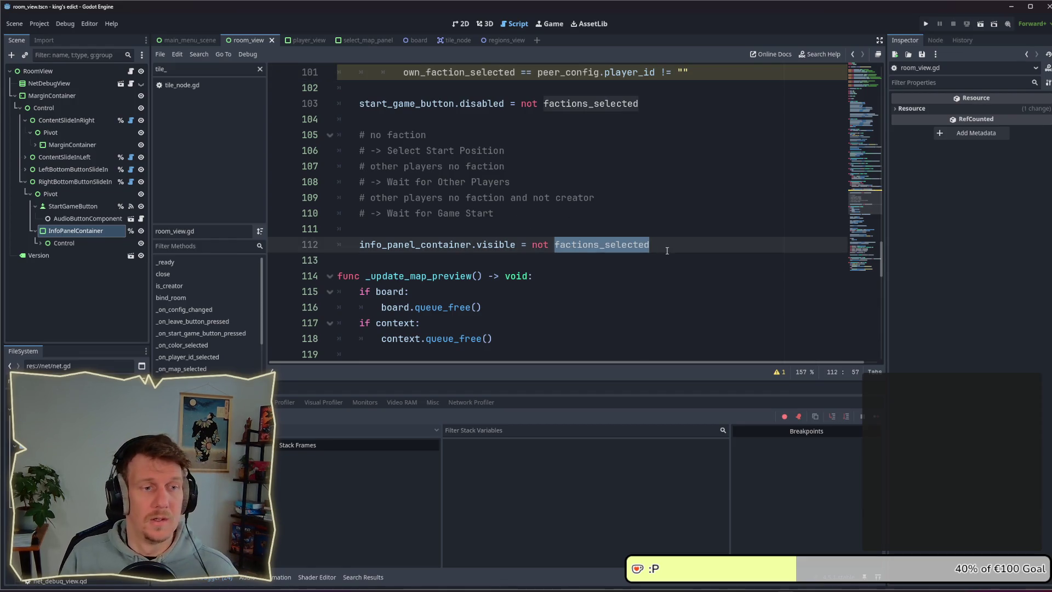
pyautogui.press('BackSpace')
pyautogui.write('o')
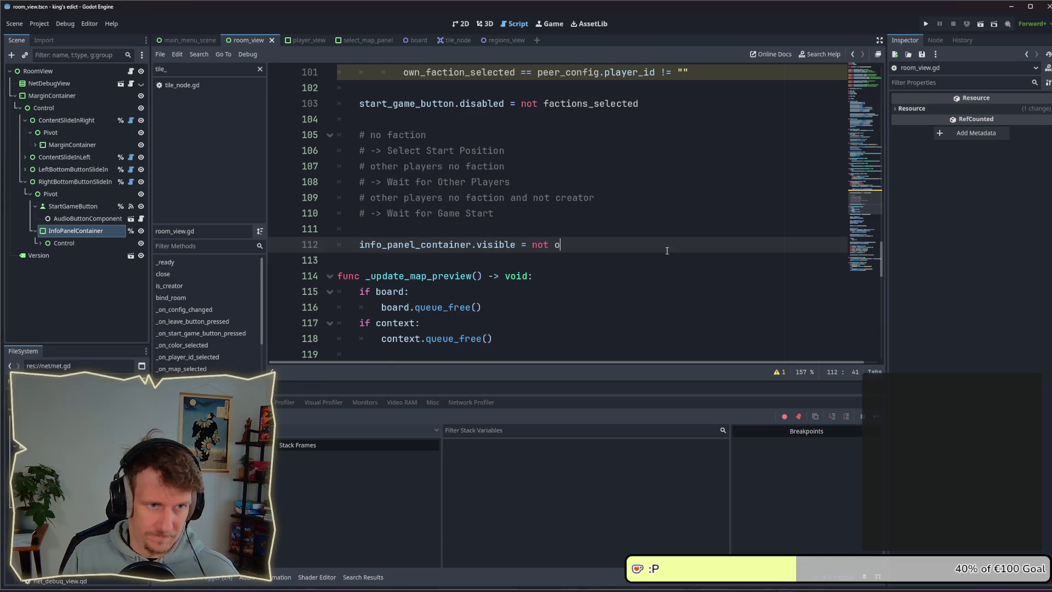
pyautogui.write('wn')
pyautogui.press('Return')
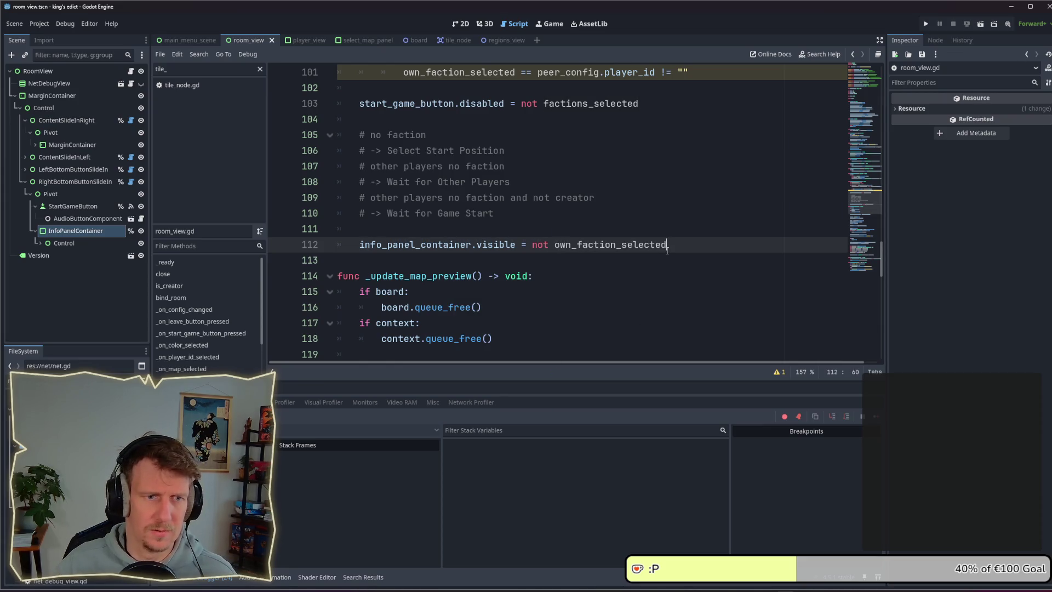
# Turn line 101's == into an assignment to own_faction_selected
pyautogui.scroll(1, 645, 222)
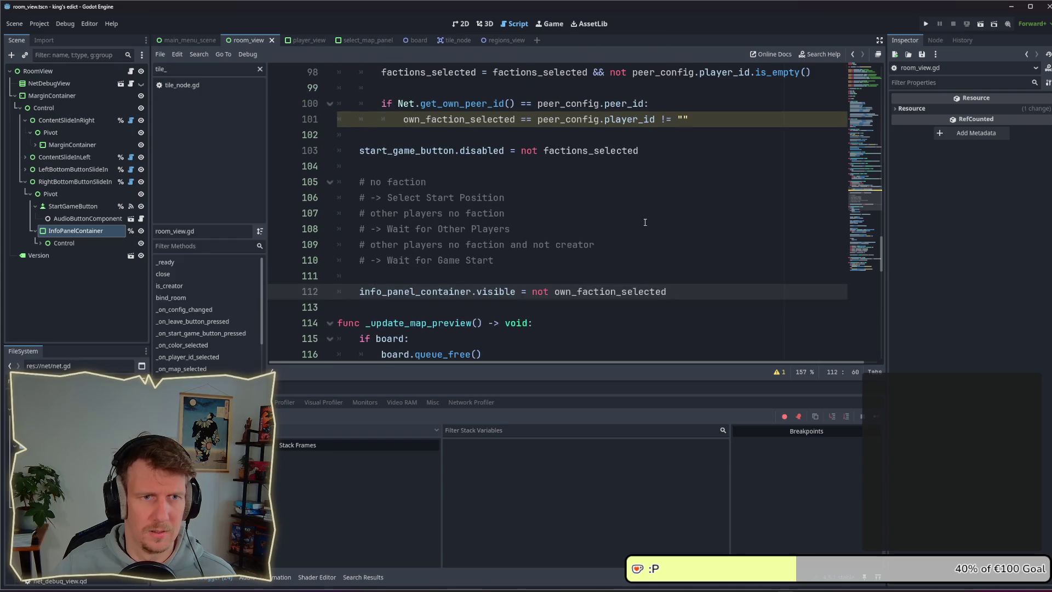
pyautogui.click(534, 122)
pyautogui.press('BackSpace')
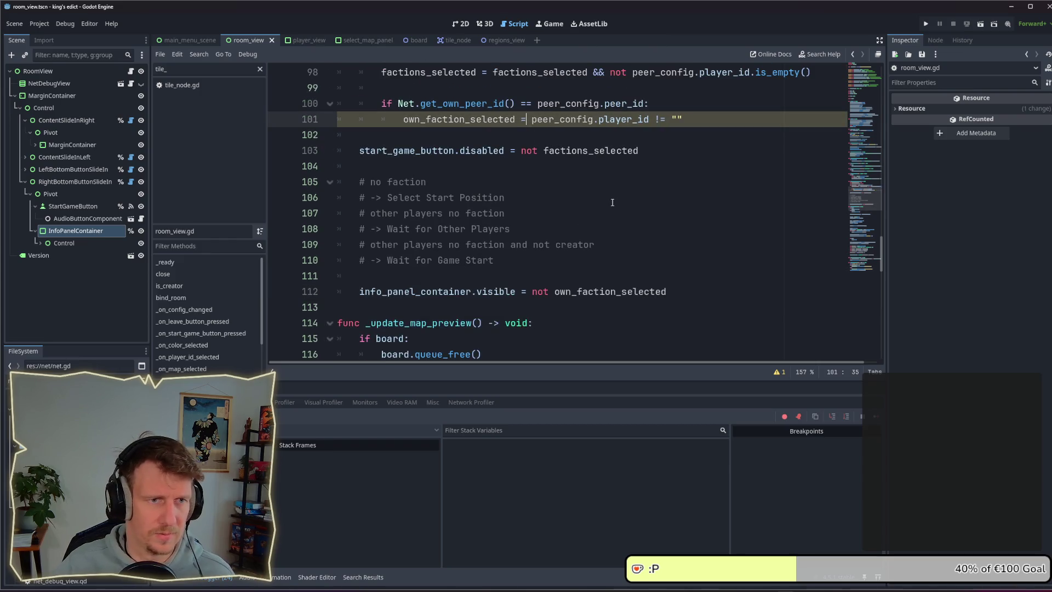
pyautogui.doubleClick(595, 292)
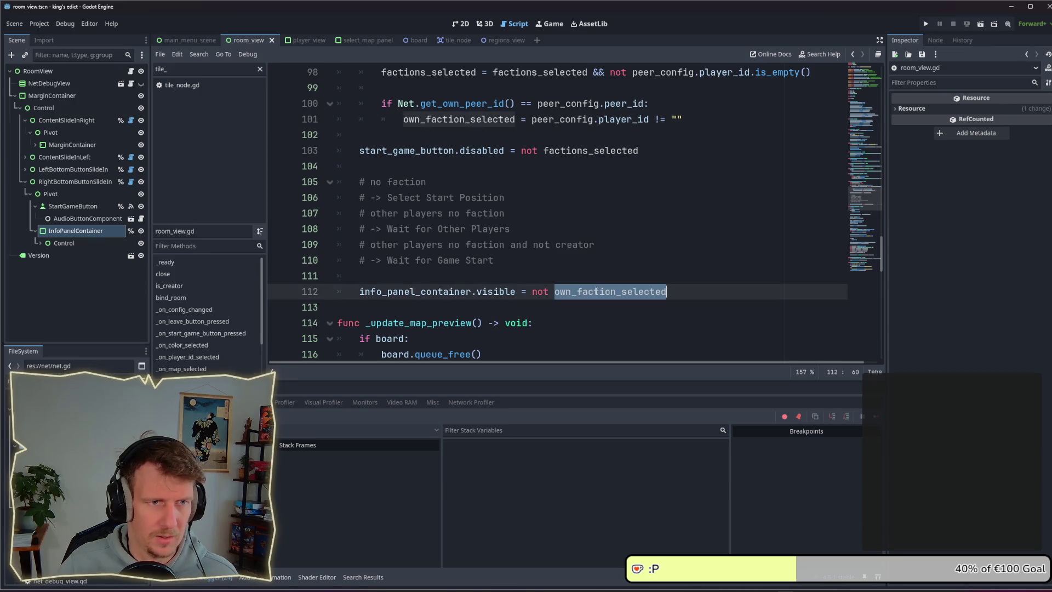
# Run the project, host a multiplayer room in one instance, and join it from the other
pyautogui.click(926, 24)
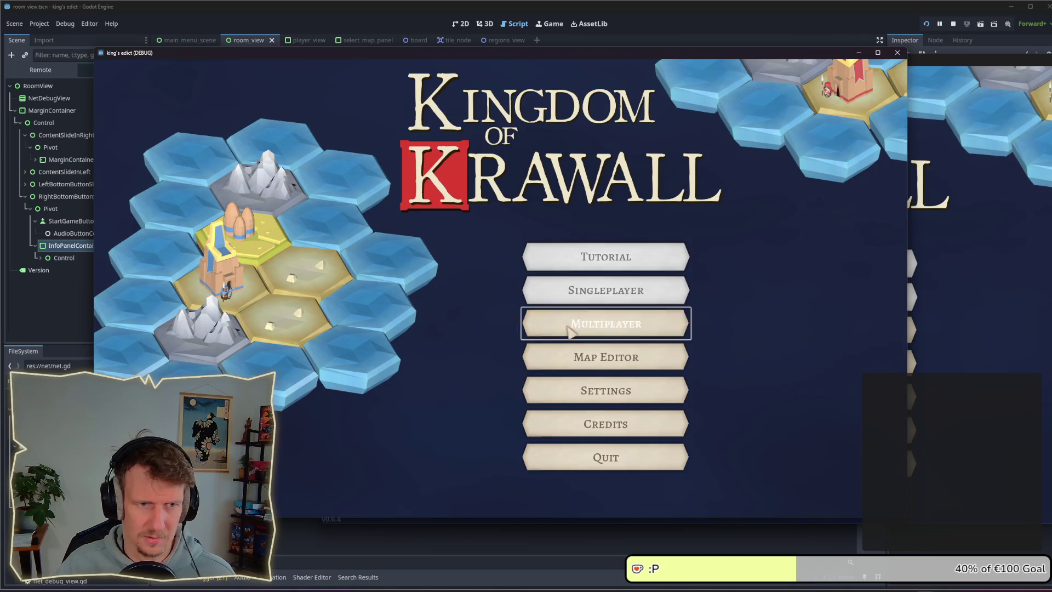
pyautogui.click(568, 327)
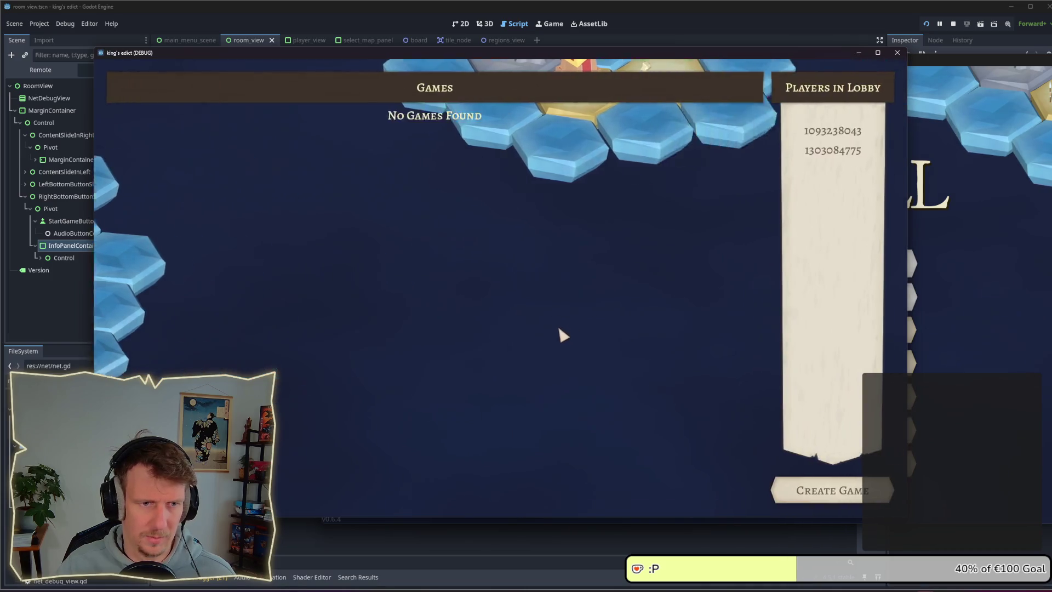
pyautogui.click(809, 493)
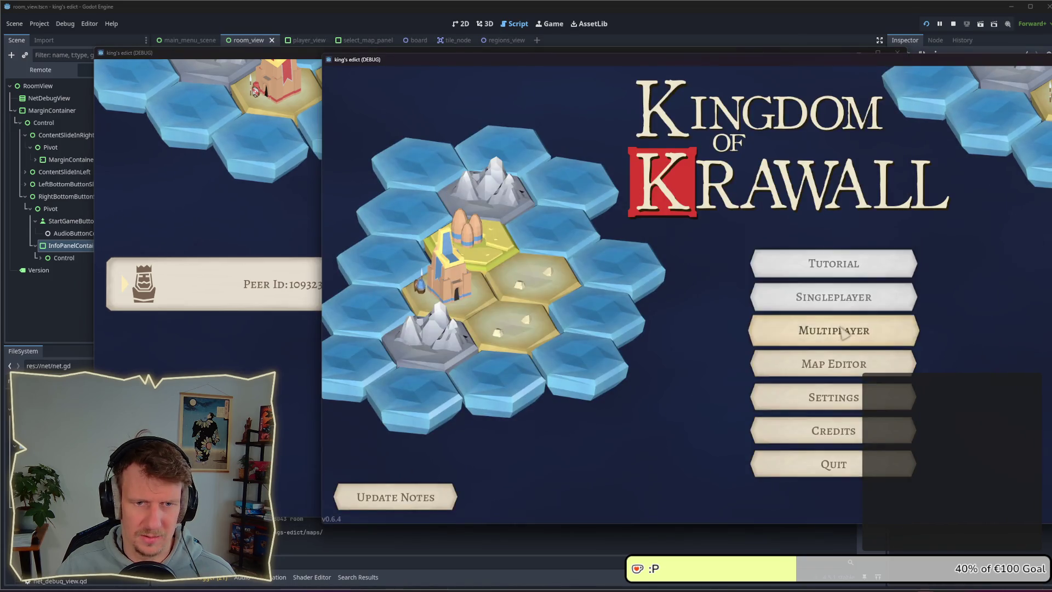
pyautogui.click(827, 330)
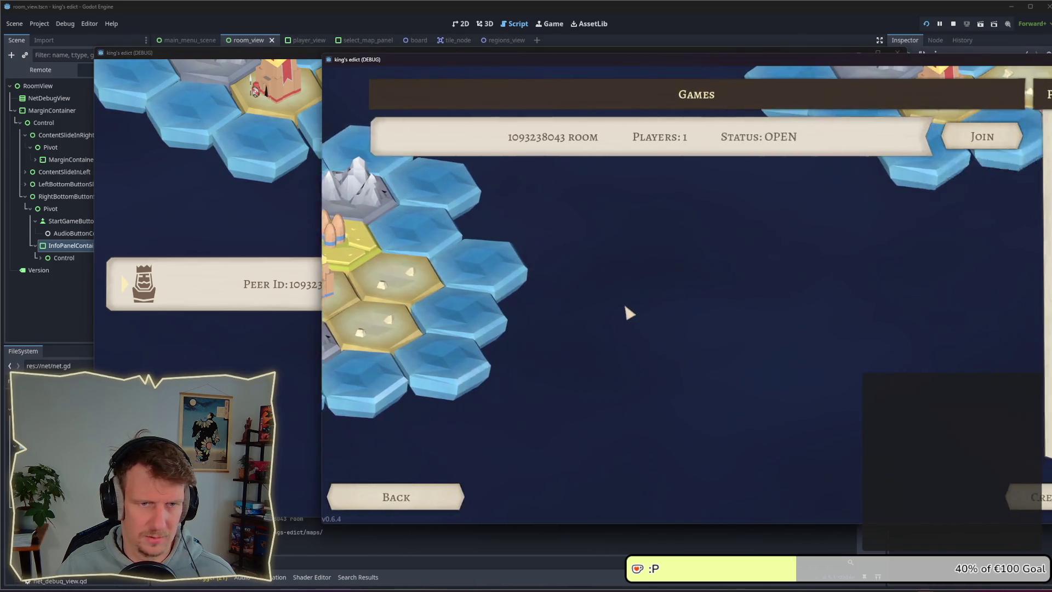
pyautogui.click(940, 146)
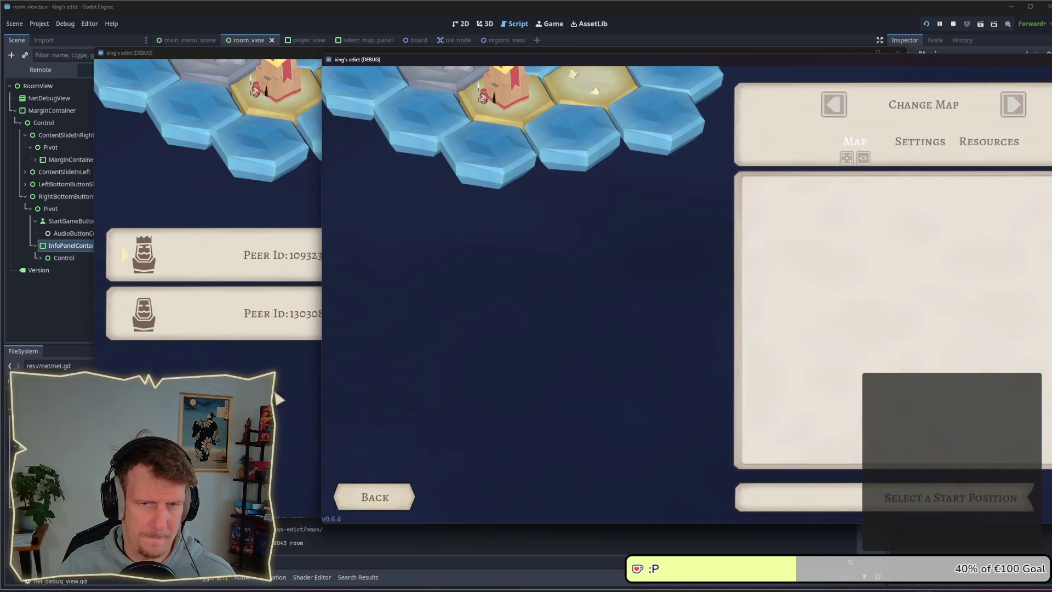
# Pick the red start region for the second player, compare both windows, and return to the editor
pyautogui.hotkey('alt', 'Tab')
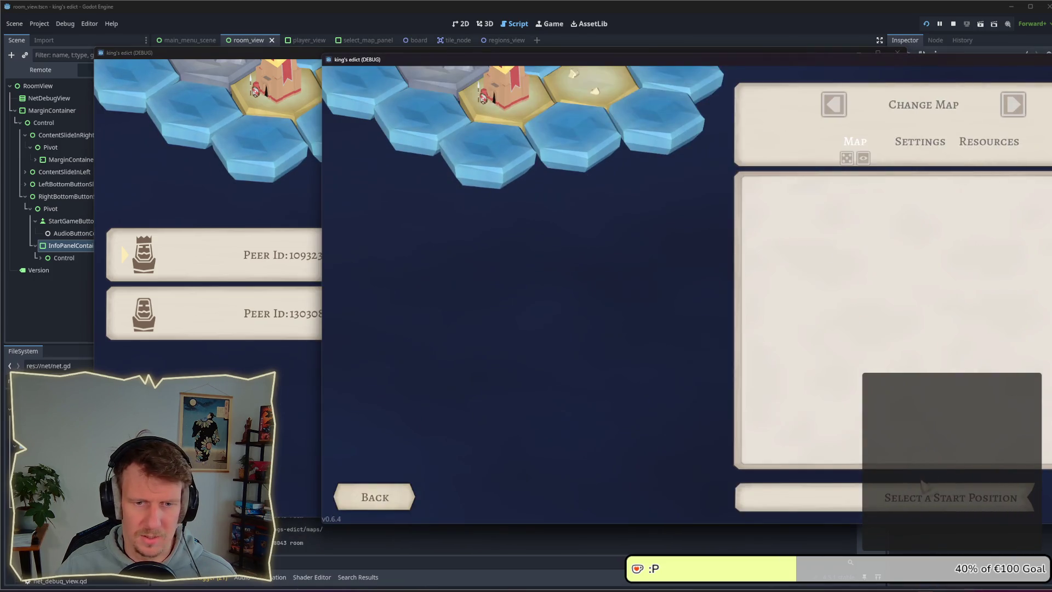
pyautogui.click(317, 394)
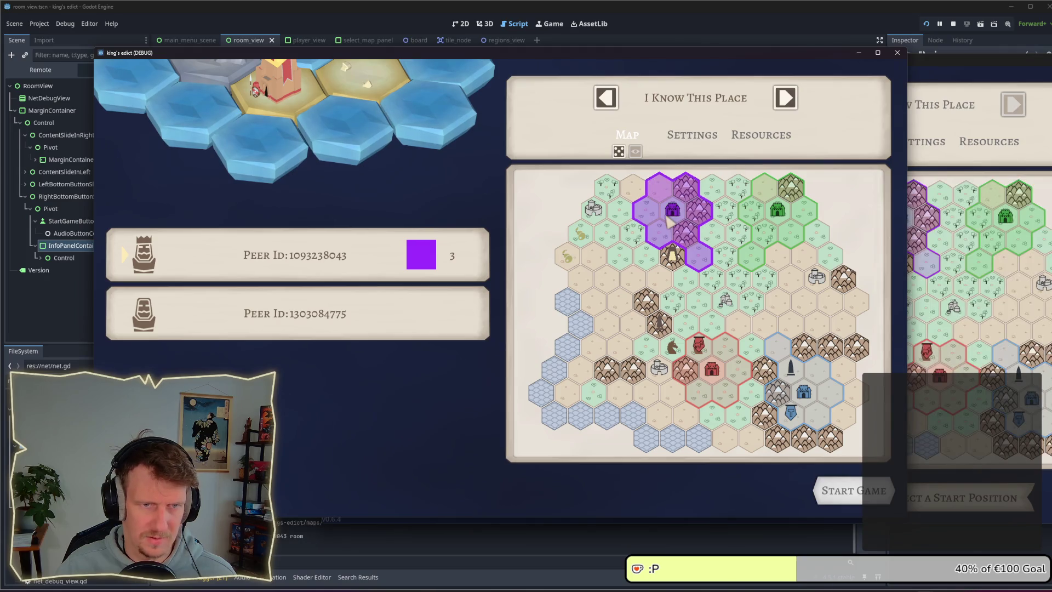
pyautogui.hotkey('alt', 'Tab')
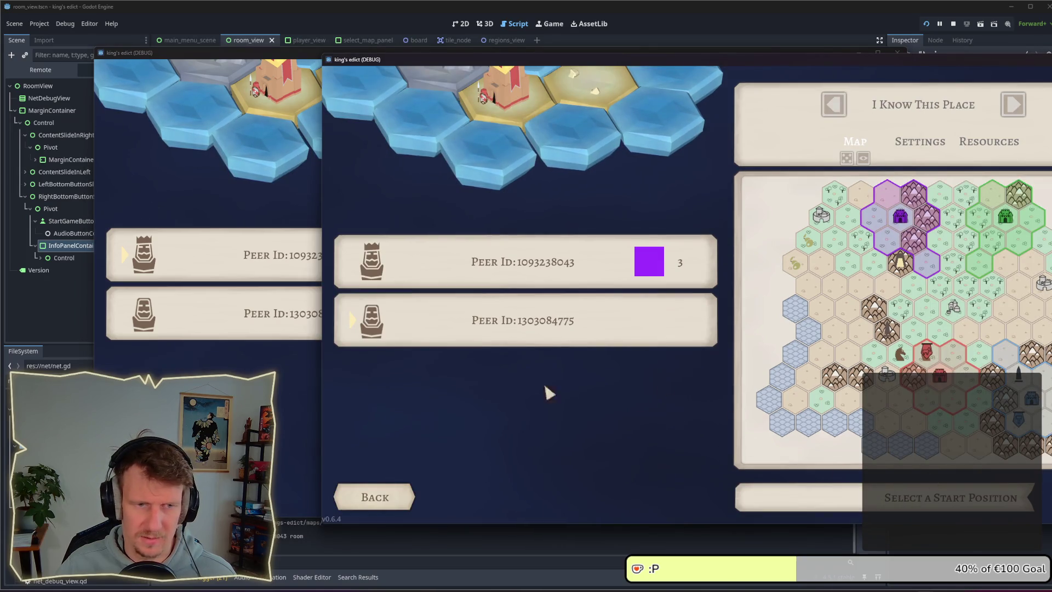
pyautogui.hotkey('alt', 'Tab')
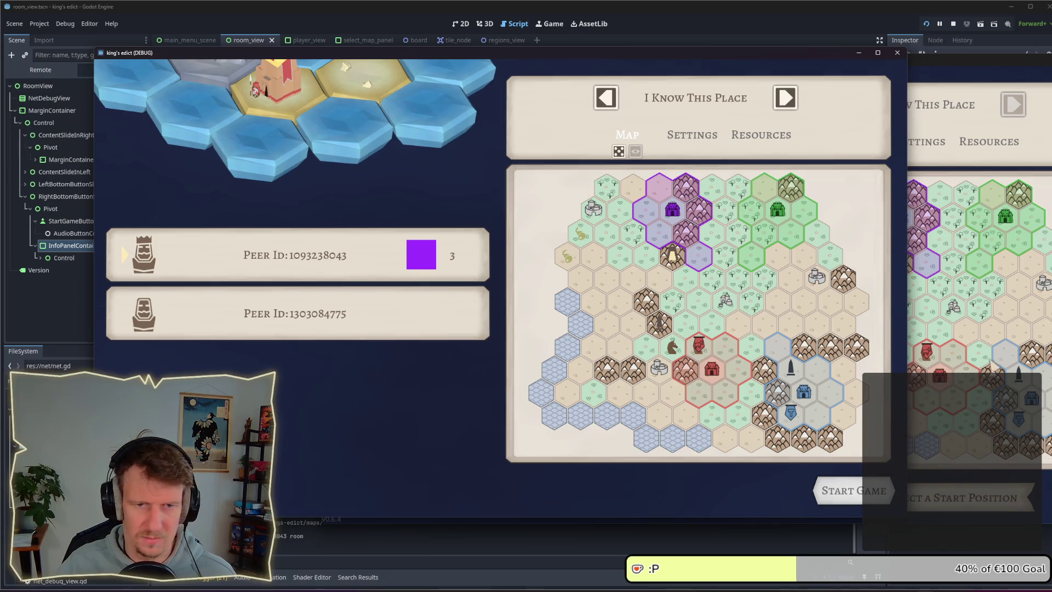
pyautogui.click(921, 353)
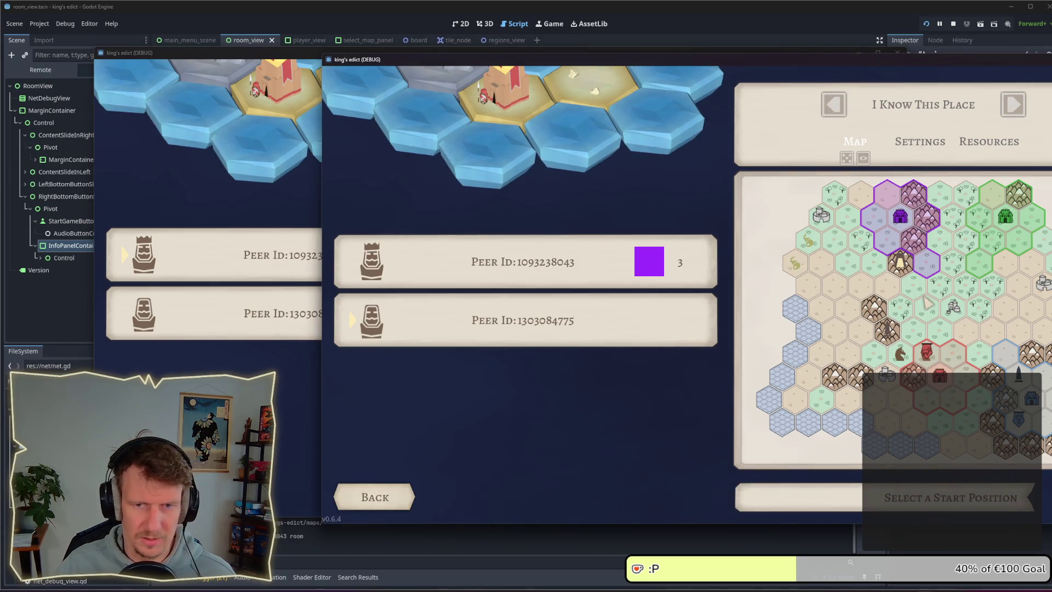
pyautogui.click(944, 376)
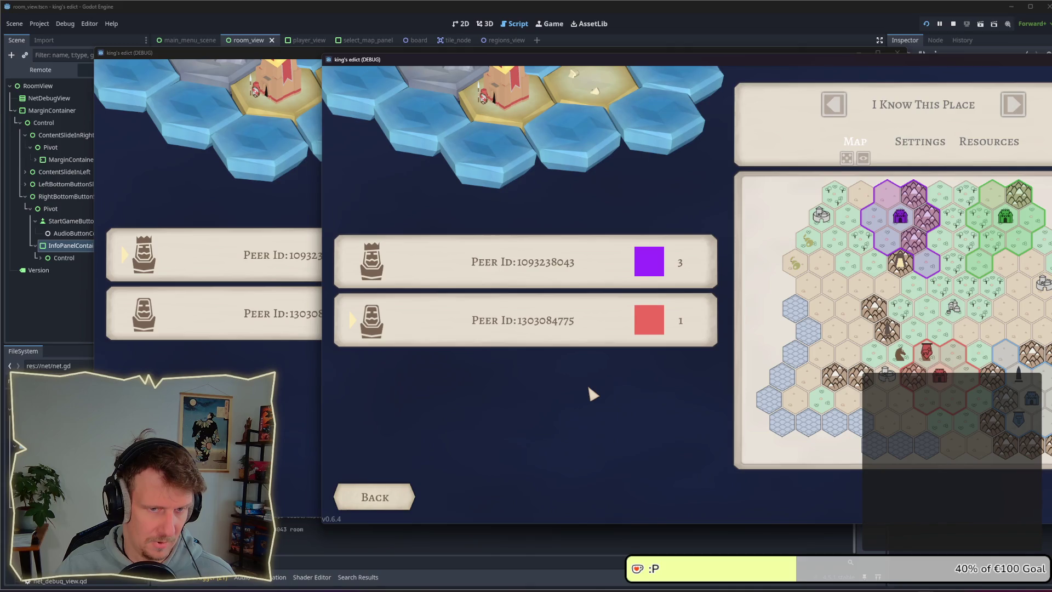
pyautogui.hotkey('alt', 'Tab')
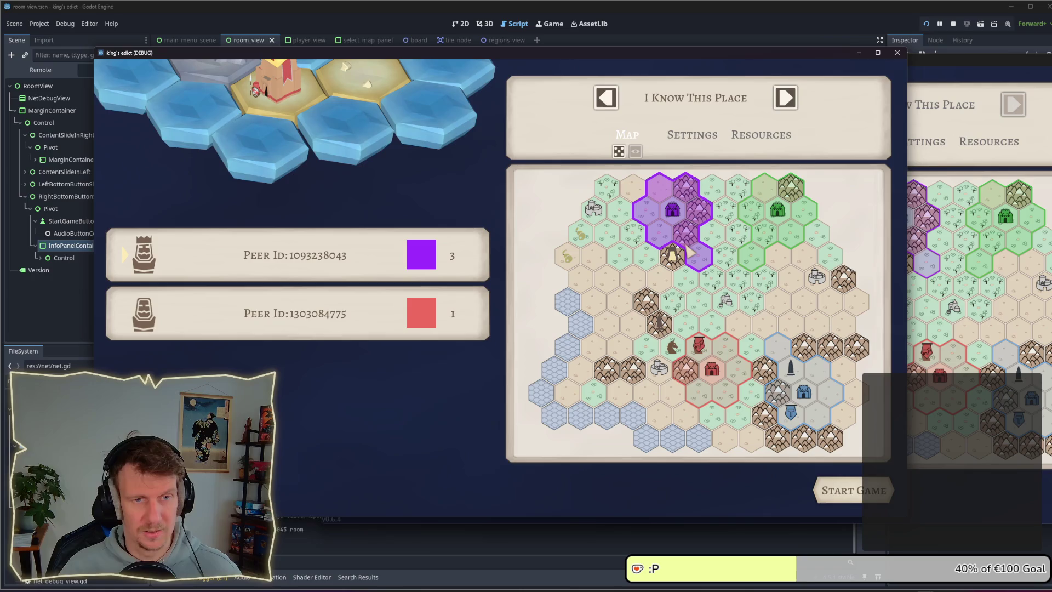
pyautogui.click(1016, 309)
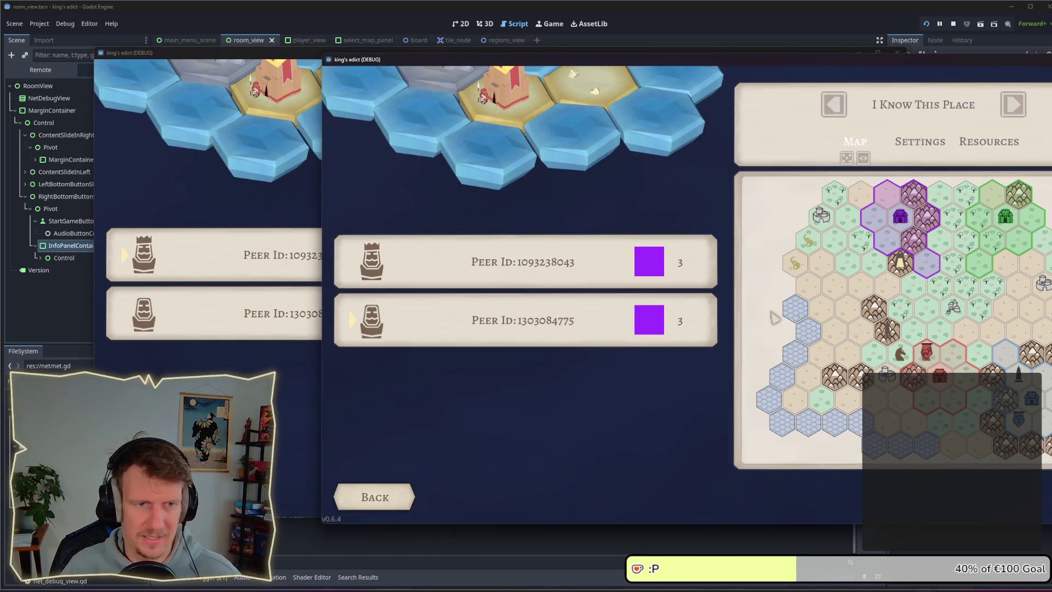
pyautogui.hotkey('alt', 'Tab')
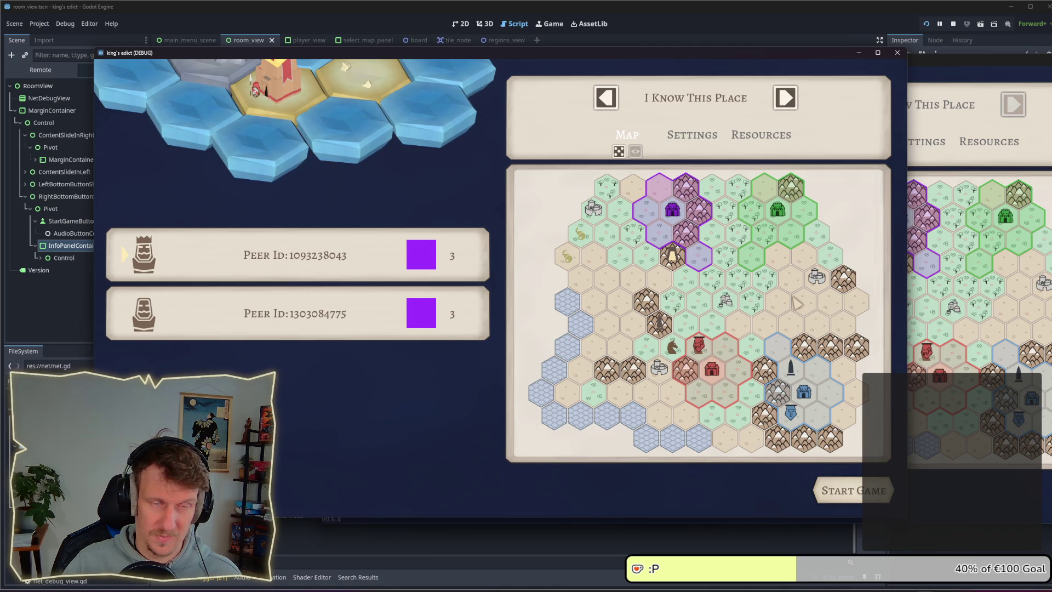
pyautogui.click(865, 21)
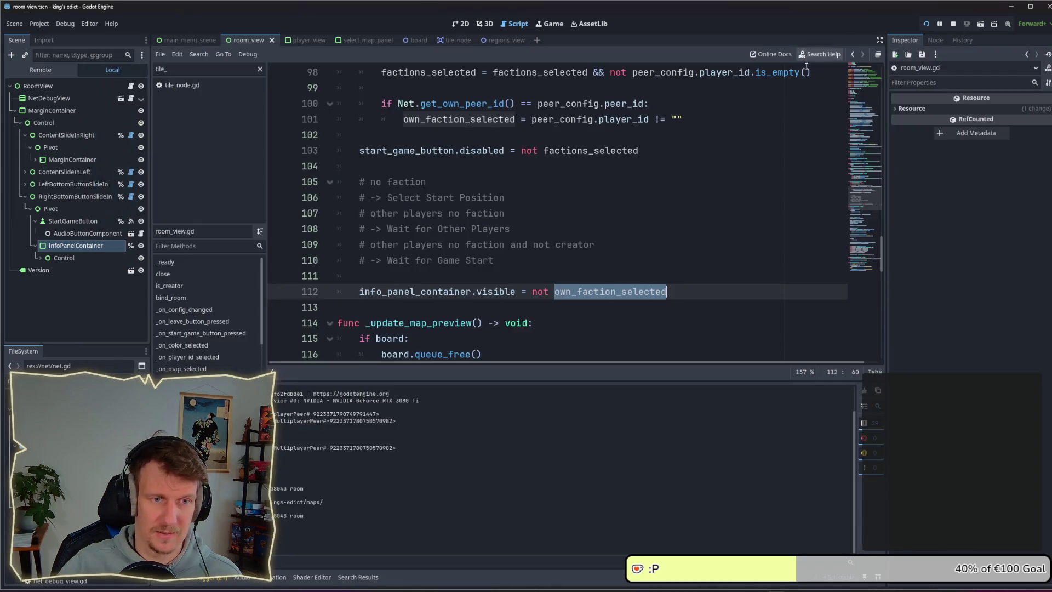
# Declare 'var faction_conflict = false' on a new line 97 below own_faction_selected
pyautogui.scroll(4, 587, 239)
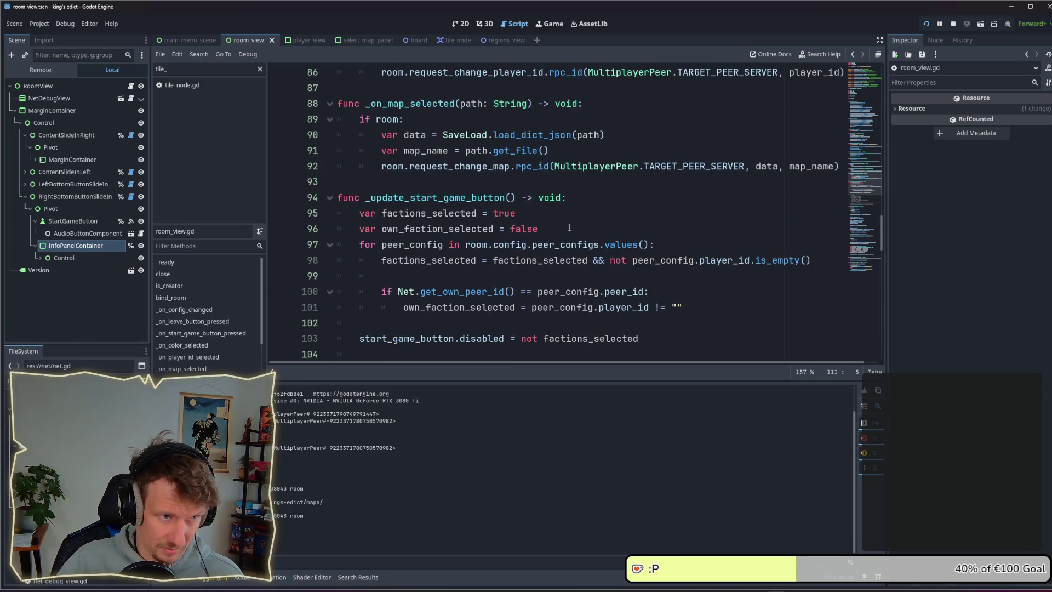
pyautogui.click(570, 228)
pyautogui.press('Return')
pyautogui.write('va')
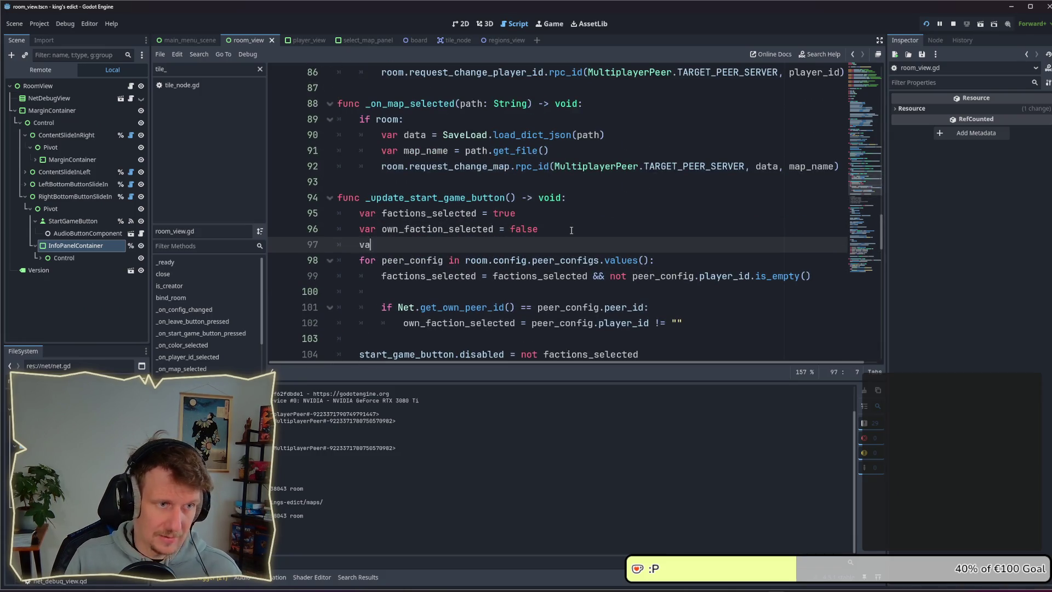
pyautogui.write('r st')
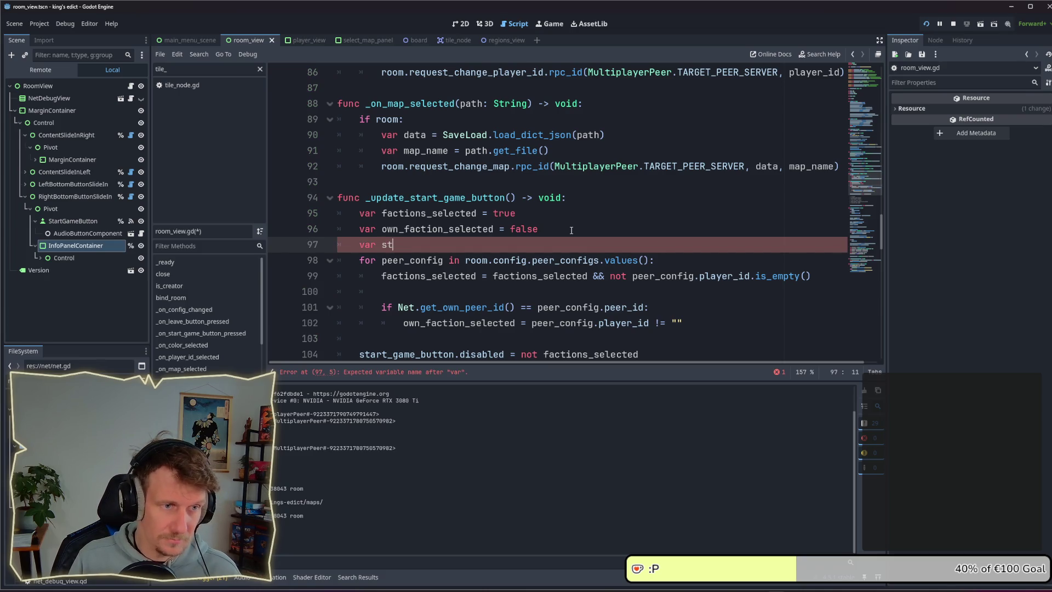
pyautogui.press('BackSpace')
pyautogui.press('BackSpace')
pyautogui.write('faction_col')
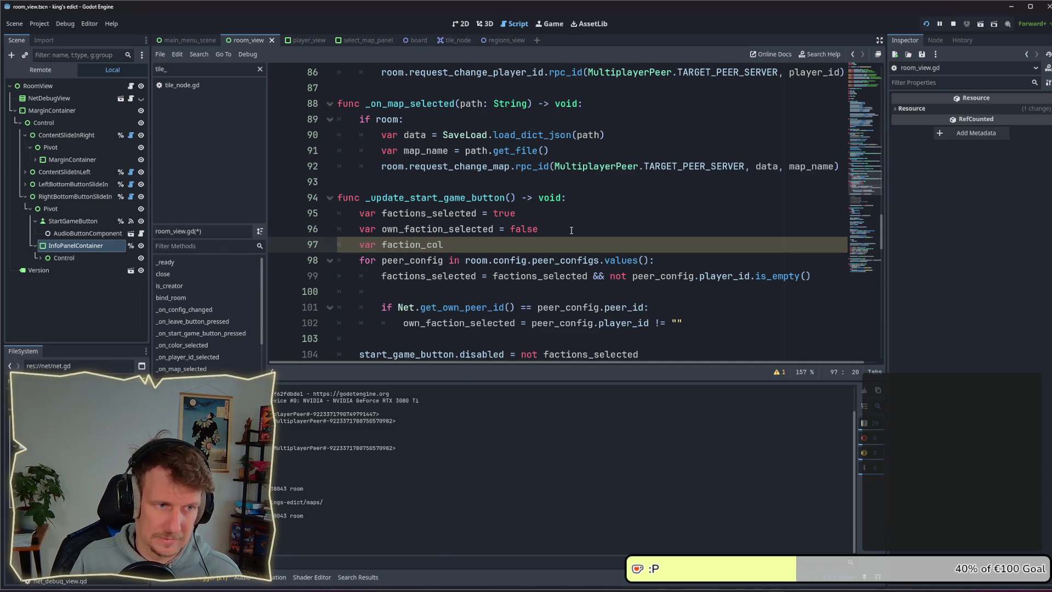
pyautogui.press('BackSpace')
pyautogui.write('nflict')
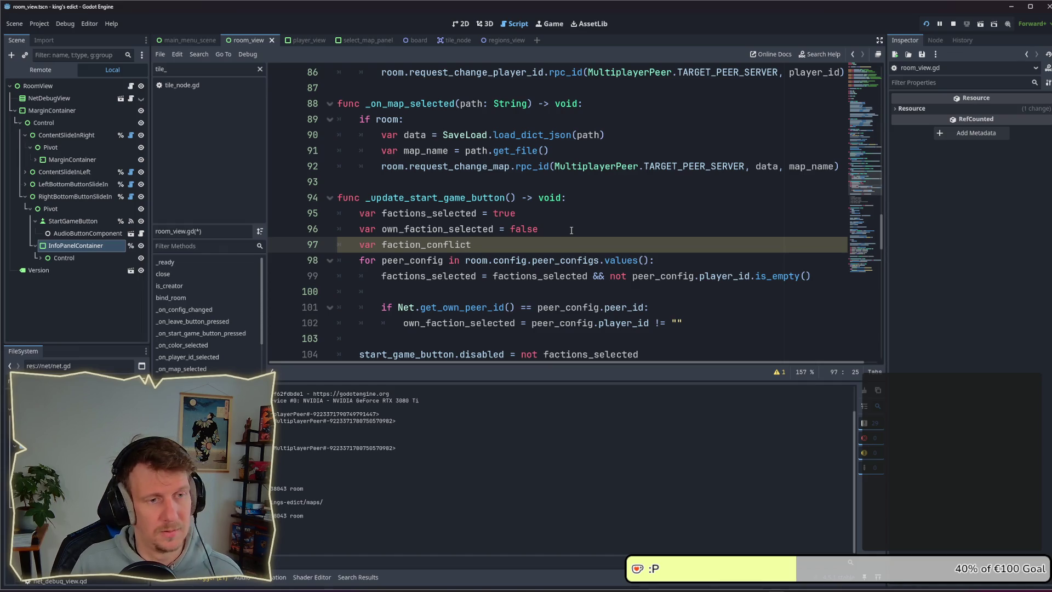
pyautogui.write(' = true')
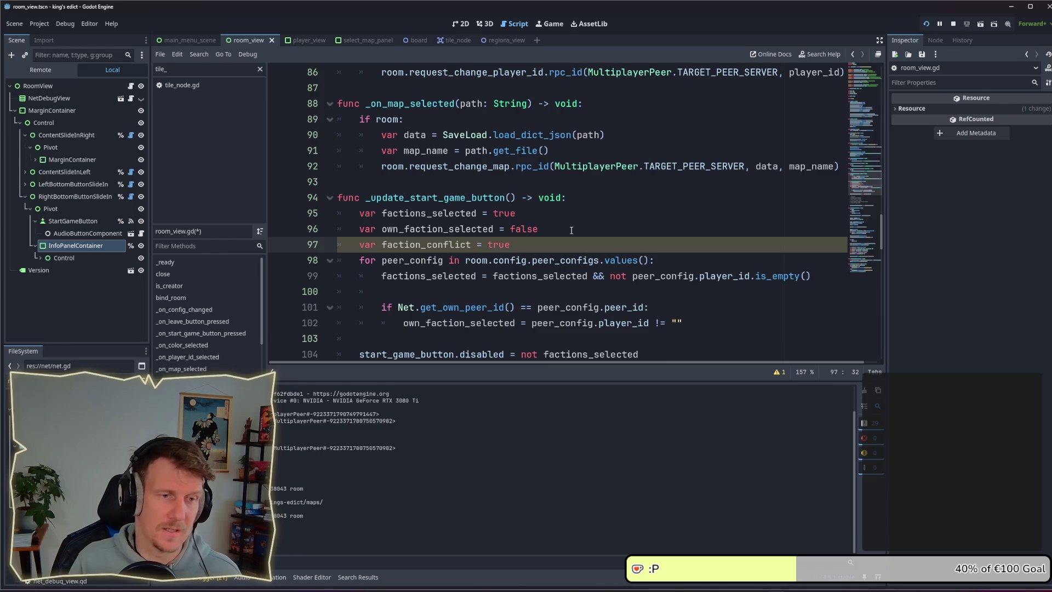
pyautogui.press('BackSpace')
pyautogui.press('BackSpace')
pyautogui.press('BackSpace')
pyautogui.press('BackSpace')
pyautogui.write('false')
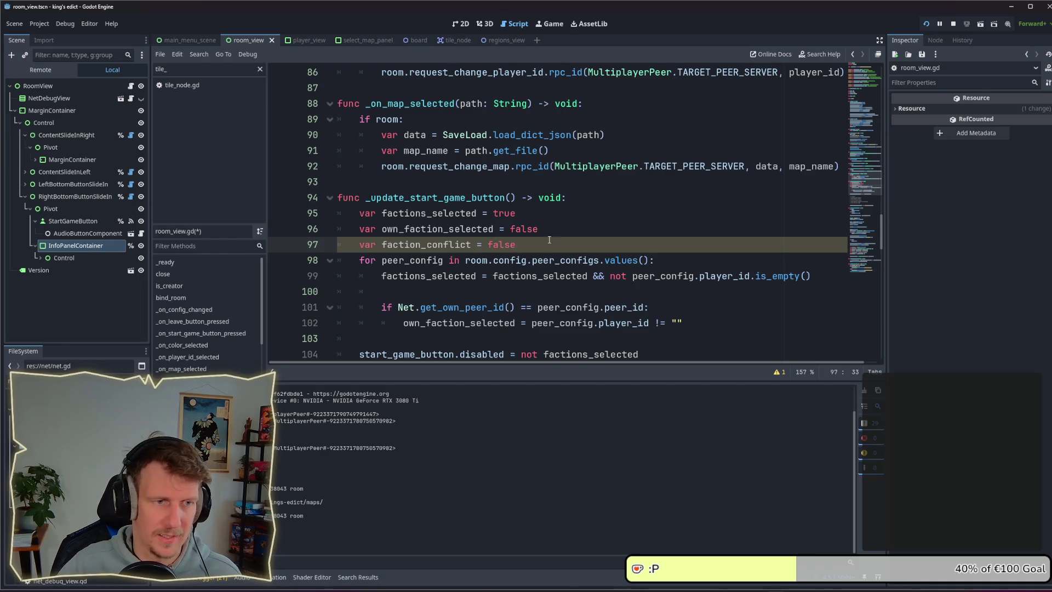
# Check the '# no faction' comment and line 102, then open a new line after faction_conflict
pyautogui.scroll(-3, 549, 240)
pyautogui.click(582, 245)
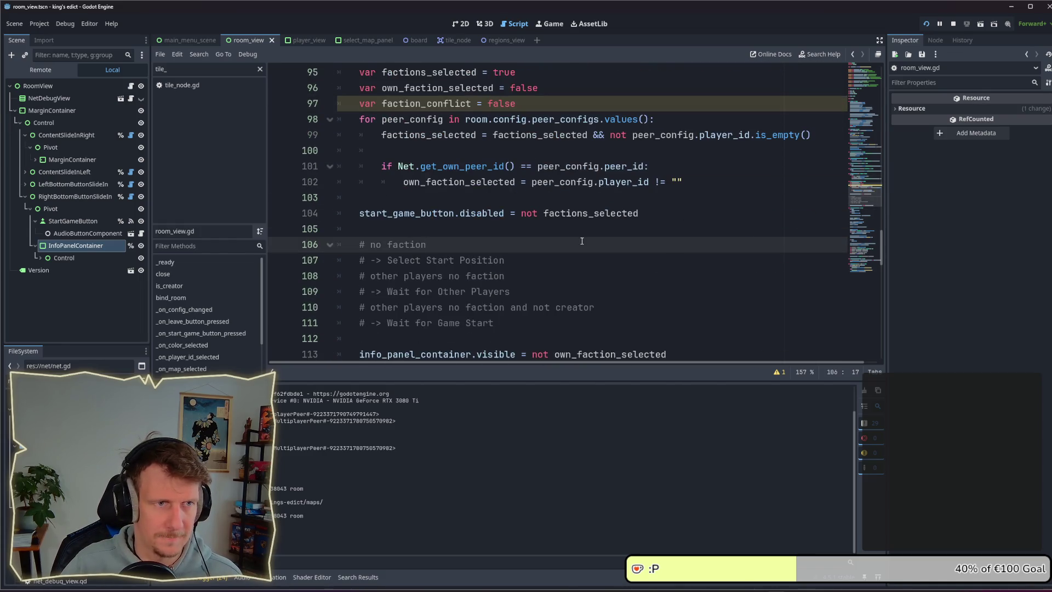
pyautogui.click(698, 180)
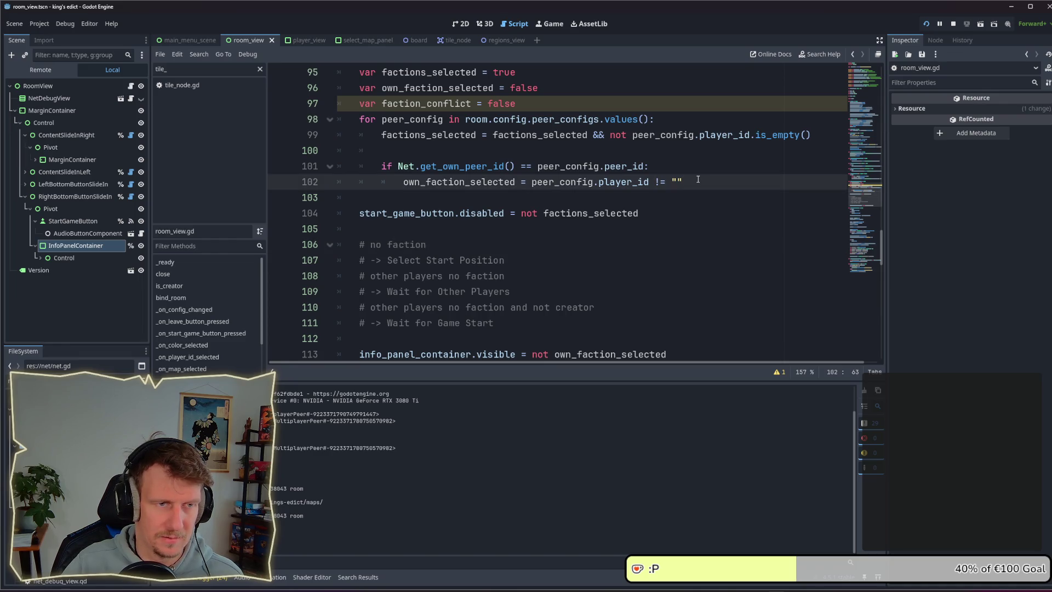
pyautogui.click(579, 103)
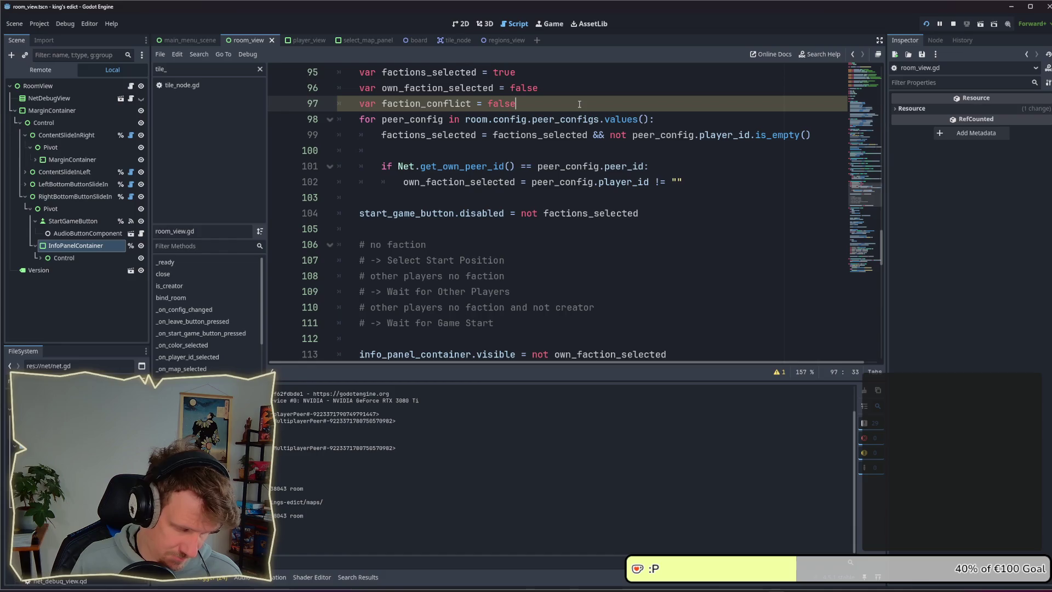
pyautogui.press('Return')
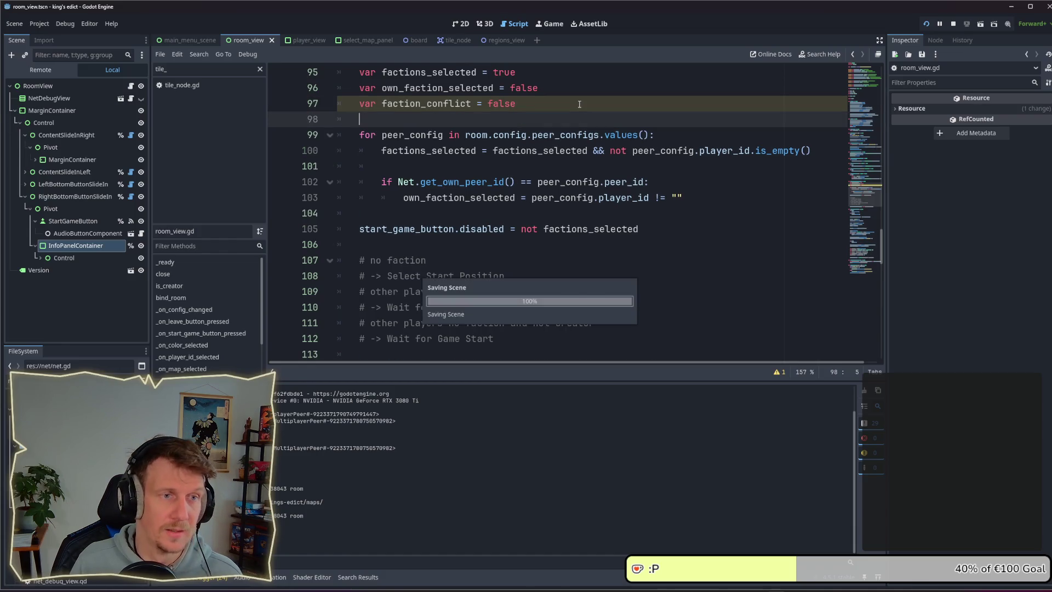
pyautogui.scroll(-2, 559, 265)
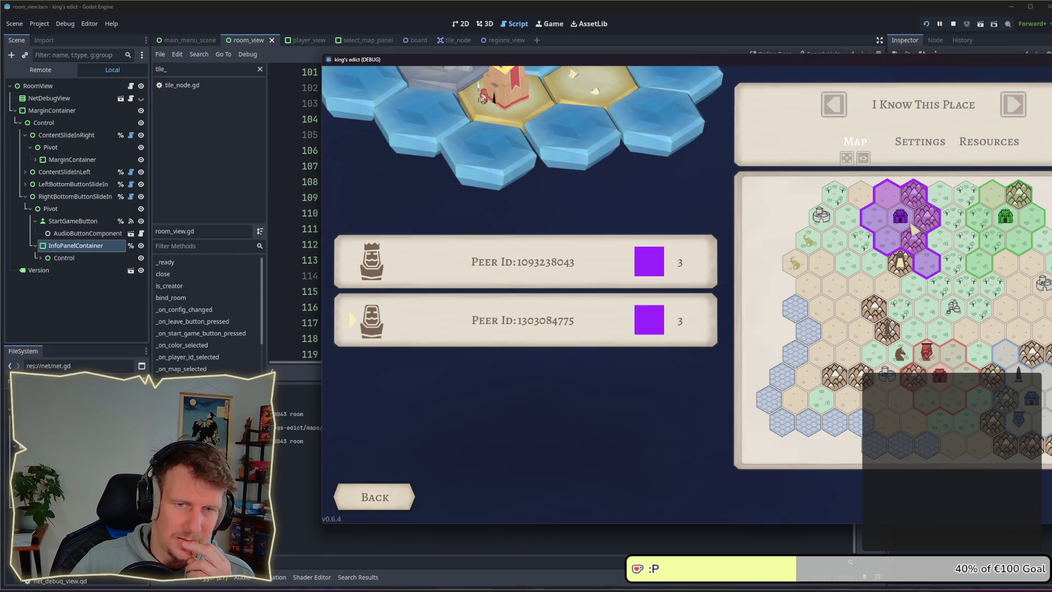
pyautogui.click(953, 26)
pyautogui.click(533, 220)
pyautogui.click(493, 245)
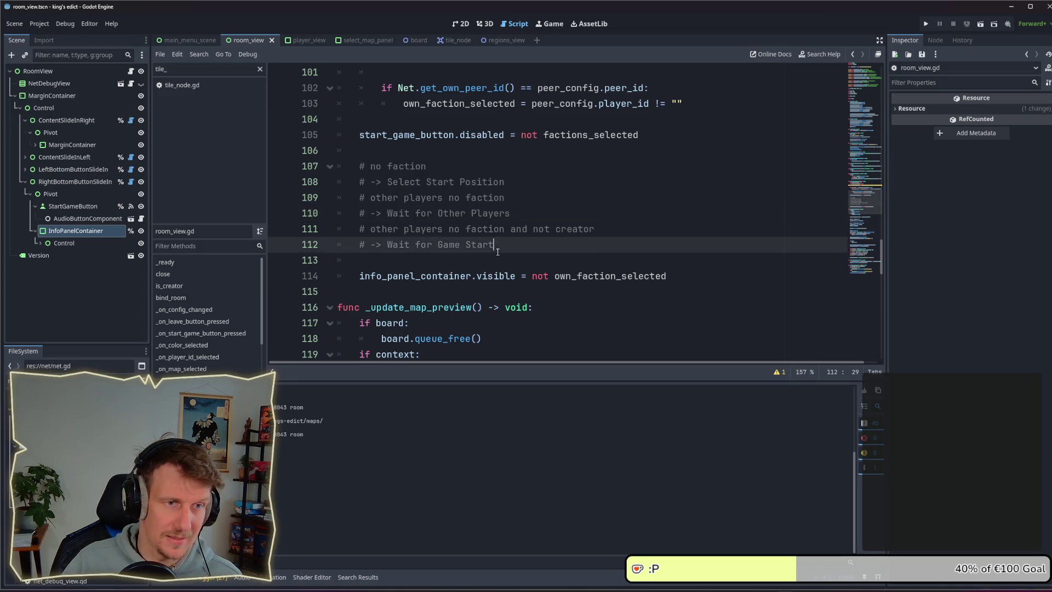
# Delete the faction_conflict declaration line and save room_view.gd
pyautogui.scroll(5, 499, 244)
pyautogui.moveTo(539, 245); pyautogui.dragTo(333, 248)
pyautogui.press('BackSpace')
pyautogui.press('BackSpace')
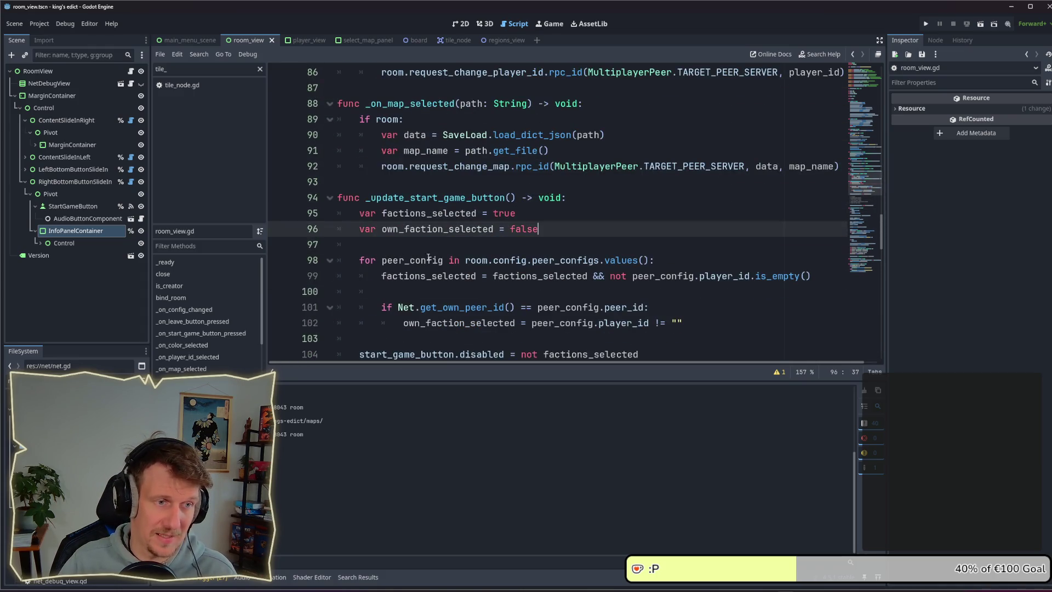
pyautogui.press('Down')
pyautogui.hotkey('ctrl', 's')
# Delete the six planning comment lines above info_panel_container.visible
pyautogui.scroll(-3, 482, 242)
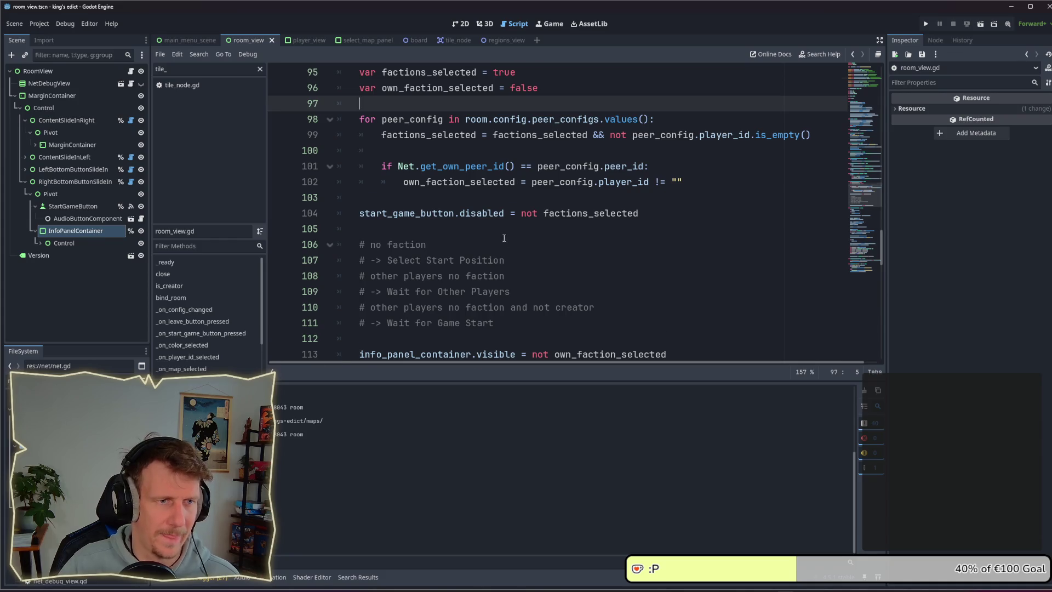
pyautogui.scroll(-2, 505, 236)
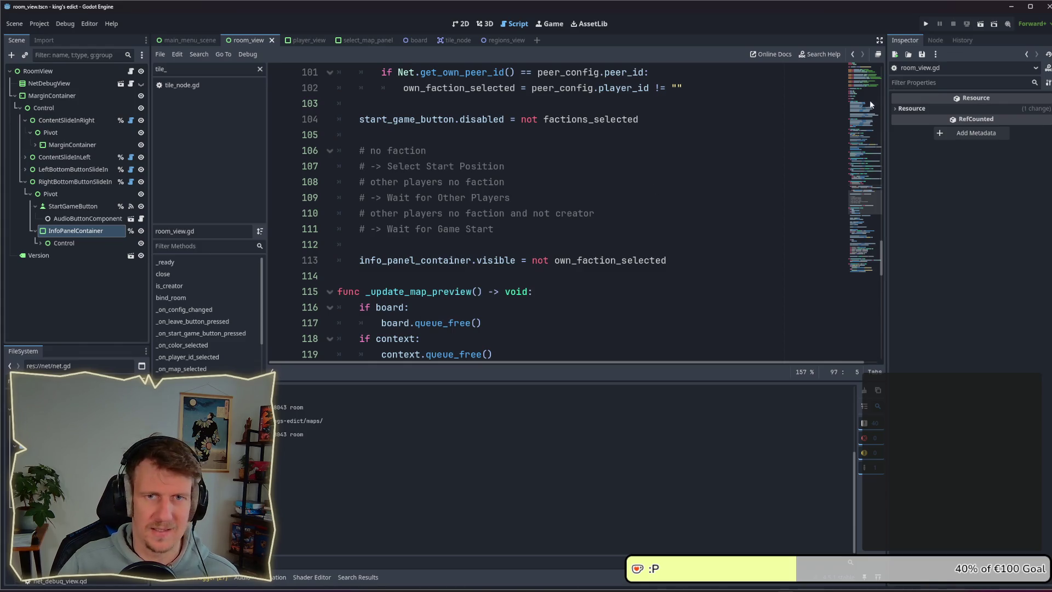
pyautogui.scroll(1, 524, 265)
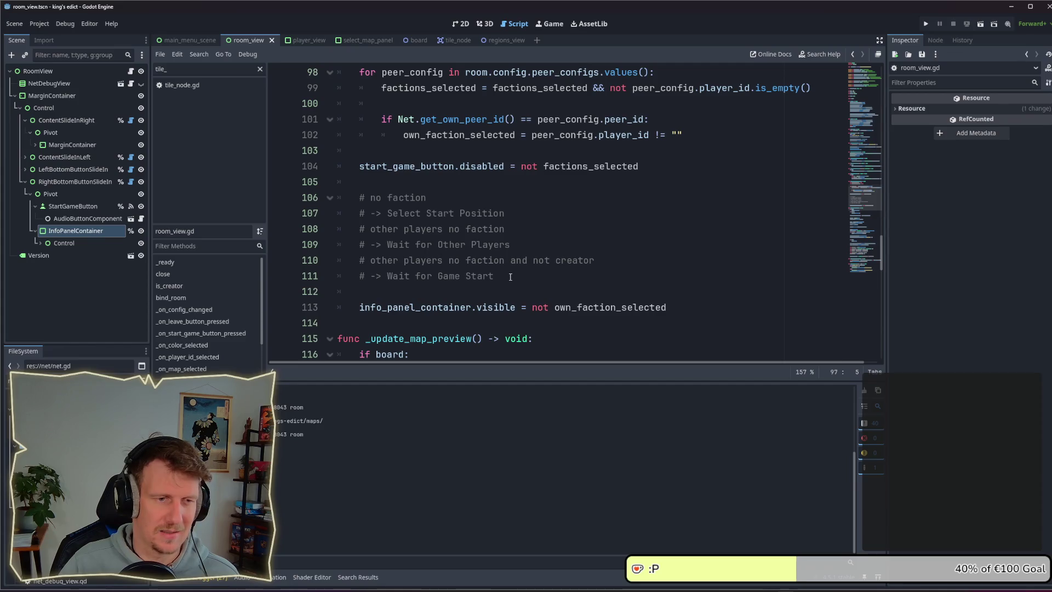
pyautogui.moveTo(510, 271); pyautogui.dragTo(310, 205)
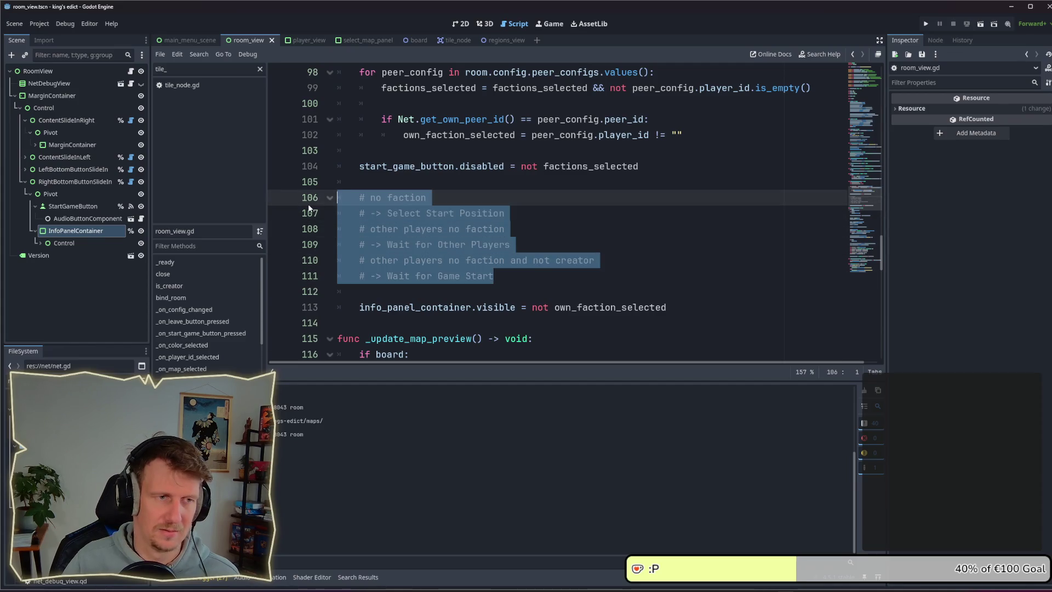
pyautogui.press('BackSpace')
pyautogui.press('BackSpace')
pyautogui.press('BackSpace')
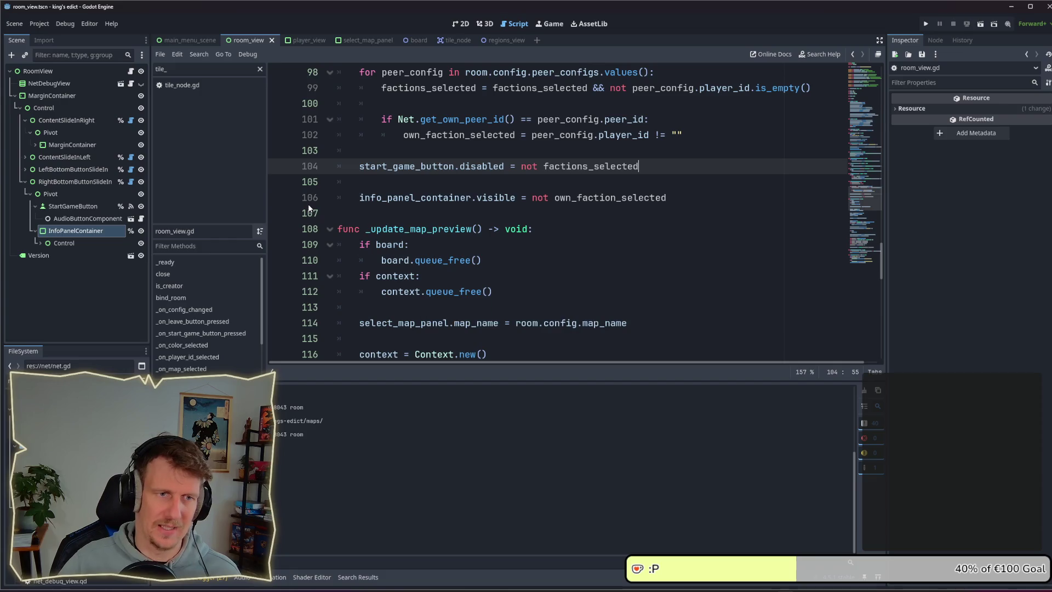
pyautogui.hotkey('alt', 'Tab')
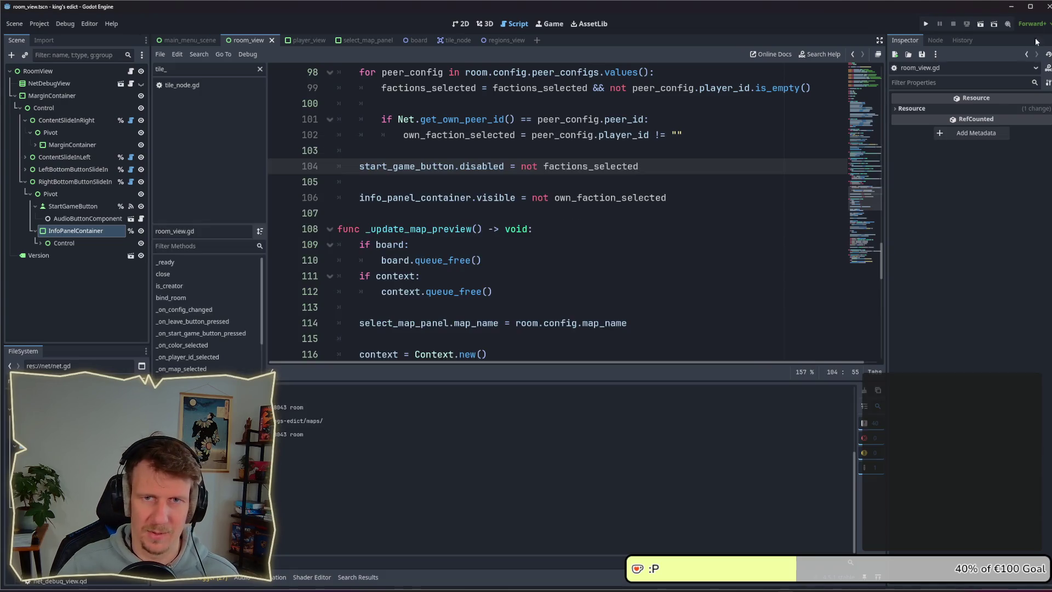
# Run the project and join one multiplayer room from two game windows
pyautogui.click(926, 24)
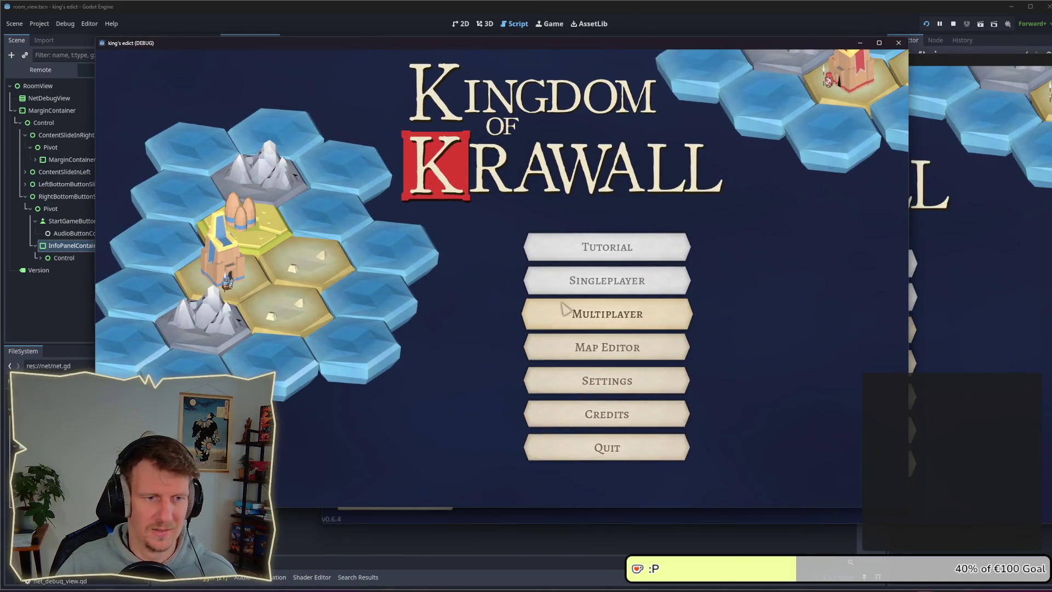
pyautogui.click(564, 310)
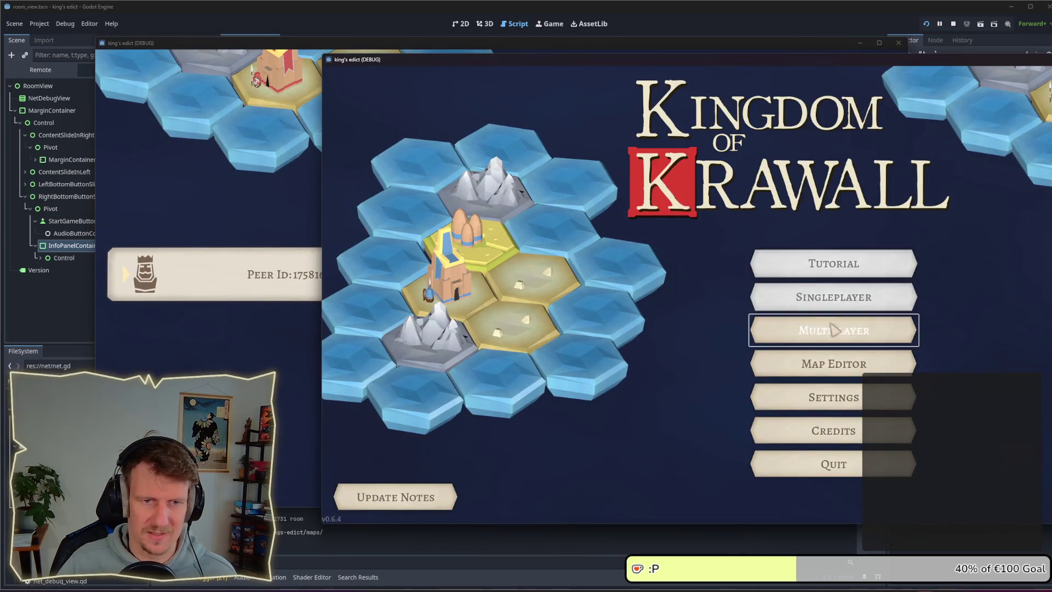
pyautogui.click(830, 327)
pyautogui.click(967, 136)
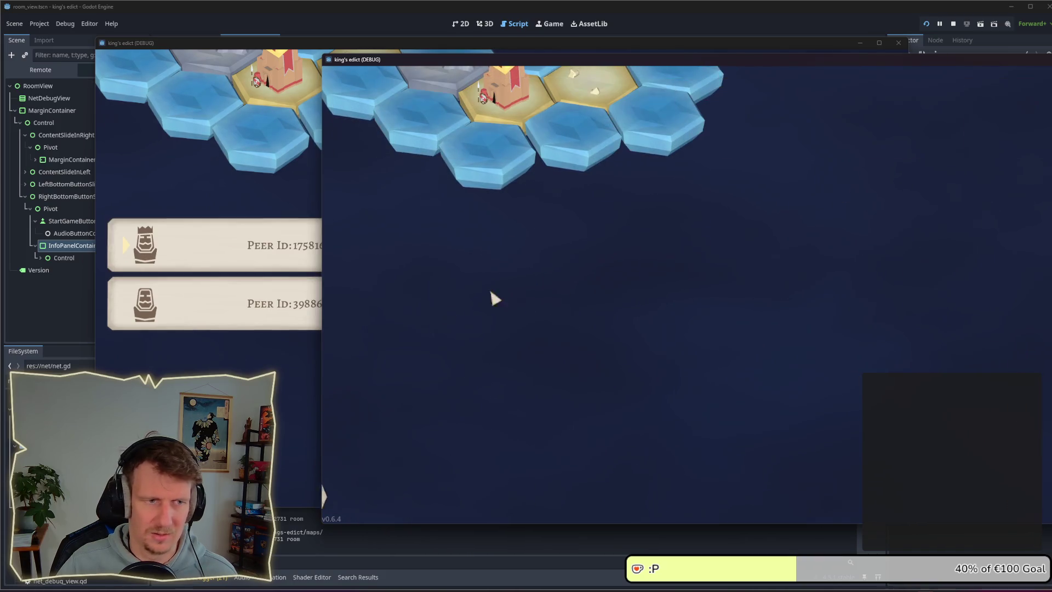
pyautogui.click(279, 375)
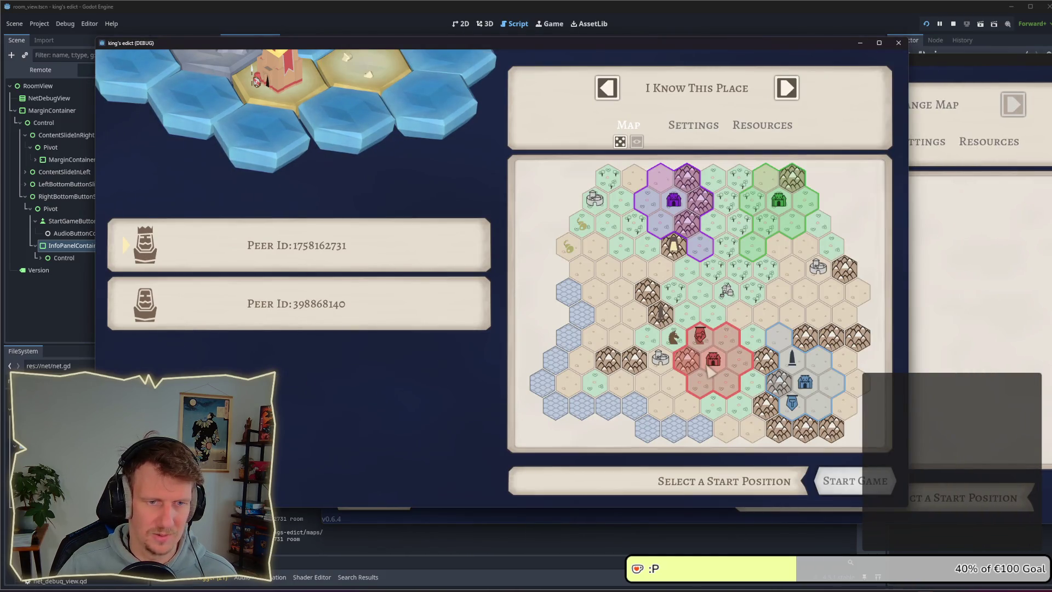
# Pick red for player one, green then purple for player two, clear it, then stop
pyautogui.click(689, 357)
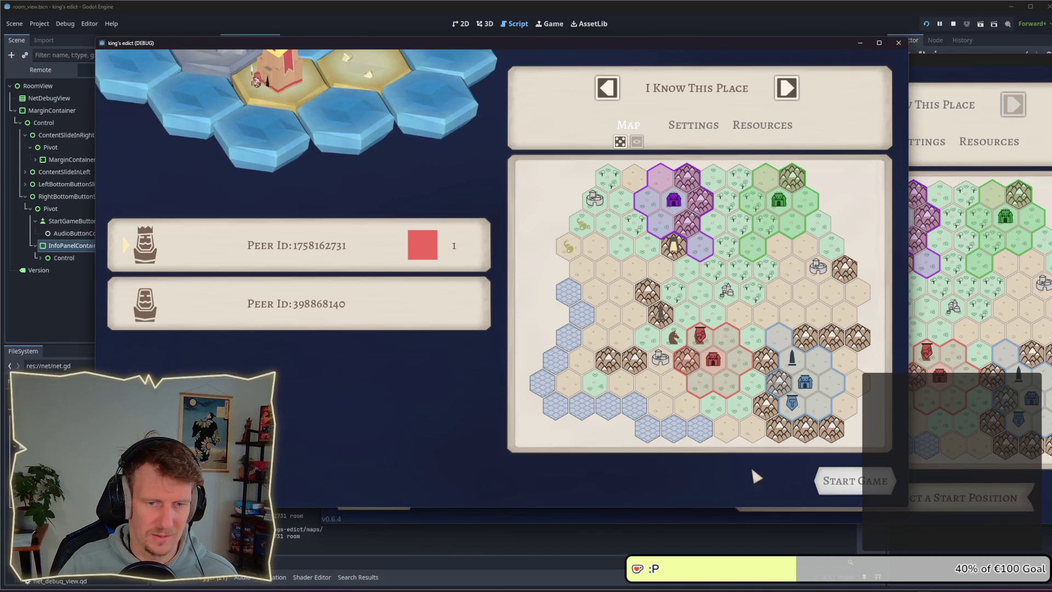
pyautogui.hotkey('alt', 'Tab')
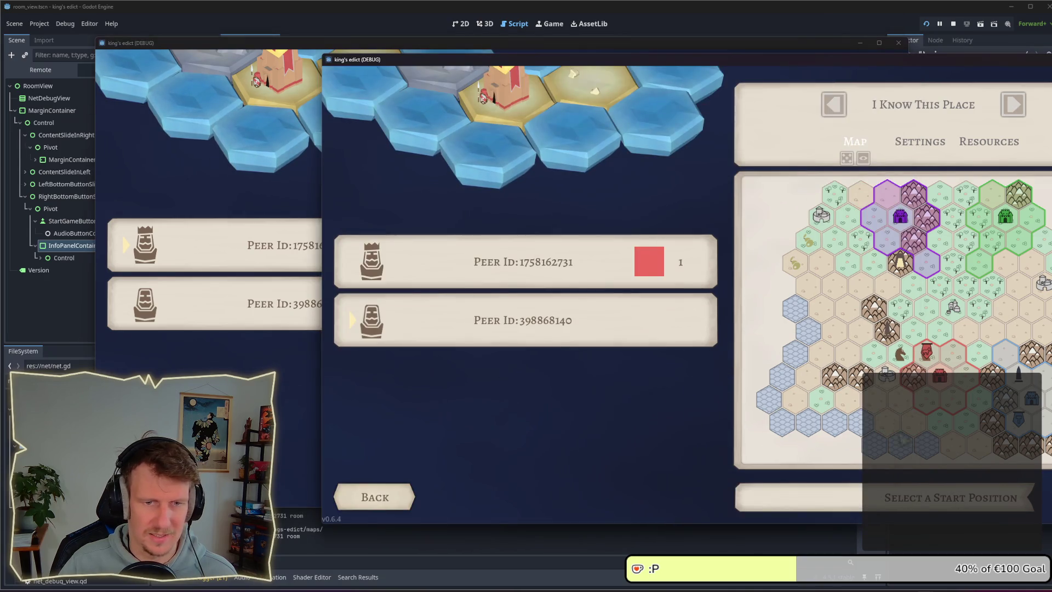
pyautogui.click(1007, 220)
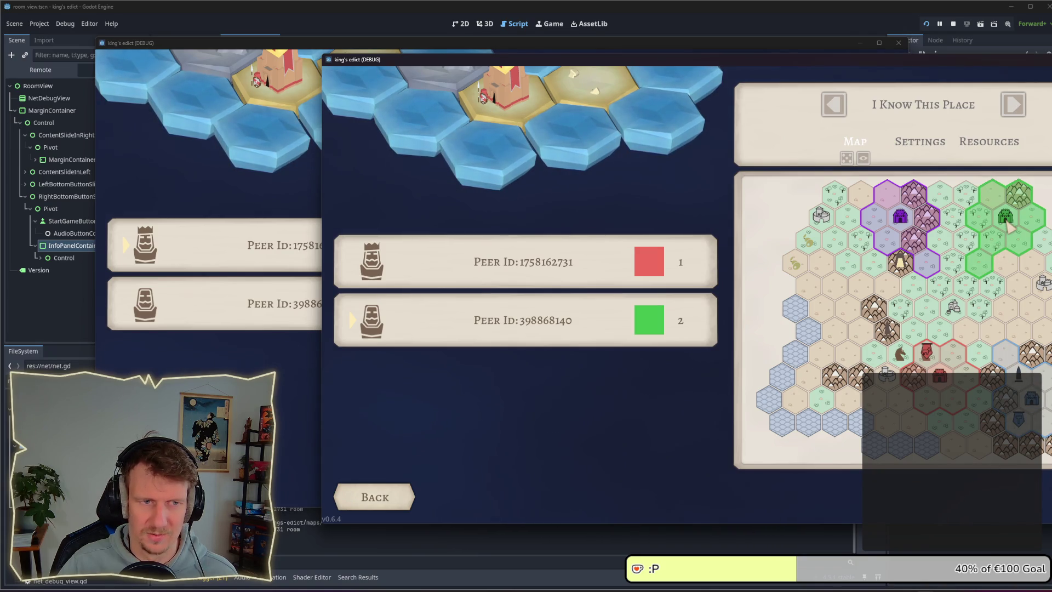
pyautogui.click(934, 230)
pyautogui.click(1006, 354)
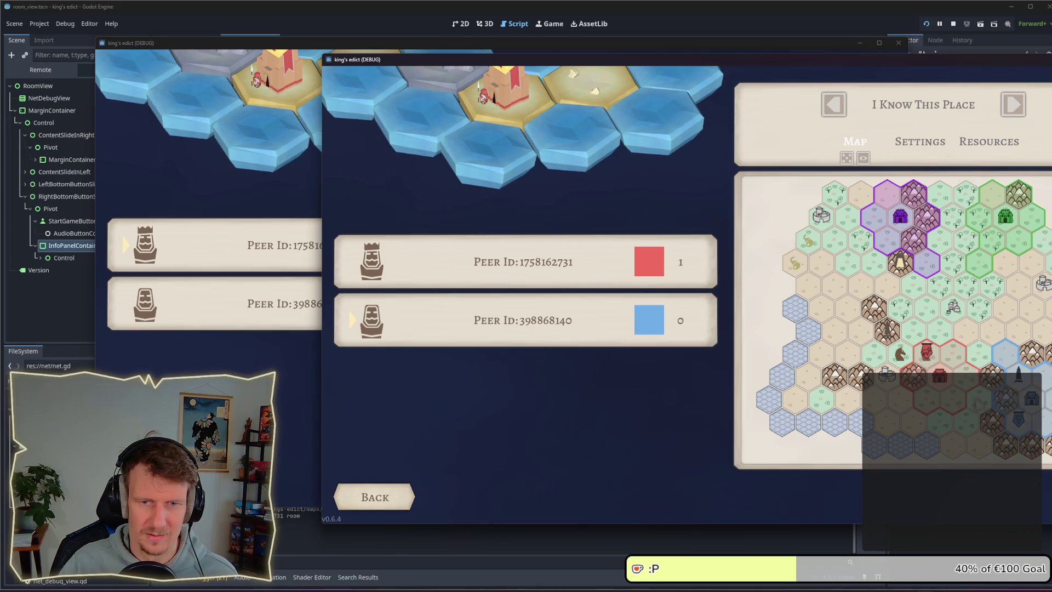
pyautogui.click(1006, 353)
pyautogui.click(284, 422)
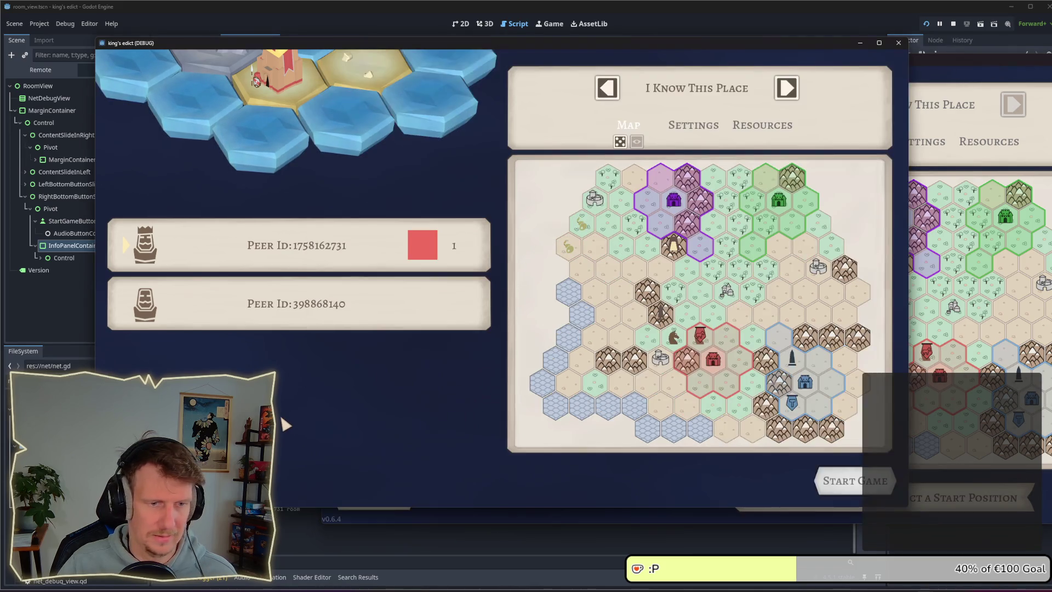
pyautogui.click(953, 24)
pyautogui.click(599, 220)
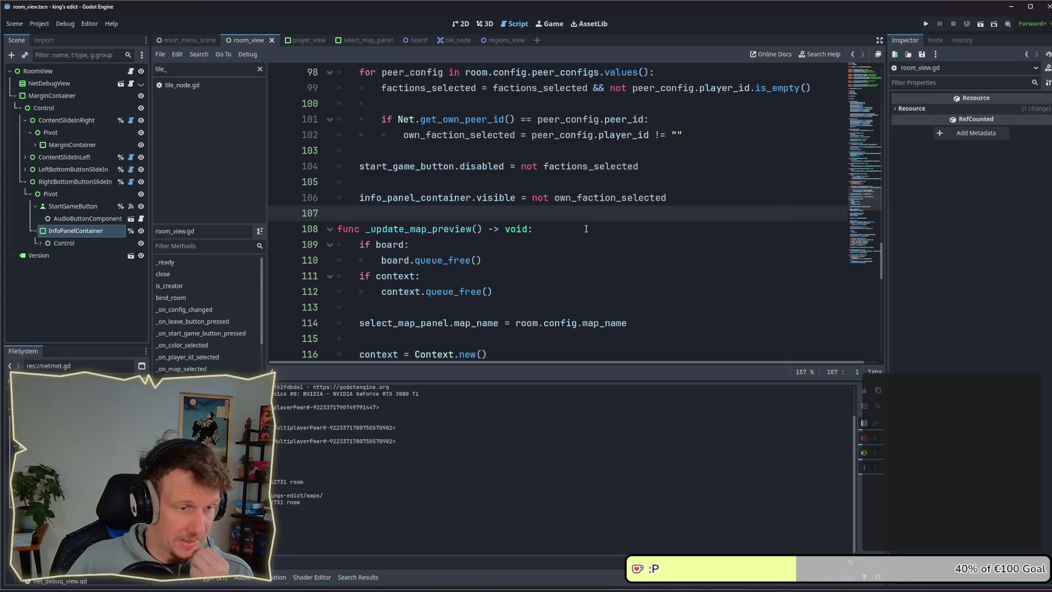
# Search the whole project for 'select_facti'
pyautogui.scroll(2, 585, 229)
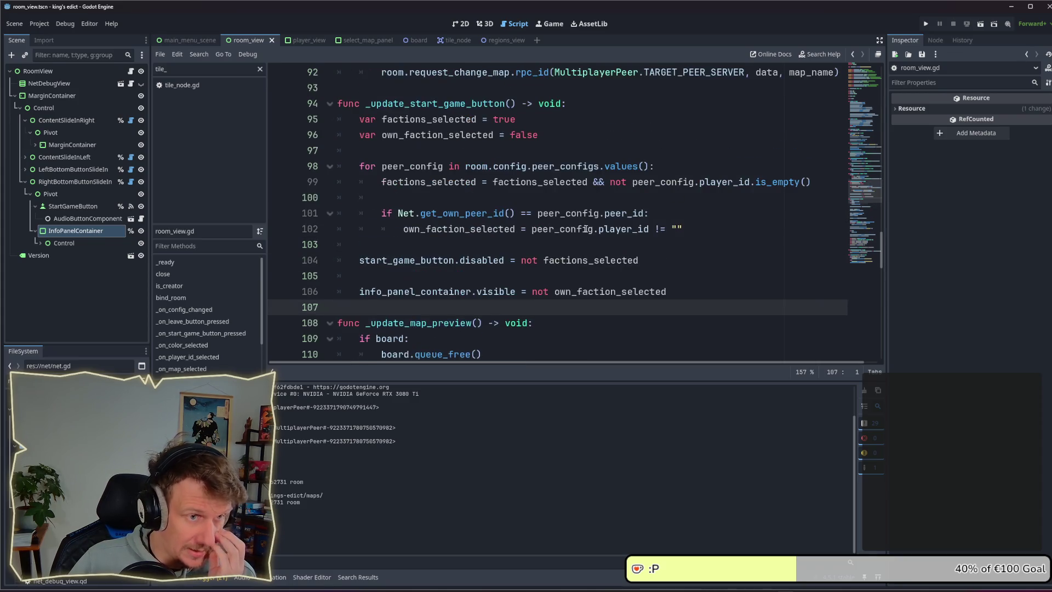
pyautogui.scroll(3, 586, 228)
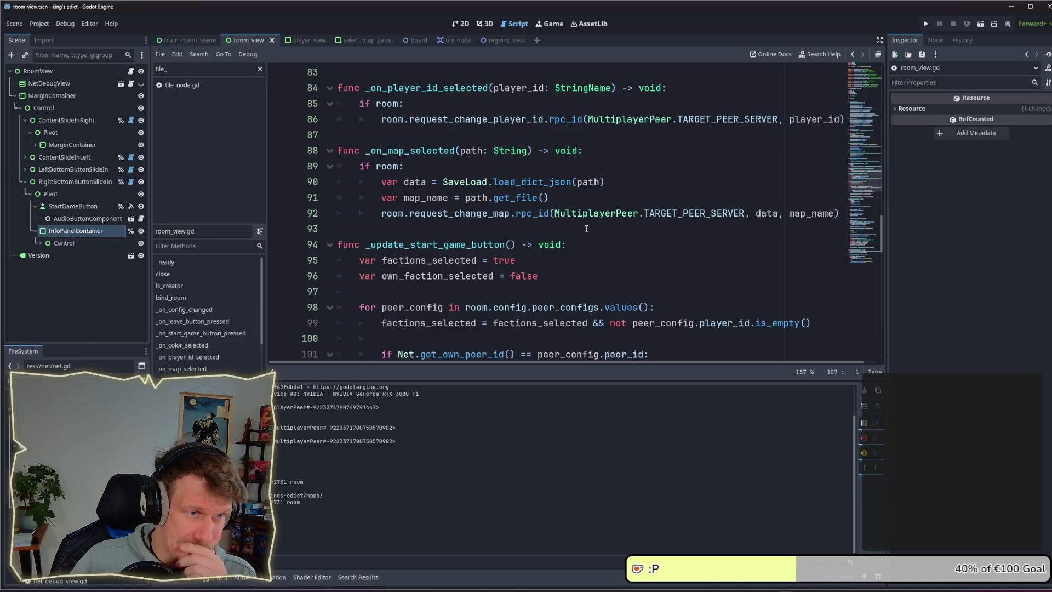
pyautogui.scroll(1, 586, 228)
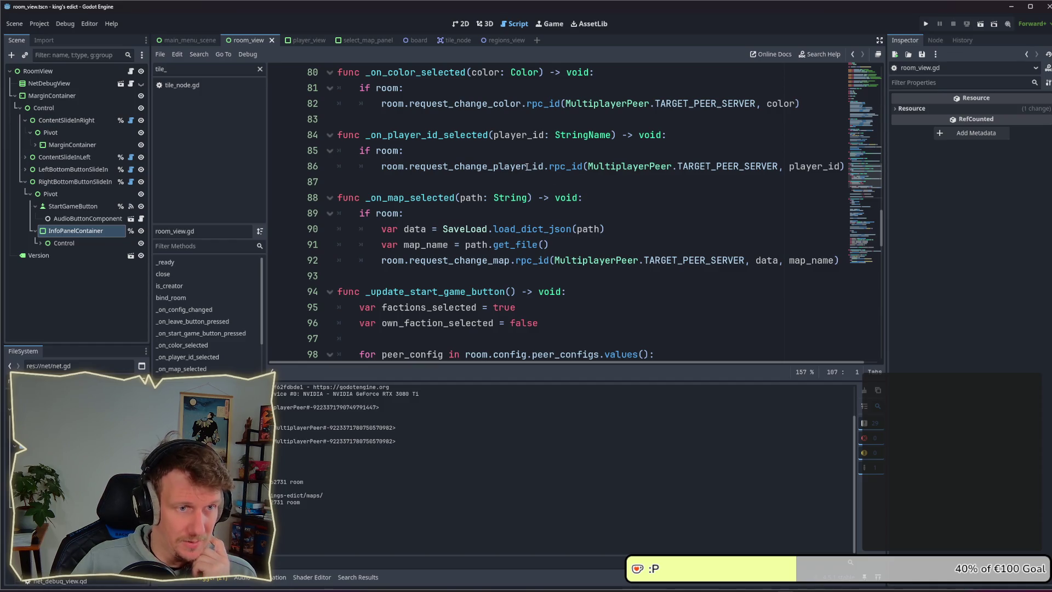
pyautogui.click(516, 152)
pyautogui.scroll(-5, 517, 152)
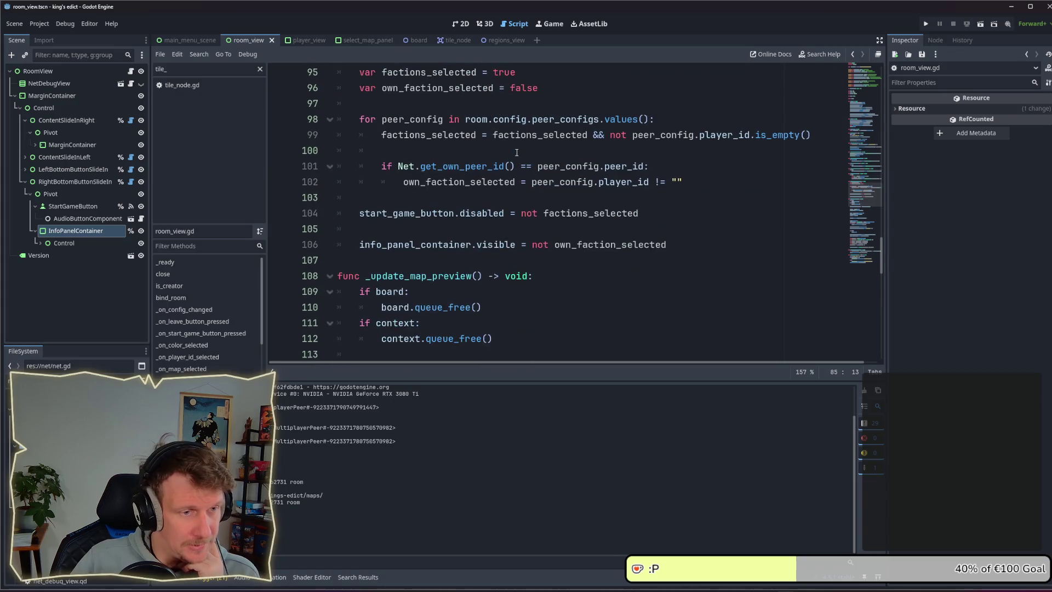
pyautogui.scroll(-6, 516, 153)
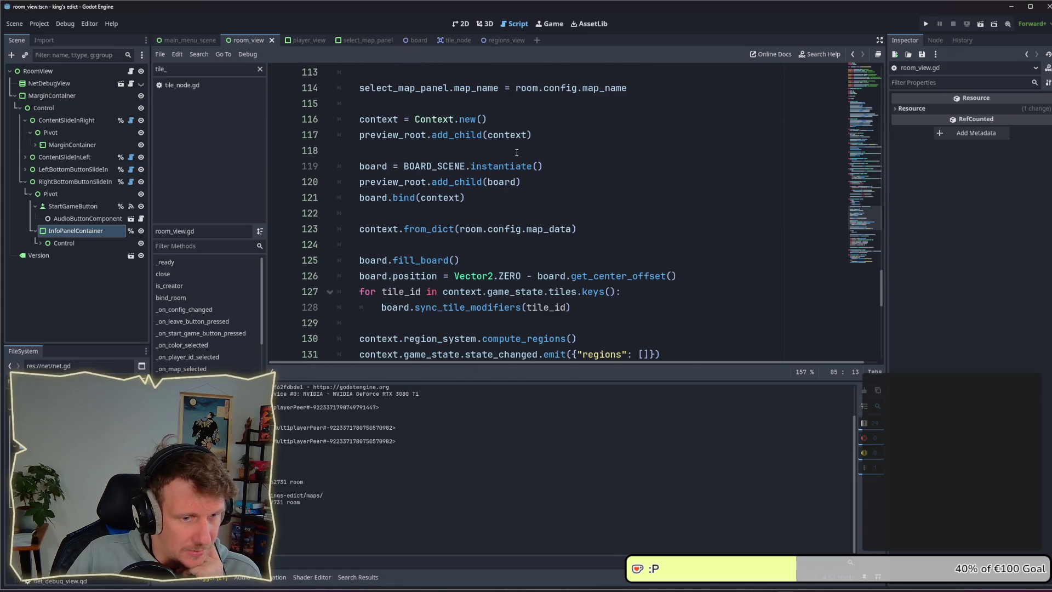
pyautogui.scroll(-6, 517, 153)
pyautogui.scroll(4, 567, 176)
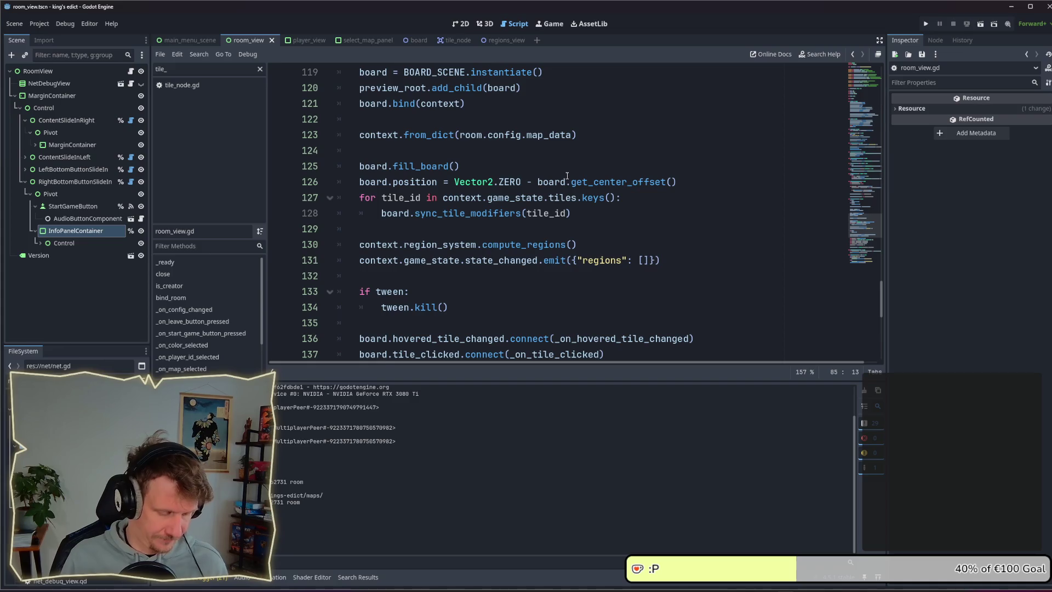
pyautogui.hotkey('ctrl', 'shift', 'f')
pyautogui.write('select')
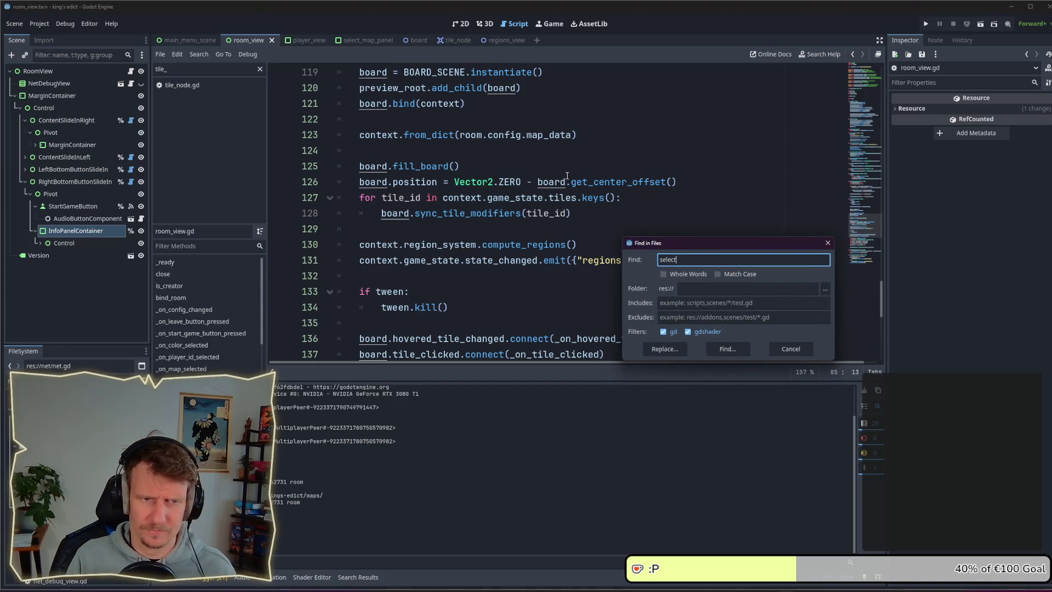
pyautogui.write('_faction')
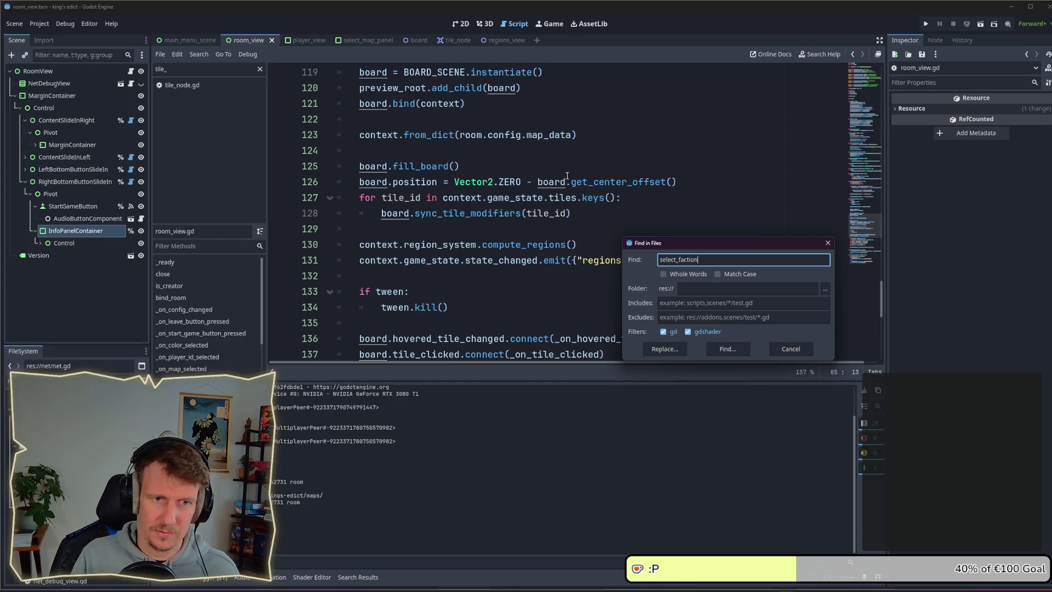
pyautogui.press('Return')
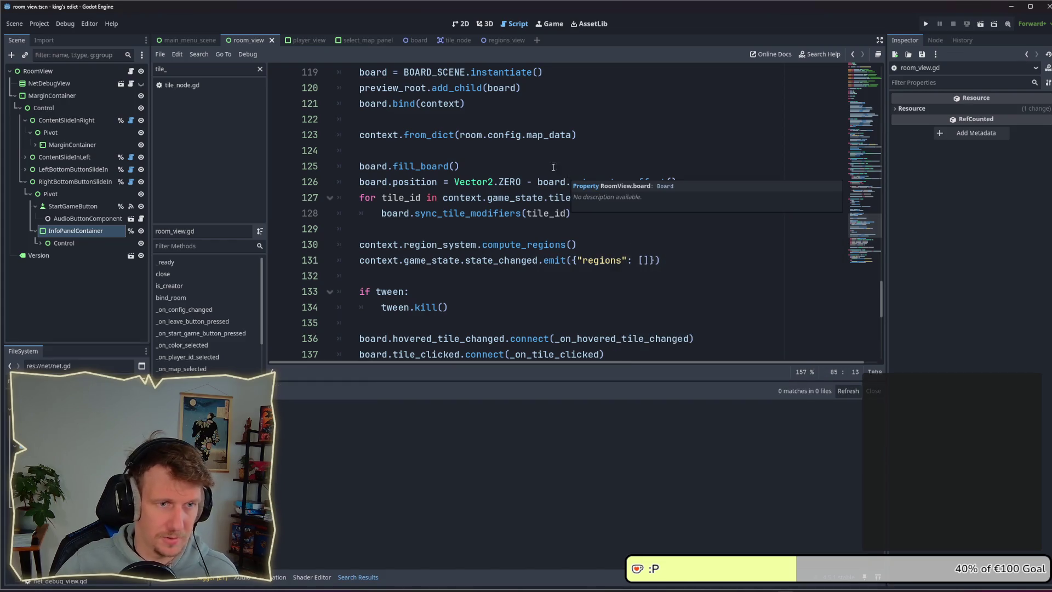
# Search the project for 'faction_select' and jump to its match in room_view.gd
pyautogui.click(510, 275)
pyautogui.hotkey('ctrl', 'shift', 'f')
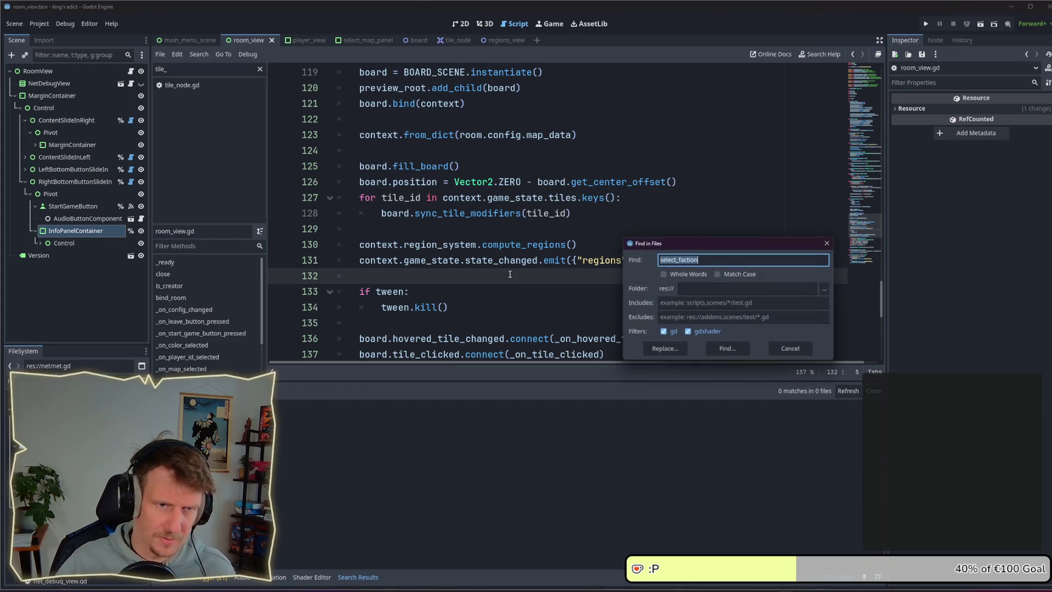
pyautogui.write('fac')
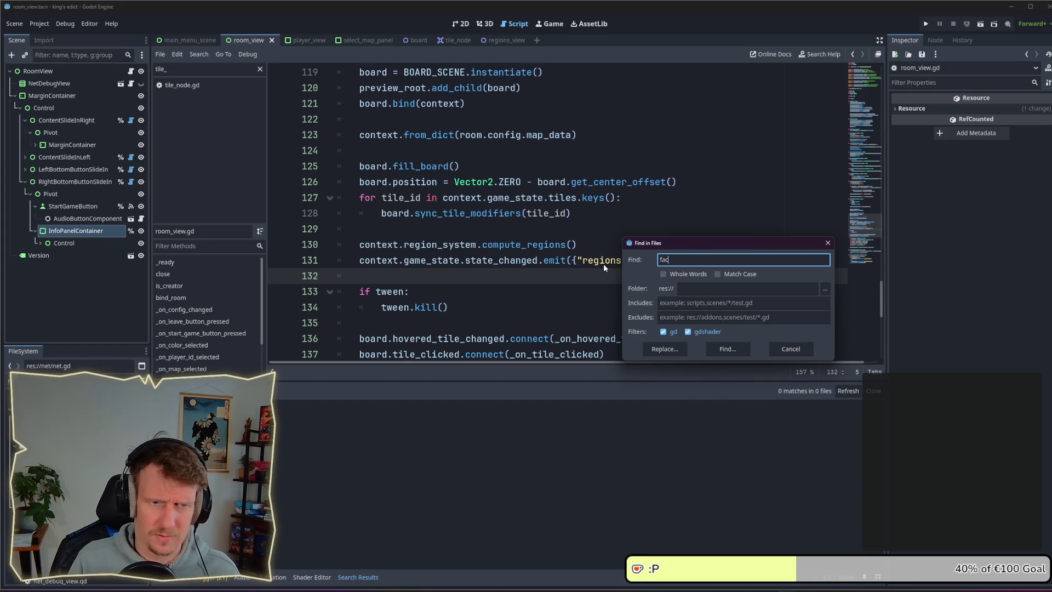
pyautogui.write('tion_select')
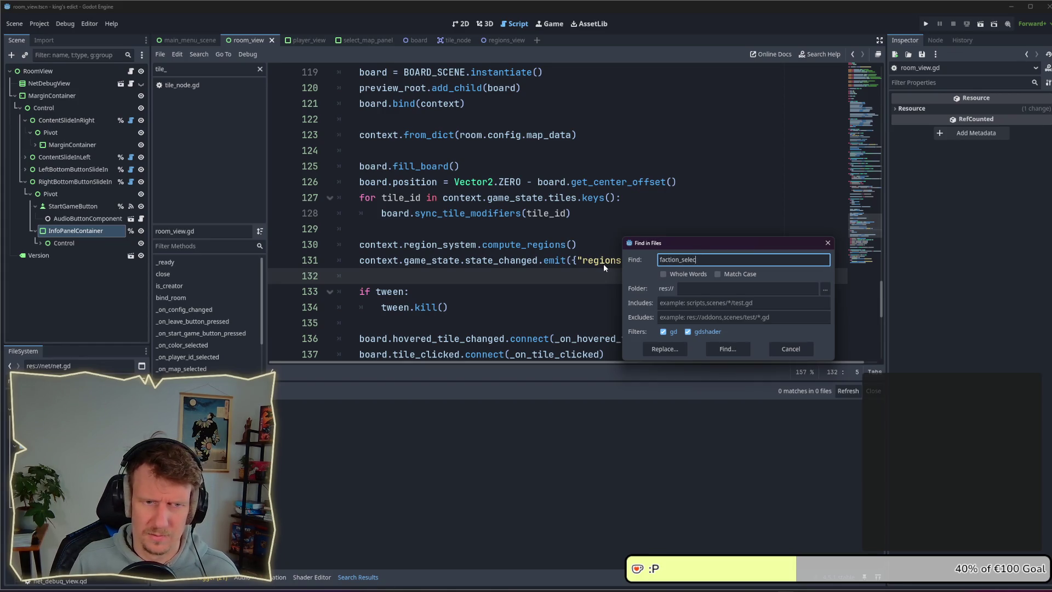
pyautogui.press('Return')
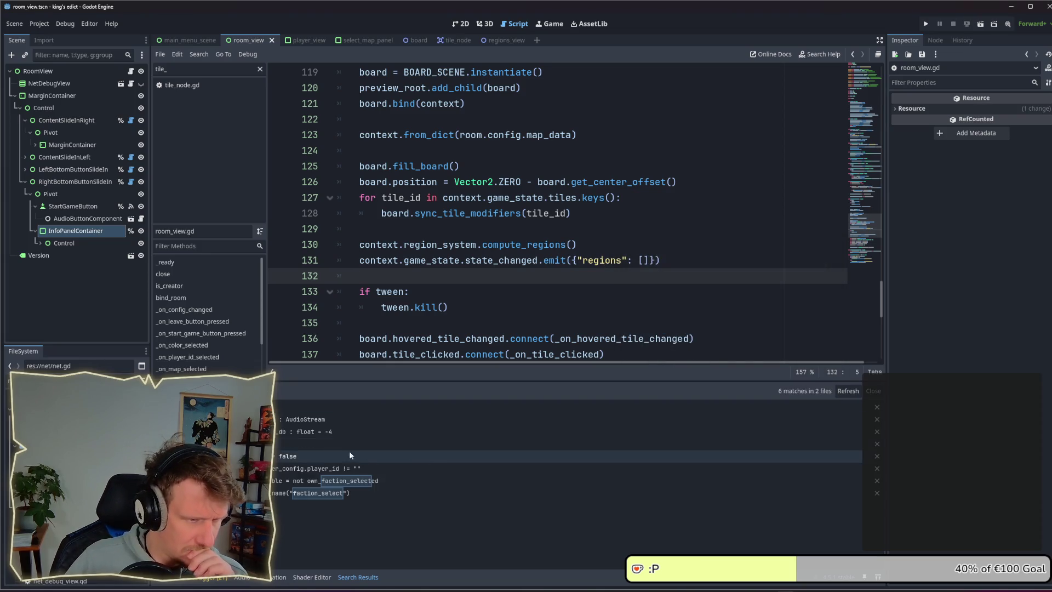
pyautogui.click(323, 493)
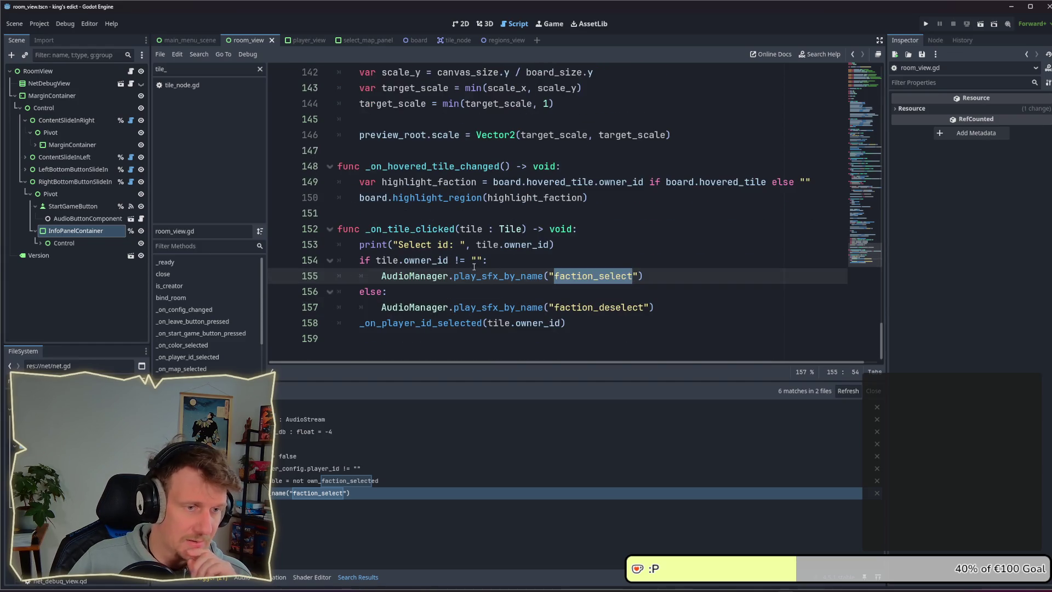
# Cut the faction_select/faction_deselect sound block from _on_tile_clicked and go to _on_player_id_selected
pyautogui.moveTo(437, 323)
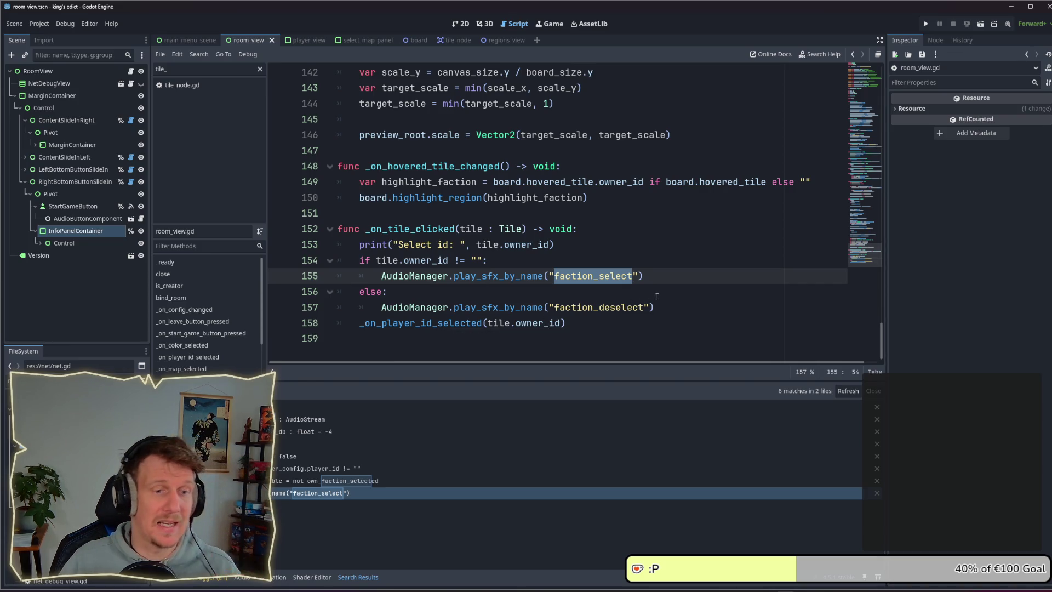
pyautogui.moveTo(655, 307)
pyautogui.mouseDown()
pyautogui.moveTo(384, 308)
pyautogui.moveTo(340, 264)
pyautogui.mouseUp()
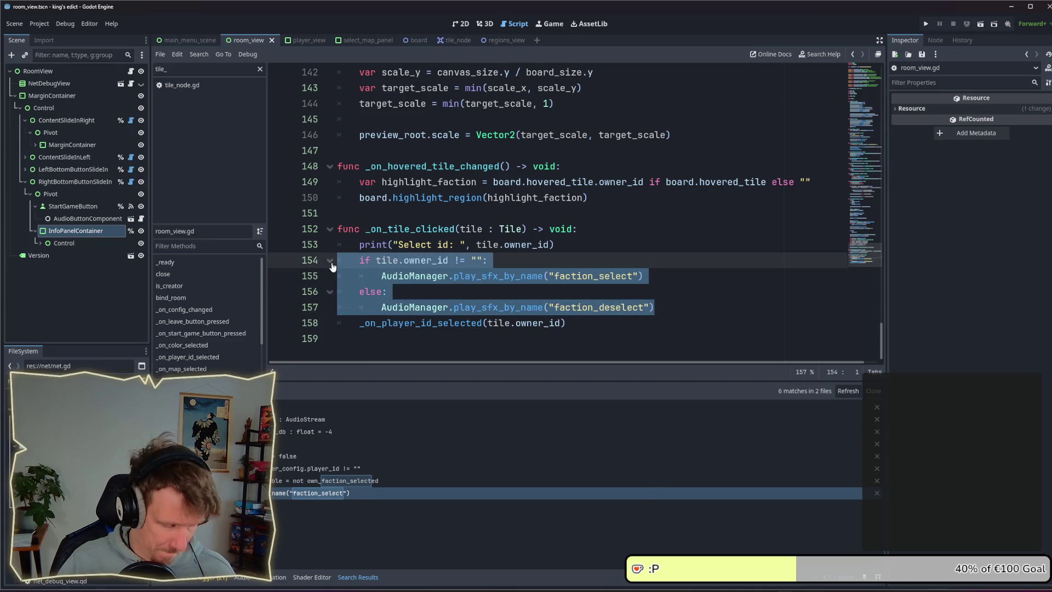
pyautogui.press('BackSpace')
pyautogui.press('BackSpace')
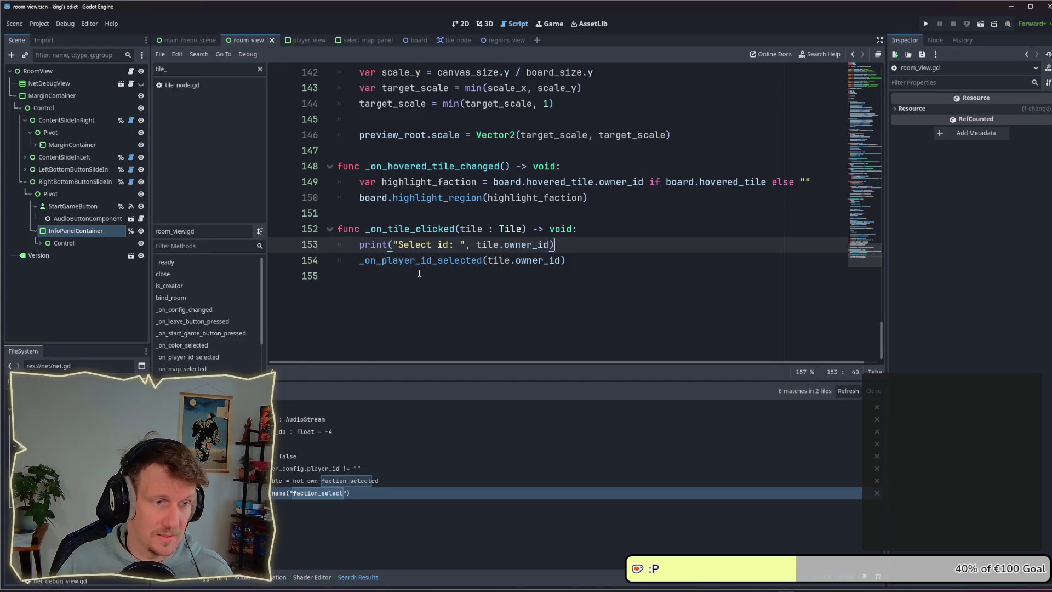
pyautogui.keyDown('ctrl'); pyautogui.click(416, 261); pyautogui.keyUp('ctrl')
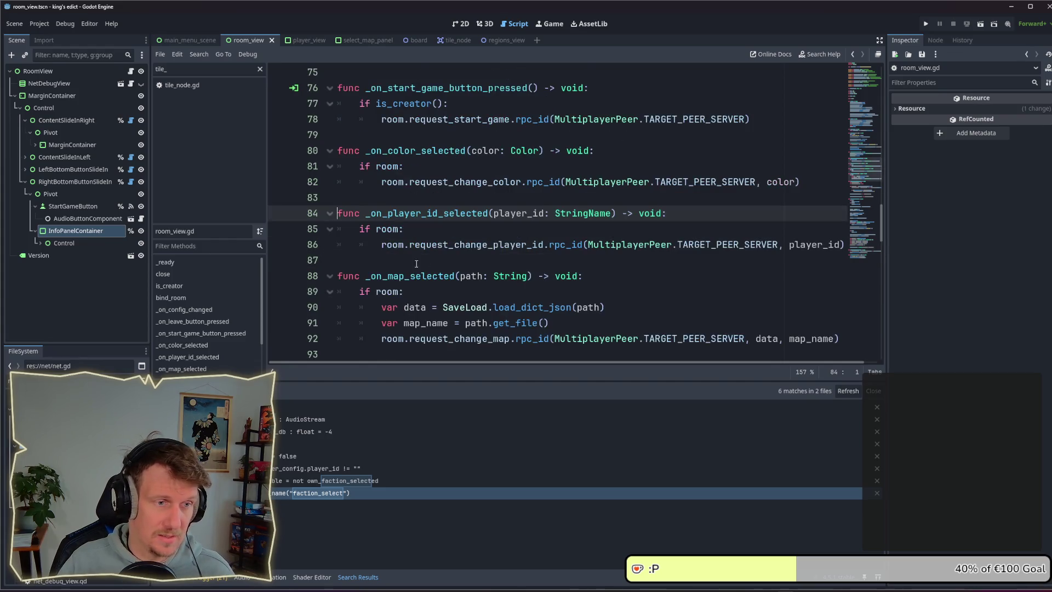
pyautogui.click(413, 230)
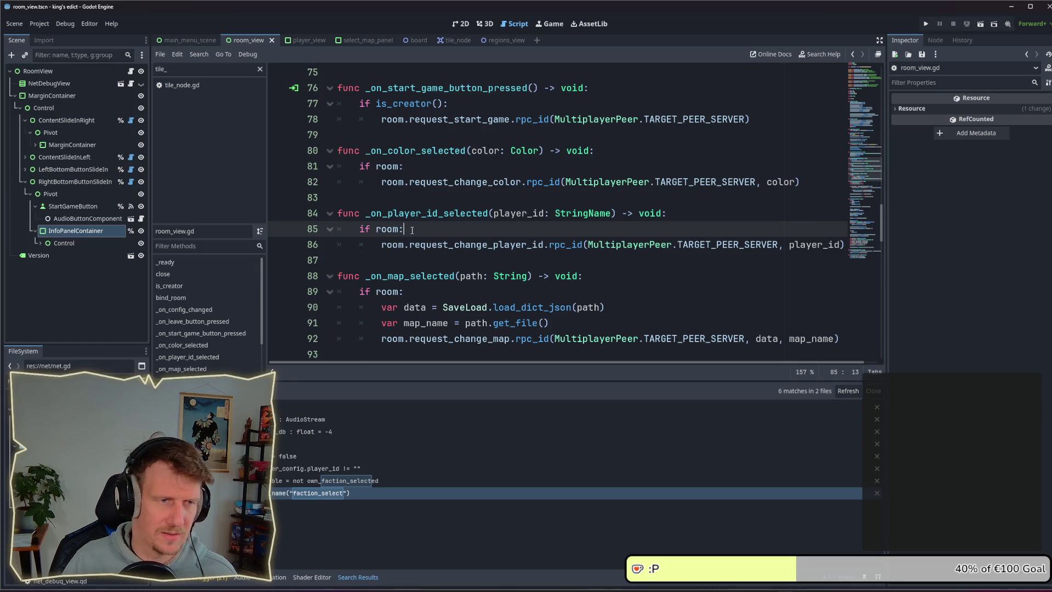
# Paste the sound if/else block under 'if room:' and fix its indentation
pyautogui.press('Return')
pyautogui.write('if tile.owner_id != "": \t\tAudioManager.play_sfx_by_name("faction_select") \telse: \t\tAudioManager.play_sfx_by_name("faction_deselect")')
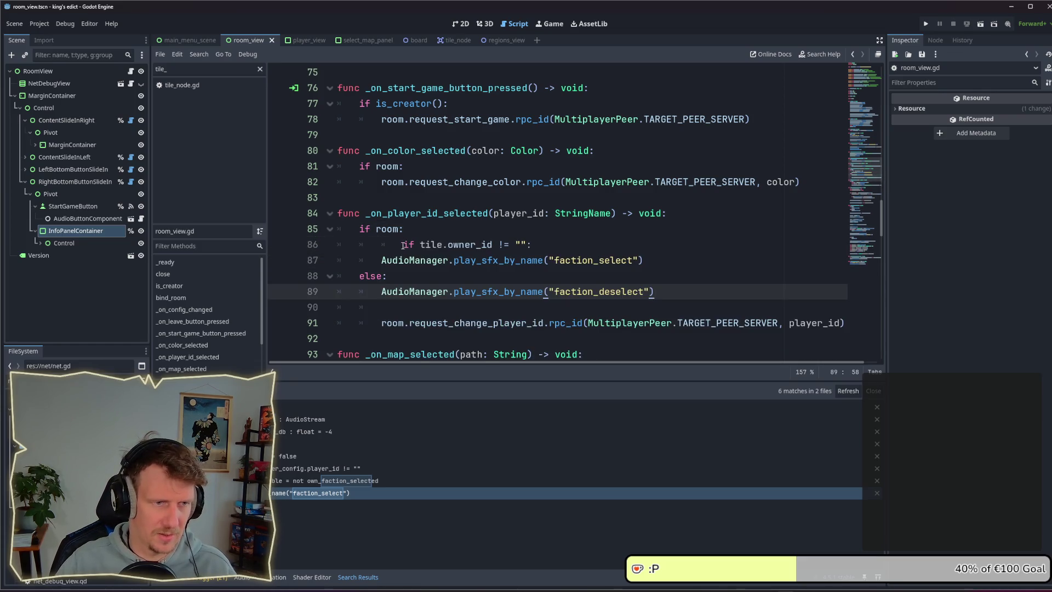
pyautogui.click(404, 245)
pyautogui.press('BackSpace')
pyautogui.click(381, 260)
pyautogui.click(364, 275)
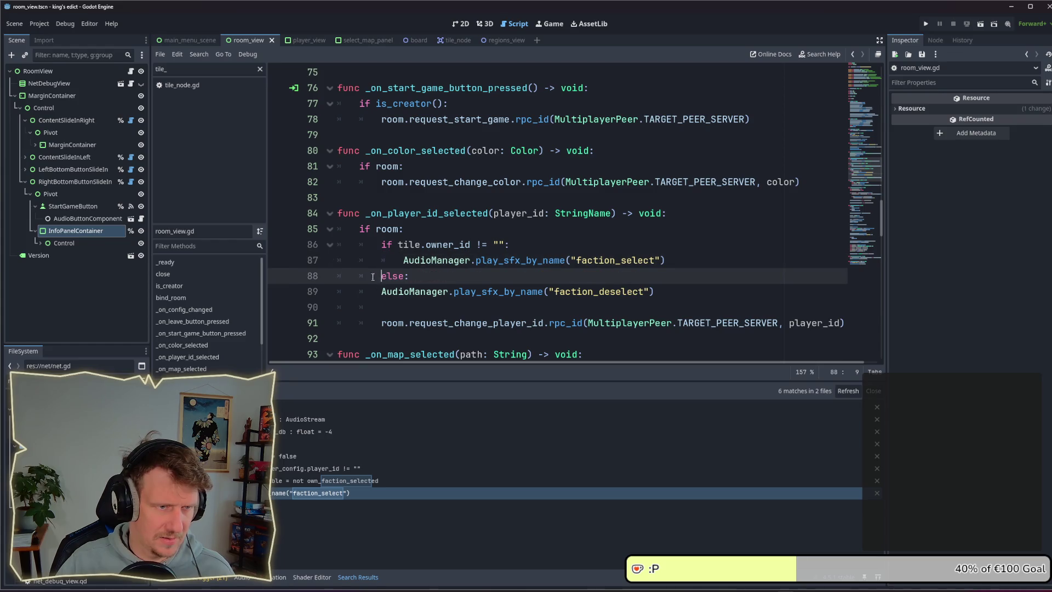
pyautogui.press('Tab')
pyautogui.press('Down')
pyautogui.press('Tab')
# Replace tile.owner_id with player_id in the condition and delete the leftover blank line
pyautogui.doubleClick(525, 213)
pyautogui.hotkey('ctrl', 'c')
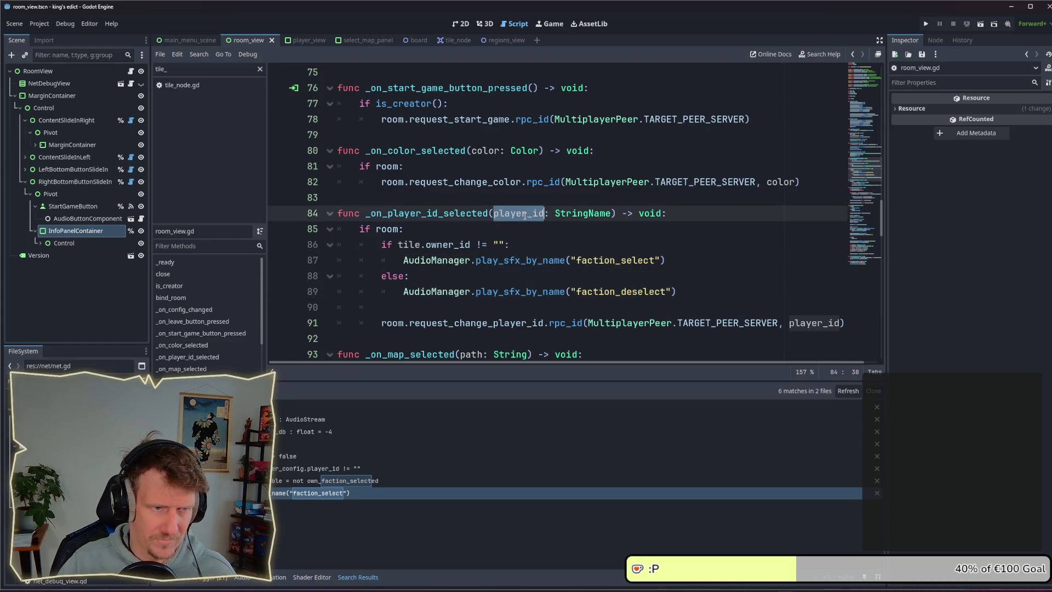
pyautogui.click(421, 244)
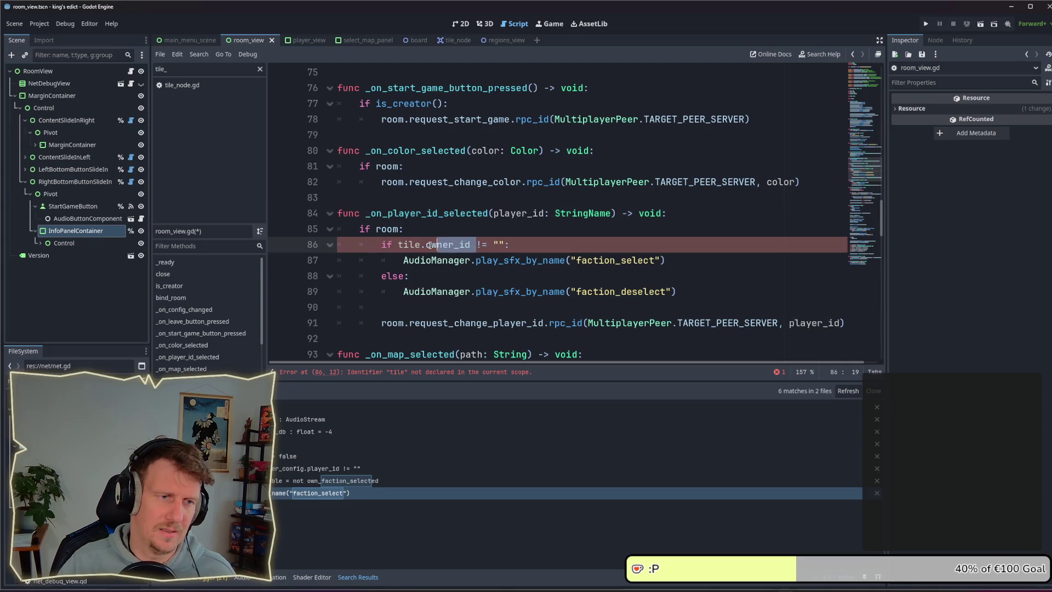
pyautogui.moveTo(399, 244); pyautogui.dragTo(473, 244)
pyautogui.hotkey('ctrl', 'v')
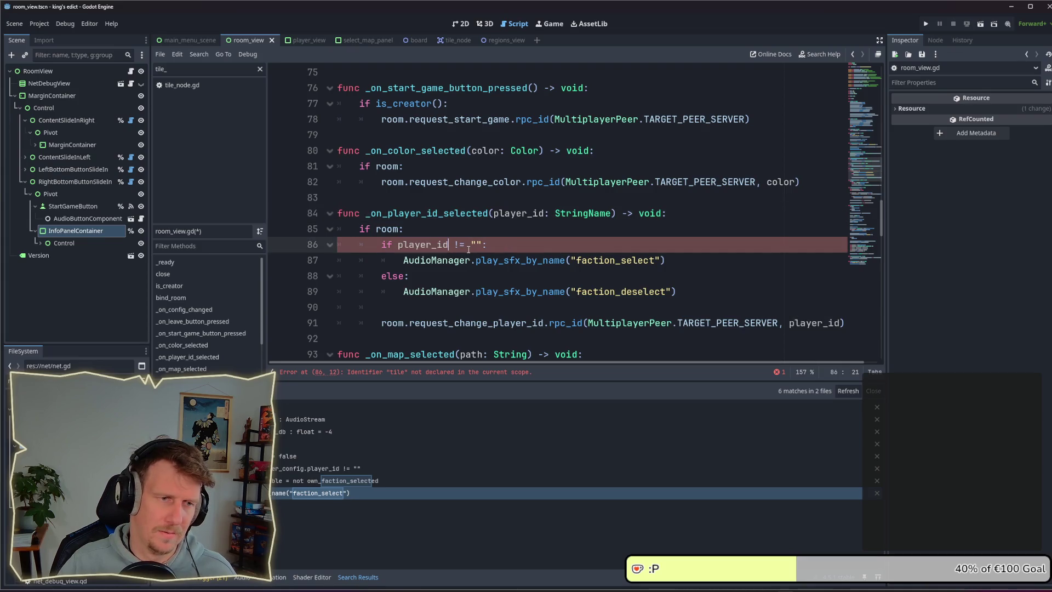
pyautogui.scroll(-3, 473, 255)
pyautogui.click(410, 263)
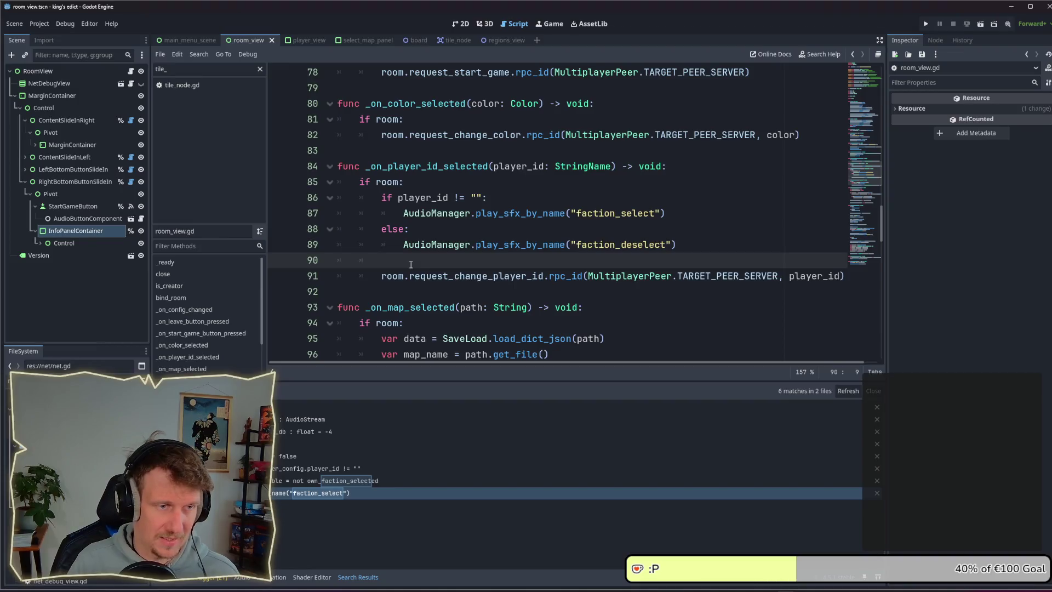
pyautogui.press('BackSpace')
pyautogui.press('BackSpace')
pyautogui.press('BackSpace')
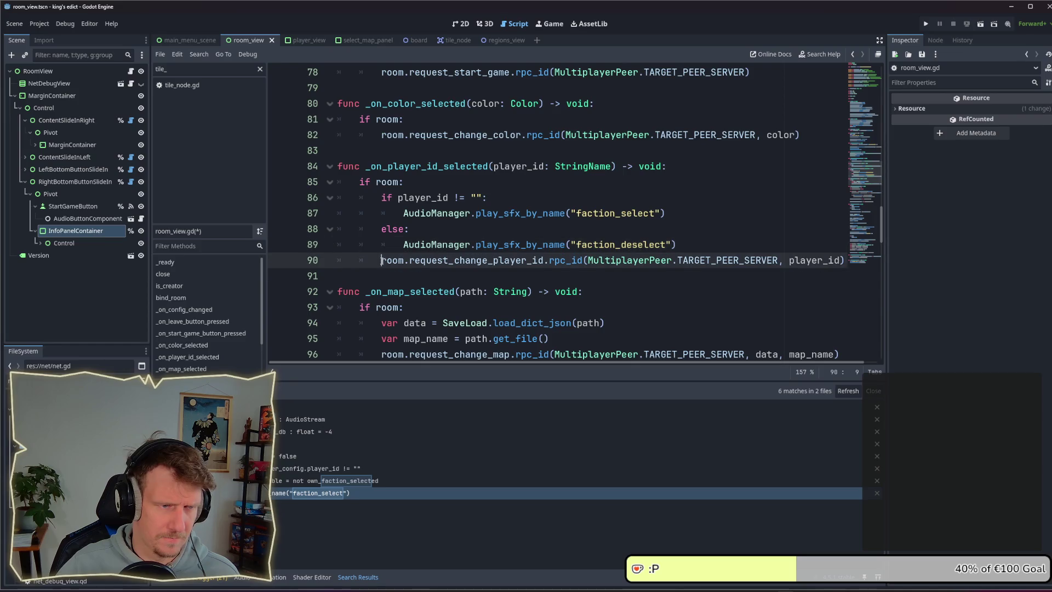
# Move the request_change_player_id line up into the if branch and save
pyautogui.click(385, 261)
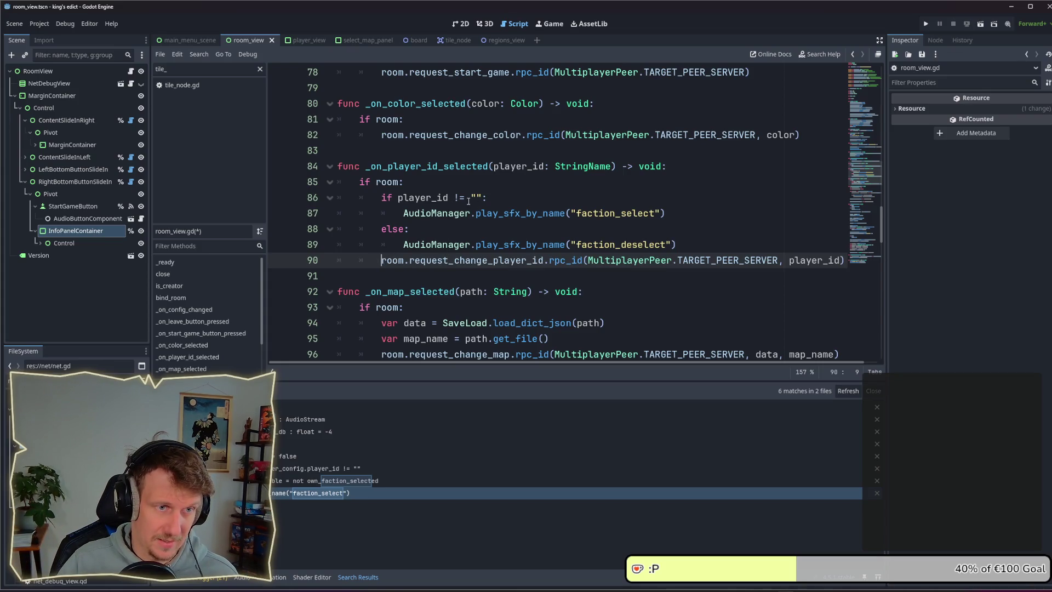
pyautogui.click(675, 214)
pyautogui.click(384, 260)
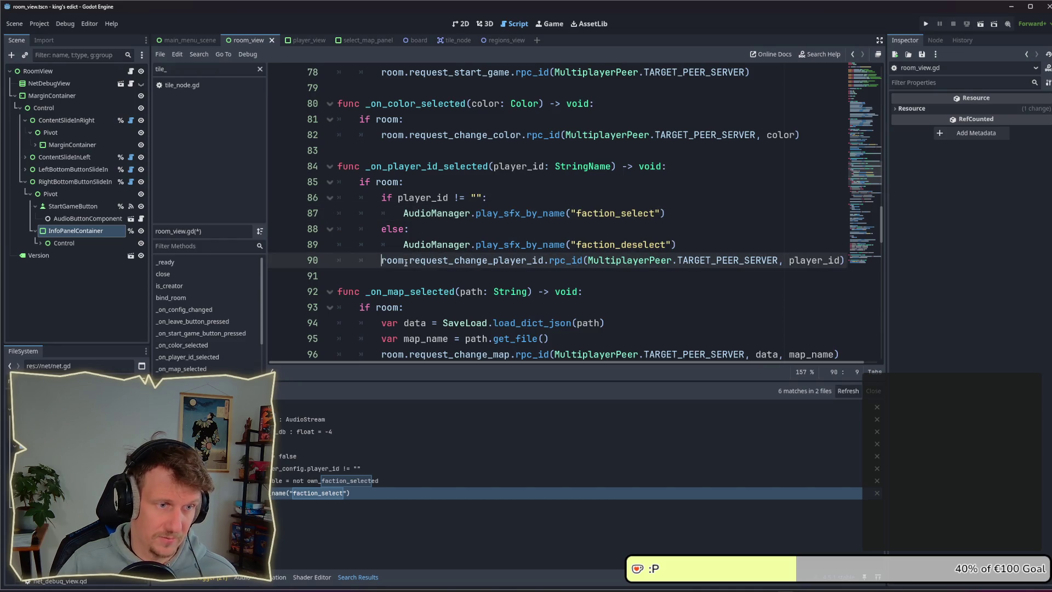
pyautogui.hotkey('alt', 'Up')
pyautogui.hotkey('alt', 'Up')
pyautogui.press('Tab')
pyautogui.hotkey('ctrl', 's')
# Copy the request line into the else branch after the faction_deselect sound, then save
pyautogui.hotkey('ctrl', 'c')
pyautogui.click(707, 261)
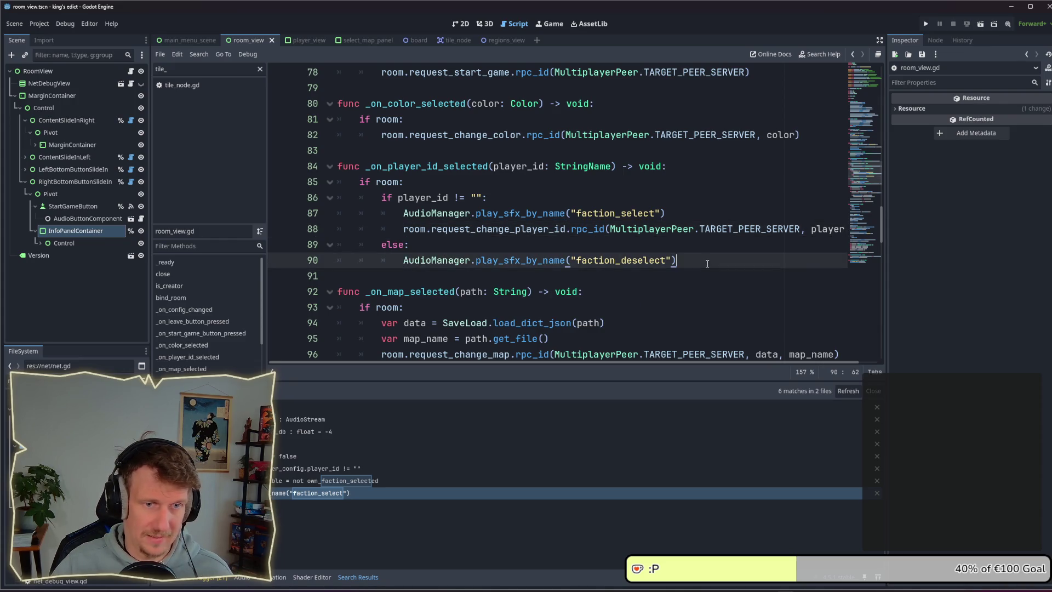
pyautogui.hotkey('ctrl', 'v')
pyautogui.hotkey('alt', 'Up')
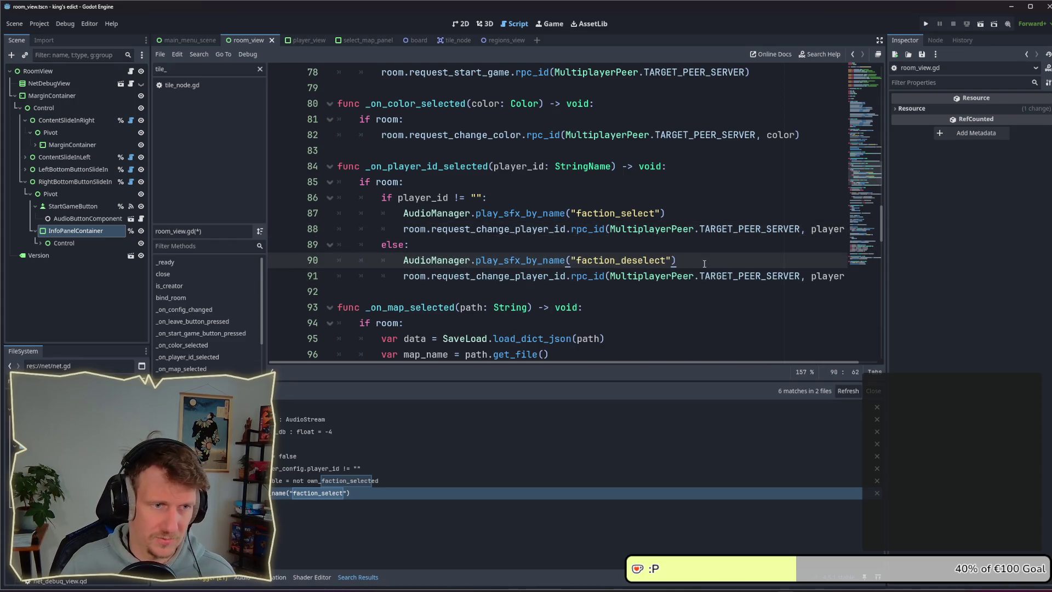
pyautogui.hotkey('ctrl', 's')
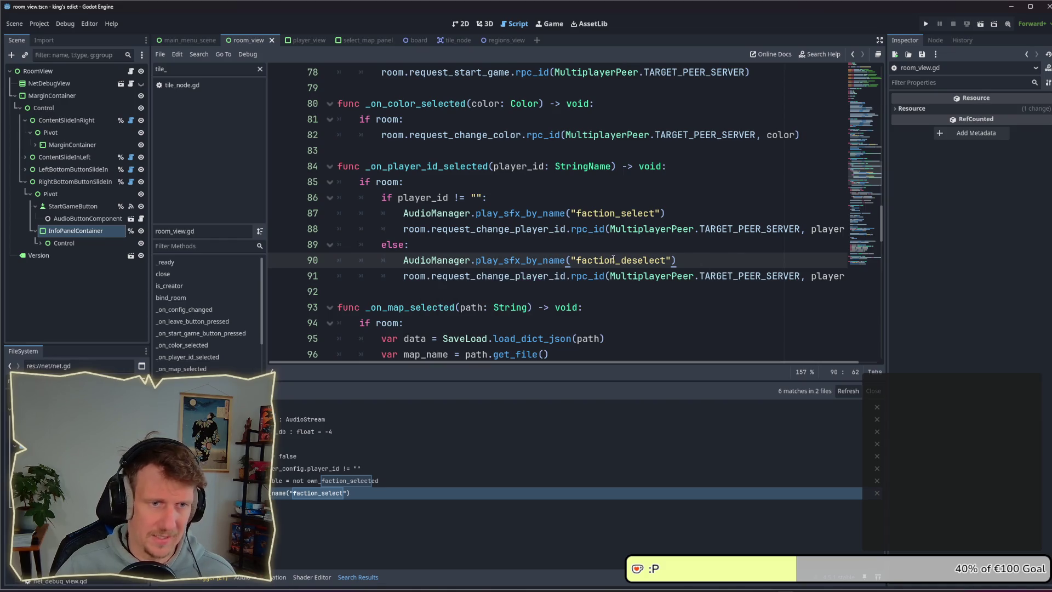
pyautogui.moveTo(657, 363)
pyautogui.mouseDown()
pyautogui.moveTo(728, 366)
pyautogui.moveTo(630, 365)
pyautogui.mouseUp()
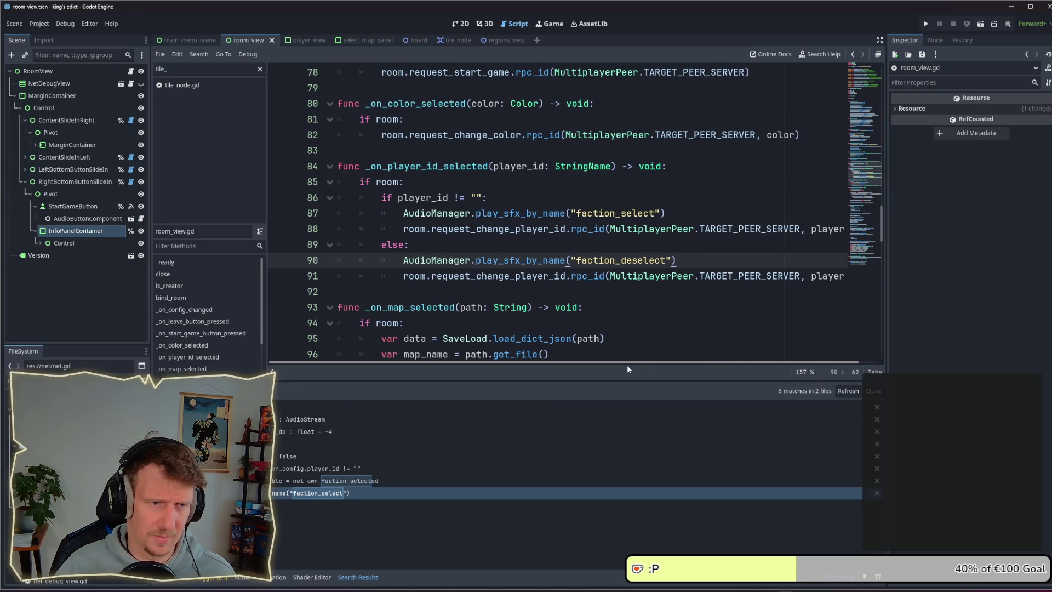
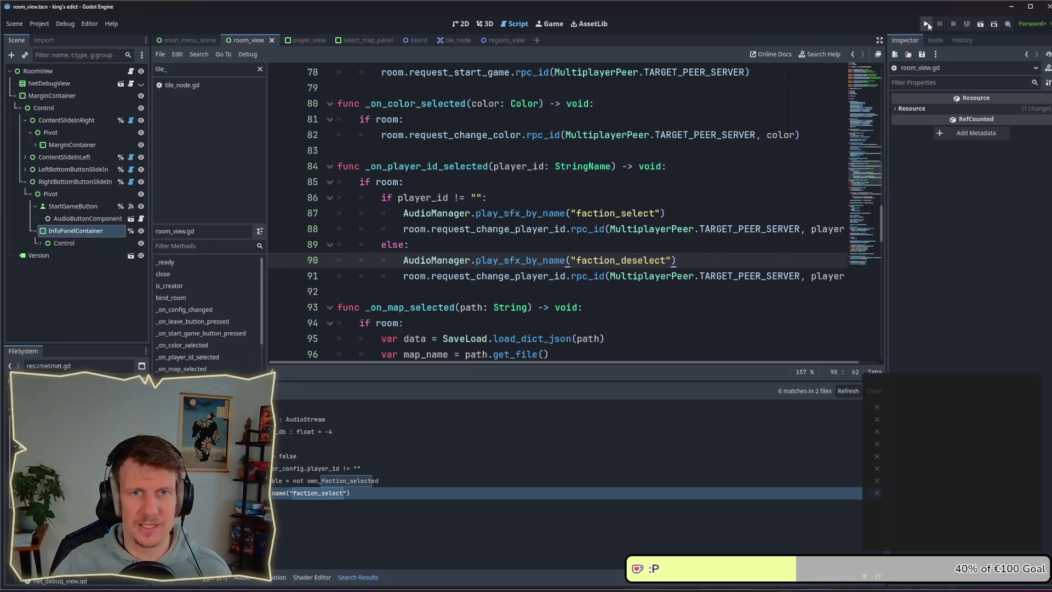
# Test-run the project up to its games list, then close the game
pyautogui.press('F5')
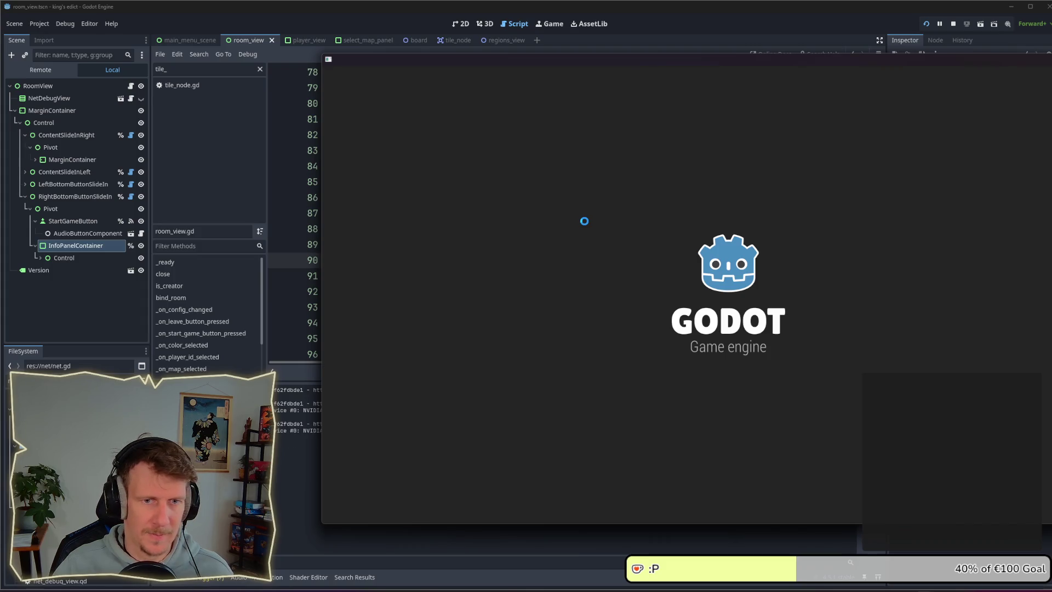
pyautogui.click(831, 263)
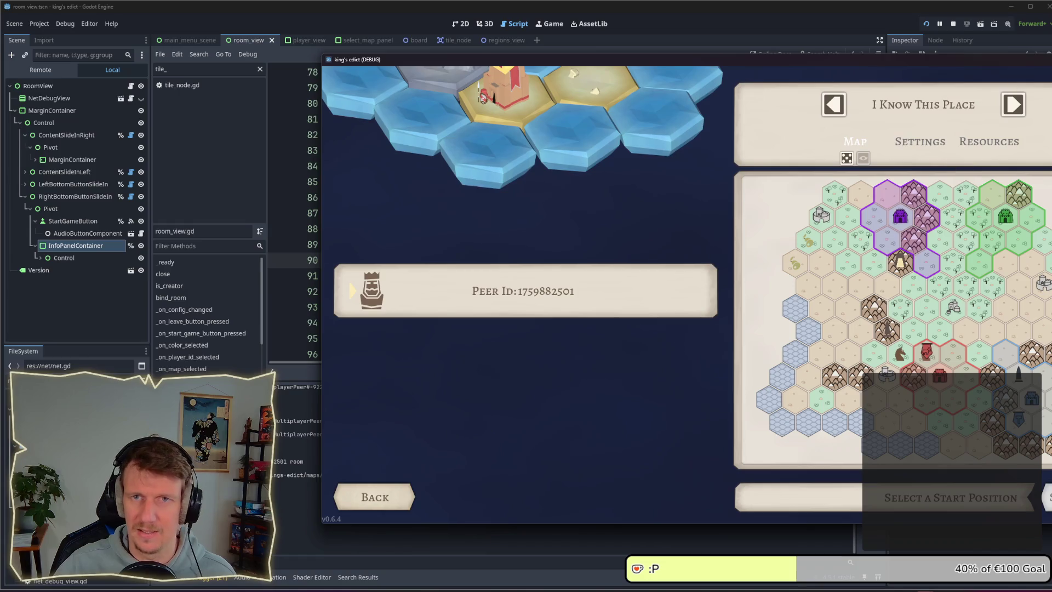
pyautogui.click(954, 24)
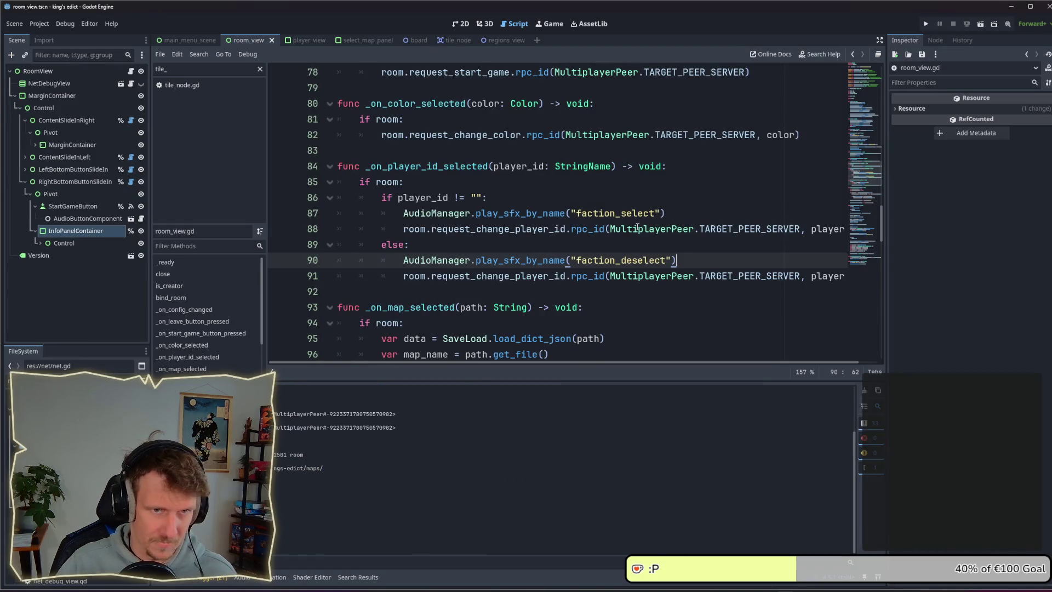
# Insert blank lines above the faction_deselect call near line 90
pyautogui.click(680, 214)
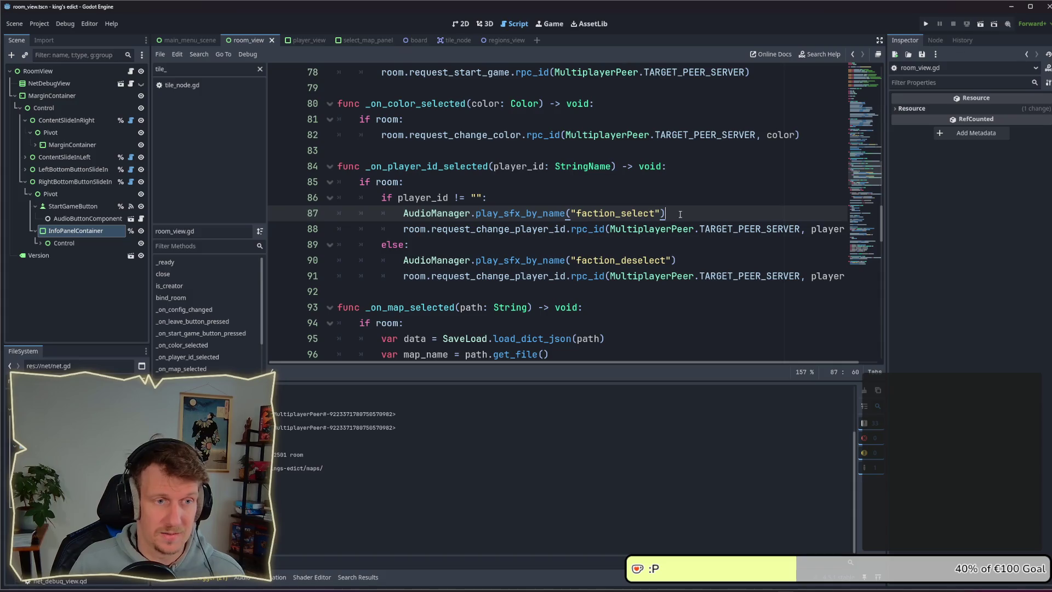
pyautogui.press('Down')
pyautogui.press('Down')
pyautogui.press('Down')
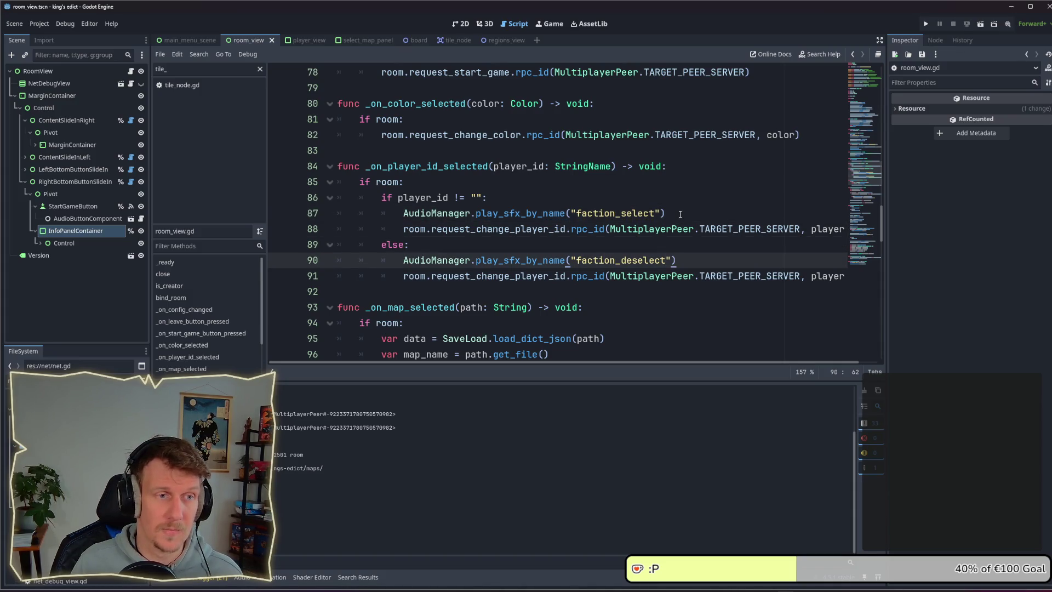
pyautogui.moveTo(664, 228)
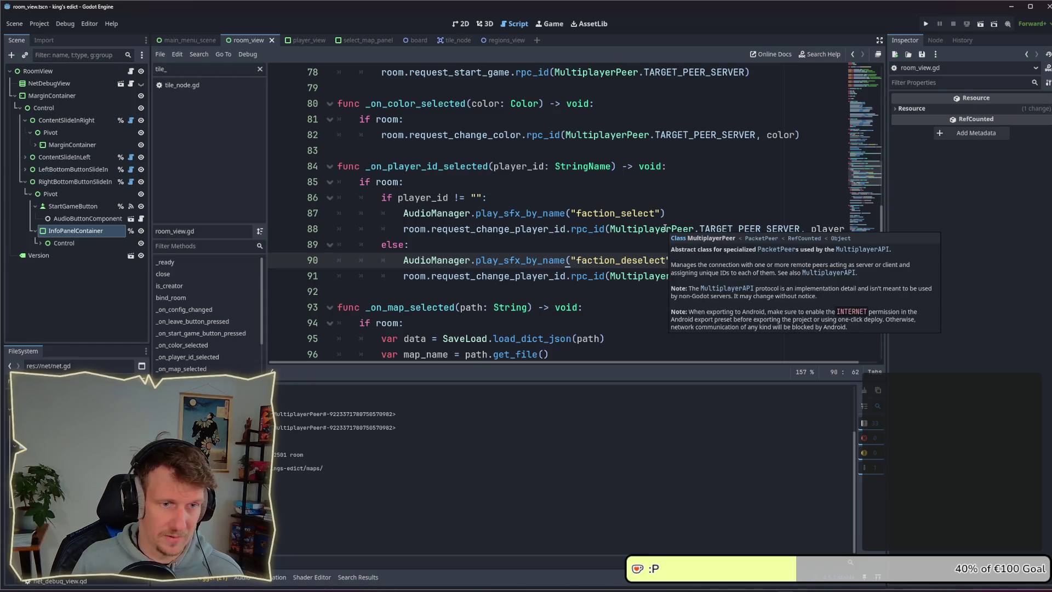
pyautogui.hotkey('ctrl', 'shift', 'Return')
pyautogui.hotkey('ctrl', 'shift', 'Return')
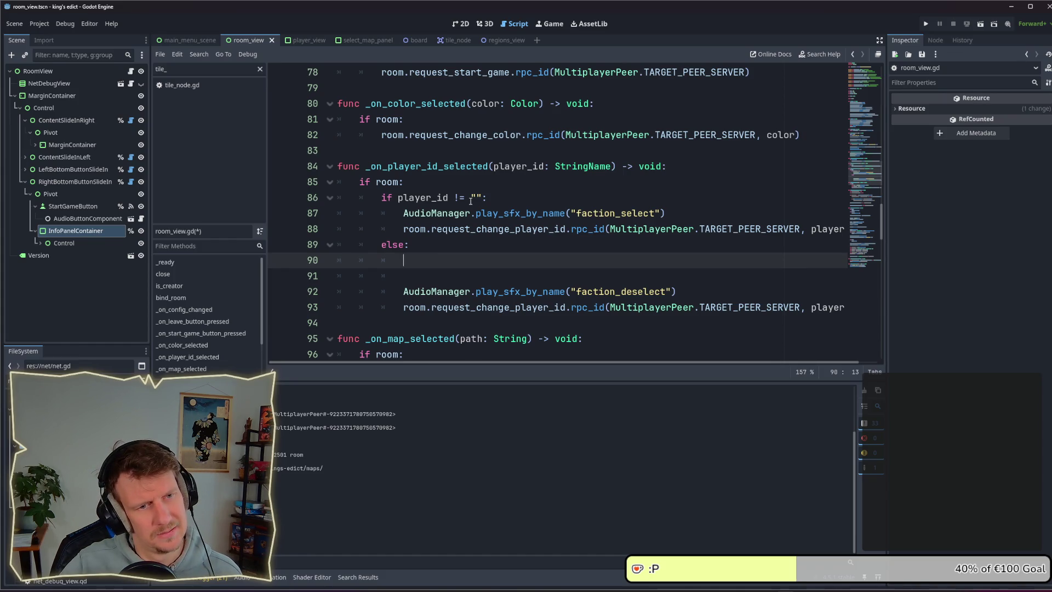
# Replace player_id with faction_id in the signature and on lines 86, 88 and 93
pyautogui.doubleClick(505, 171)
pyautogui.write('faction_id')
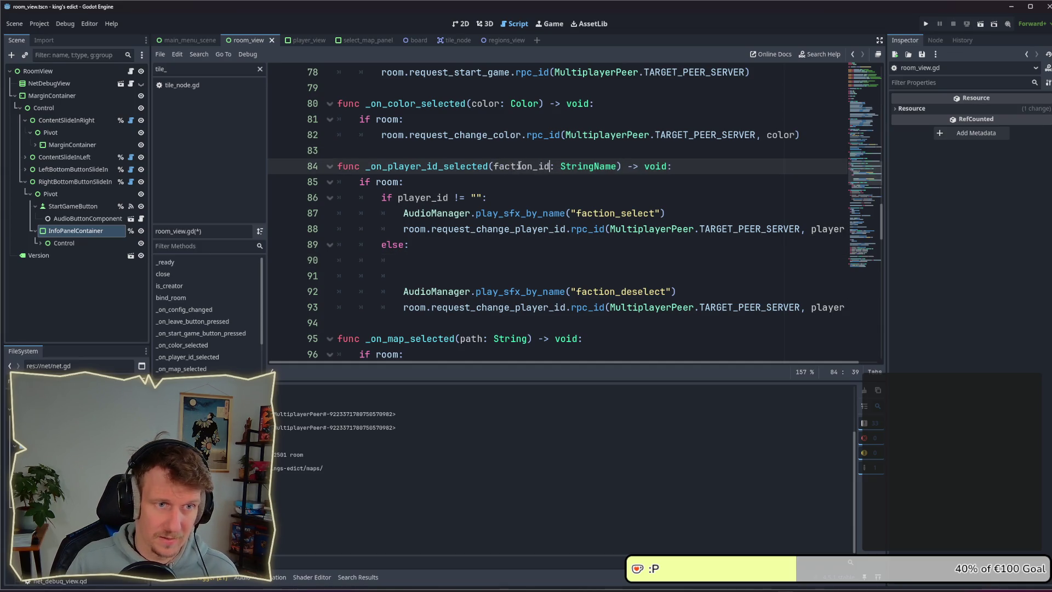
pyautogui.doubleClick(521, 165)
pyautogui.hotkey('ctrl', 'c')
pyautogui.doubleClick(427, 197)
pyautogui.hotkey('ctrl', 'v')
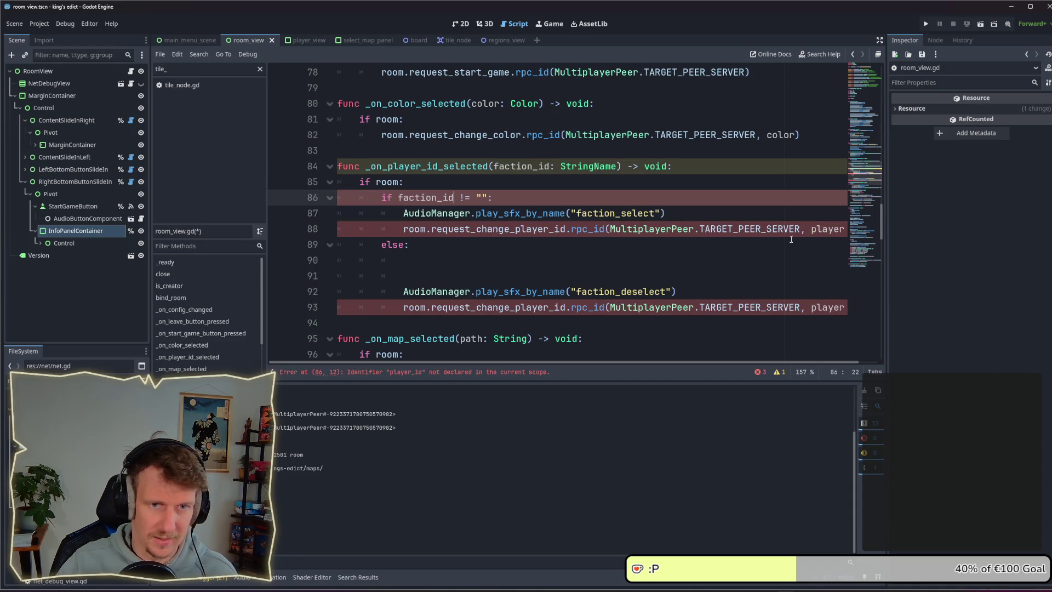
pyautogui.doubleClick(822, 229)
pyautogui.hotkey('ctrl', 'v')
pyautogui.doubleClick(817, 307)
pyautogui.hotkey('ctrl', 'v')
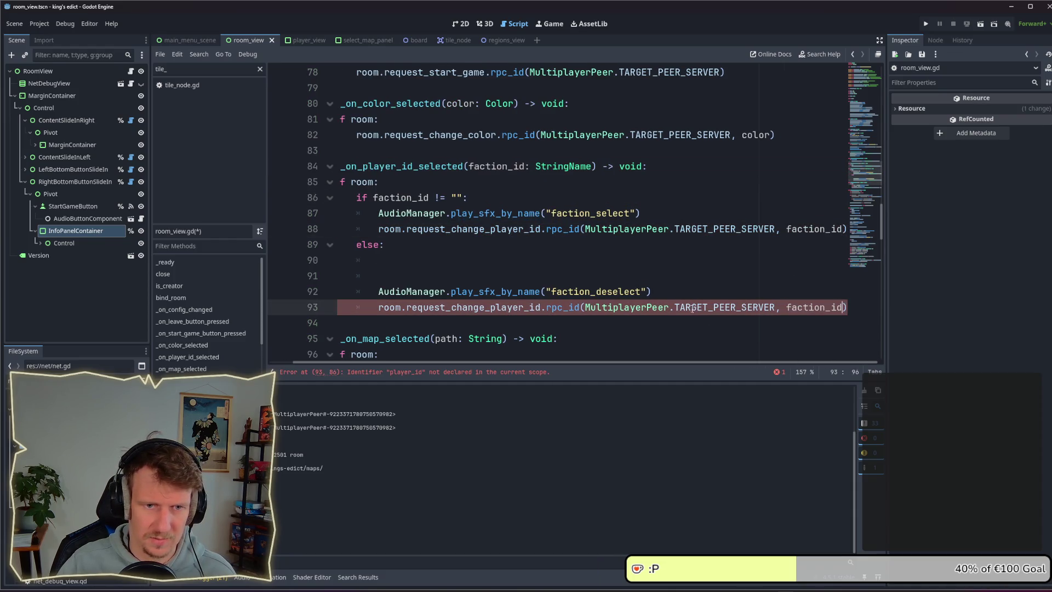
# Delete the extra blank lines left under the else branch
pyautogui.moveTo(665, 360); pyautogui.dragTo(640, 360)
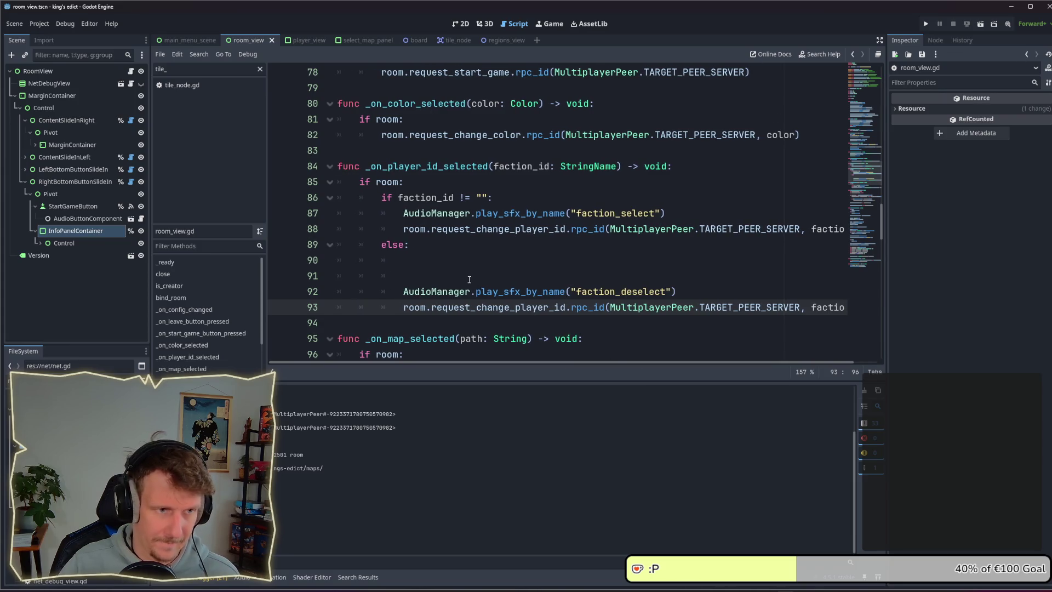
pyautogui.click(488, 269)
pyautogui.press('Up')
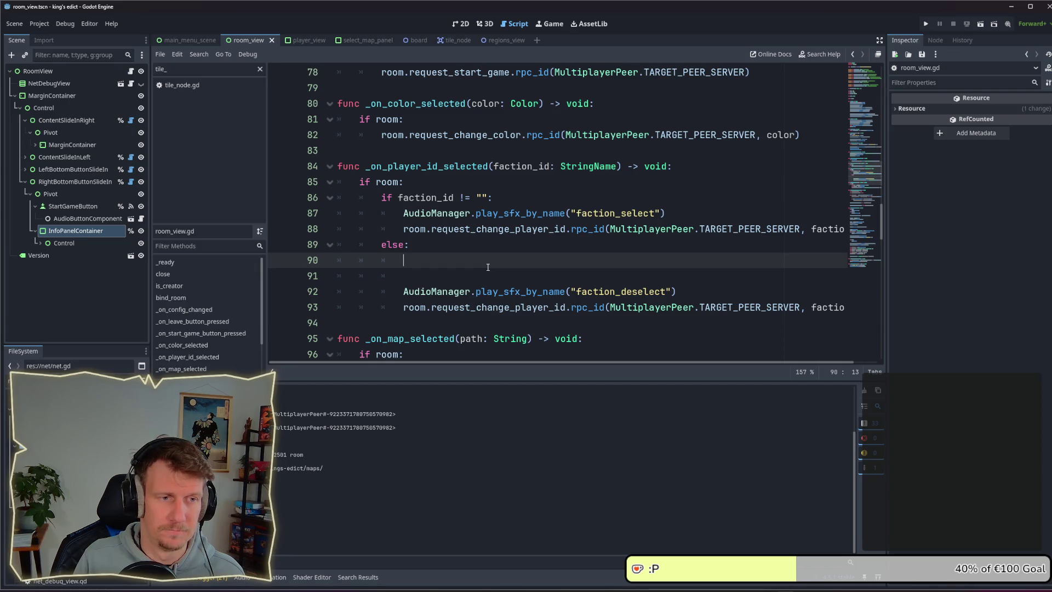
pyautogui.press('BackSpace')
pyautogui.press('BackSpace')
pyautogui.press('BackSpace')
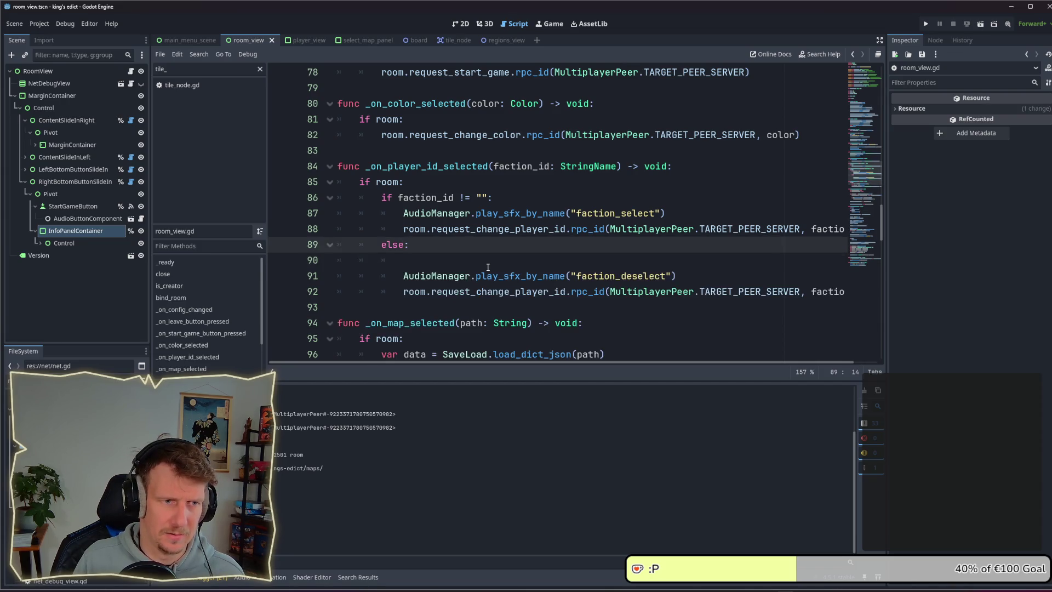
pyautogui.press('Down')
pyautogui.press('BackSpace')
pyautogui.press('BackSpace')
pyautogui.press('BackSpace')
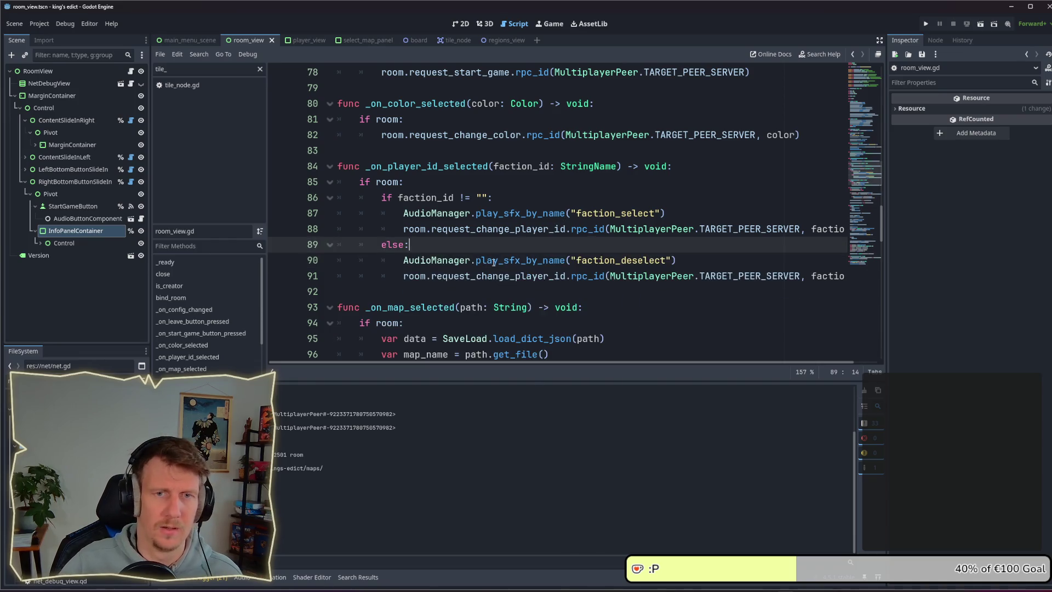
pyautogui.click(853, 112)
# Clear the script filter and browse room_view.gd back to its top
pyautogui.scroll(6, 414, 170)
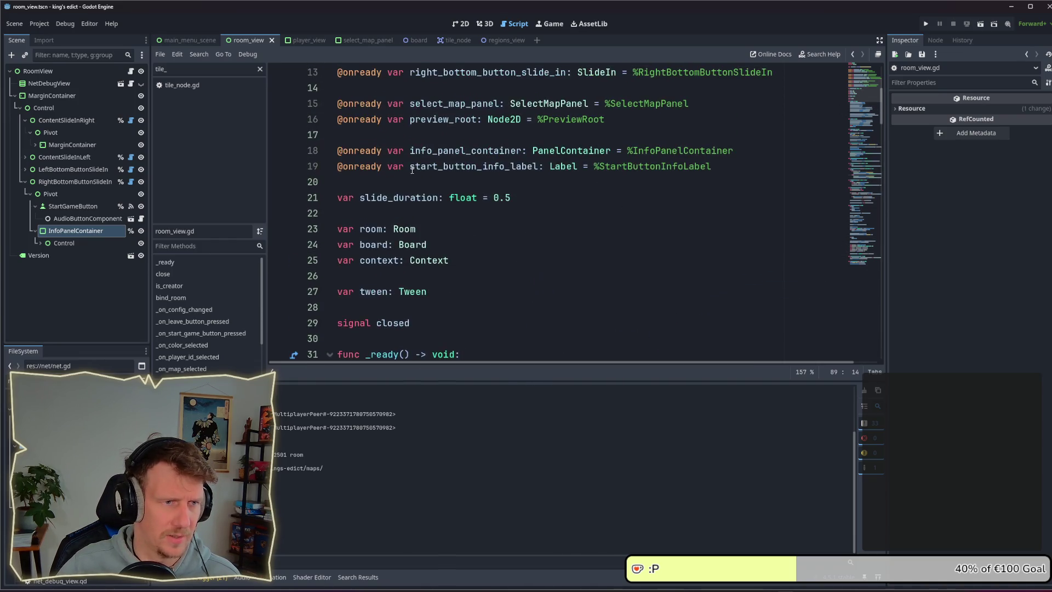
pyautogui.scroll(-8, 412, 170)
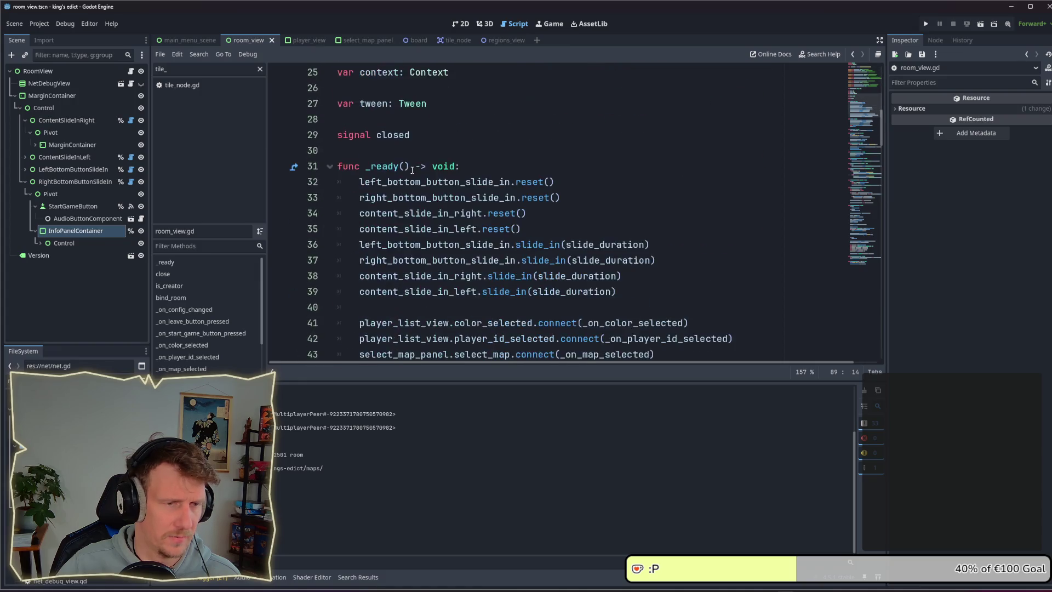
pyautogui.scroll(-4, 412, 171)
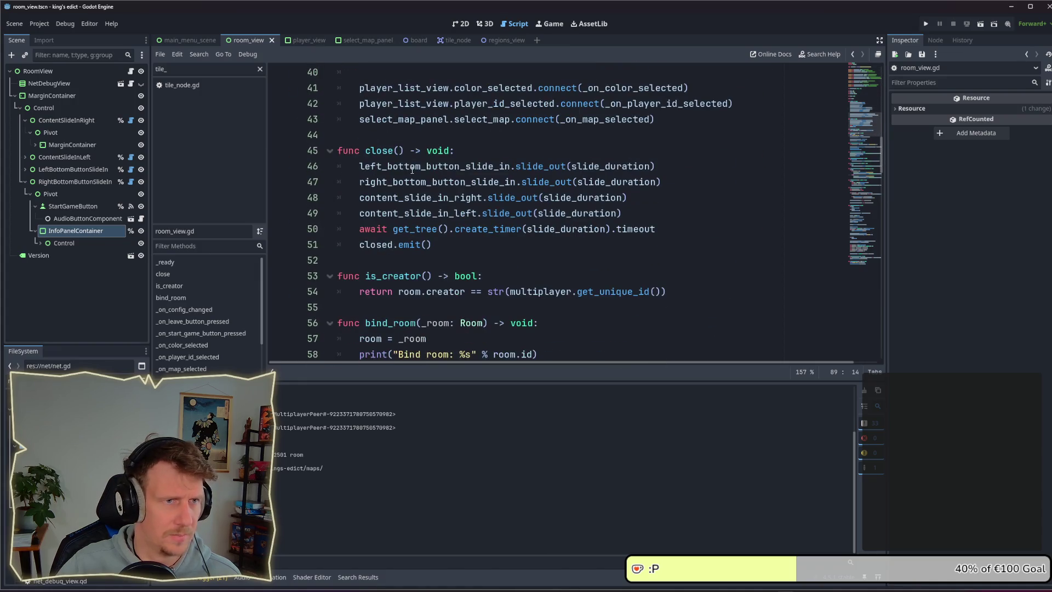
pyautogui.scroll(-13, 412, 171)
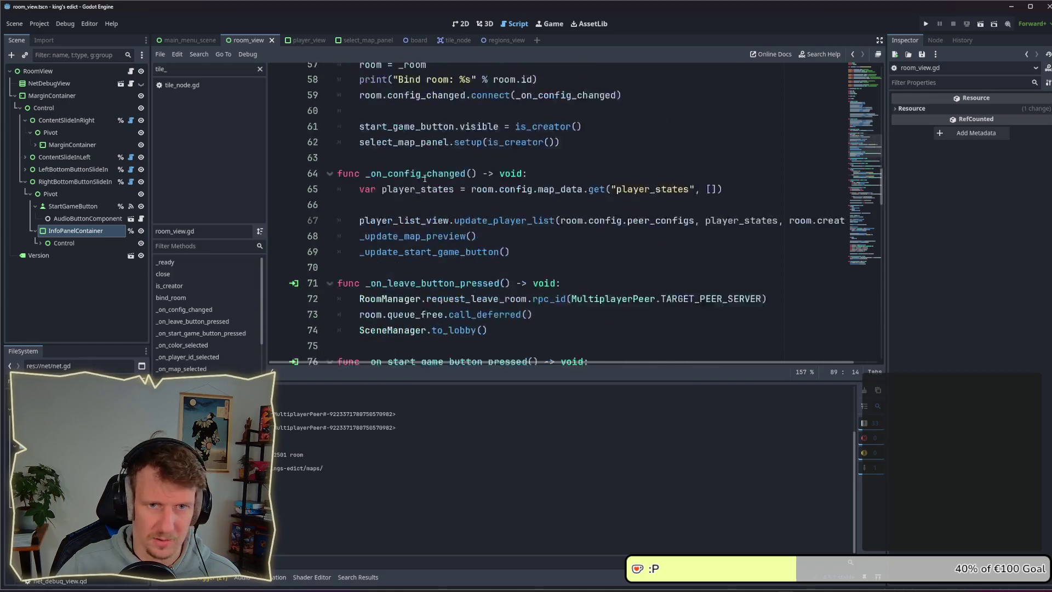
pyautogui.click(260, 69)
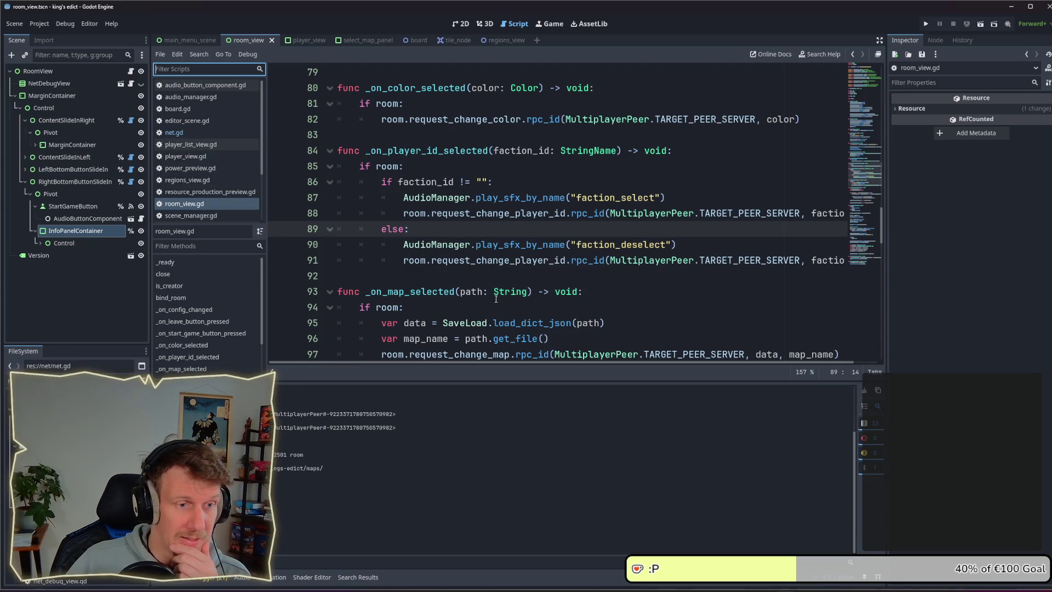
pyautogui.scroll(-1, 471, 305)
pyautogui.scroll(-1, 472, 305)
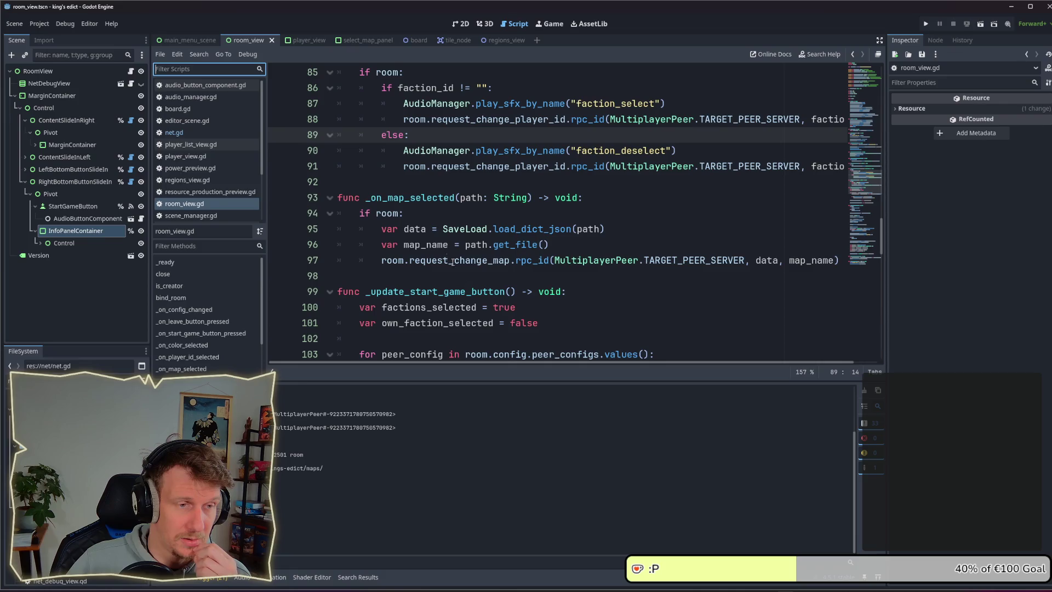
pyautogui.scroll(2, 455, 202)
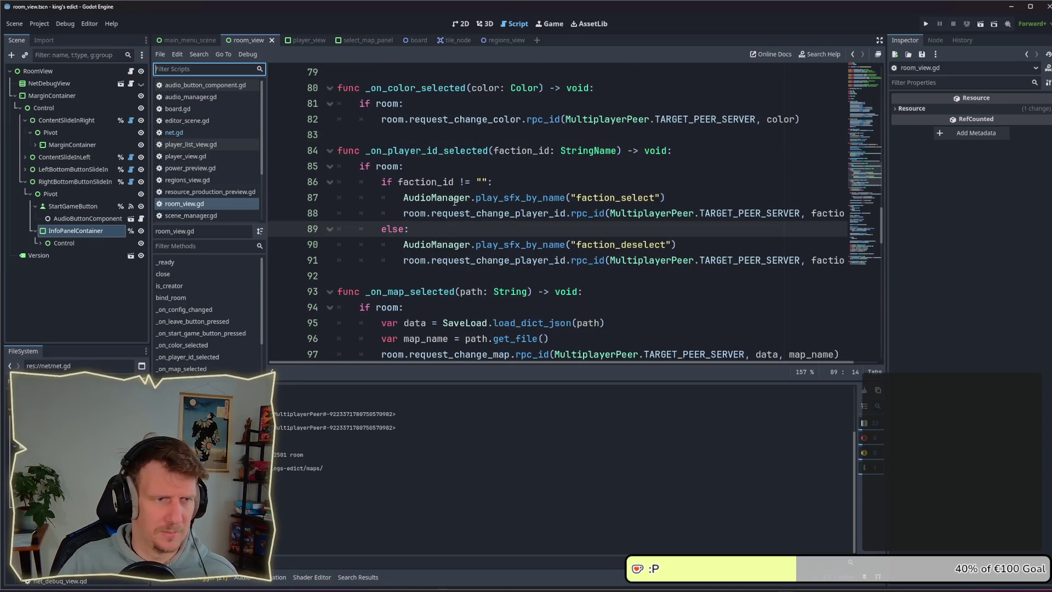
pyautogui.click(857, 97)
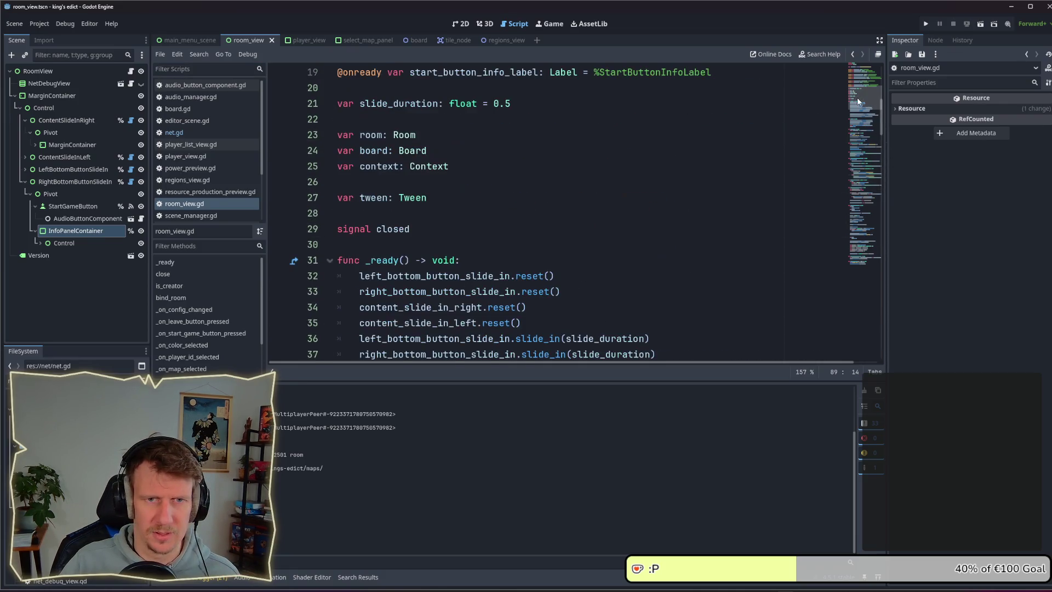
# Scroll down to the button-pressed handlers in room_view.gd
pyautogui.scroll(1, 538, 202)
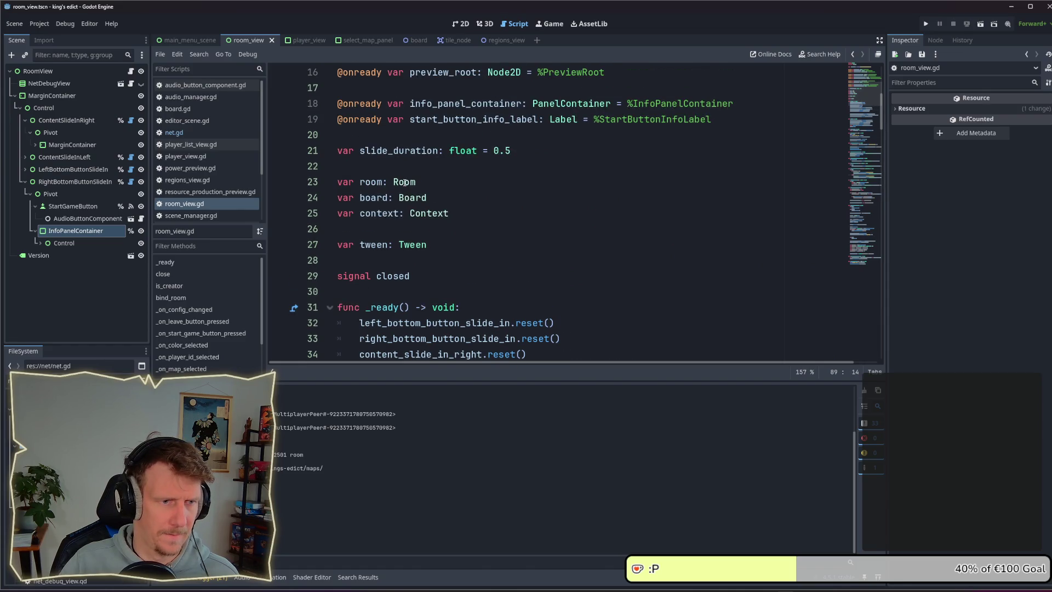
pyautogui.scroll(5, 404, 183)
pyautogui.scroll(-4, 866, 174)
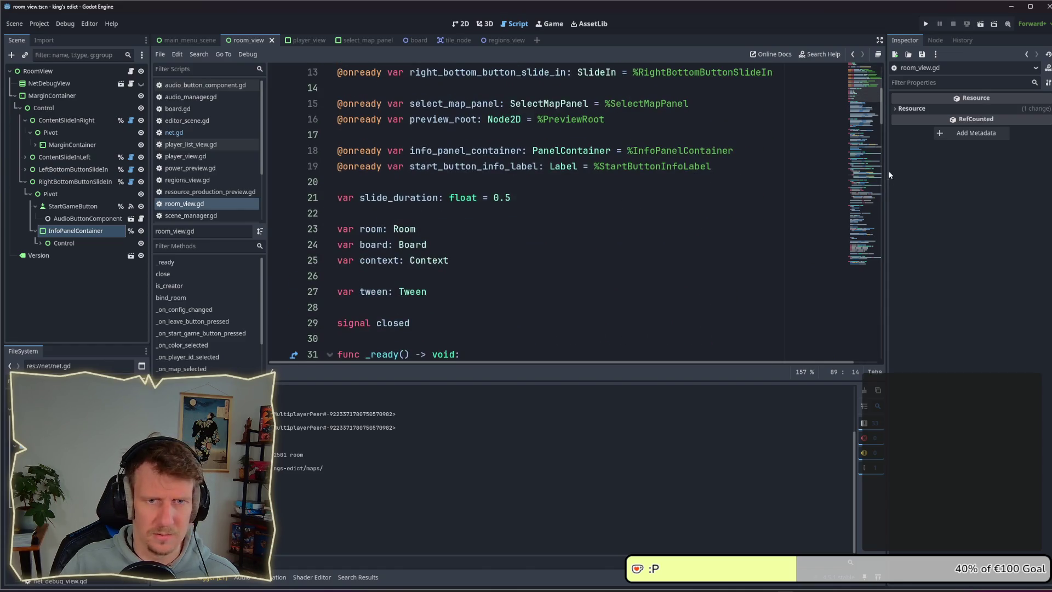
pyautogui.click(869, 175)
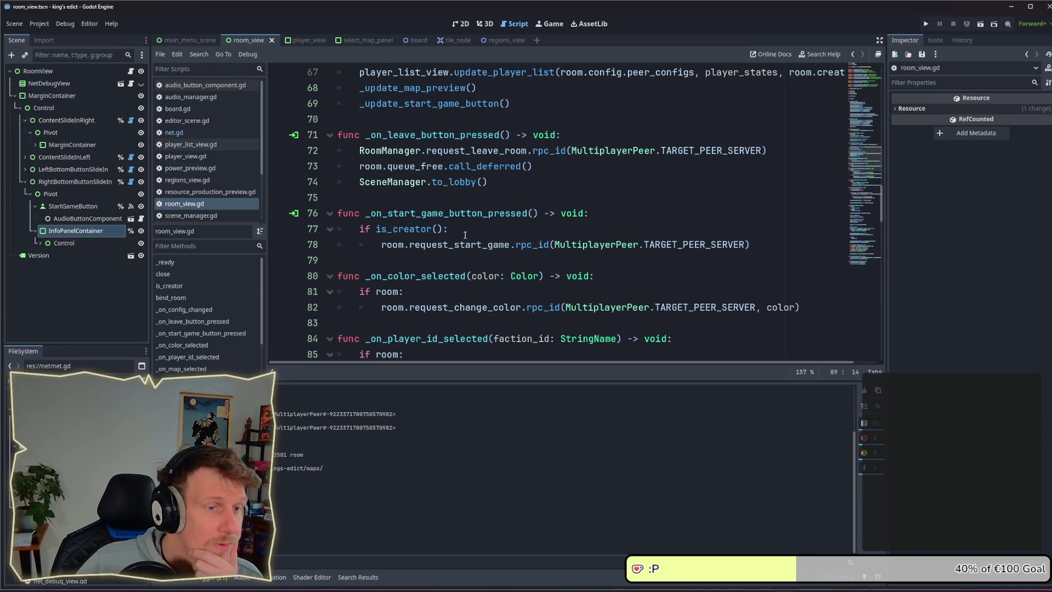
pyautogui.scroll(-2, 465, 235)
pyautogui.scroll(3, 464, 234)
pyautogui.scroll(-8, 573, 173)
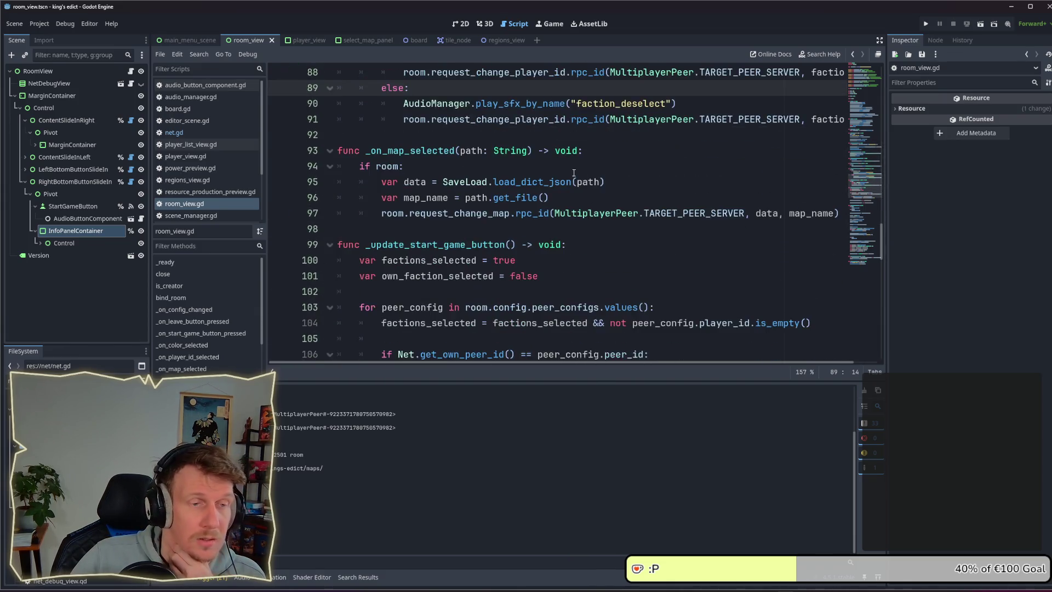
pyautogui.scroll(2, 573, 172)
# Start a 'room.pe' line under the faction_id check, then erase it again
pyautogui.click(689, 147)
pyautogui.press('Up')
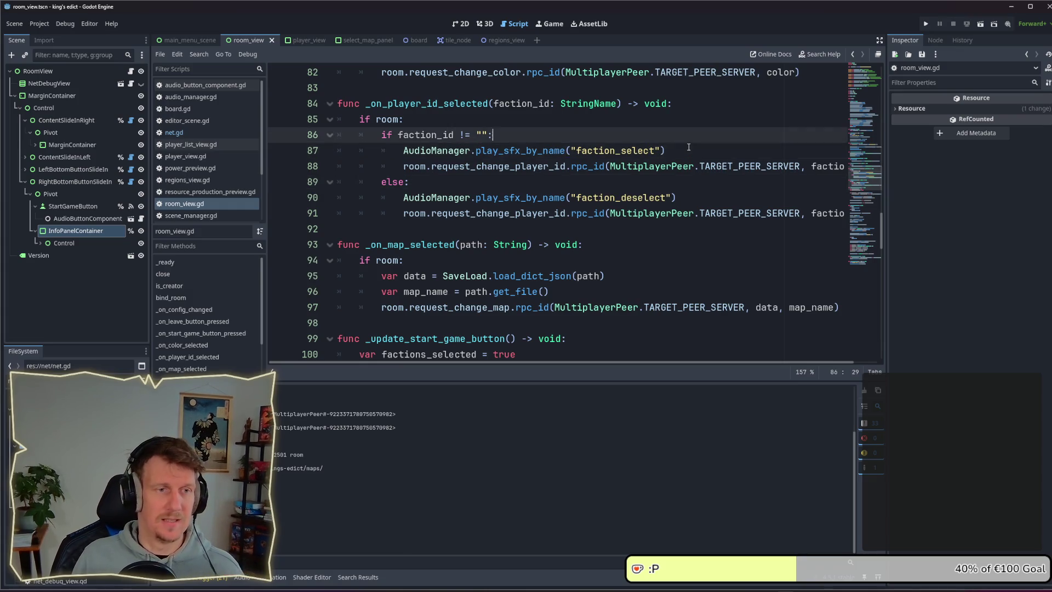
pyautogui.press('Return')
pyautogui.write('room.')
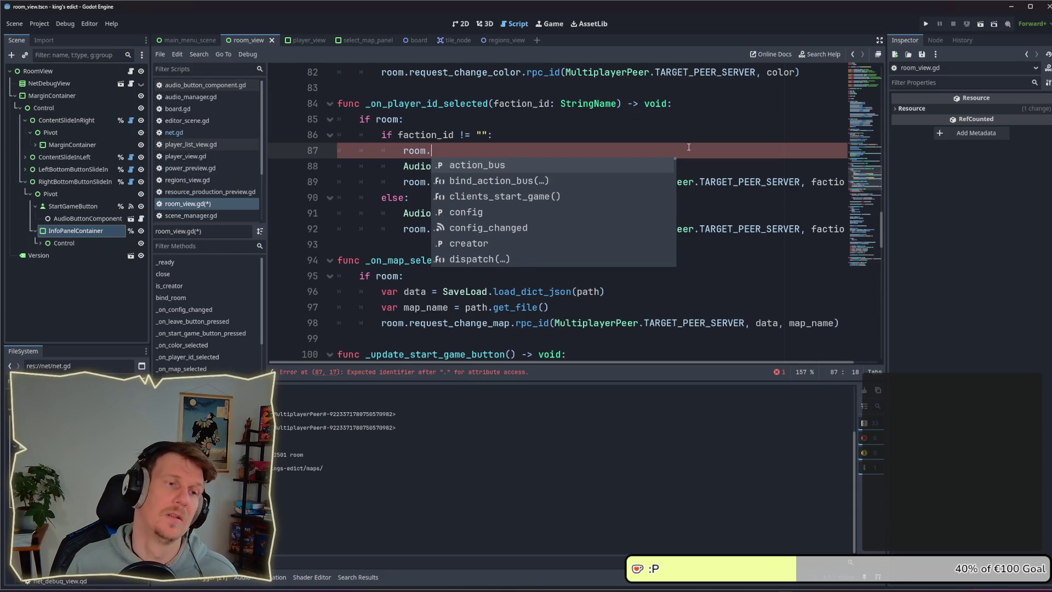
pyautogui.press('BackSpace')
pyautogui.press('BackSpace')
pyautogui.press('BackSpace')
pyautogui.write('room.p')
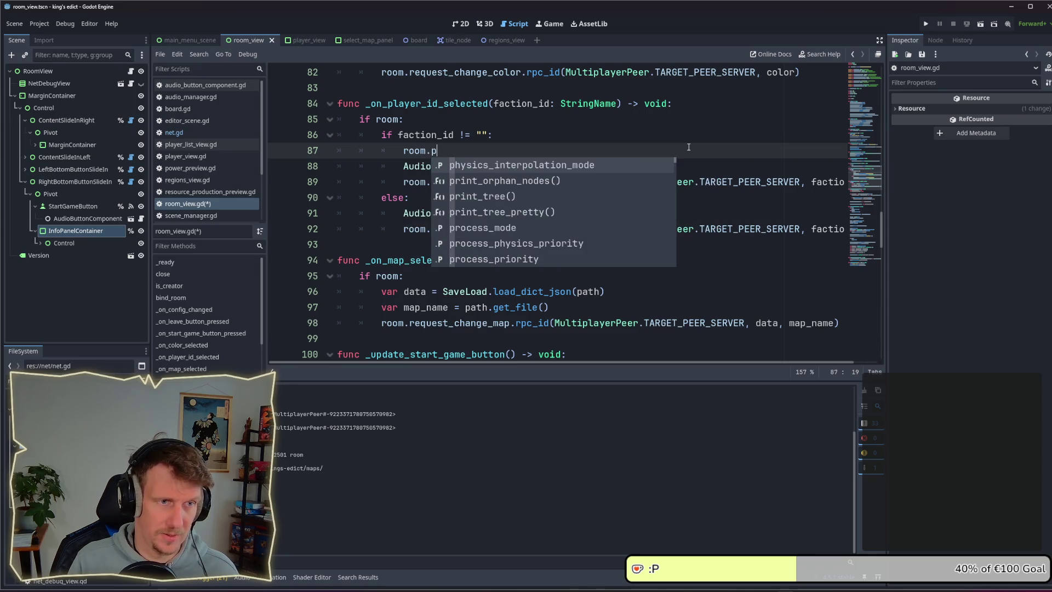
pyautogui.write('e')
pyautogui.press('BackSpace')
pyautogui.press('BackSpace')
pyautogui.press('BackSpace')
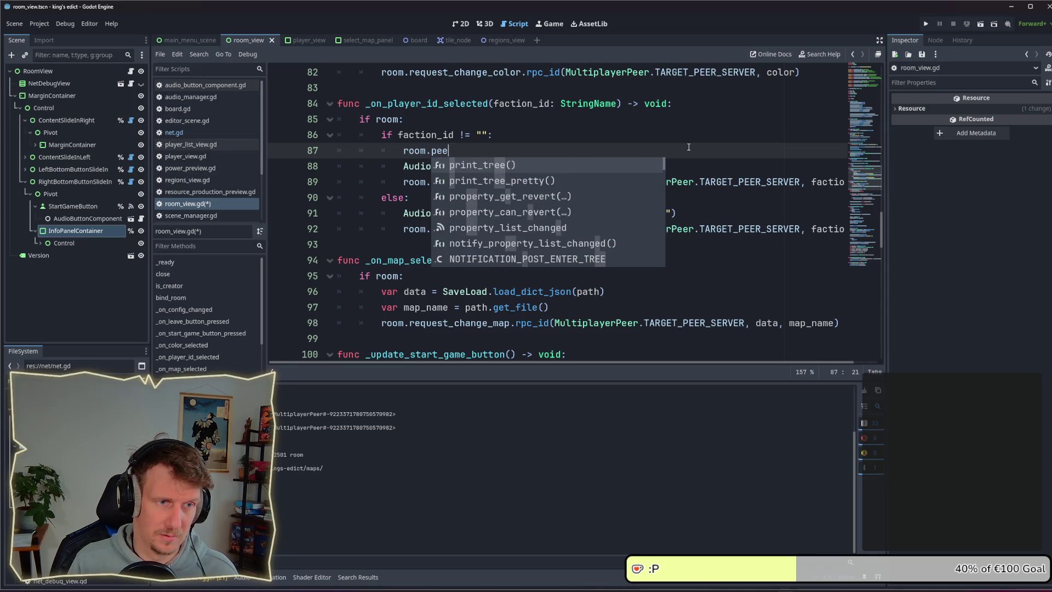
pyautogui.press('BackSpace')
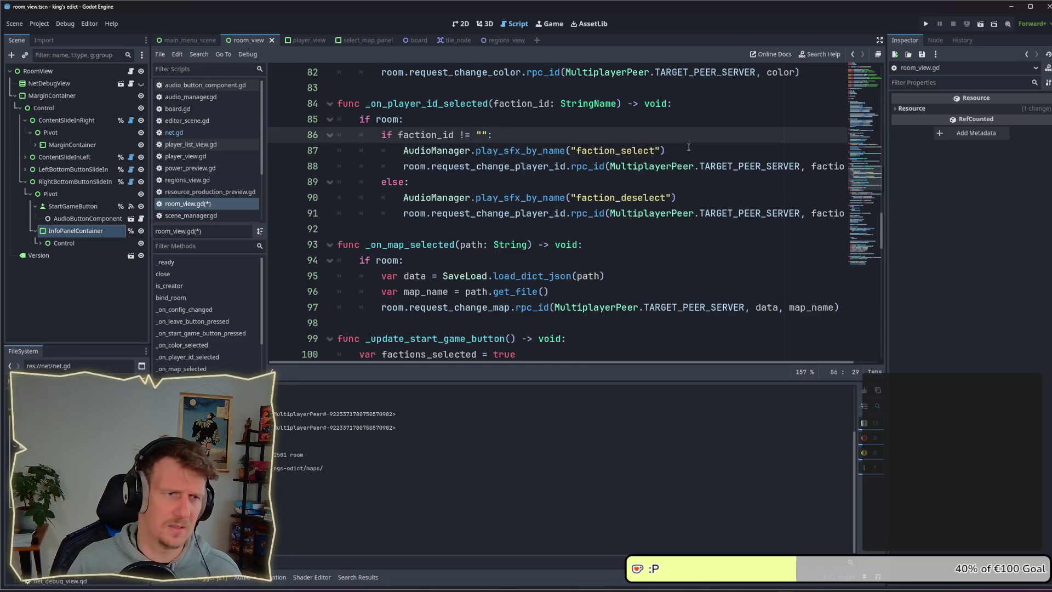
# Save room_view.gd and jump to the Room class definition
pyautogui.hotkey('ctrl', 's')
pyautogui.scroll(15, 592, 163)
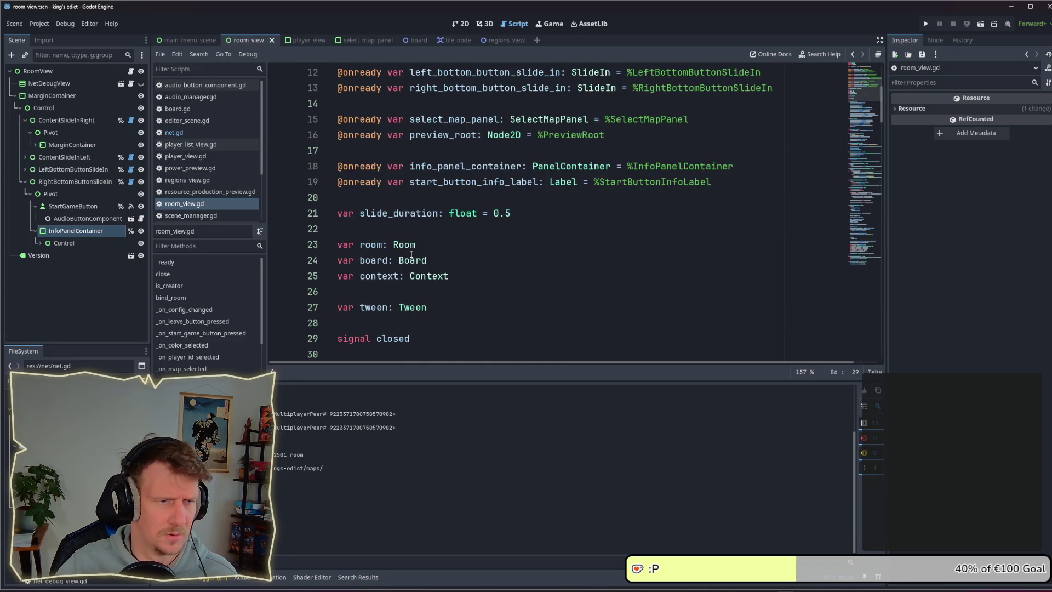
pyautogui.keyDown('ctrl'); pyautogui.click(406, 245); pyautogui.keyUp('ctrl')
# Scroll through the Room class declarations in room.gd
pyautogui.scroll(4, 435, 203)
pyautogui.scroll(20, 434, 203)
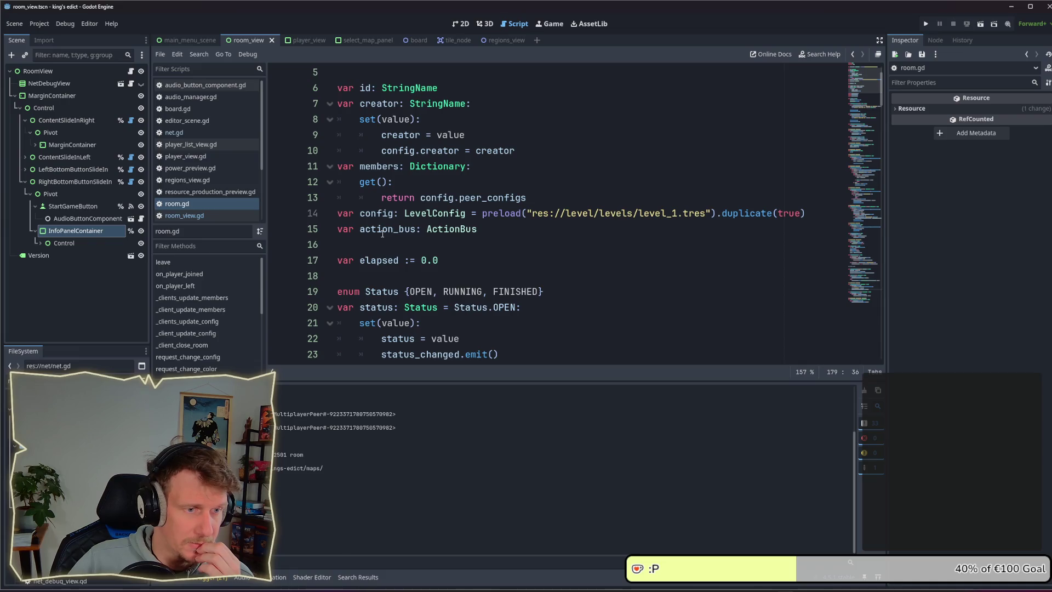
pyautogui.scroll(-1, 383, 229)
pyautogui.scroll(2, 386, 241)
pyautogui.scroll(-4, 391, 261)
pyautogui.scroll(5, 390, 262)
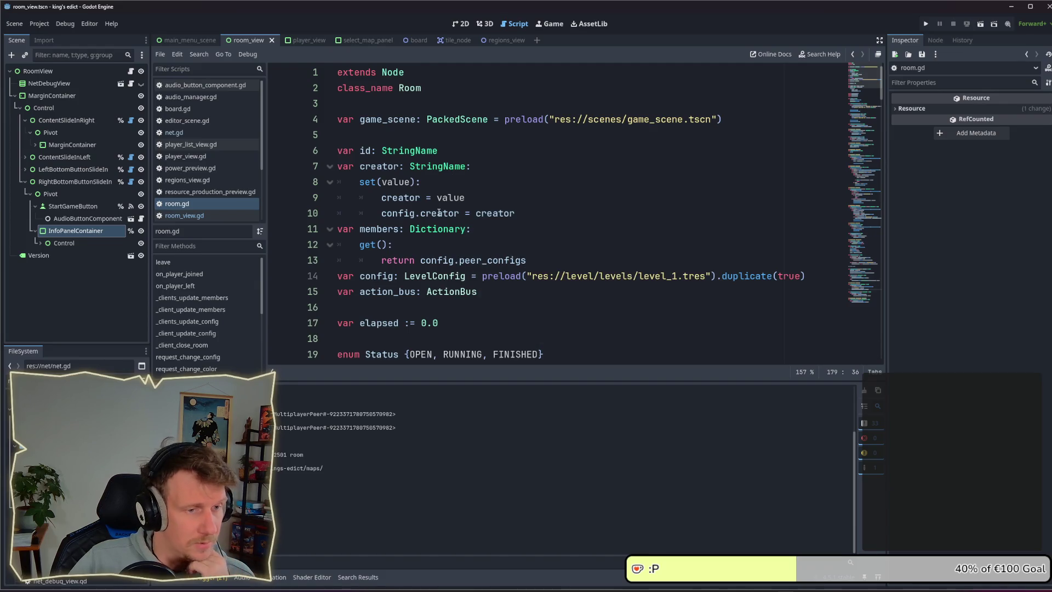
pyautogui.moveTo(439, 213)
pyautogui.scroll(-2, 439, 213)
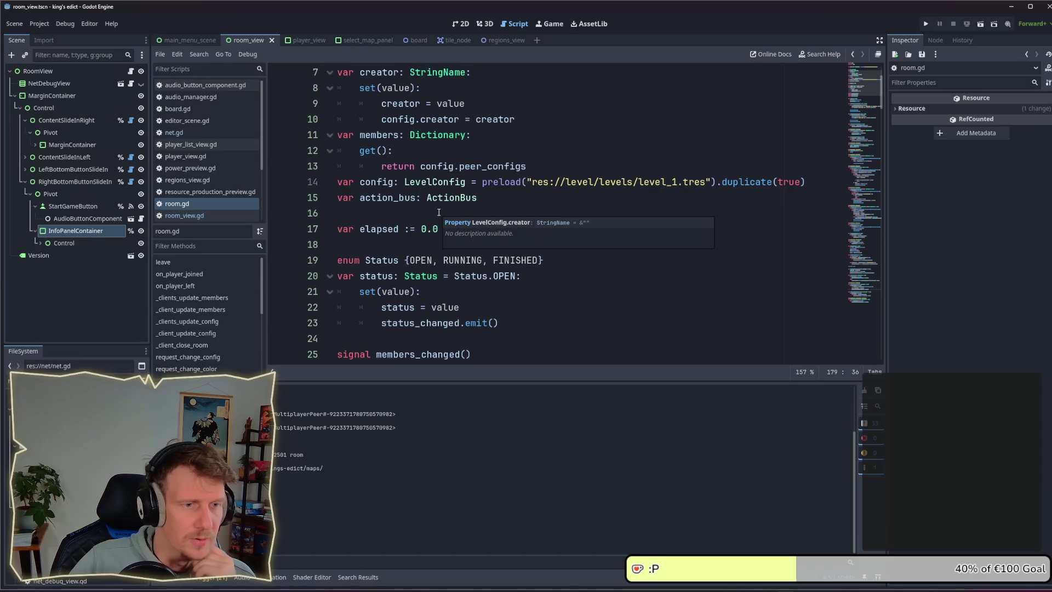
pyautogui.scroll(-1, 439, 213)
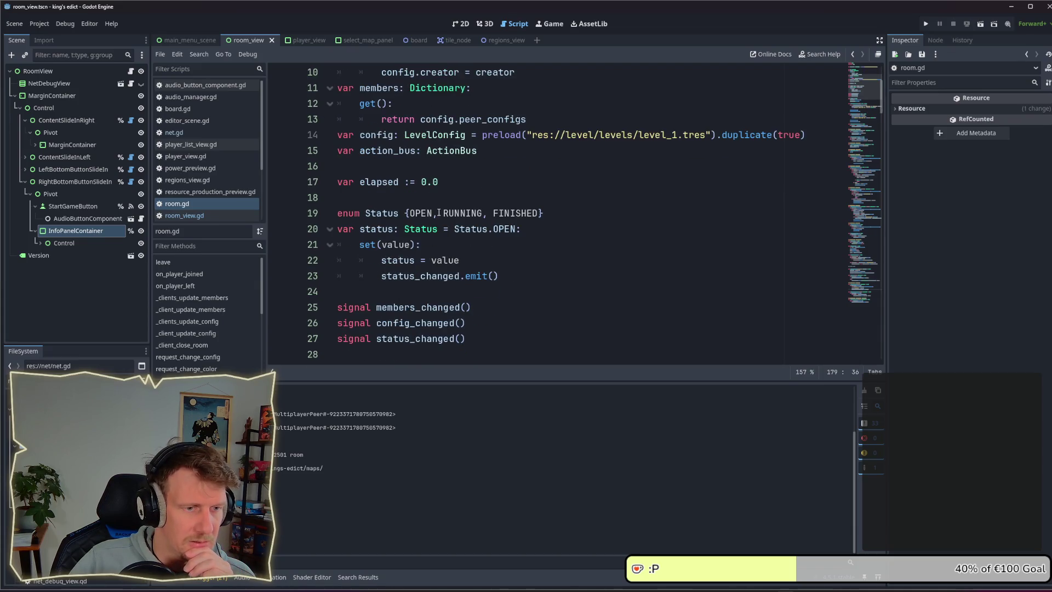
pyautogui.scroll(2, 439, 212)
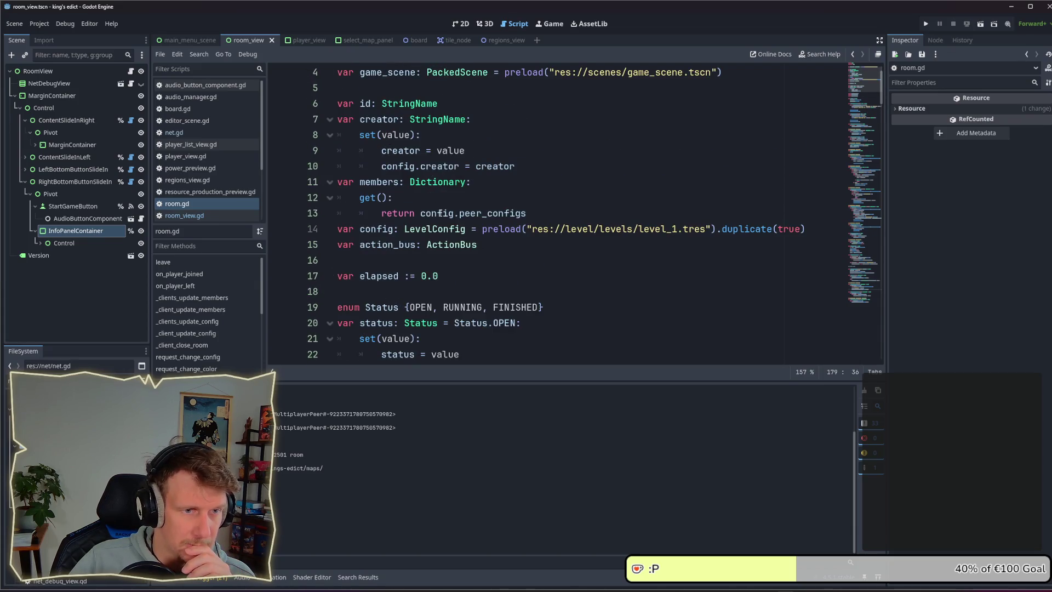
pyautogui.scroll(1, 439, 213)
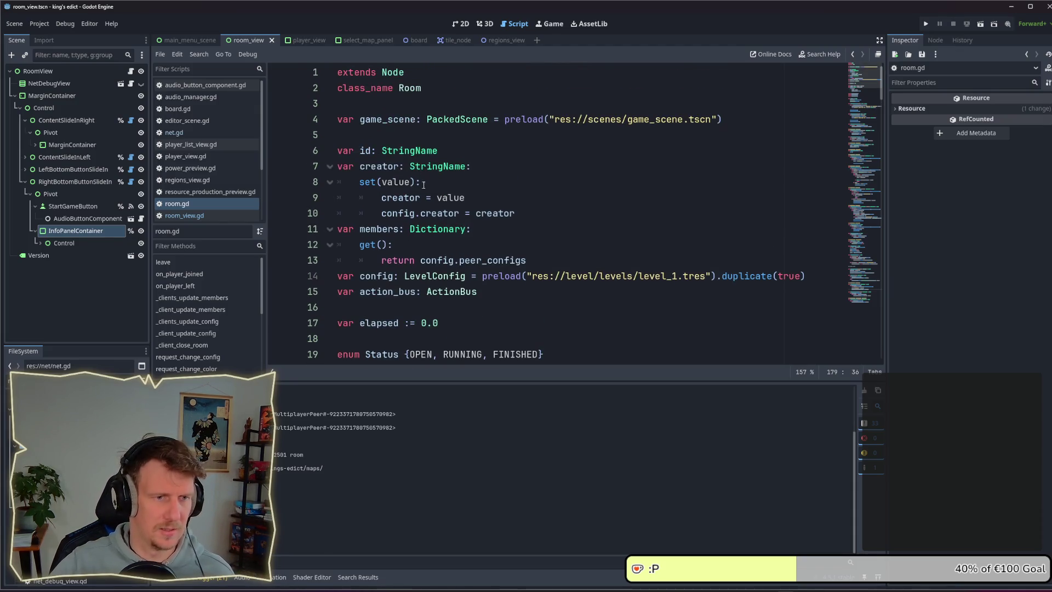
# Open the LevelConfig definition and examine its creator declaration
pyautogui.keyDown('ctrl'); pyautogui.click(439, 276); pyautogui.keyUp('ctrl')
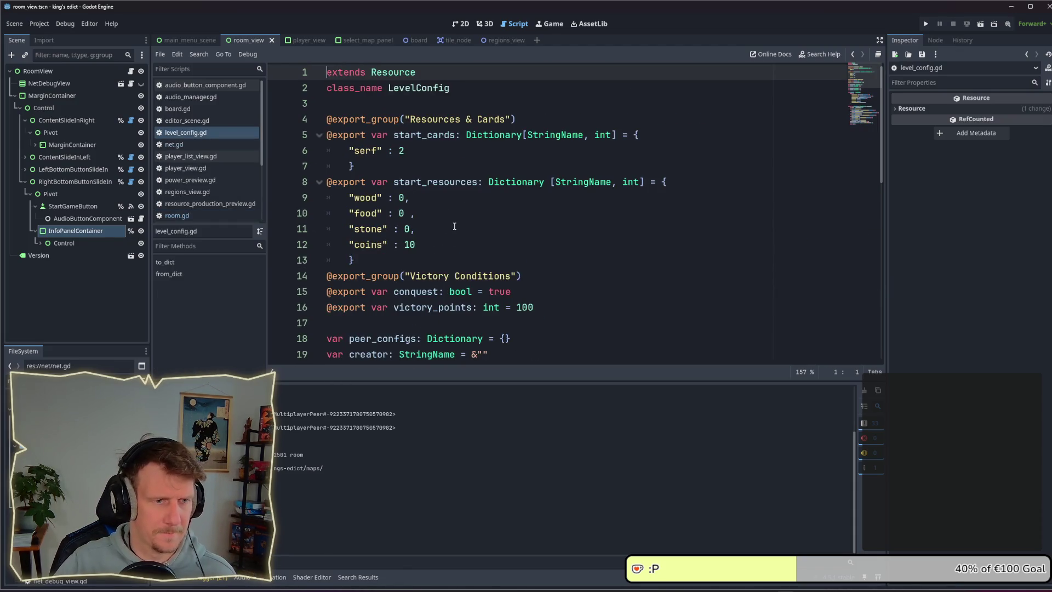
pyautogui.scroll(-2, 454, 227)
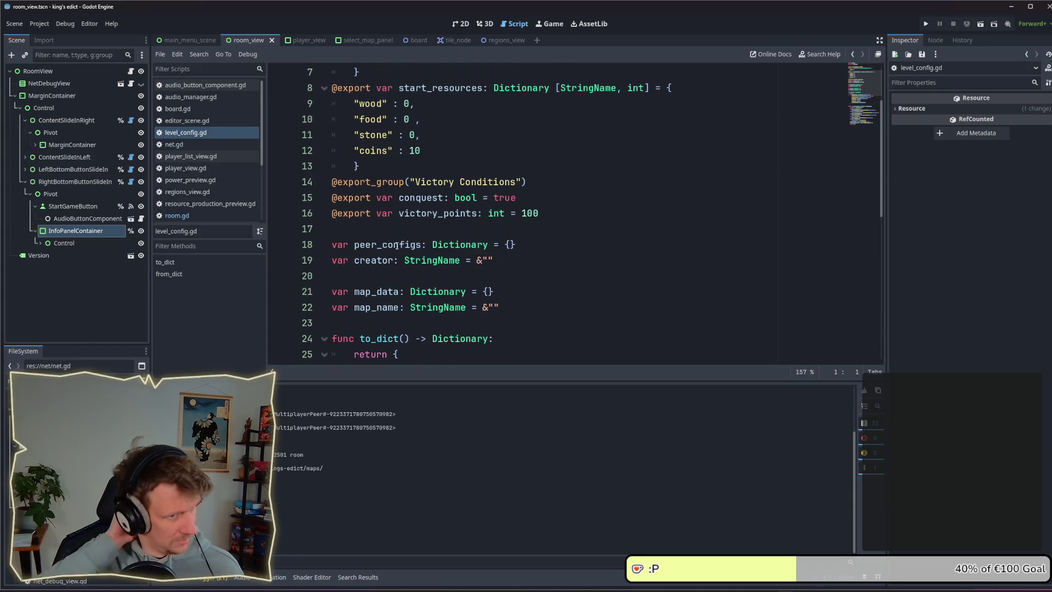
pyautogui.scroll(2, 400, 241)
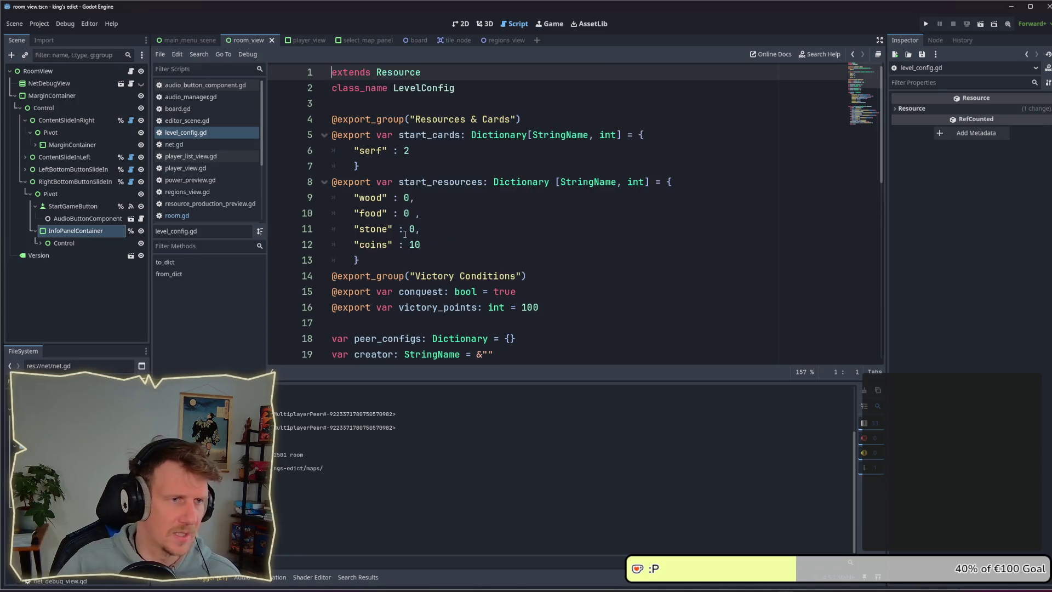
pyautogui.scroll(-4, 418, 196)
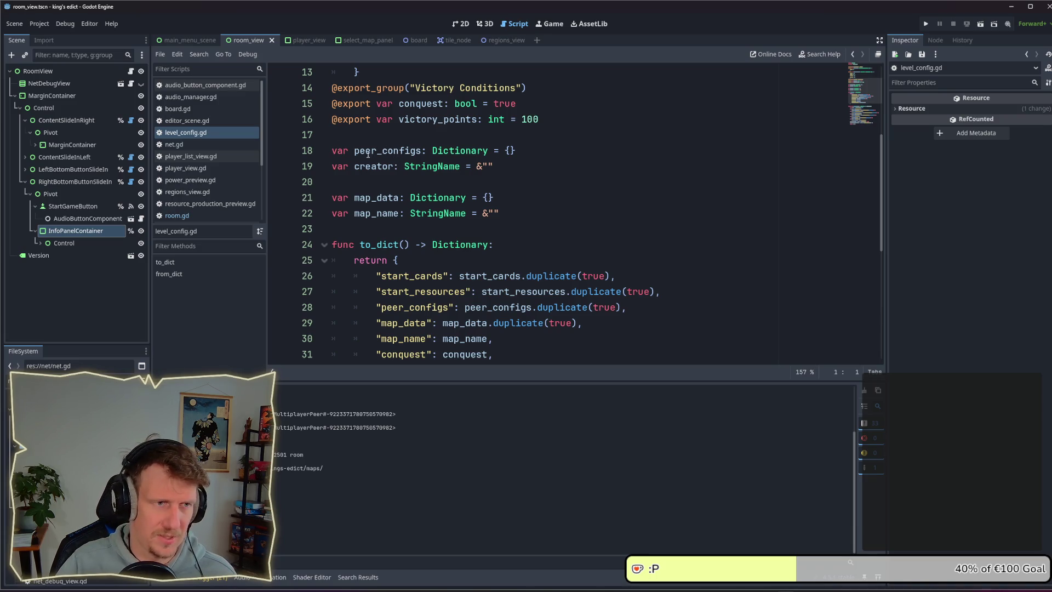
pyautogui.click(508, 169)
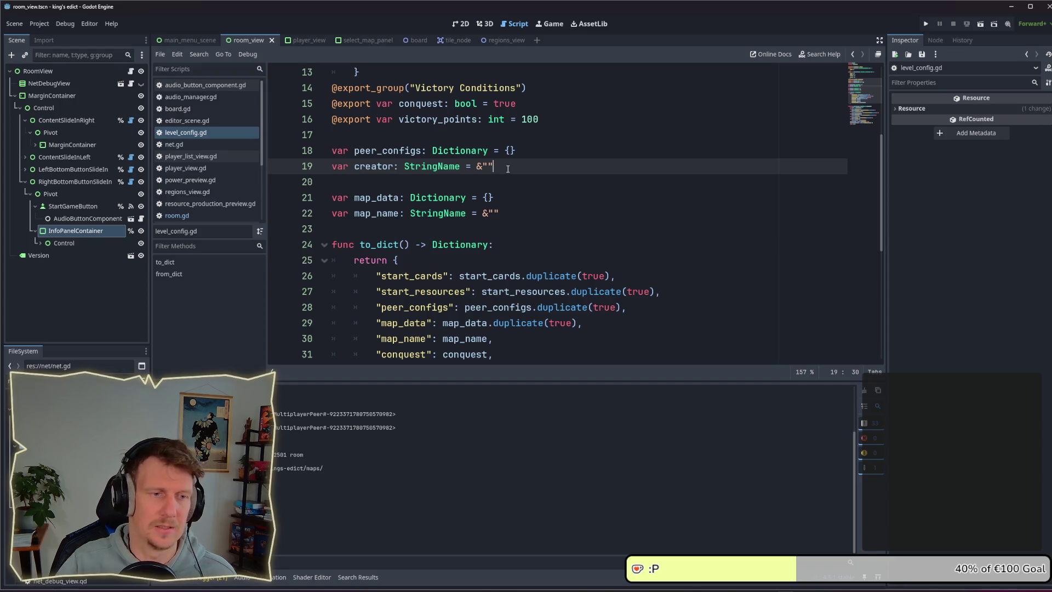
pyautogui.scroll(3, 508, 169)
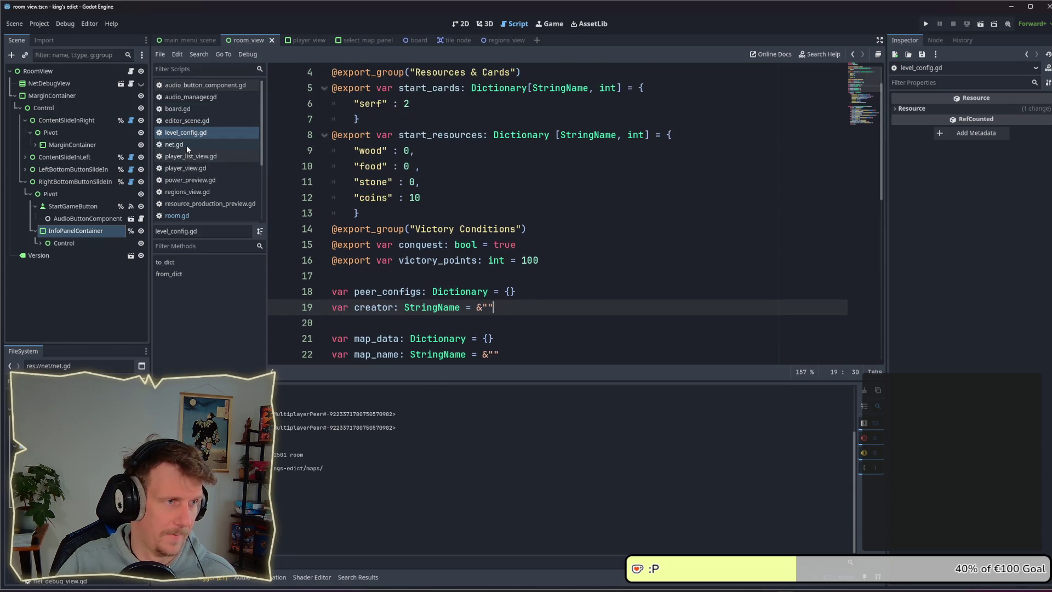
# Switch between room.gd and level_config.gd, then return to room_view.gd
pyautogui.click(185, 217)
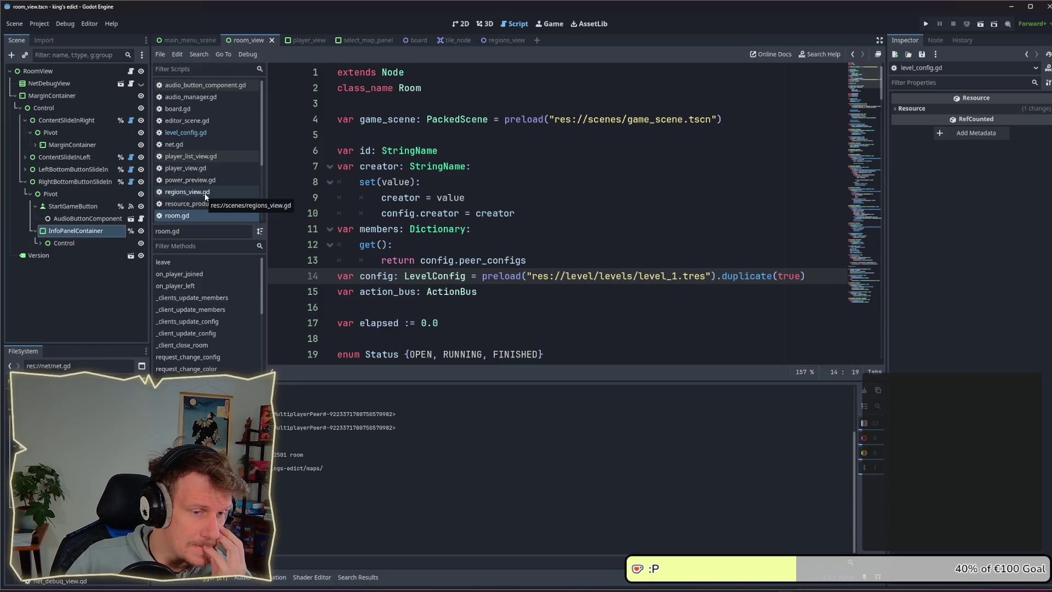
pyautogui.click(196, 133)
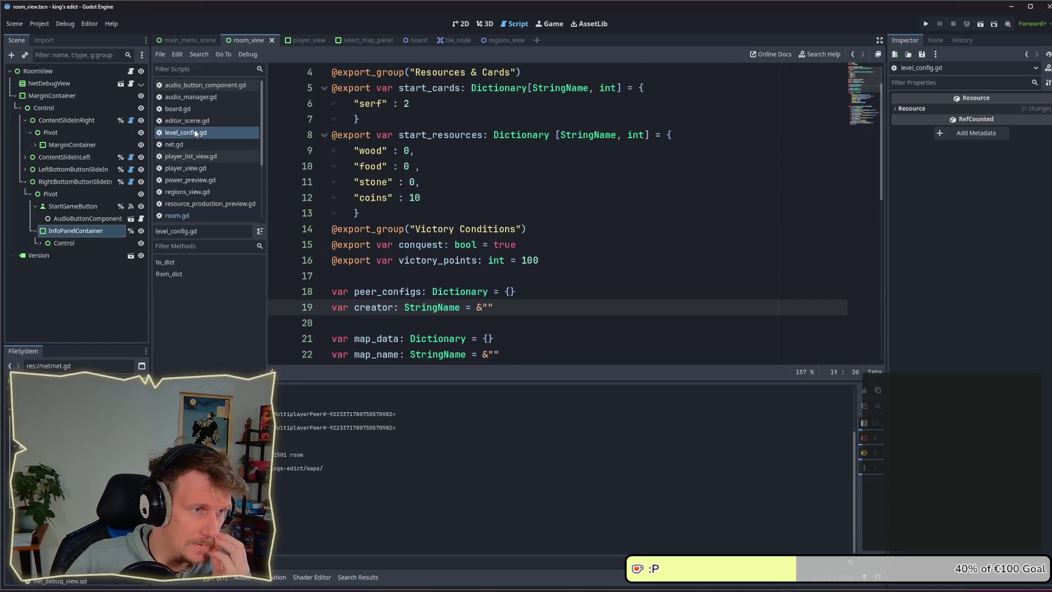
pyautogui.scroll(-2, 189, 208)
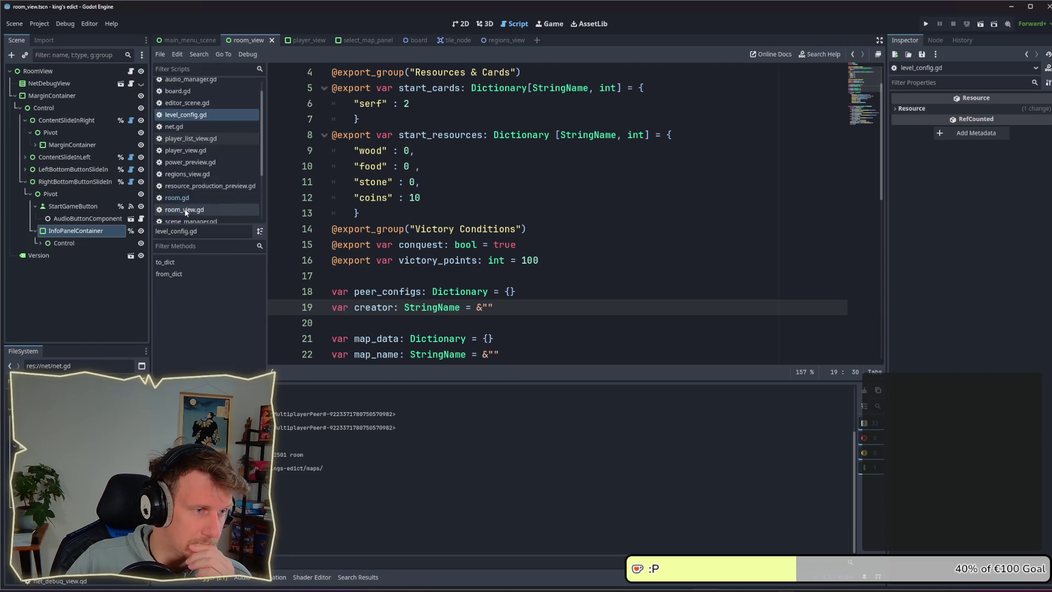
pyautogui.click(191, 195)
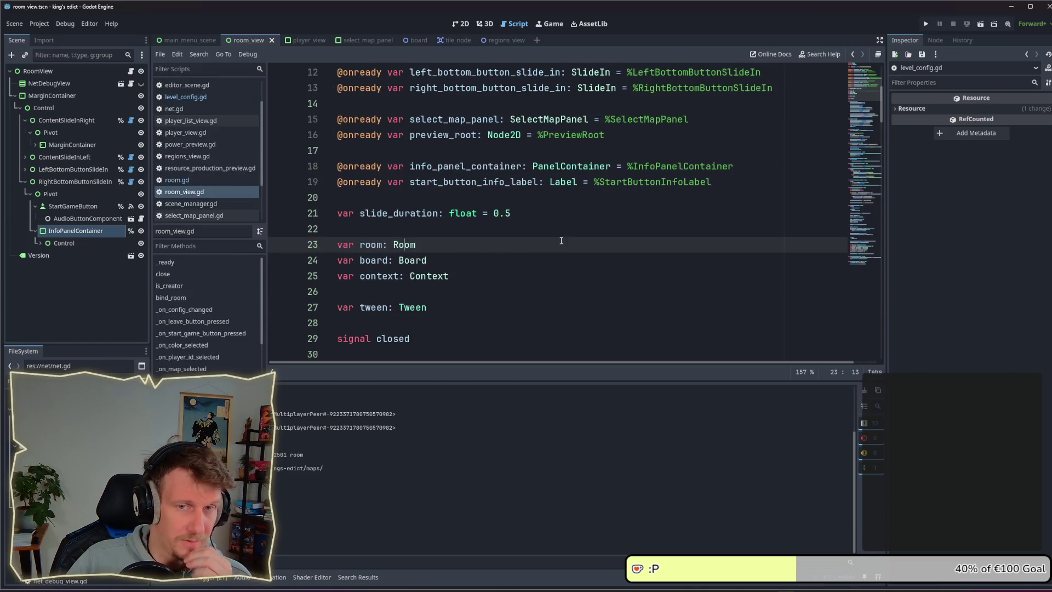
# Open a new blank line below line 86 in _on_player_id_selected
pyautogui.click(867, 203)
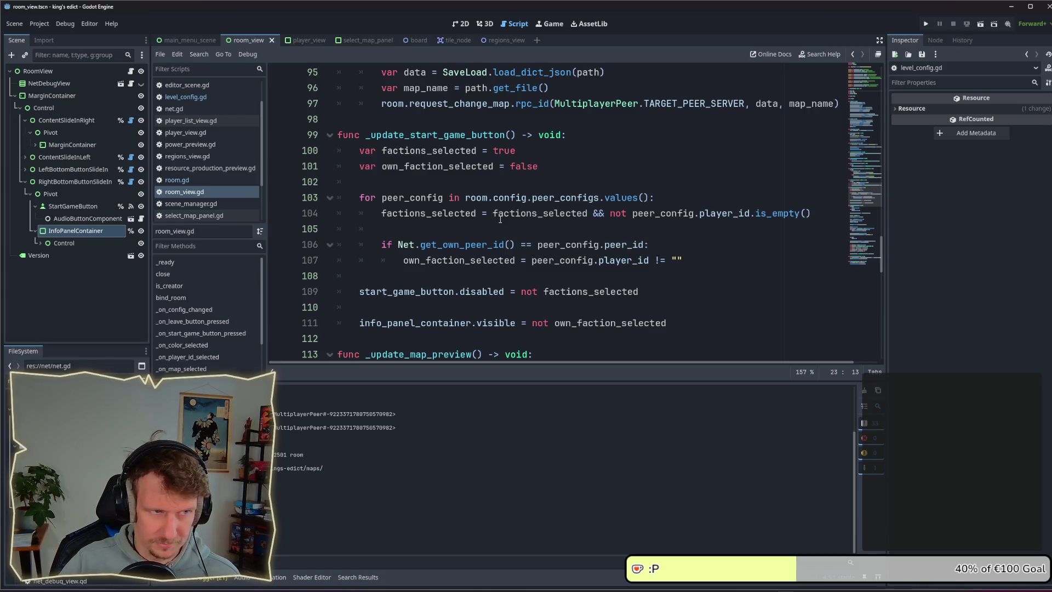
pyautogui.scroll(3, 500, 219)
pyautogui.scroll(2, 505, 213)
pyautogui.click(666, 181)
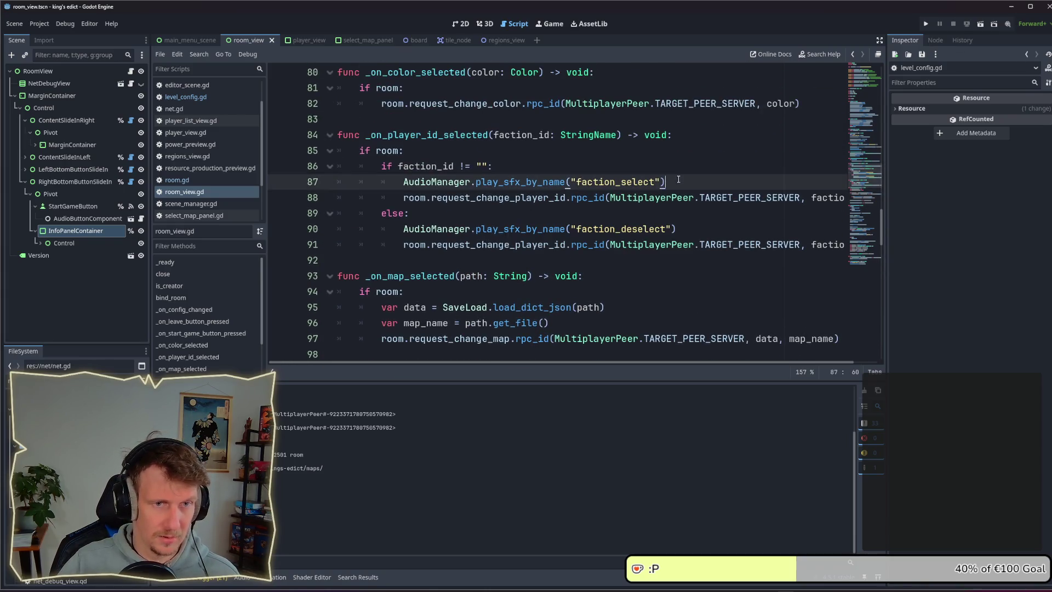
pyautogui.click(669, 172)
pyautogui.press('Return')
pyautogui.press('Return')
pyautogui.press('Up')
# Type room.config.peer_configs on line 87 using autocomplete
pyautogui.write('room,')
pyautogui.press('BackSpace')
pyautogui.write('.')
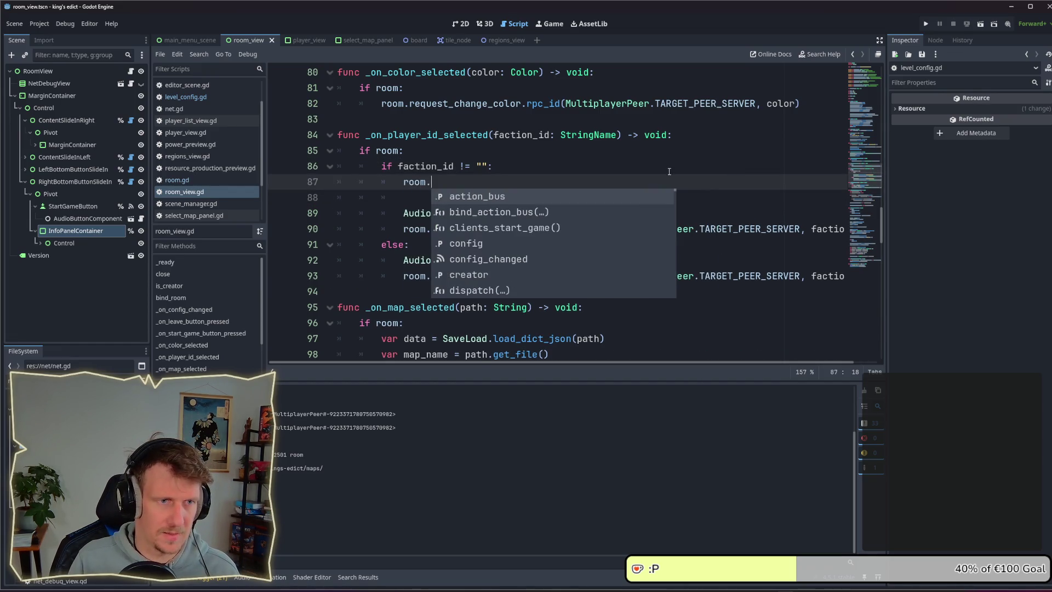
pyautogui.write('config.p')
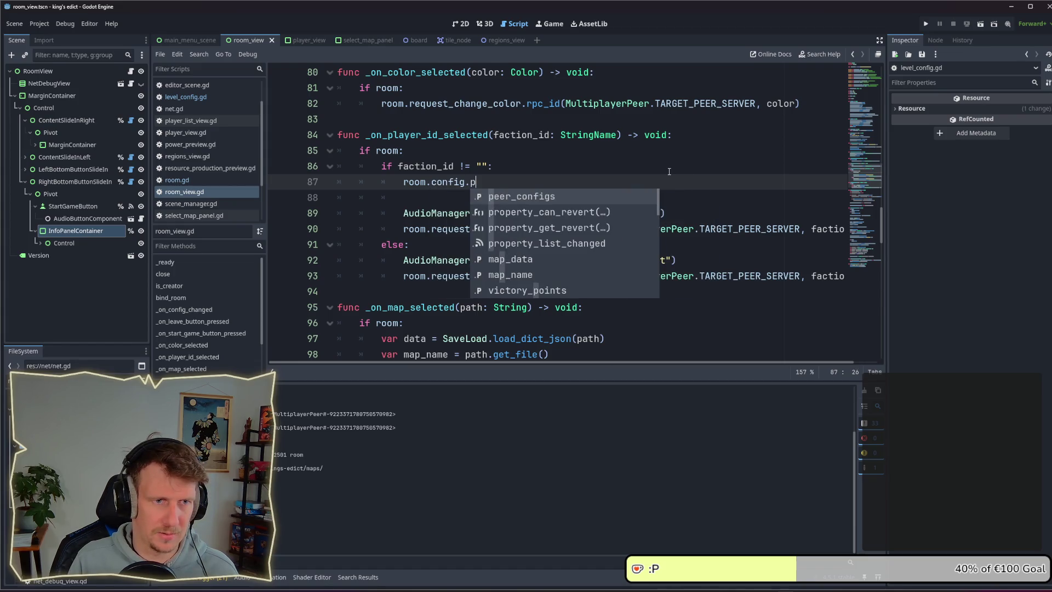
pyautogui.press('Return')
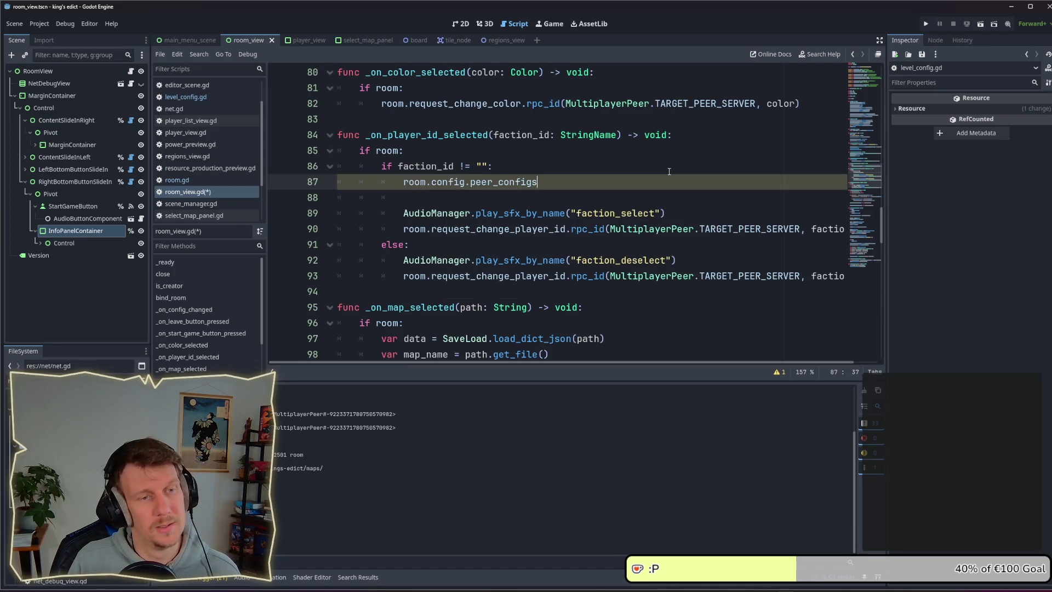
# Check where peer_configs is declared, return to room_view.gd line 87 and save
pyautogui.keyDown('ctrl'); pyautogui.click(498, 183); pyautogui.keyUp('ctrl')
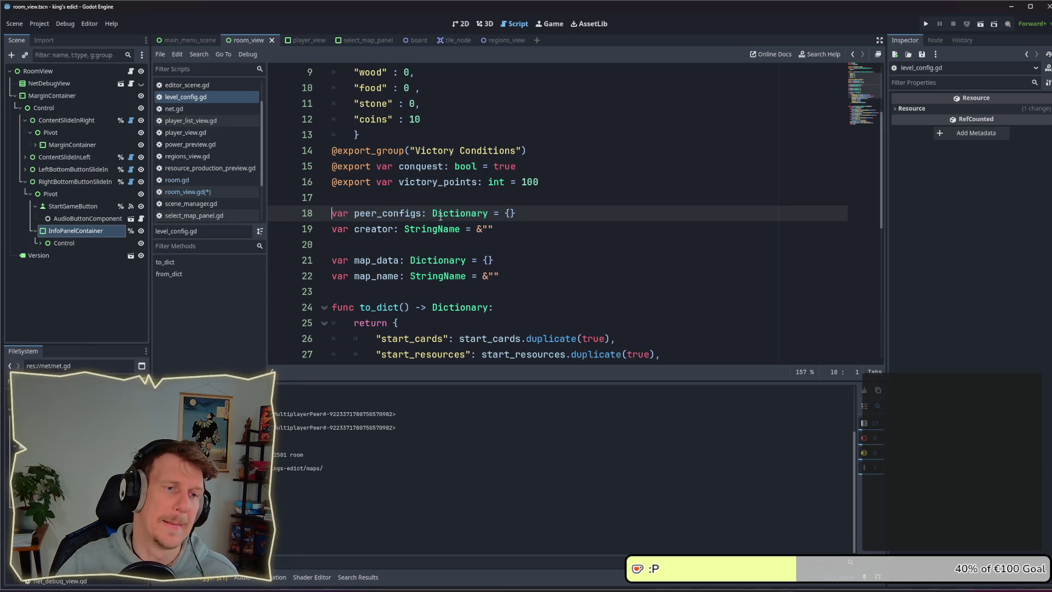
pyautogui.moveTo(440, 217)
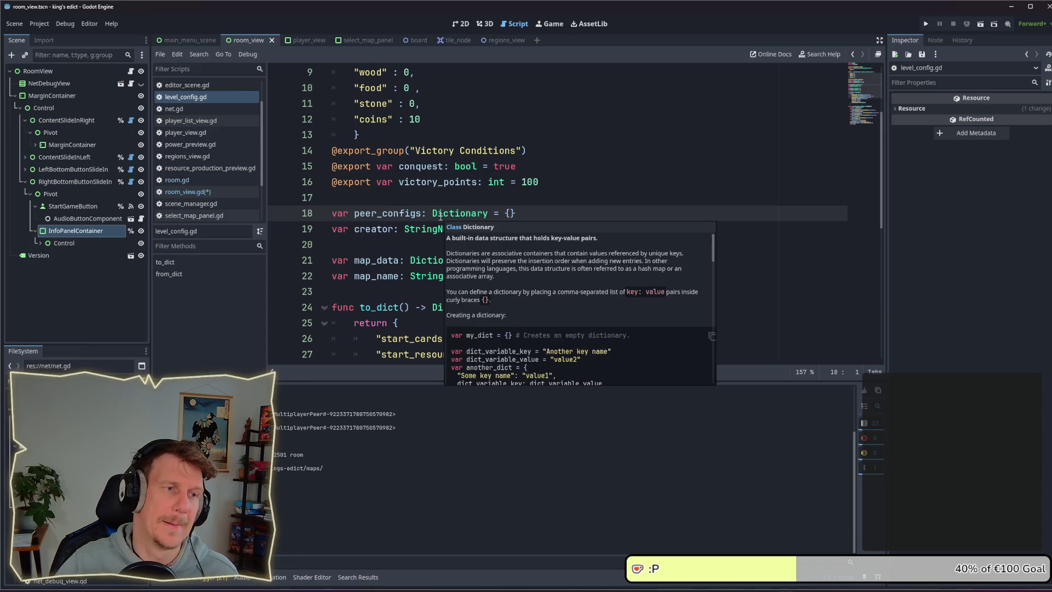
pyautogui.click(187, 192)
pyautogui.hotkey('ctrl', 's')
# Set a breakpoint on line 87, run the game, and pick a faction tile in Multiplayer
pyautogui.click(279, 182)
pyautogui.click(927, 23)
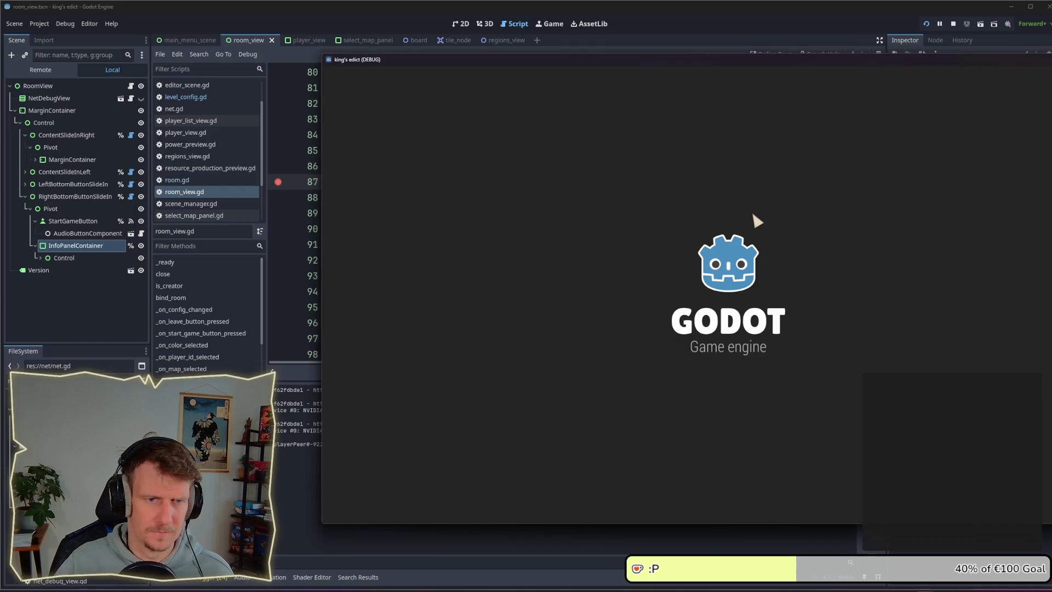
pyautogui.click(778, 330)
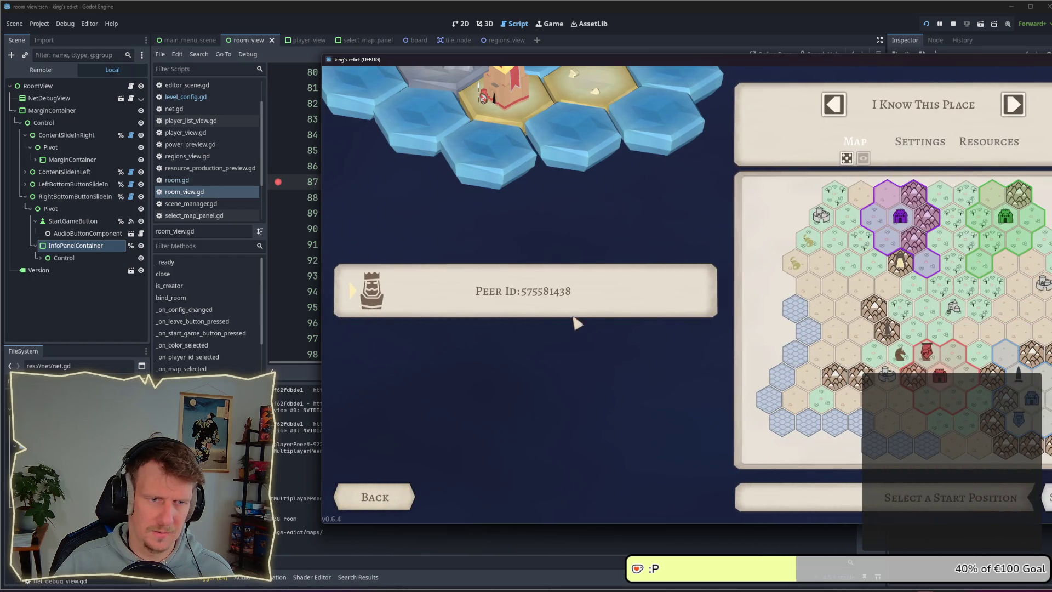
pyautogui.click(573, 324)
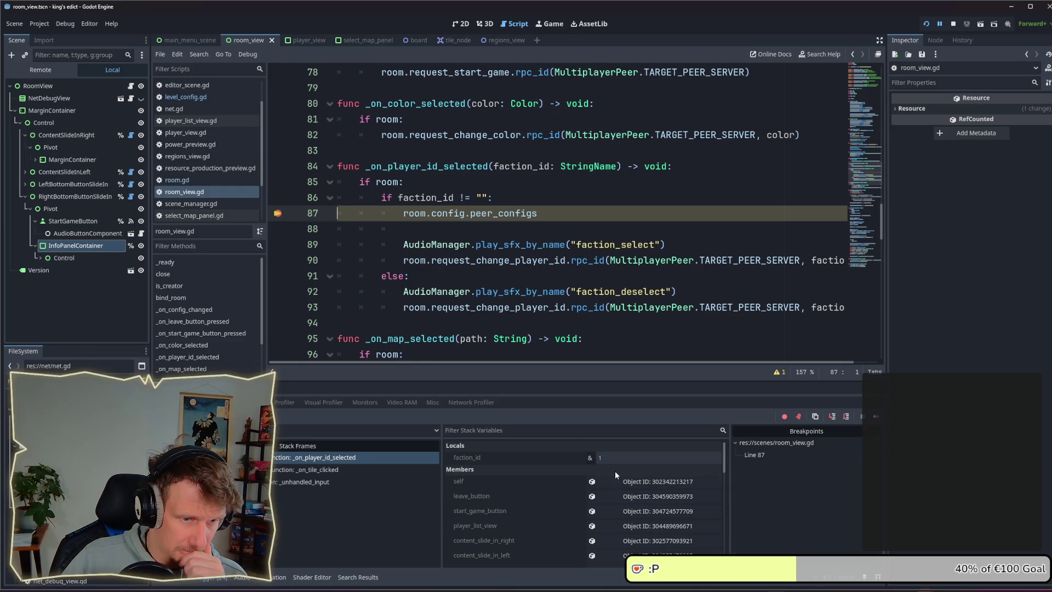
# Expand the room's Config > Peer Configs nested dictionary in the Remote Inspector, then stop the game
pyautogui.scroll(-1, 617, 467)
pyautogui.scroll(-5, 617, 465)
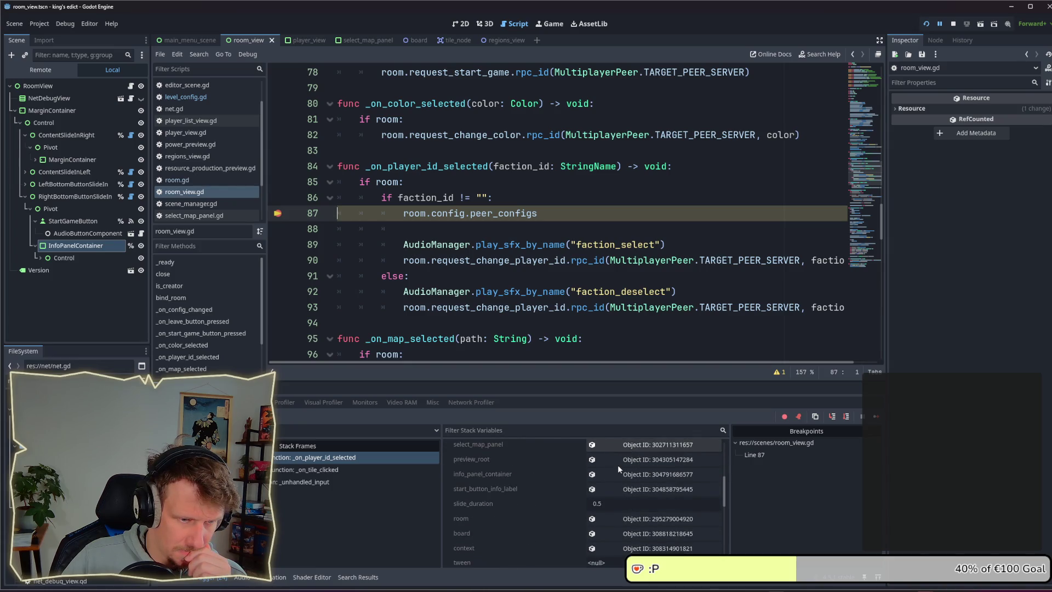
pyautogui.scroll(-1, 617, 465)
pyautogui.click(625, 487)
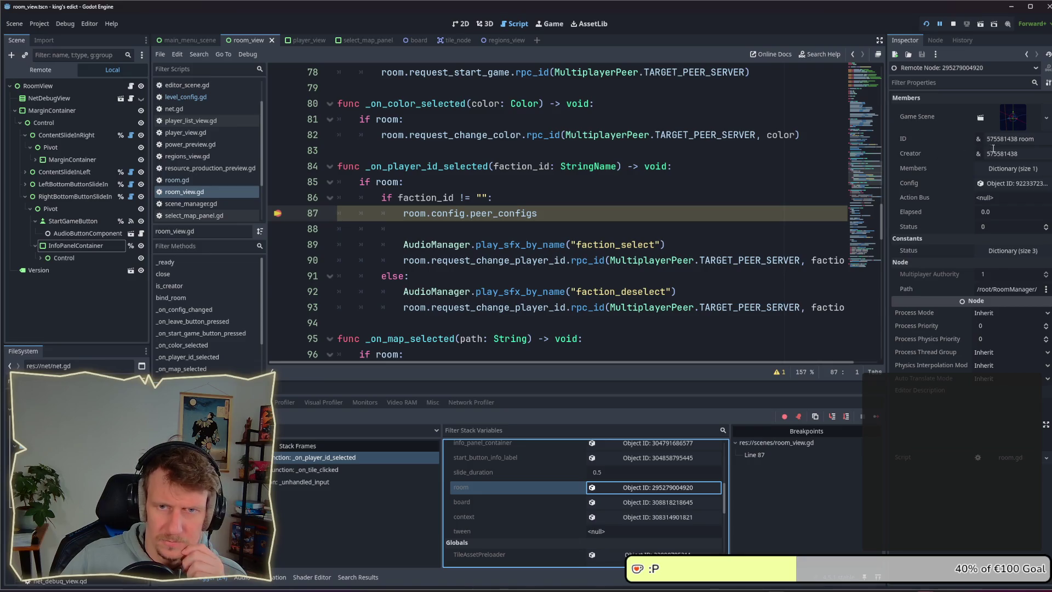
pyautogui.click(1007, 184)
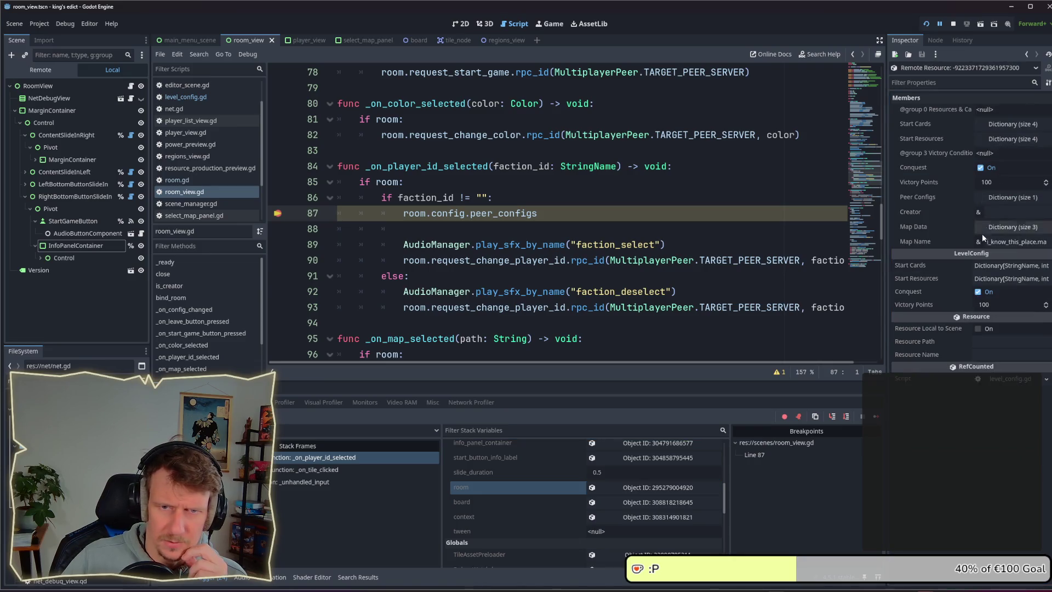
pyautogui.click(1001, 199)
pyautogui.click(1001, 199)
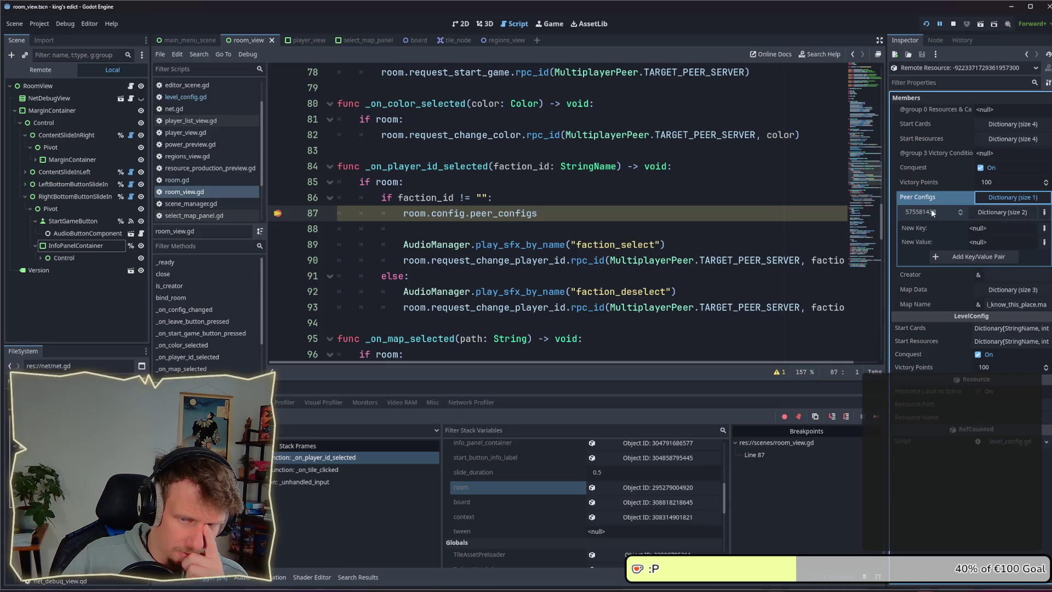
pyautogui.click(982, 212)
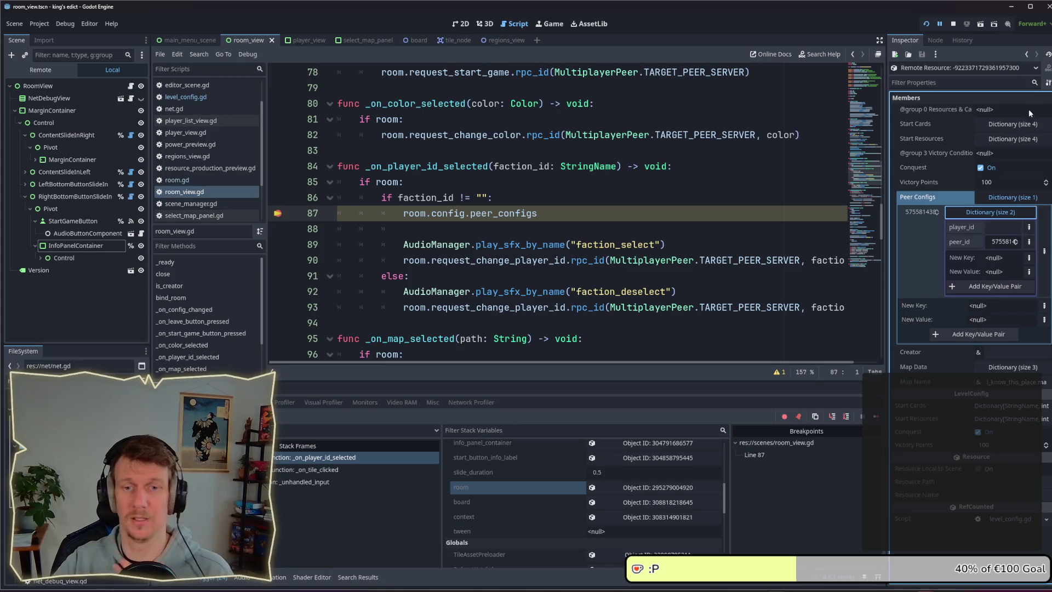
pyautogui.click(954, 24)
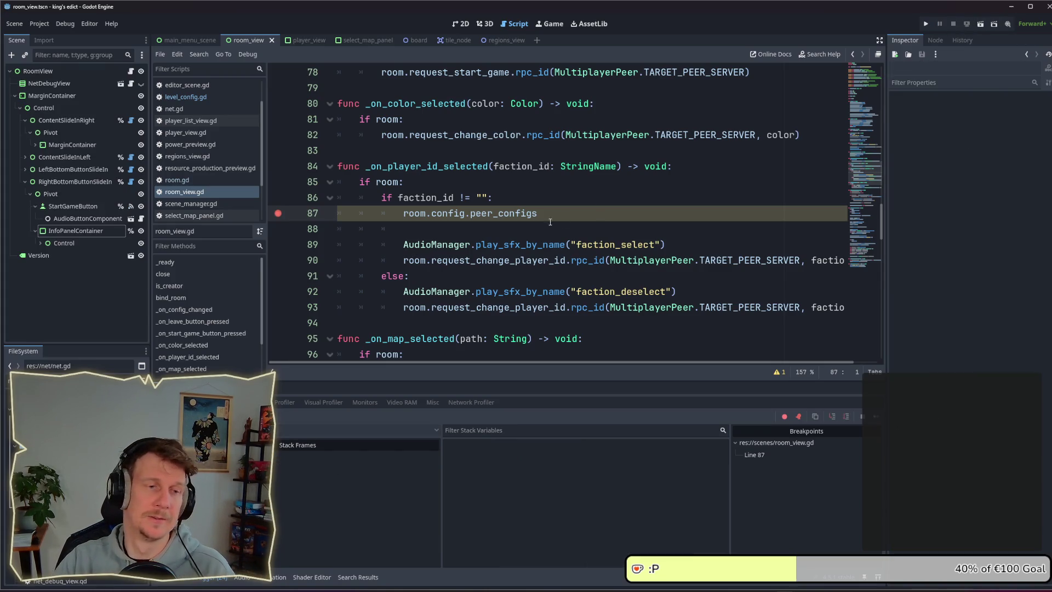
# Remove the red breakpoint beside room.config.peer_configs on line 87
pyautogui.click(278, 213)
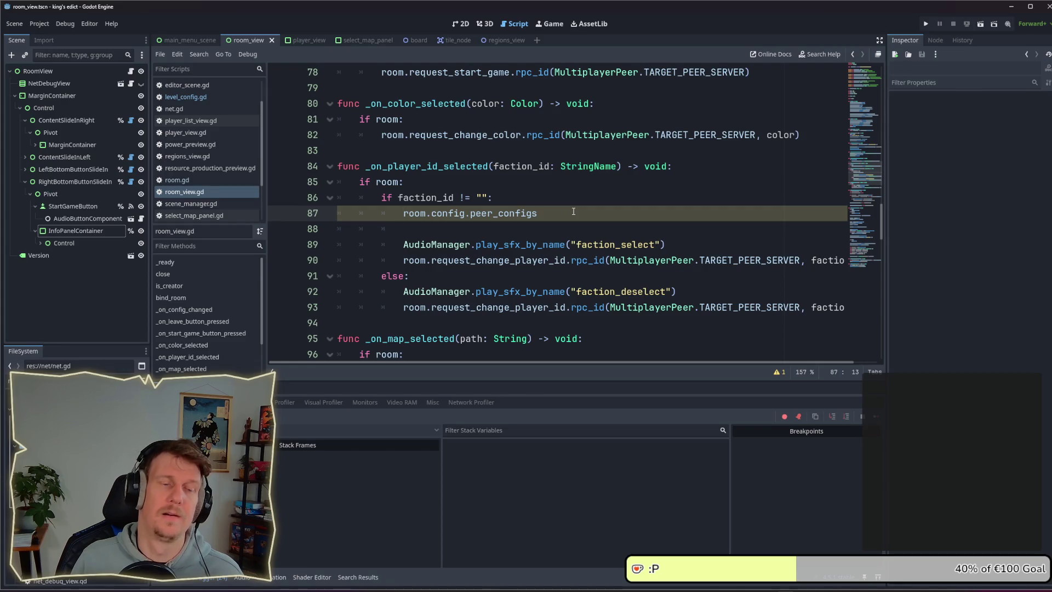
# Write 'for peer_config in room.config.peer_configs:' with 'if peer_config.player_id == faction_id:' inside
pyautogui.write('for ')
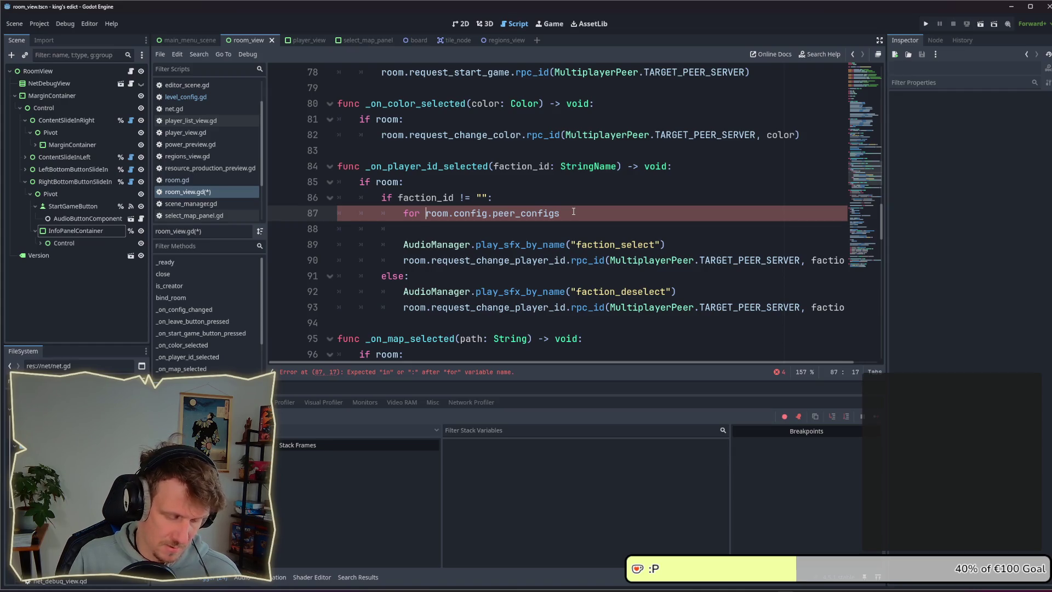
pyautogui.write('peer_config  i')
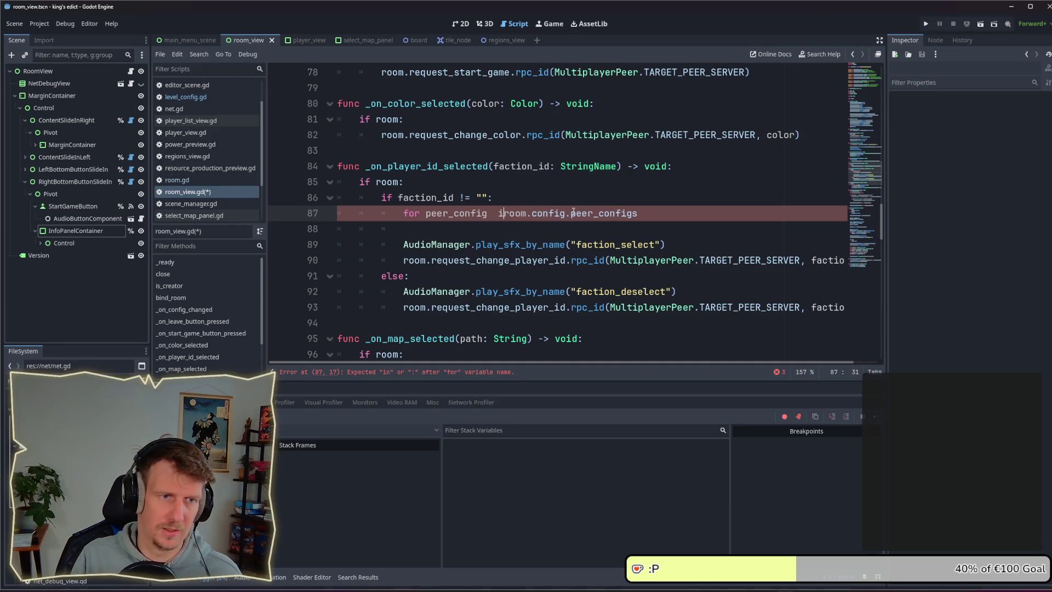
pyautogui.hotkey('ctrl', 'space')
pyautogui.write('in')
pyautogui.press('End')
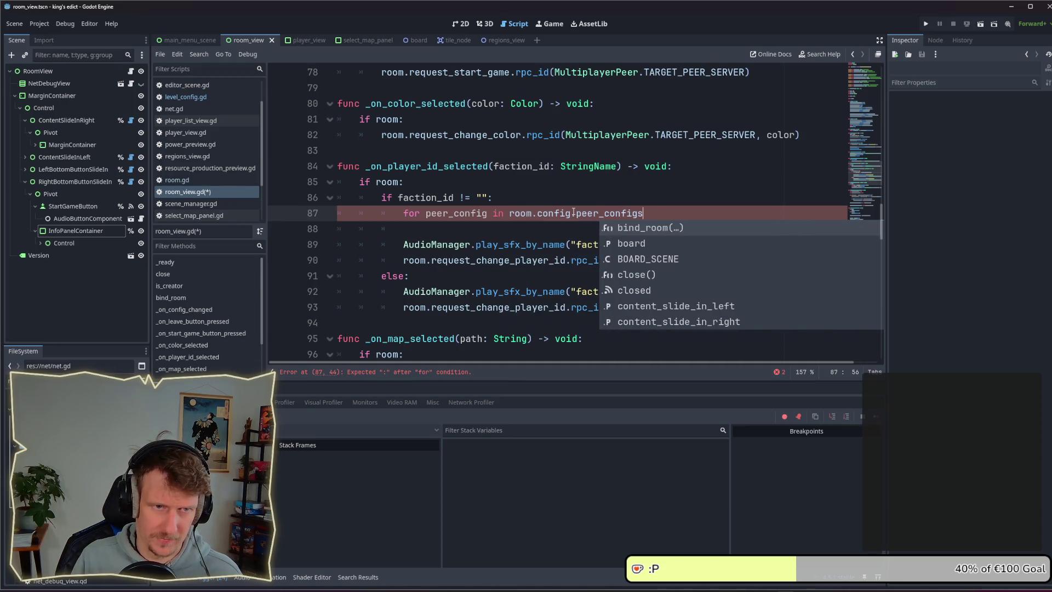
pyautogui.write(':')
pyautogui.press('Return')
pyautogui.write('i')
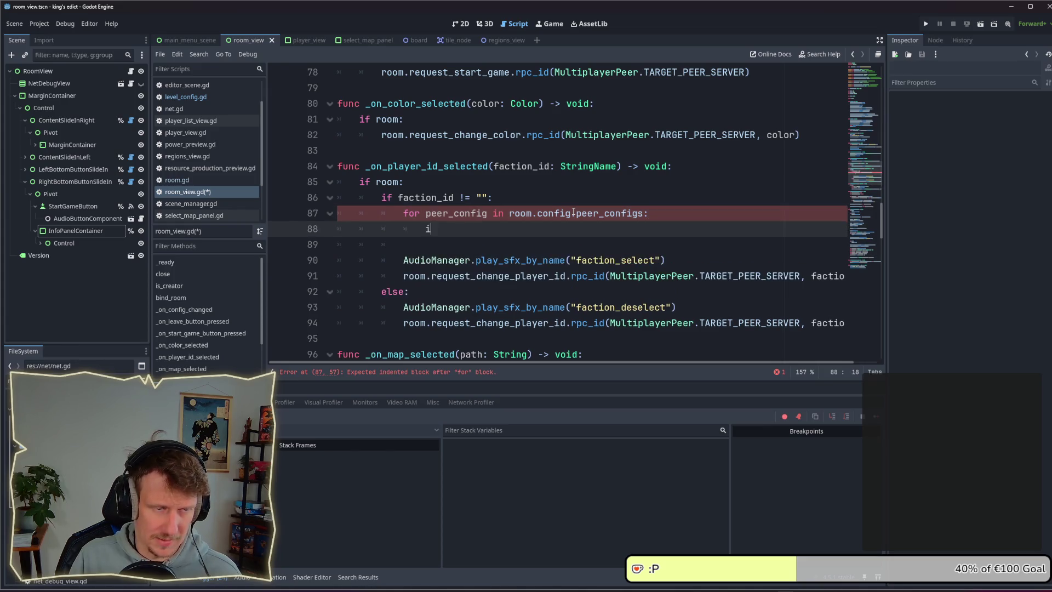
pyautogui.write('f pe')
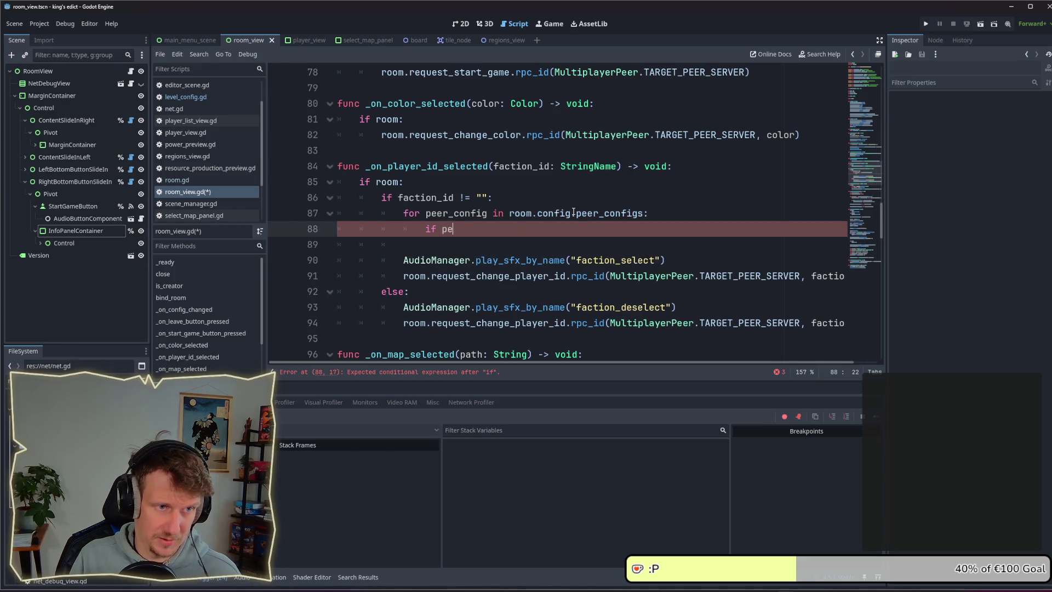
pyautogui.write('er_config.')
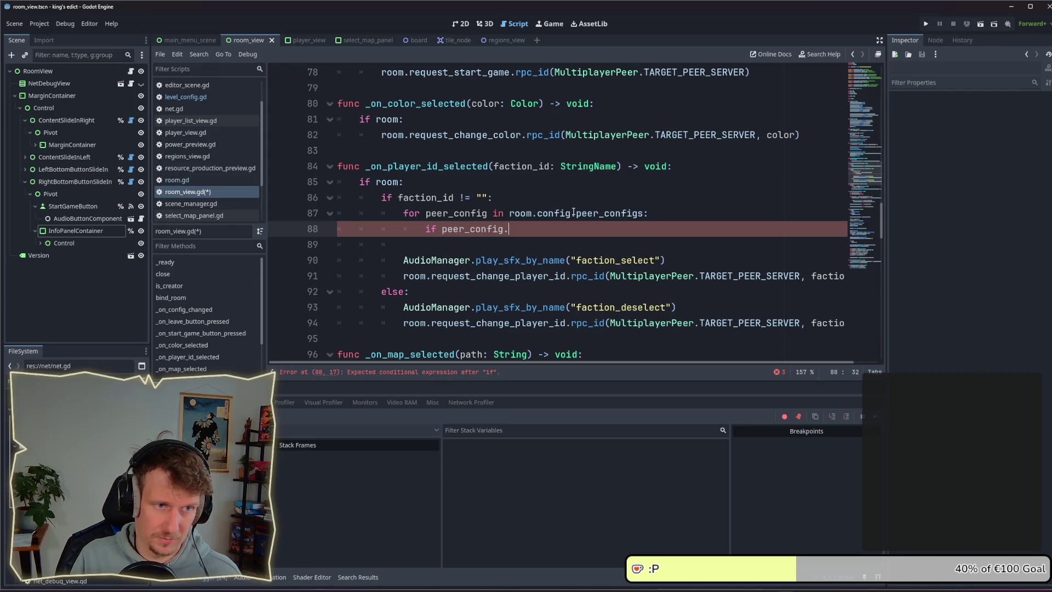
pyautogui.write('player_id == ')
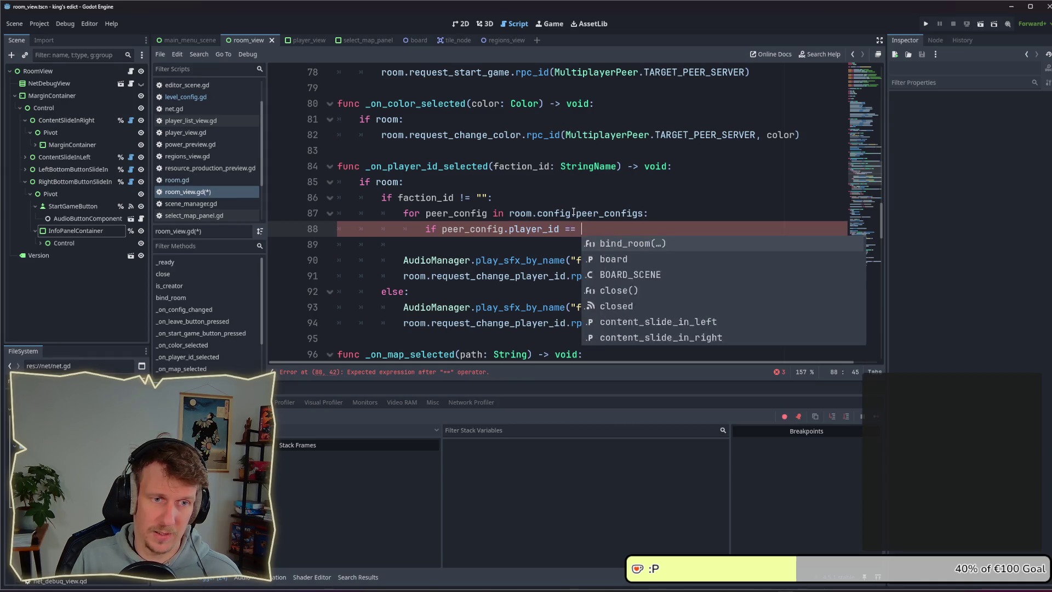
pyautogui.write('faction_id')
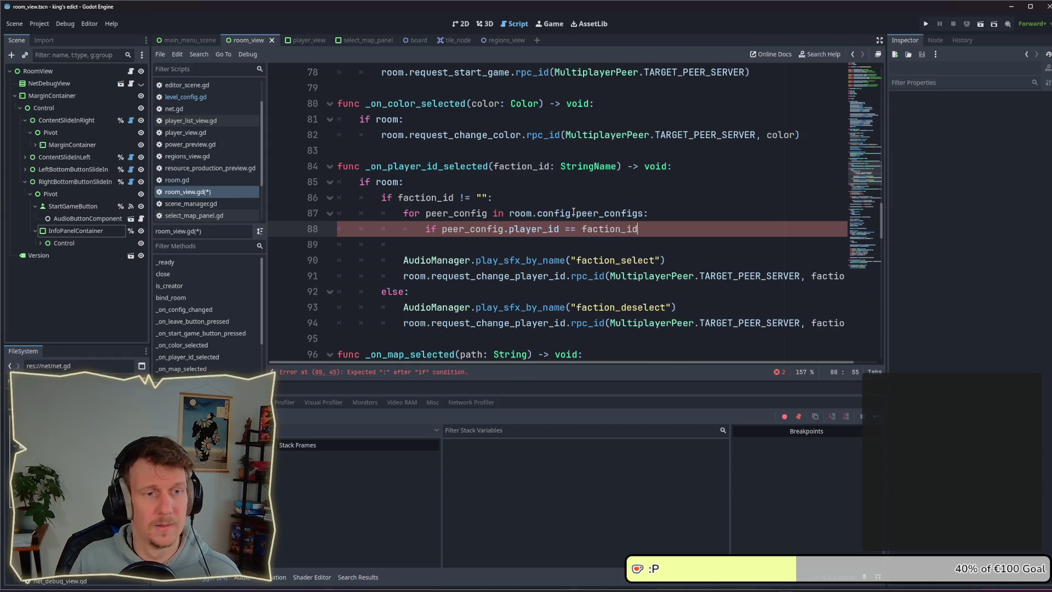
pyautogui.write(':')
pyautogui.press('Return')
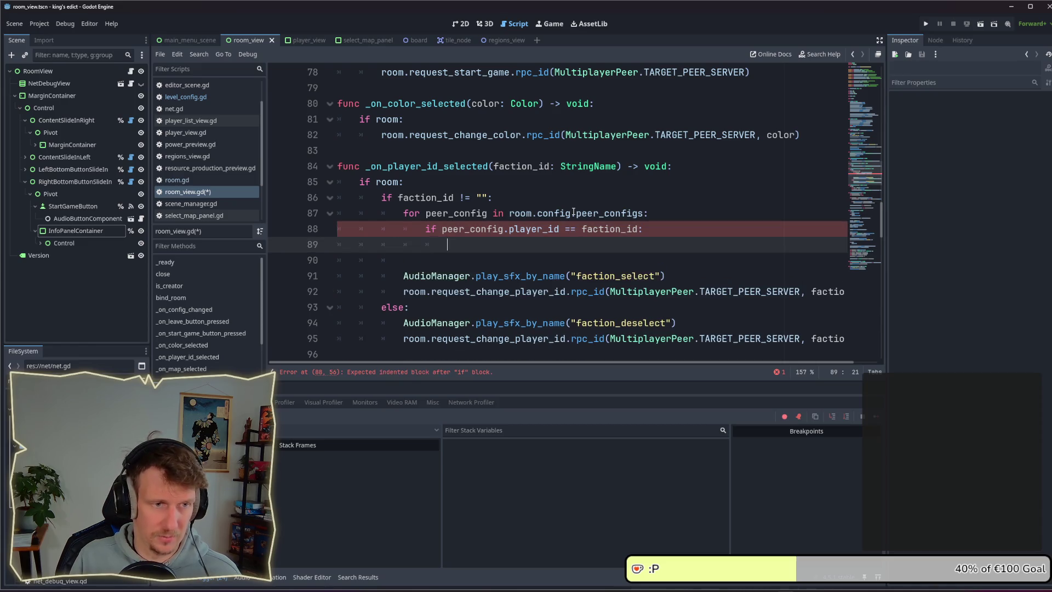
# Copy the faction_deselect sound call into the if block and follow it with return
pyautogui.moveTo(684, 325); pyautogui.dragTo(402, 323)
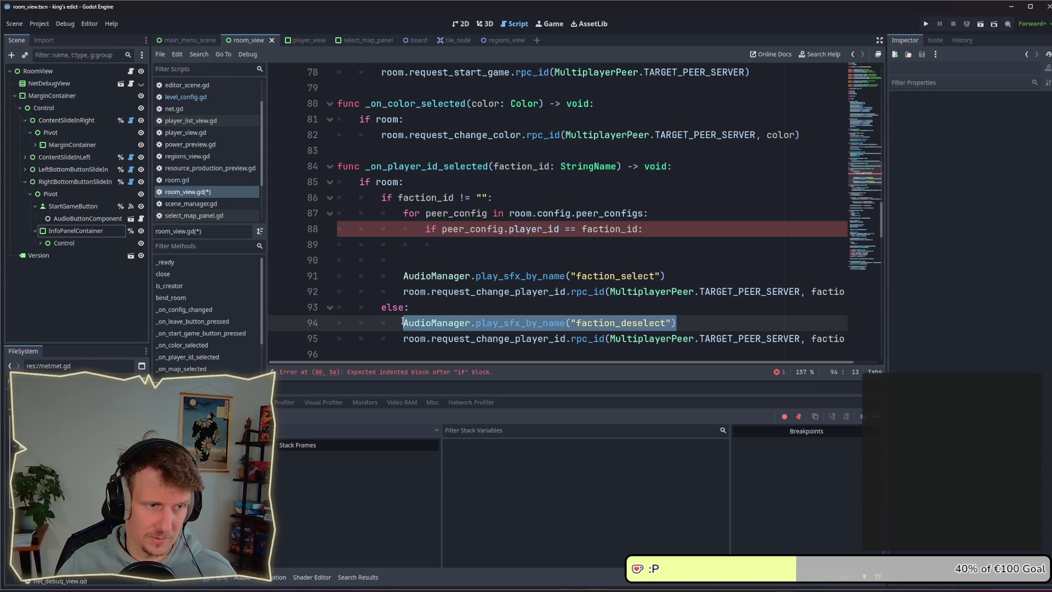
pyautogui.hotkey('ctrl', 'c')
pyautogui.click(513, 249)
pyautogui.hotkey('ctrl', 'v')
pyautogui.click(516, 259)
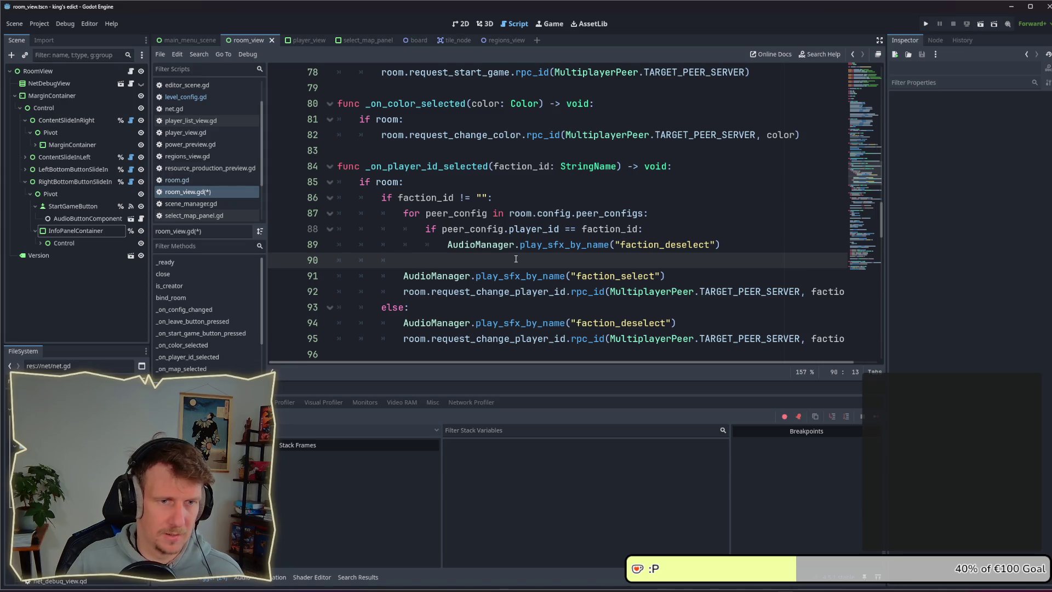
pyautogui.click(730, 247)
pyautogui.press('Return')
pyautogui.write('return')
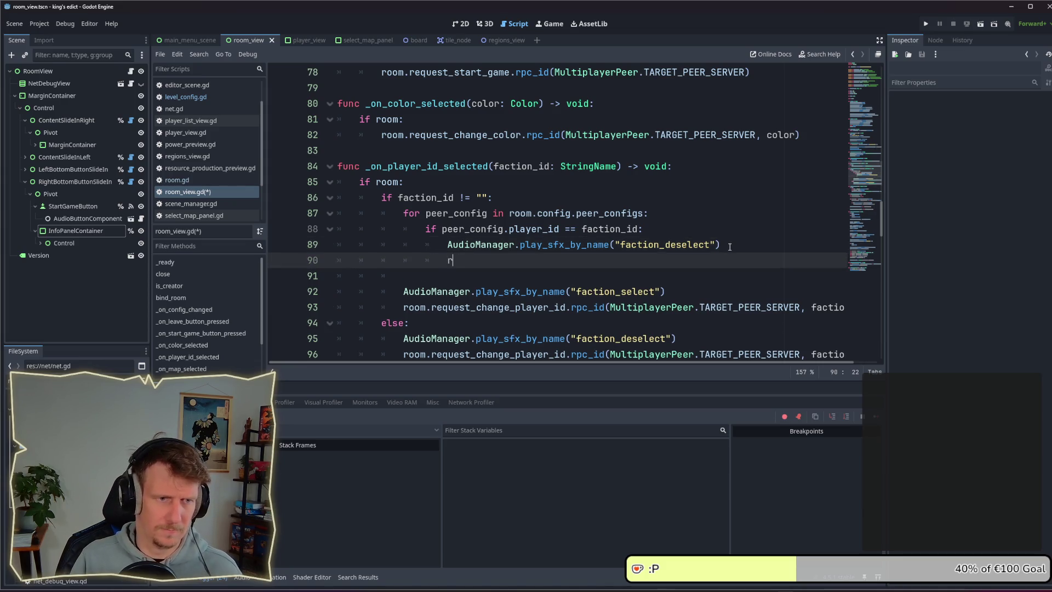
# Save room_view.gd and launch the game with F5
pyautogui.hotkey('ctrl', 's')
pyautogui.scroll(-2, 500, 176)
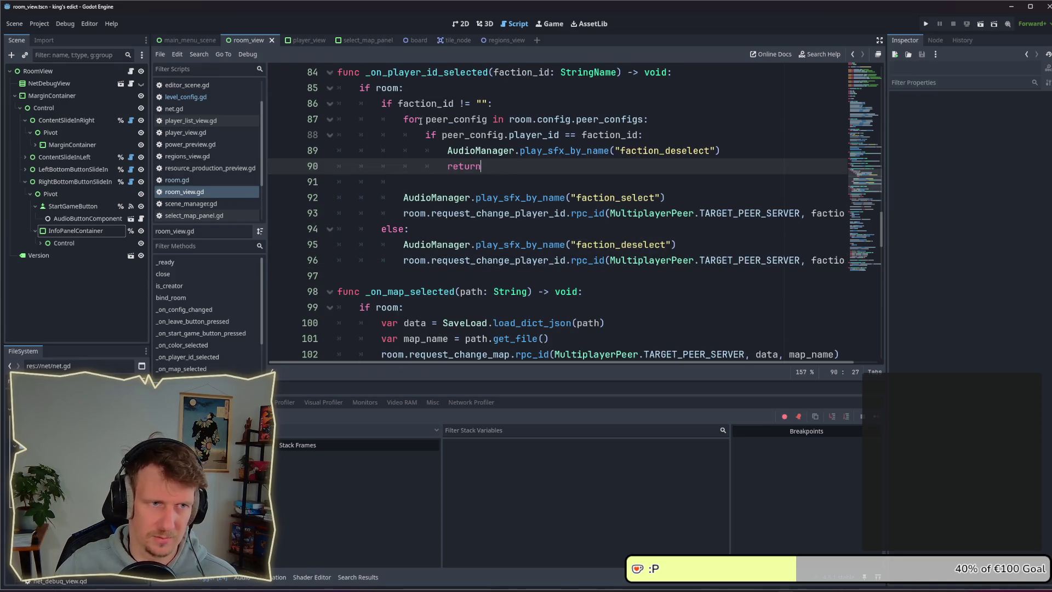
pyautogui.press('F5')
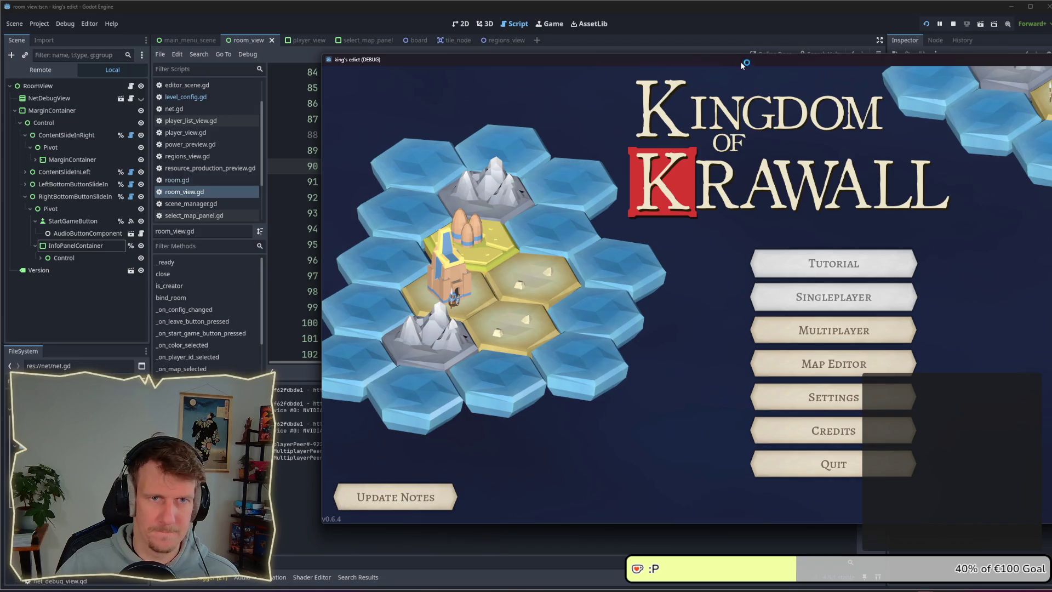
# In the game, create a multiplayer room and pick a faction region, triggering the line 88 error
pyautogui.moveTo(741, 61); pyautogui.dragTo(458, 51)
pyautogui.click(551, 332)
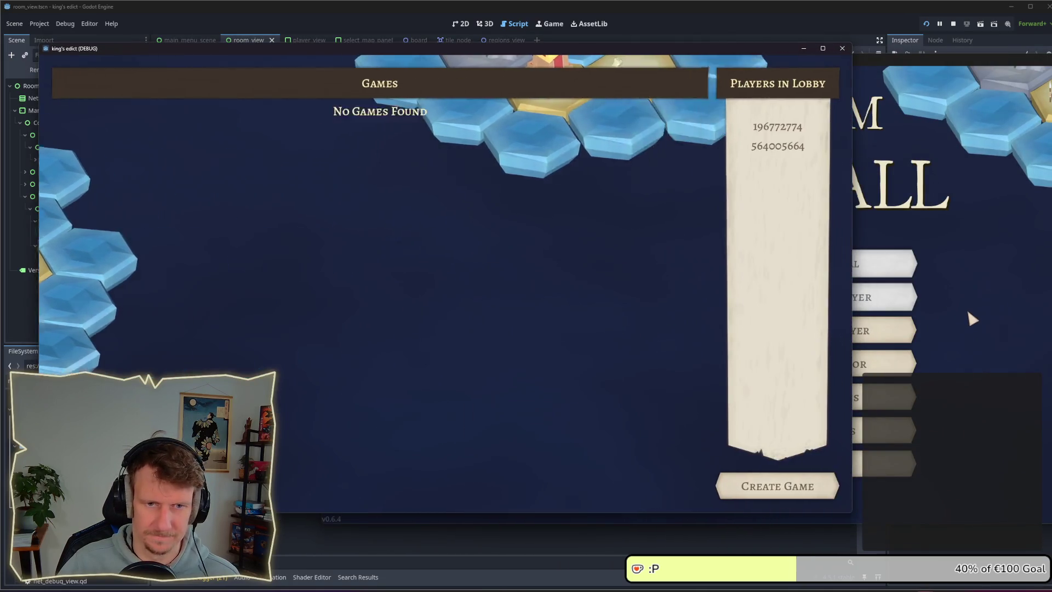
pyautogui.click(763, 487)
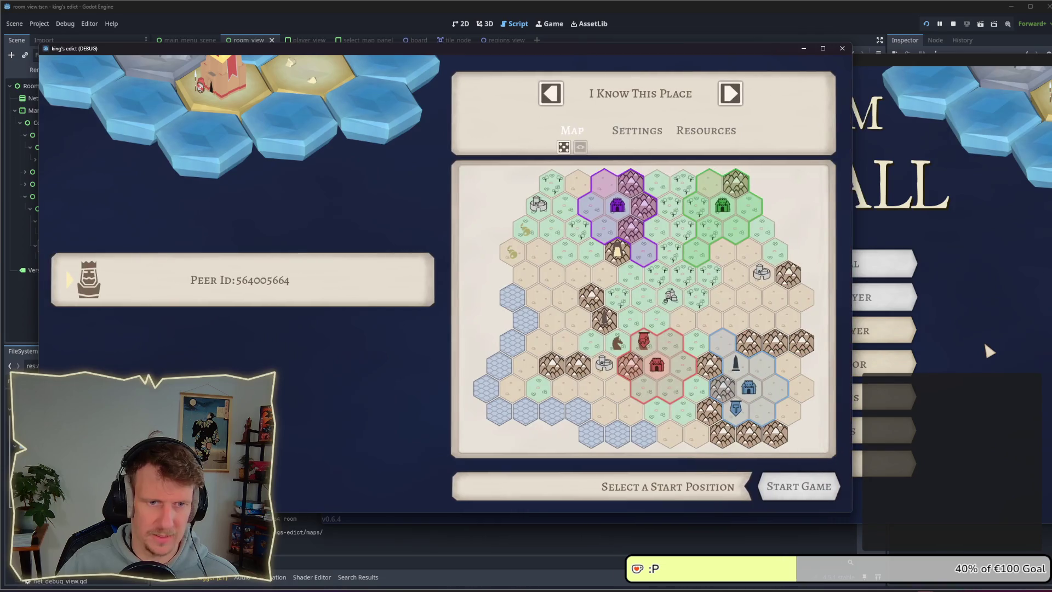
pyautogui.click(615, 213)
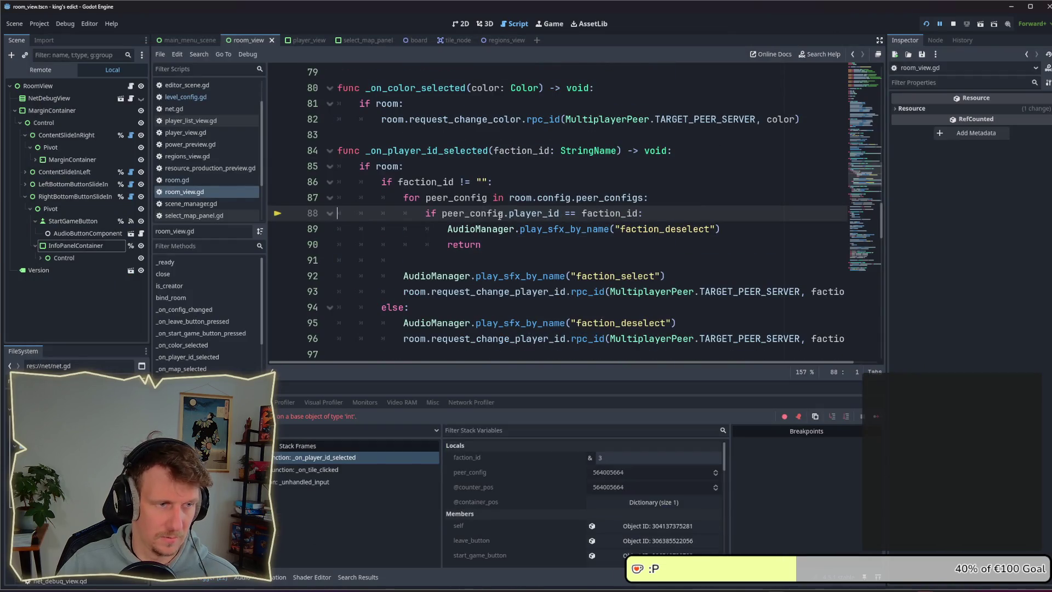
pyautogui.moveTo(501, 216)
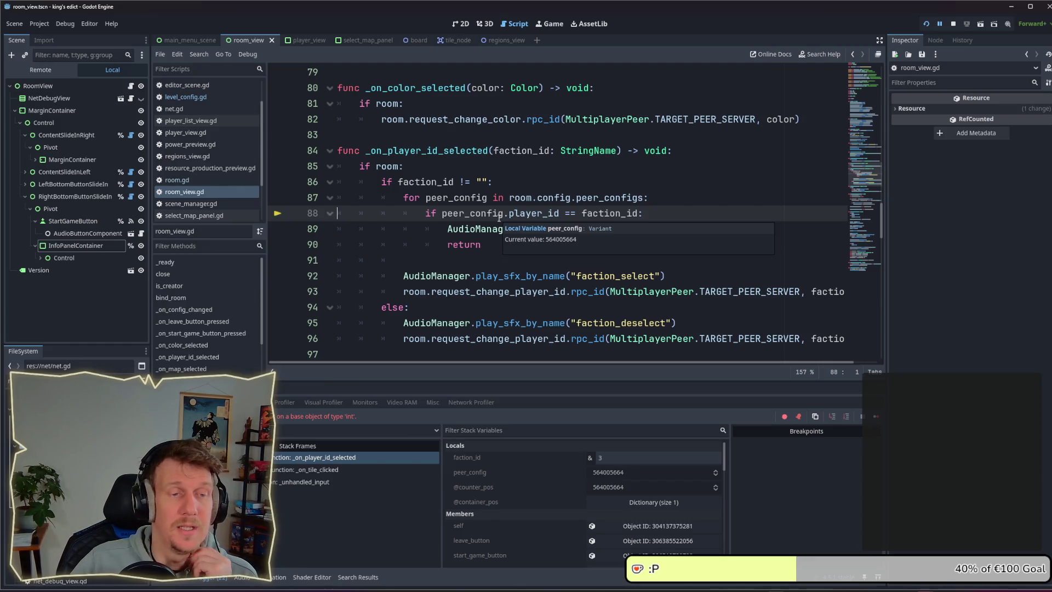
# Append .values() to peer_configs on line 87, stop the game and relaunch it
pyautogui.click(654, 202)
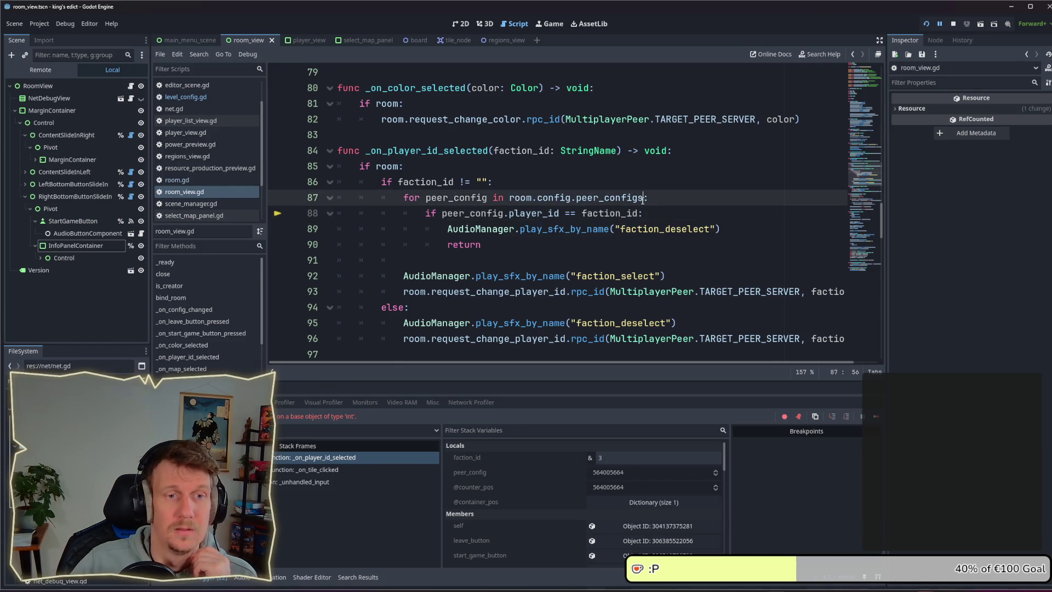
pyautogui.write('.values')
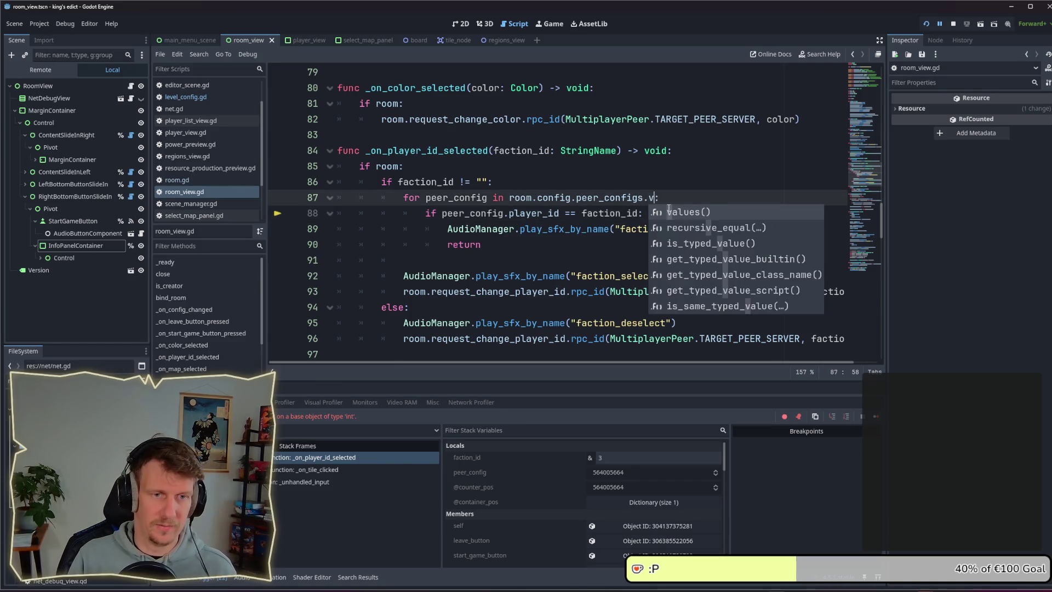
pyautogui.press('Return')
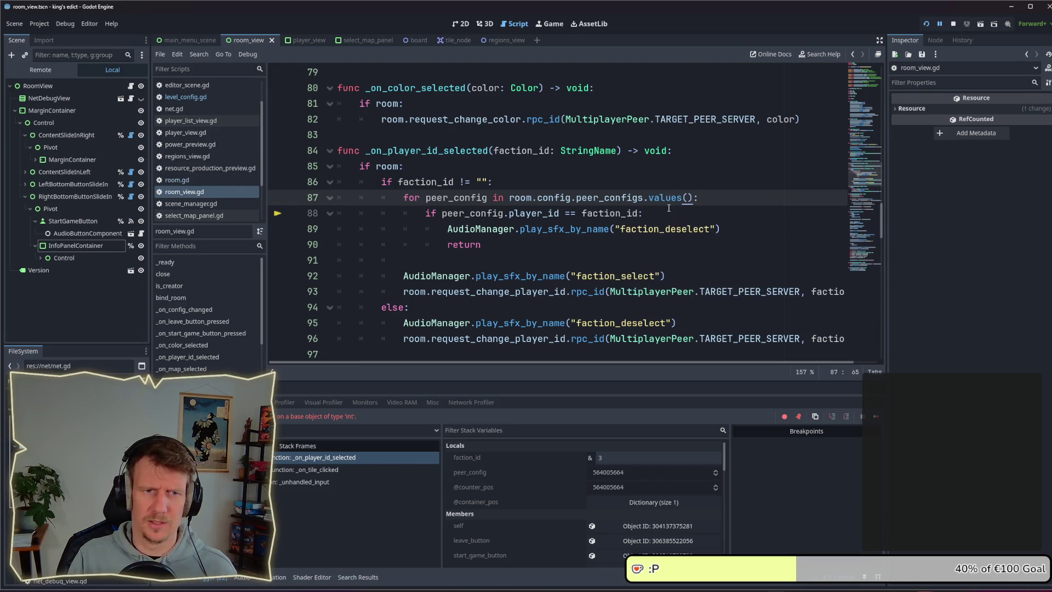
pyautogui.click(953, 24)
pyautogui.press('F5')
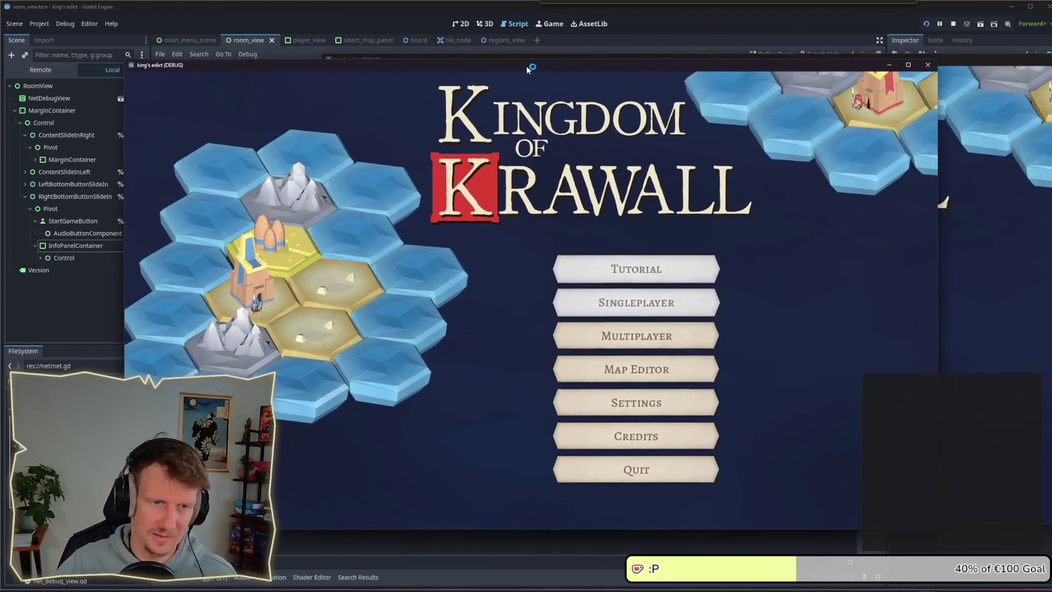
# In the first game window, create a multiplayer room and claim the purple kingdom
pyautogui.click(582, 341)
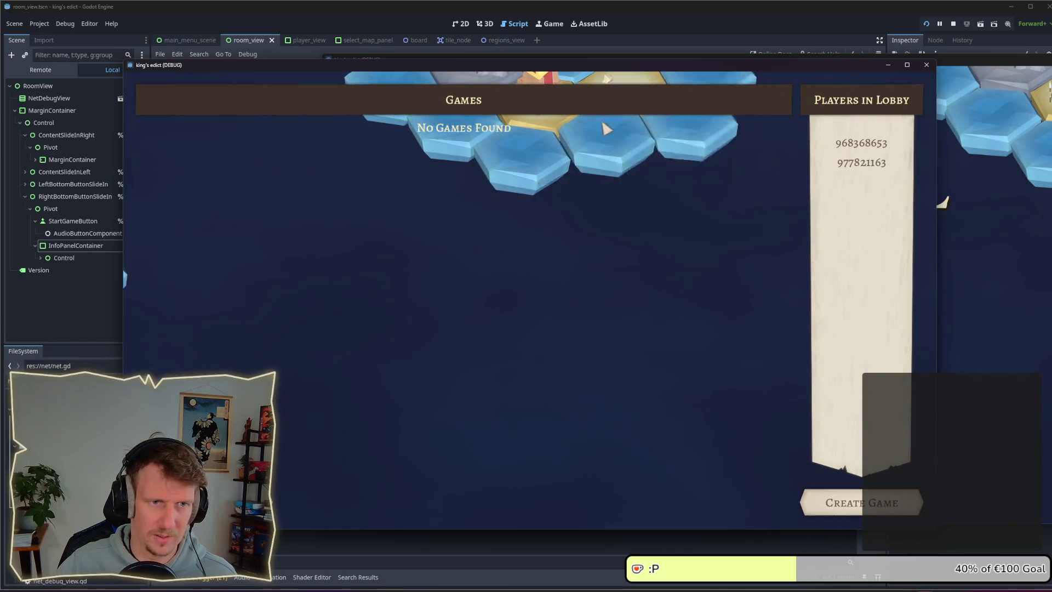
pyautogui.click(838, 499)
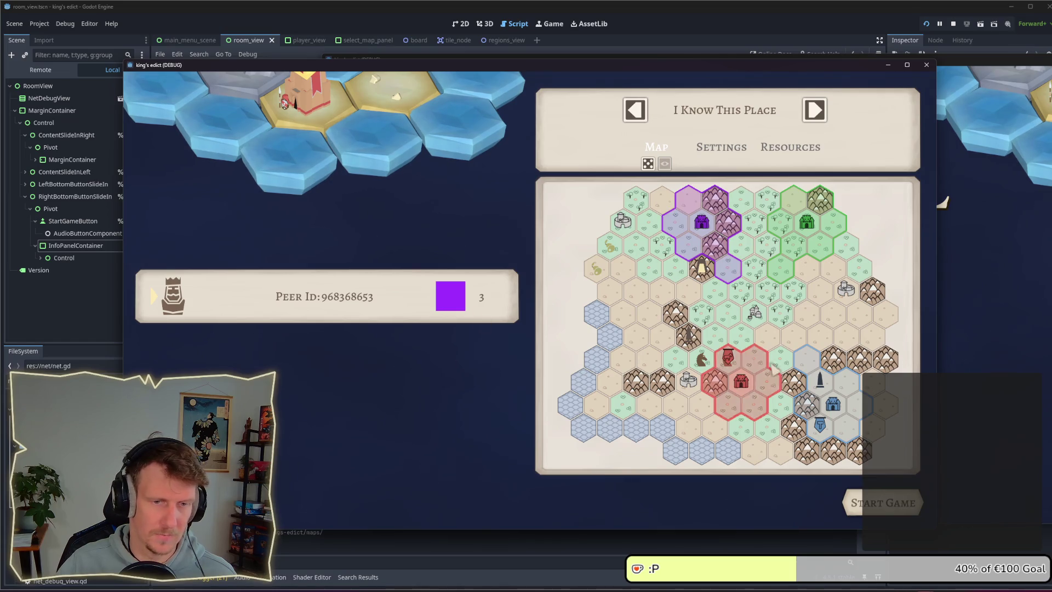
pyautogui.click(690, 244)
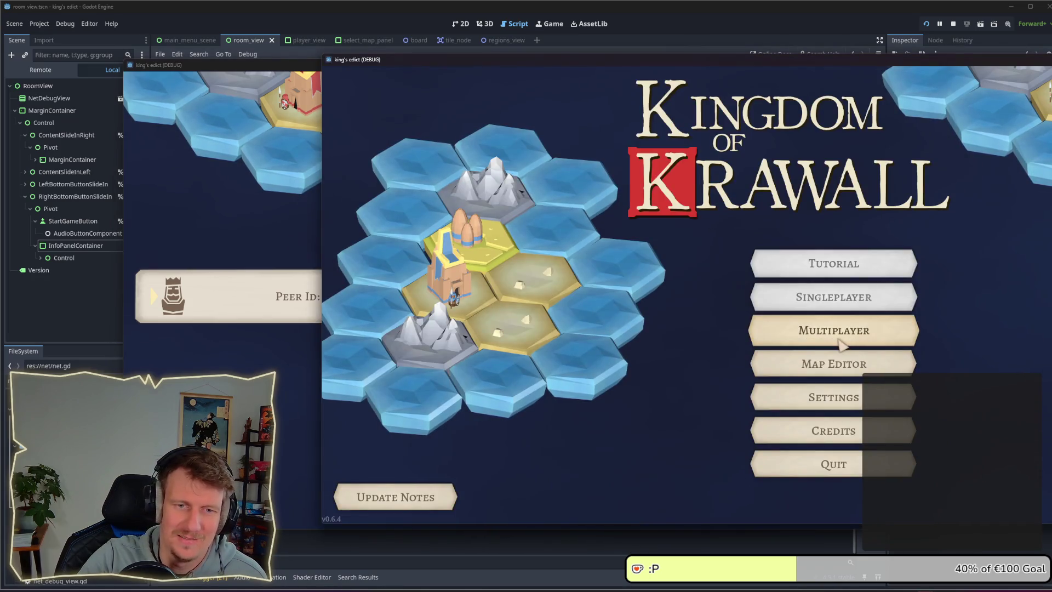
# Join the open room from the second game window as the second player
pyautogui.click(833, 331)
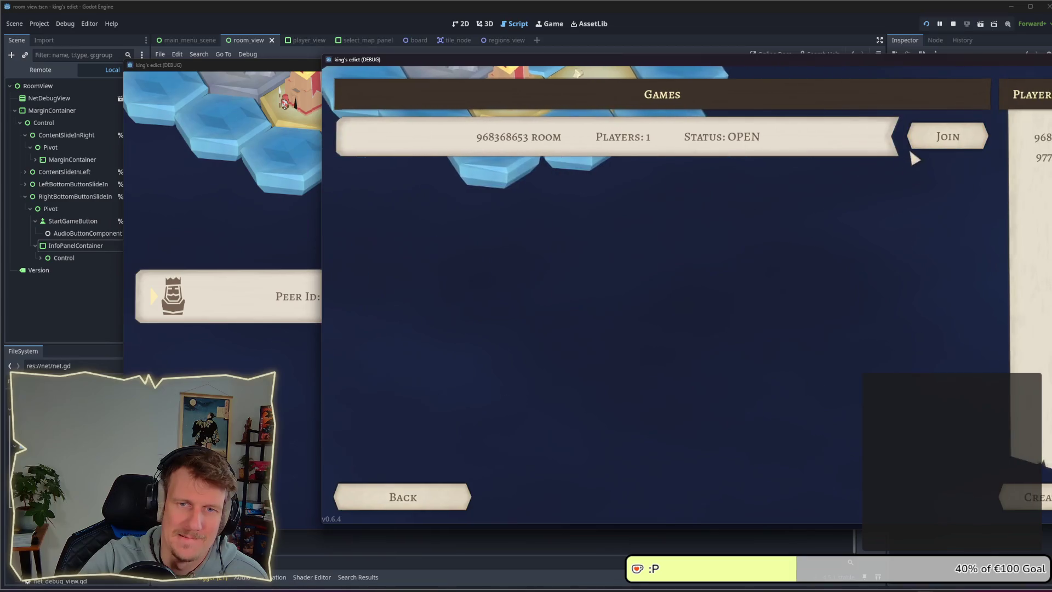
pyautogui.click(923, 141)
pyautogui.click(281, 434)
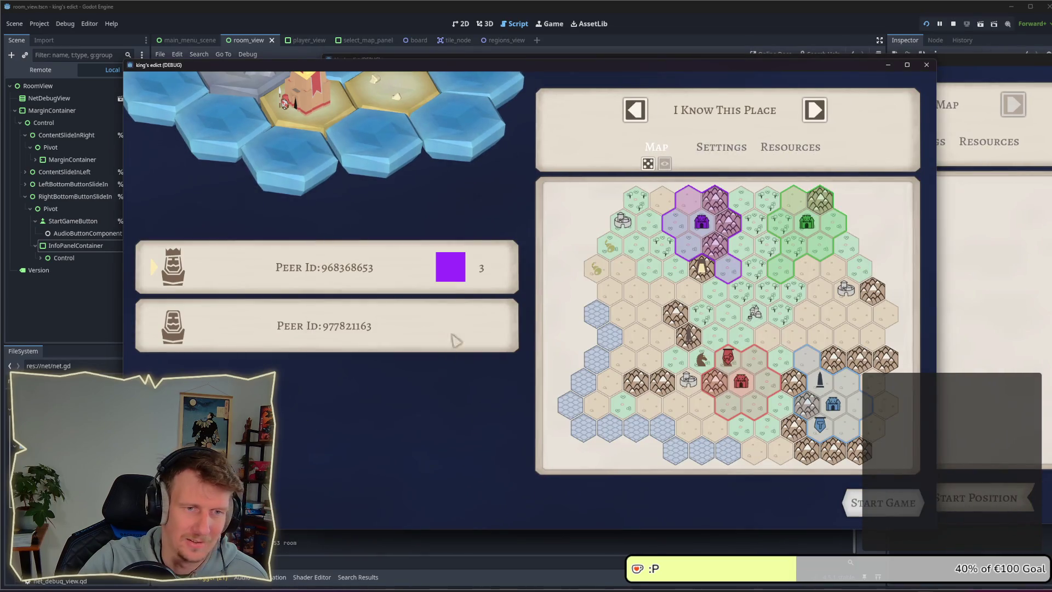
pyautogui.click(1017, 337)
pyautogui.click(292, 367)
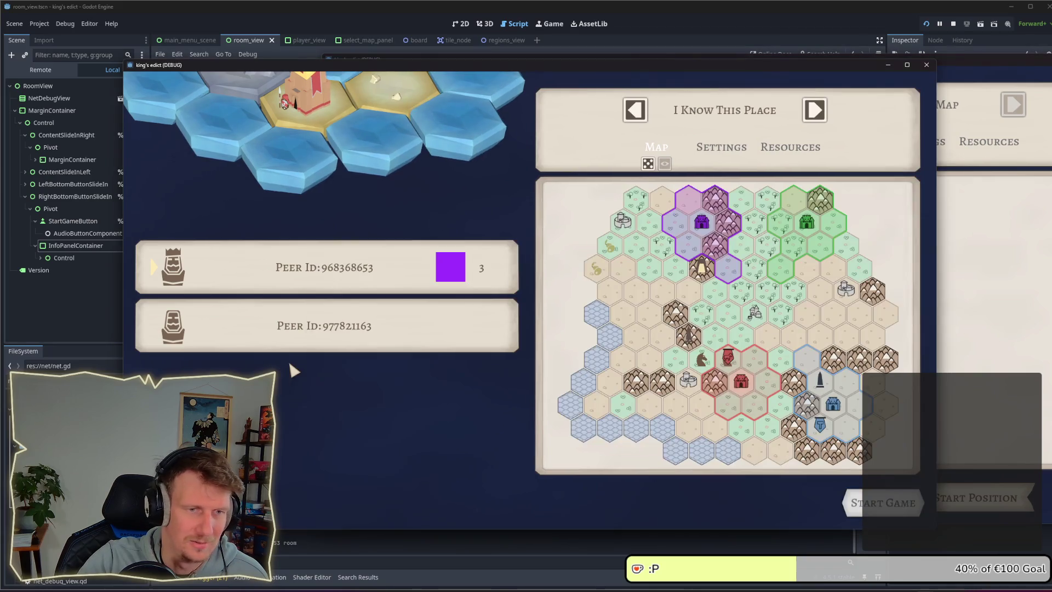
pyautogui.click(1020, 310)
pyautogui.click(317, 378)
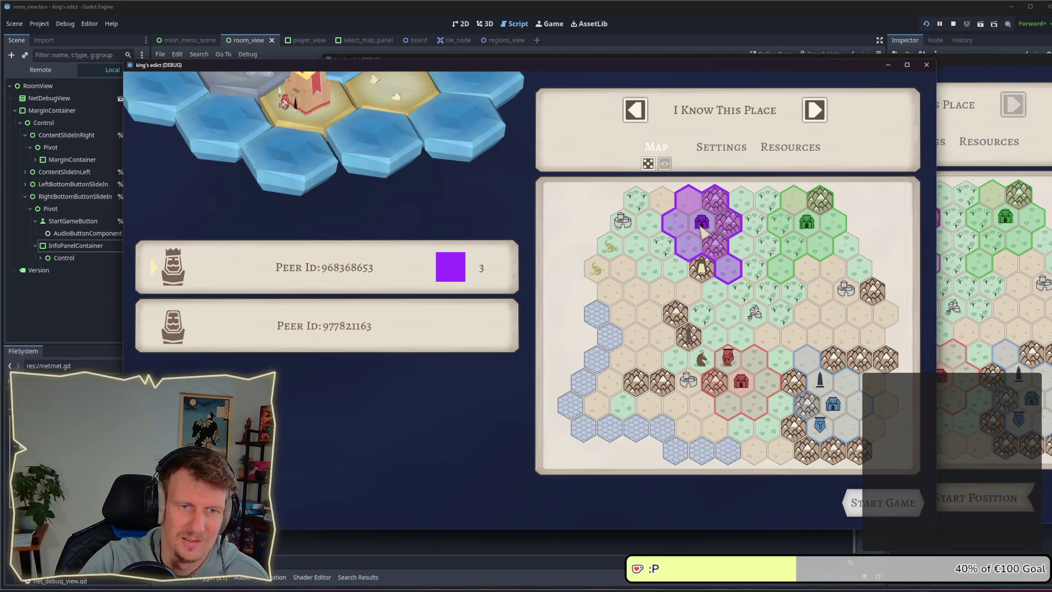
pyautogui.click(992, 309)
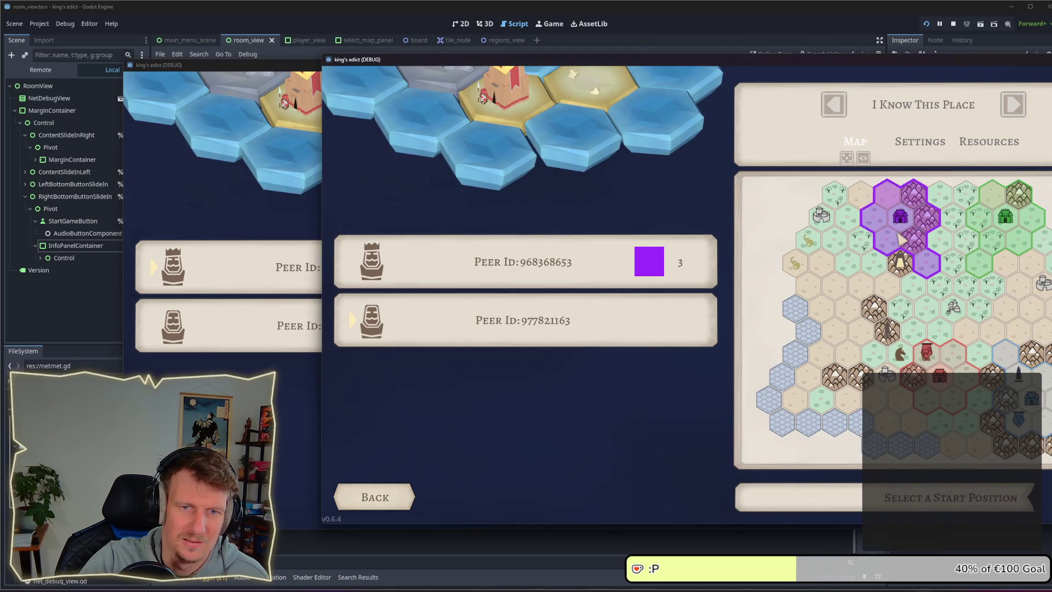
# As the second player, pick green, toggle the red start on and off, then stop the game
pyautogui.click(1006, 230)
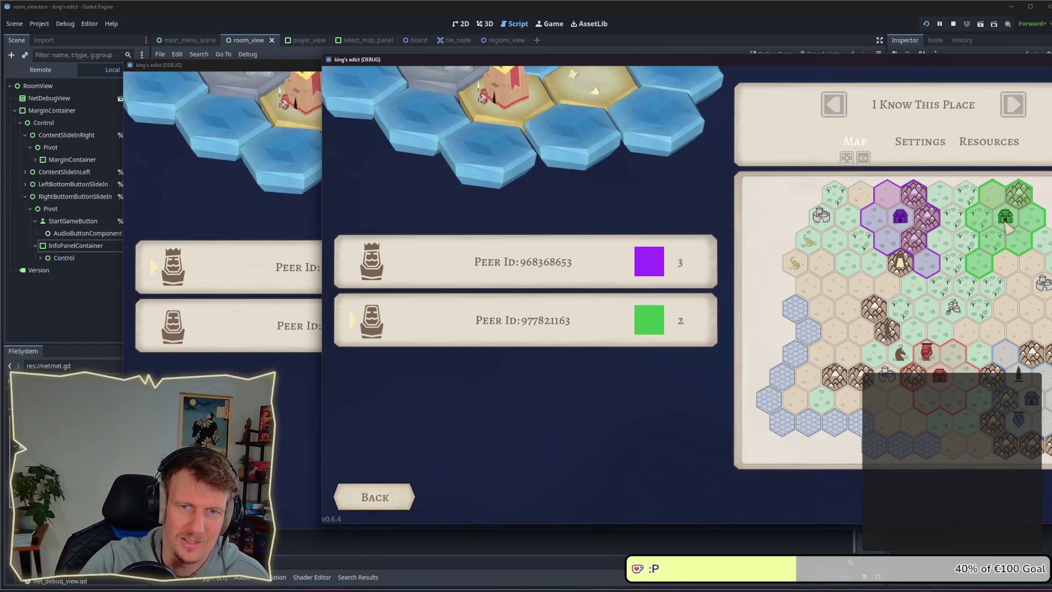
pyautogui.click(937, 361)
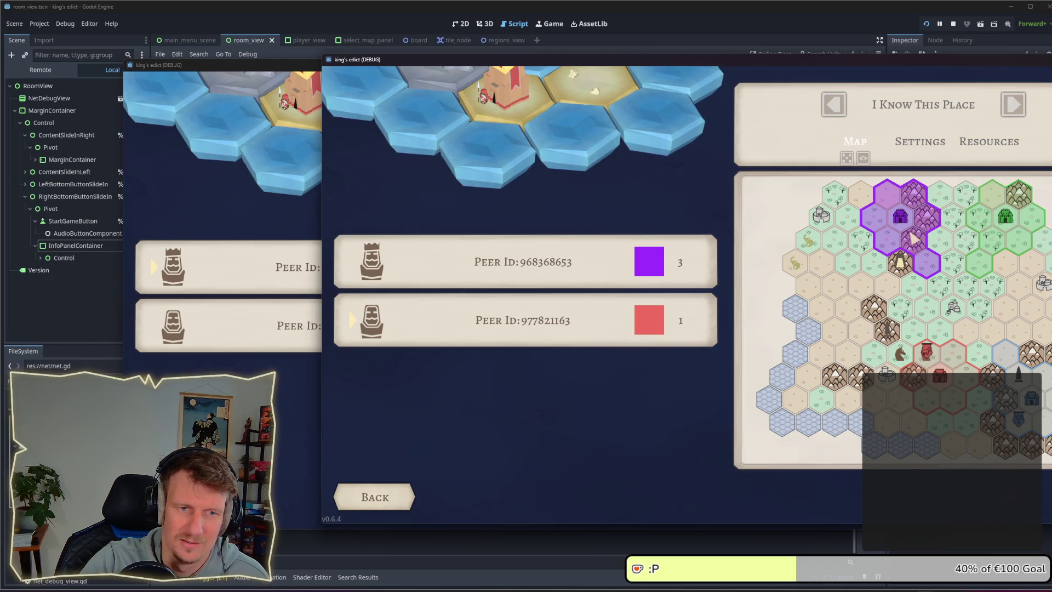
pyautogui.click(886, 300)
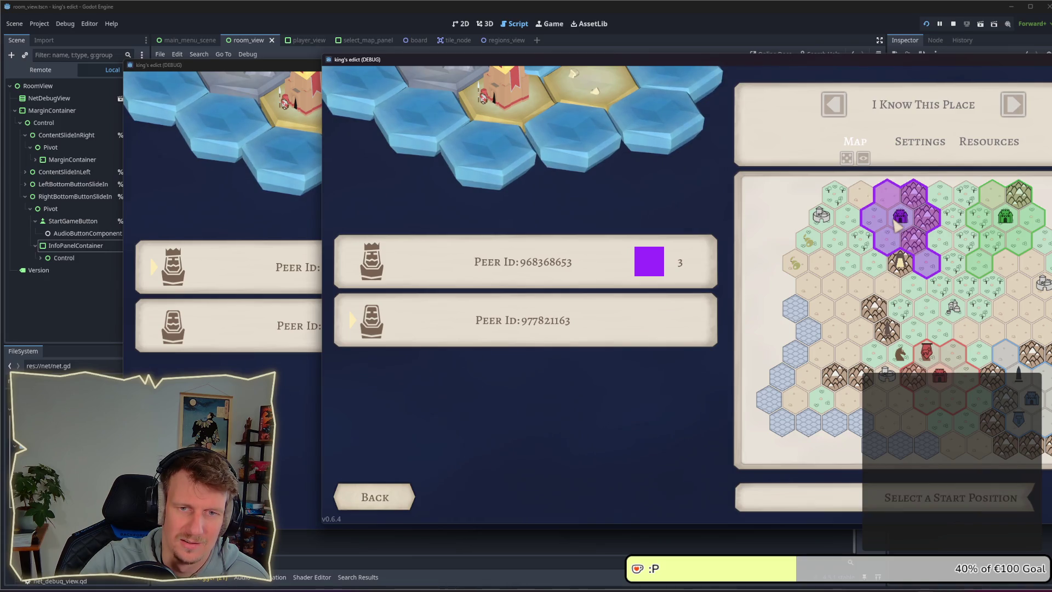
pyautogui.click(924, 364)
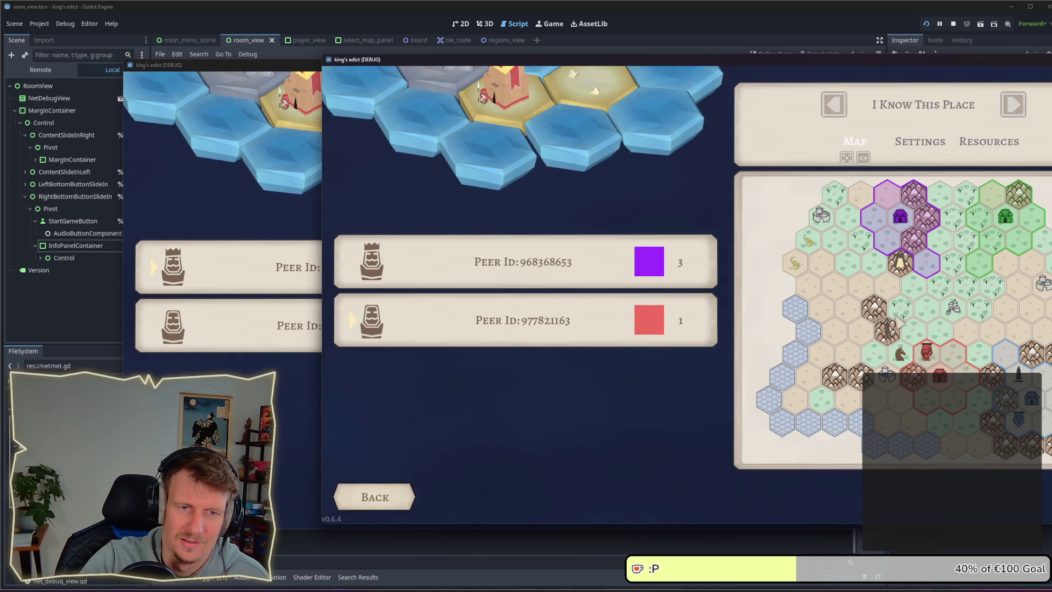
pyautogui.click(899, 325)
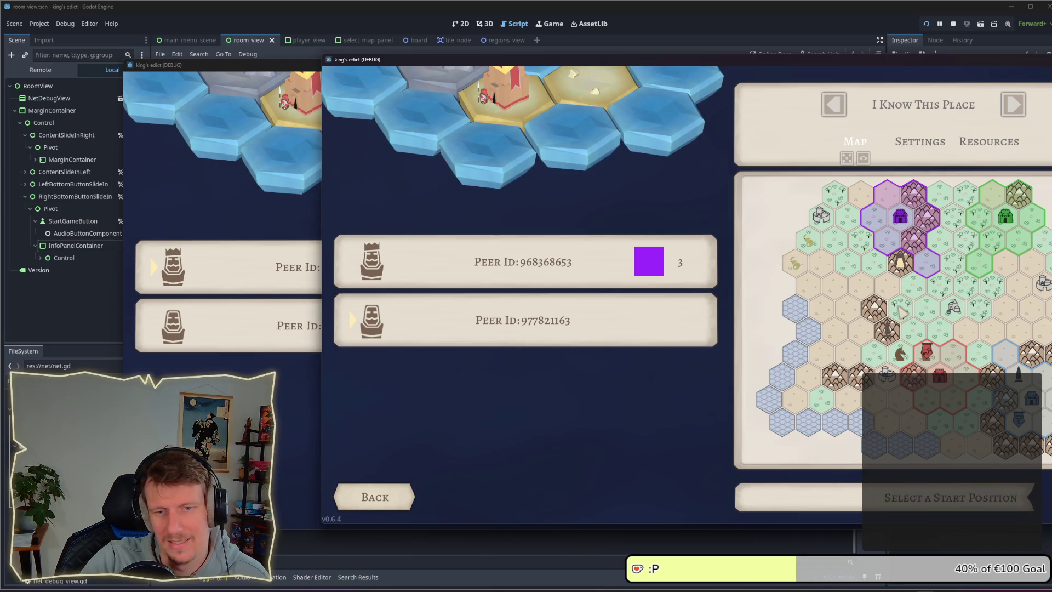
pyautogui.click(939, 360)
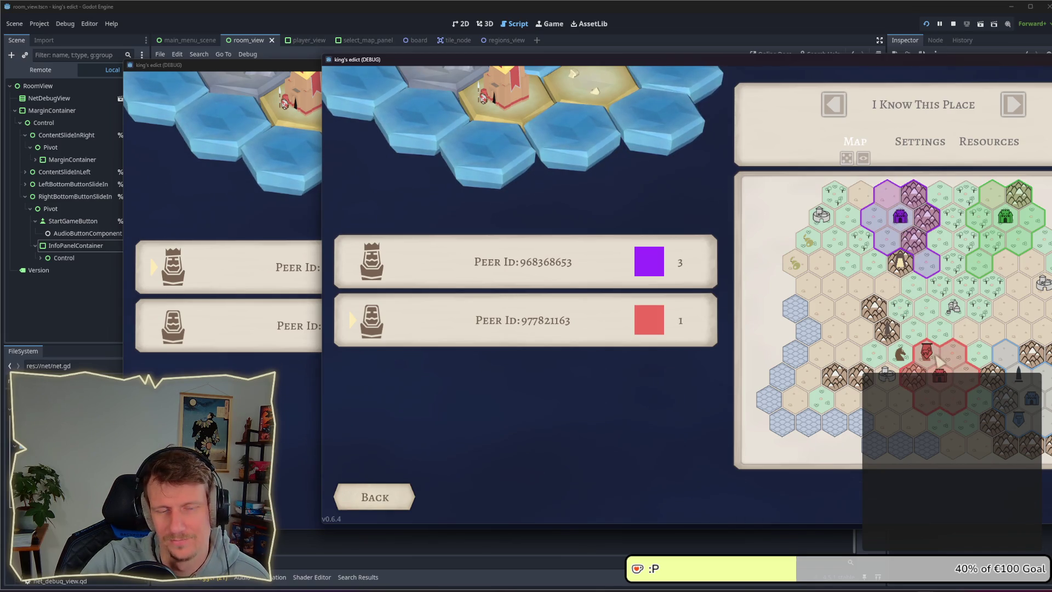
pyautogui.click(955, 24)
pyautogui.click(694, 240)
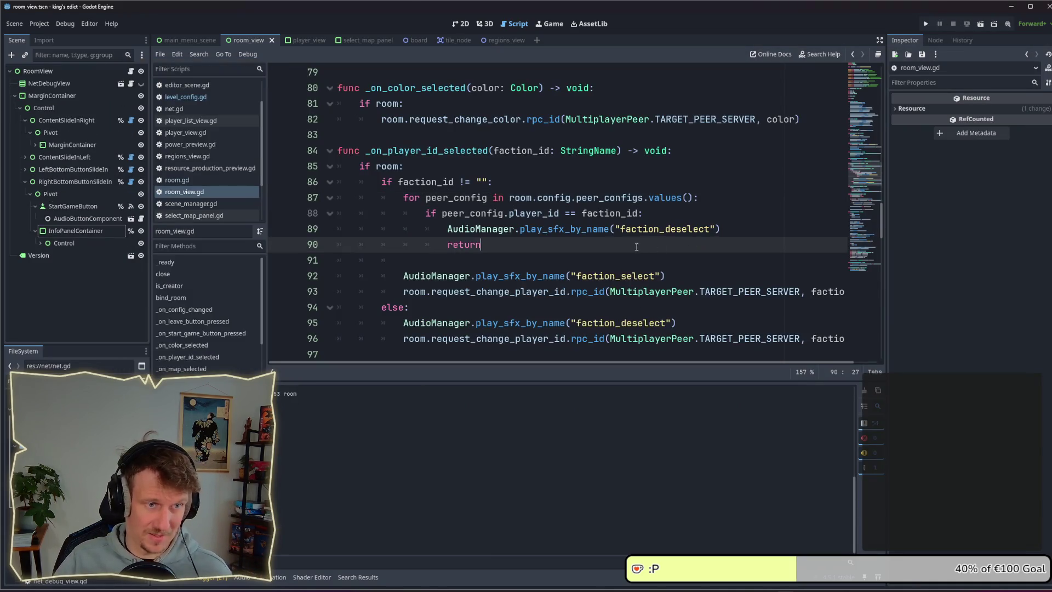
# Add a new line under else in _on_player_id_selected and begin an if statement
pyautogui.scroll(-1, 614, 247)
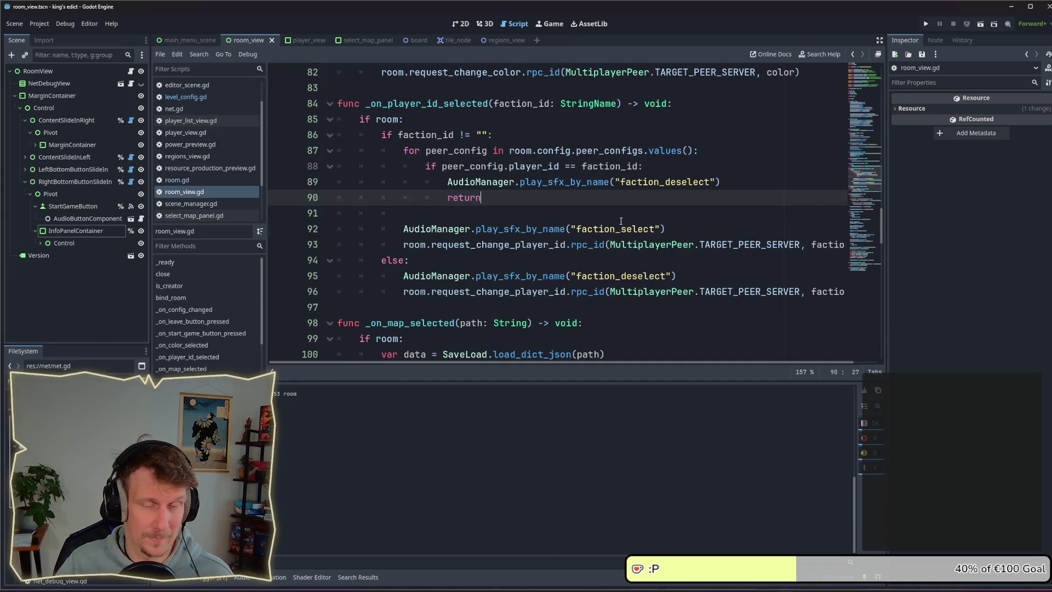
pyautogui.click(706, 277)
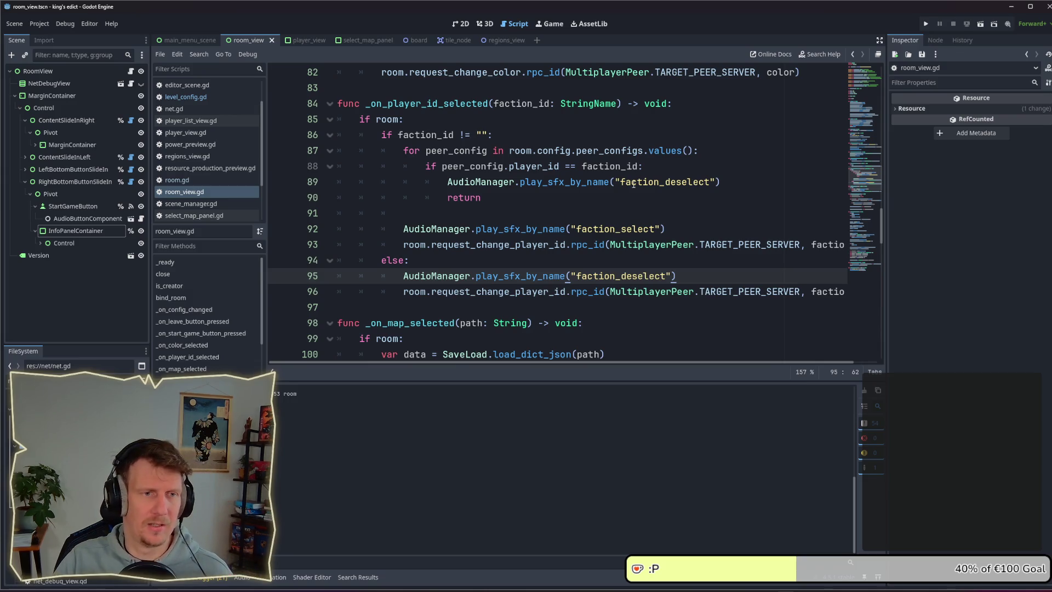
pyautogui.click(524, 264)
pyautogui.press('Return')
pyautogui.press('Return')
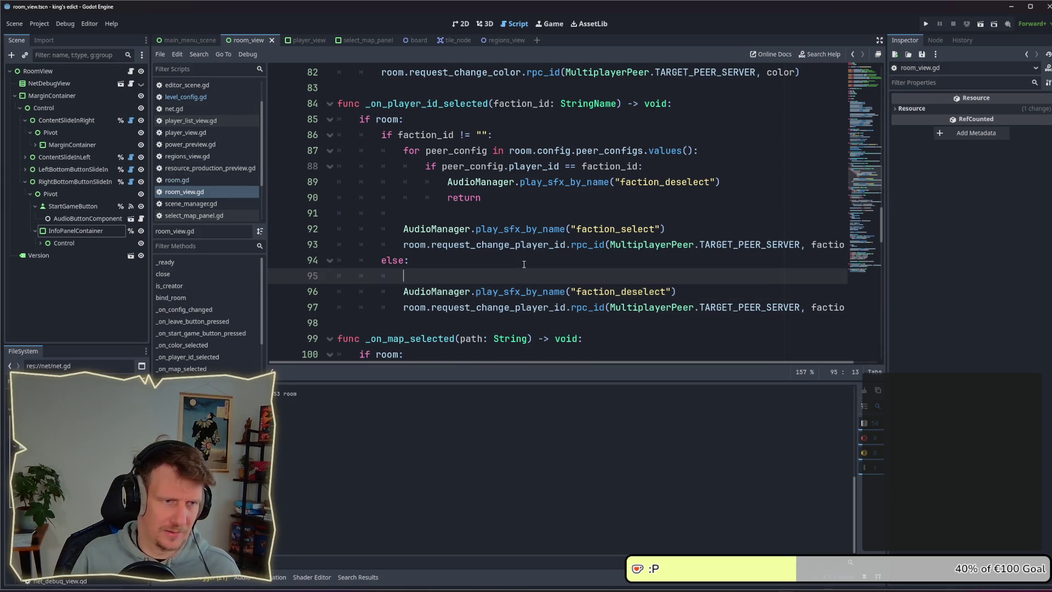
pyautogui.press('Up')
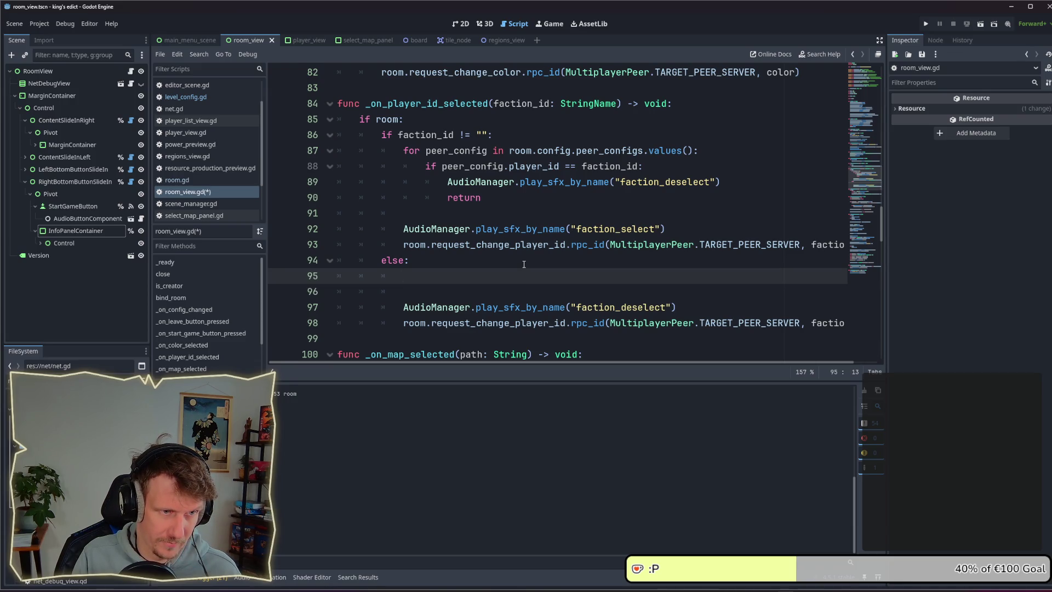
pyautogui.write('if')
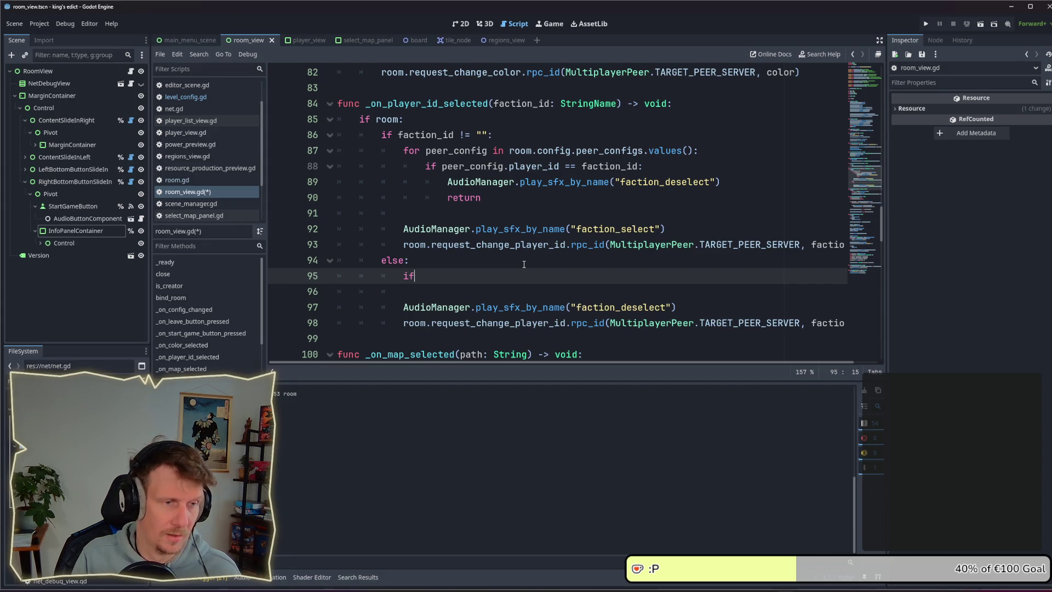
pyautogui.scroll(-5, 524, 264)
pyautogui.scroll(5, 523, 264)
pyautogui.press('Escape')
# Complete the condition as room.config.peer_configs[Net.get_own_peer_id()].player_id != "":
pyautogui.moveTo(694, 150); pyautogui.dragTo(510, 151)
pyautogui.middleClick(439, 274)
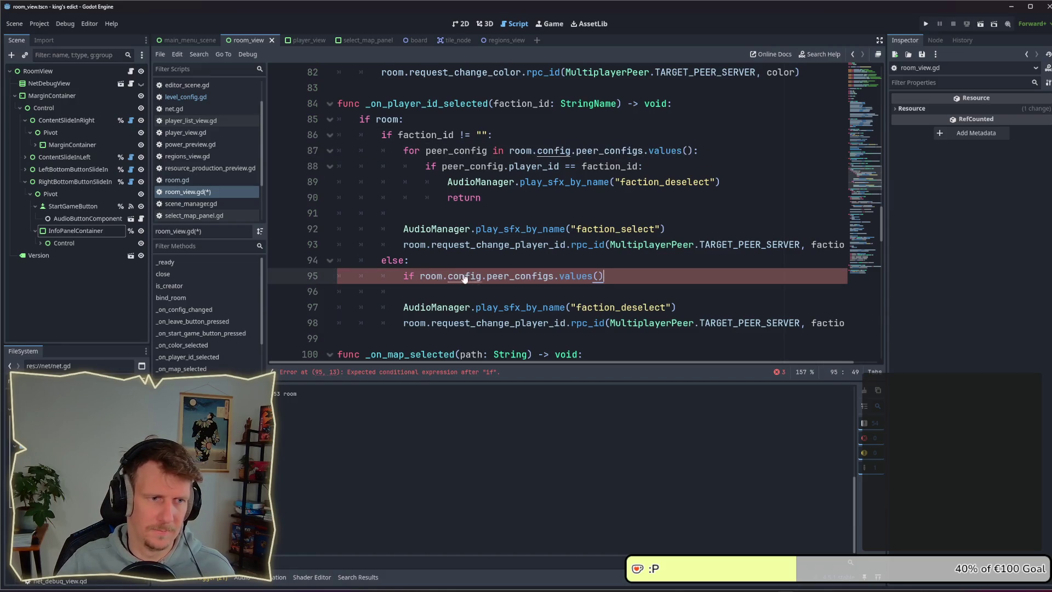
pyautogui.moveTo(604, 277); pyautogui.dragTo(556, 276)
pyautogui.press('BackSpace')
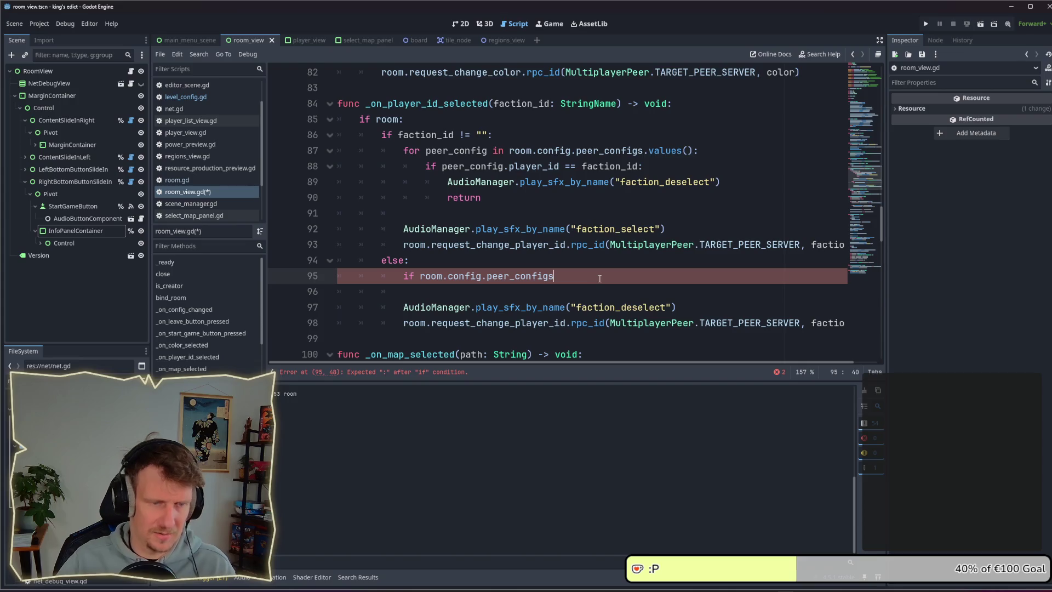
pyautogui.write('[Ne')
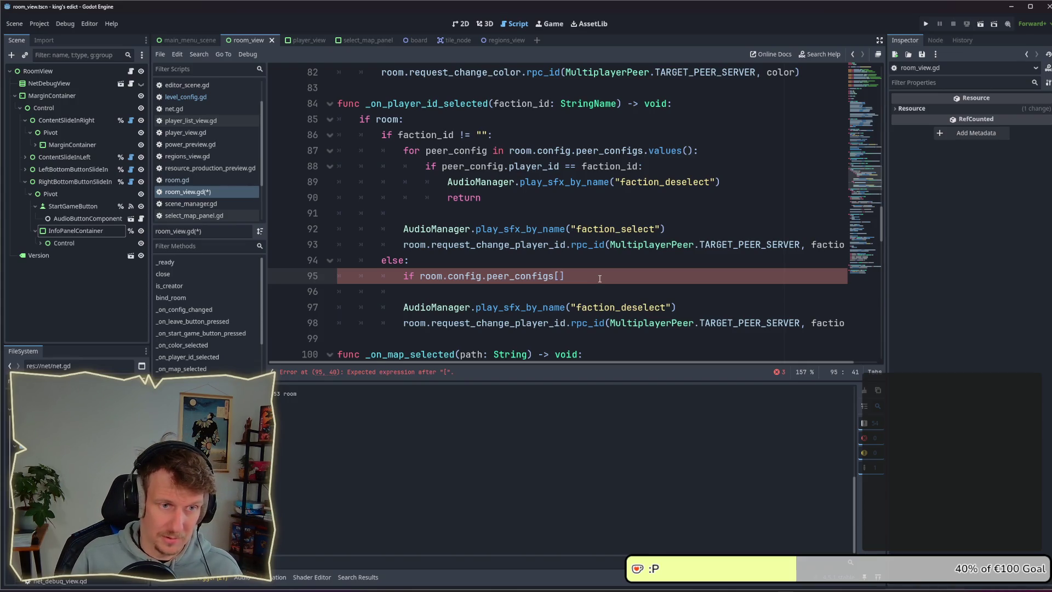
pyautogui.write('t.get')
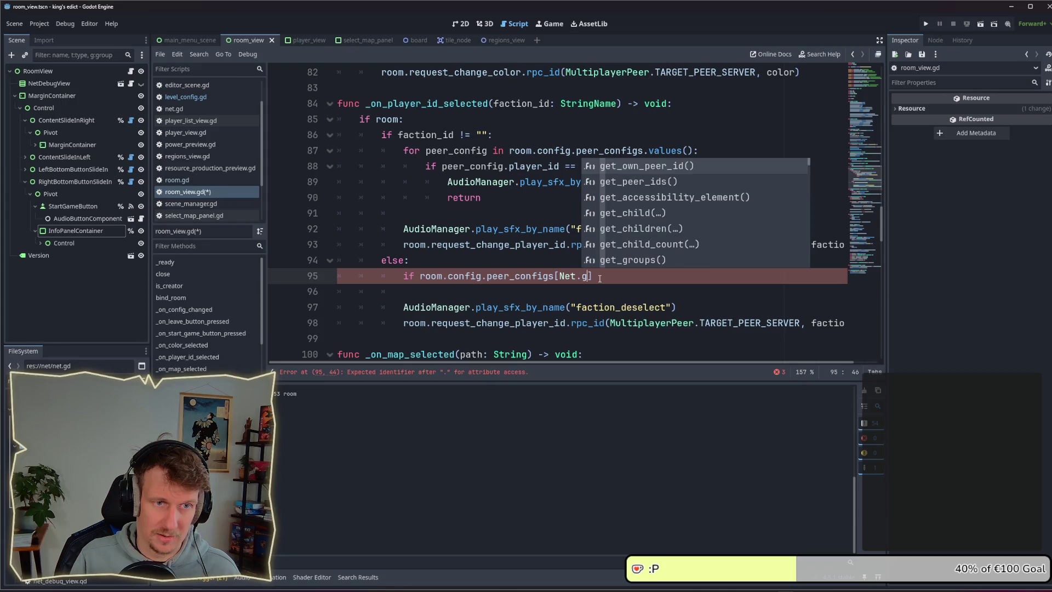
pyautogui.press('Return')
pyautogui.write('].player')
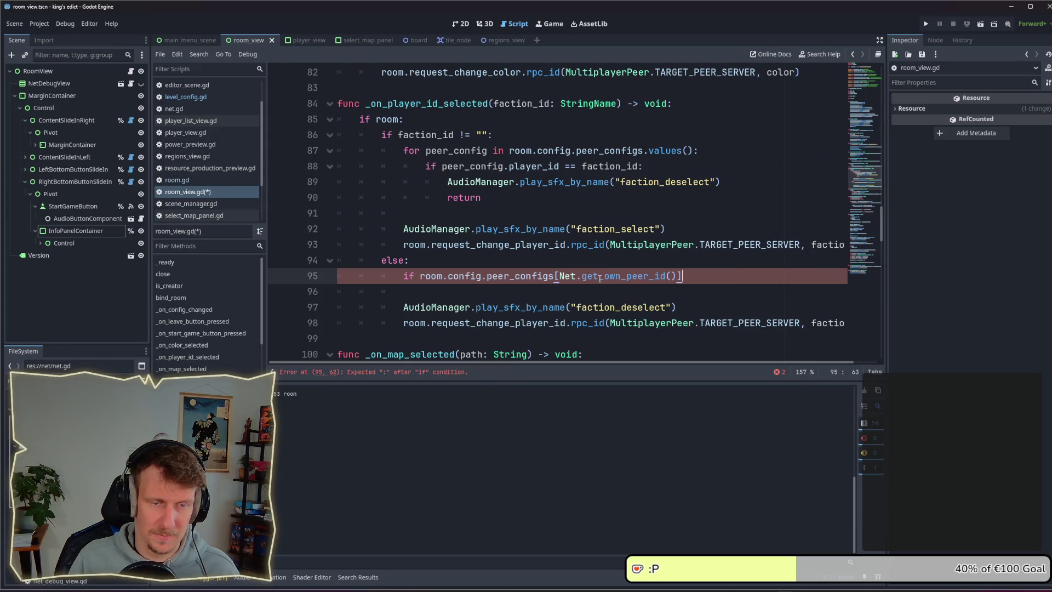
pyautogui.write('_id != ')
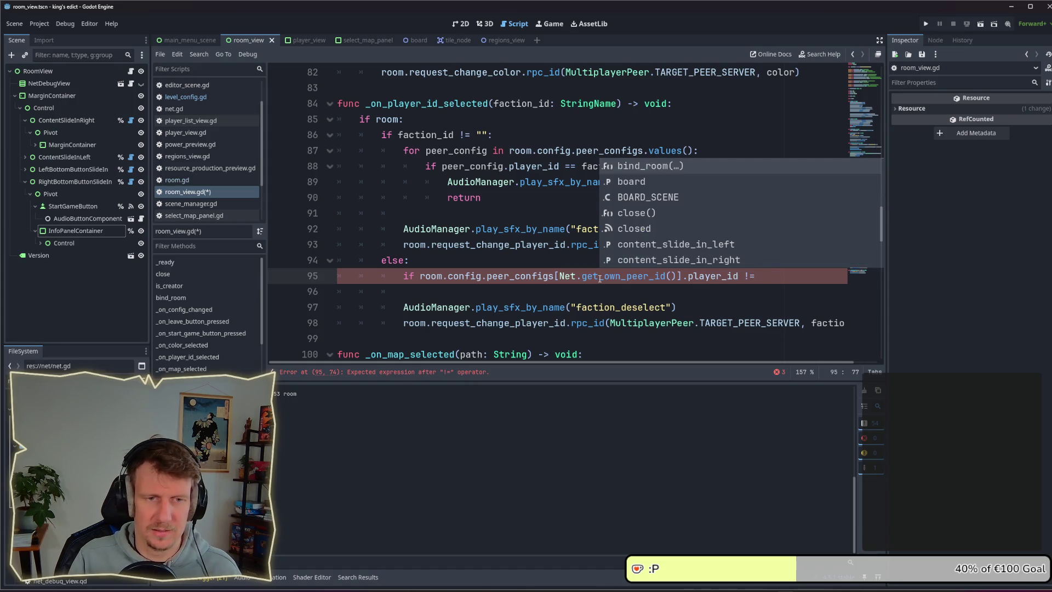
pyautogui.write('"":')
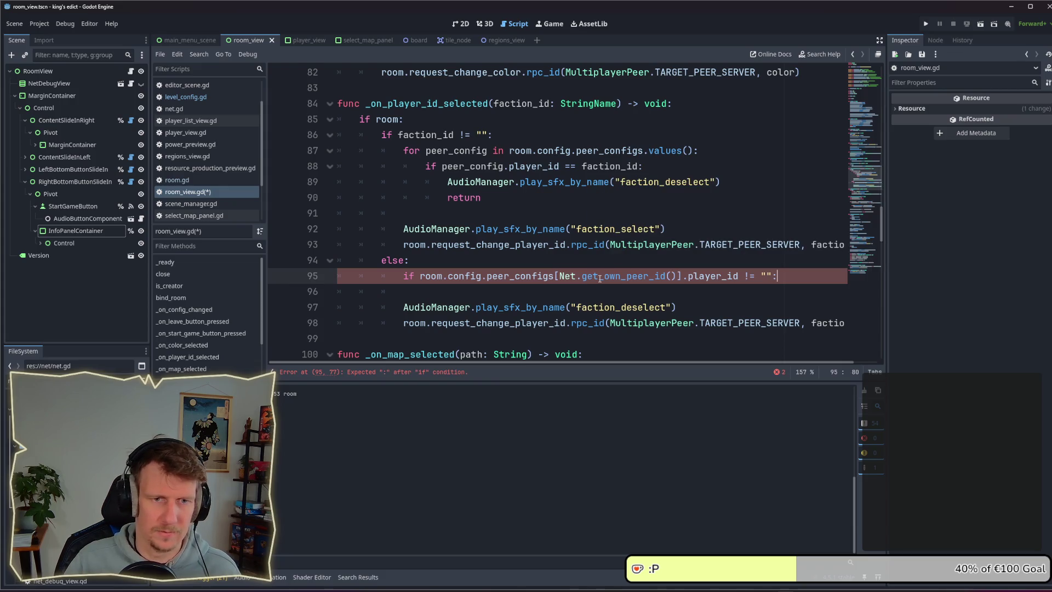
# Indent the faction_deselect and change-request calls under the new if, then save room_view.gd
pyautogui.click(356, 296)
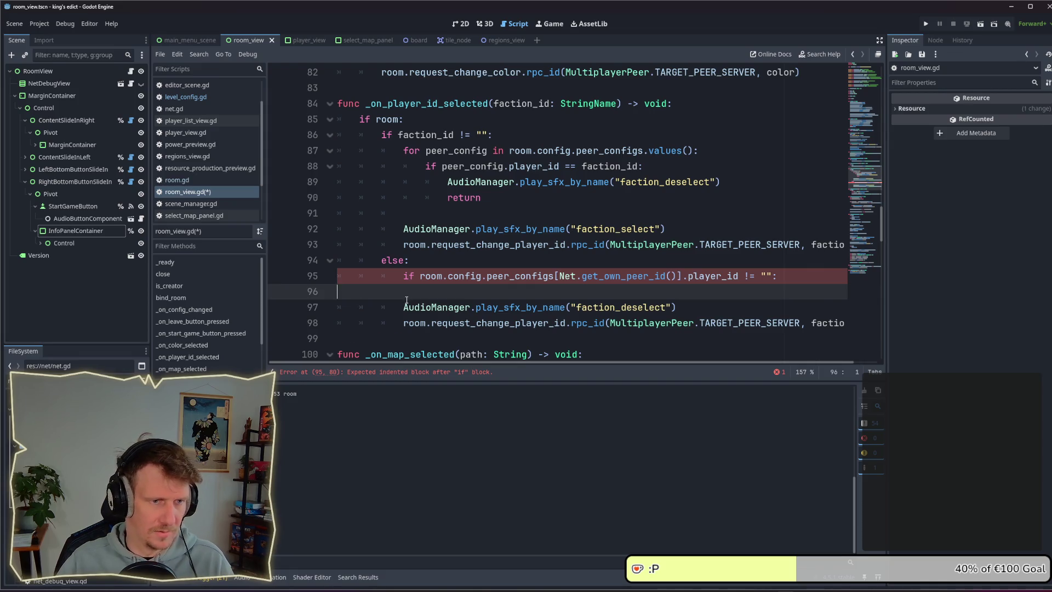
pyautogui.press('Delete')
pyautogui.press('Tab')
pyautogui.press('Down')
pyautogui.press('Tab')
pyautogui.hotkey('ctrl', 's')
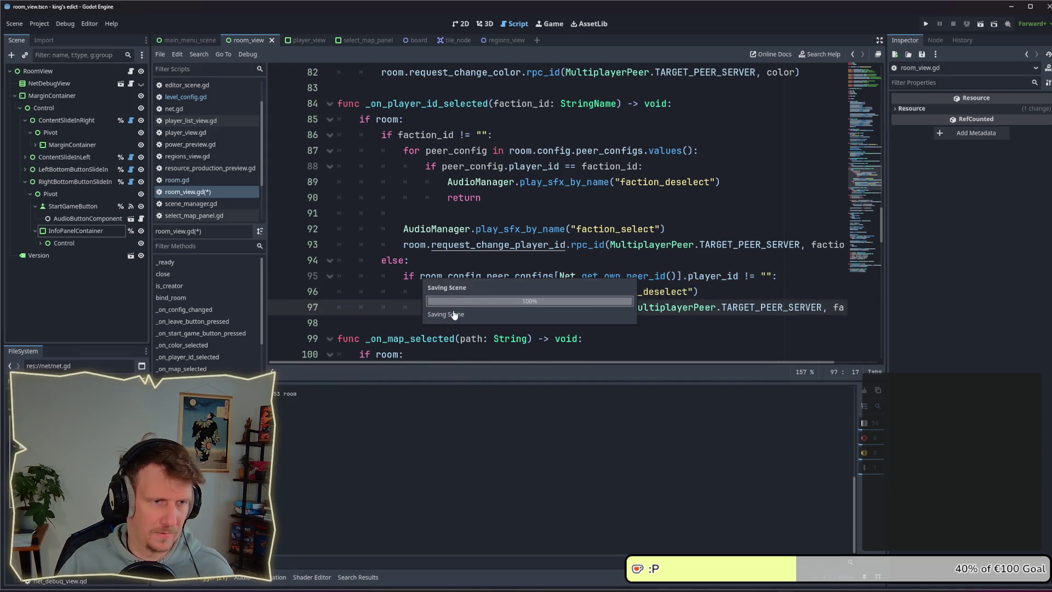
pyautogui.click(448, 261)
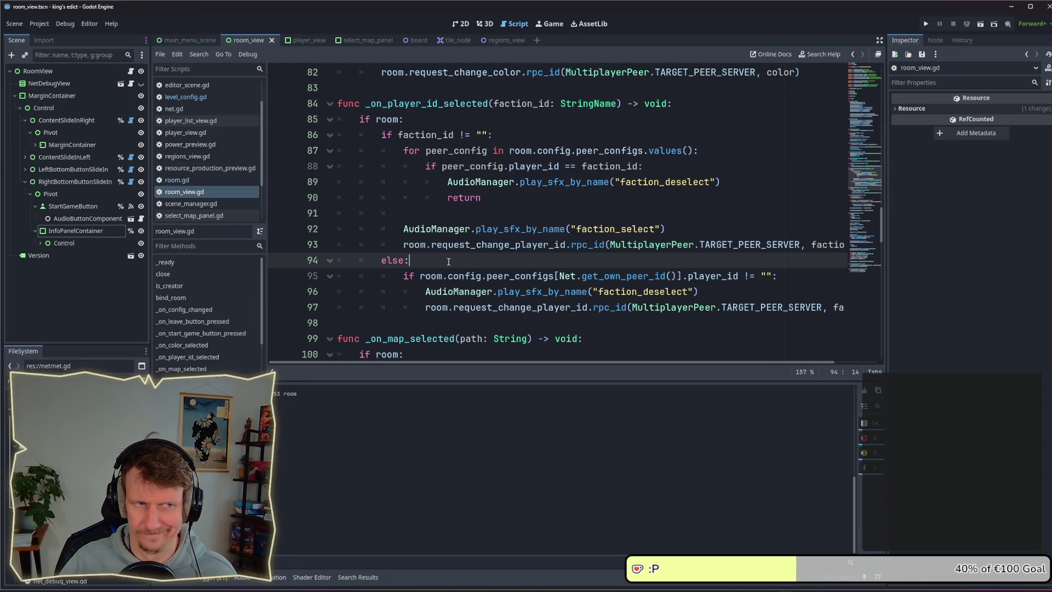
# Relaunch the game and, as host, try the purple, green, blue and red start regions
pyautogui.click(929, 23)
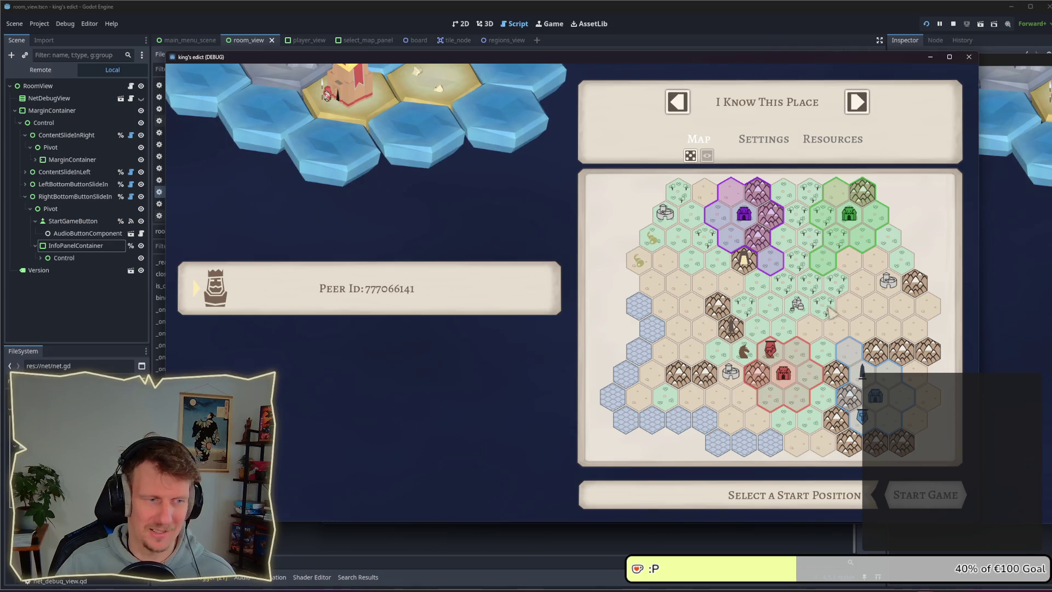
pyautogui.click(728, 251)
pyautogui.click(856, 310)
pyautogui.click(859, 277)
pyautogui.click(860, 282)
pyautogui.click(835, 318)
pyautogui.click(819, 314)
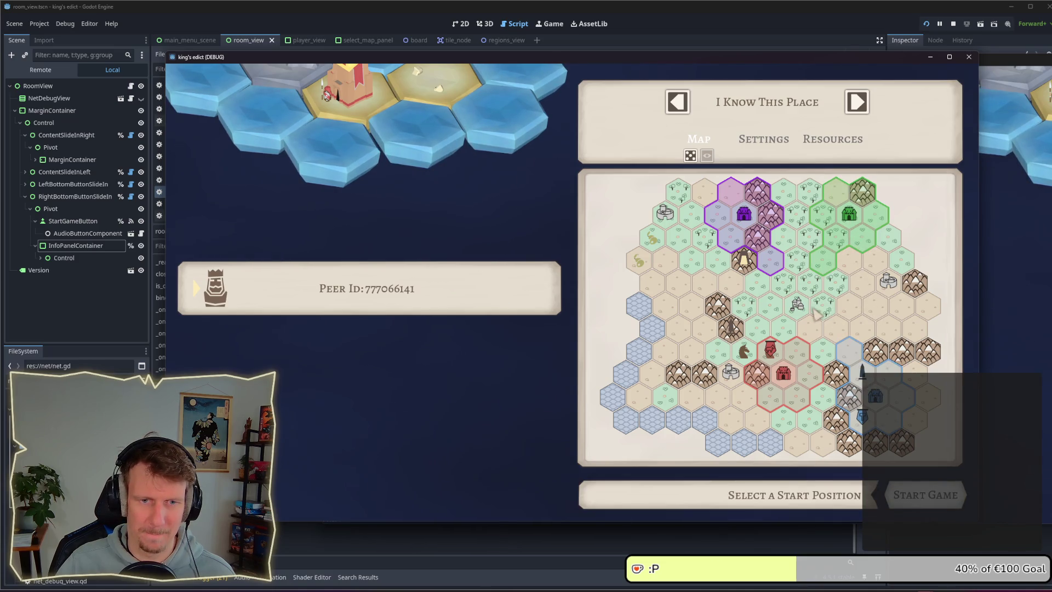
pyautogui.click(759, 359)
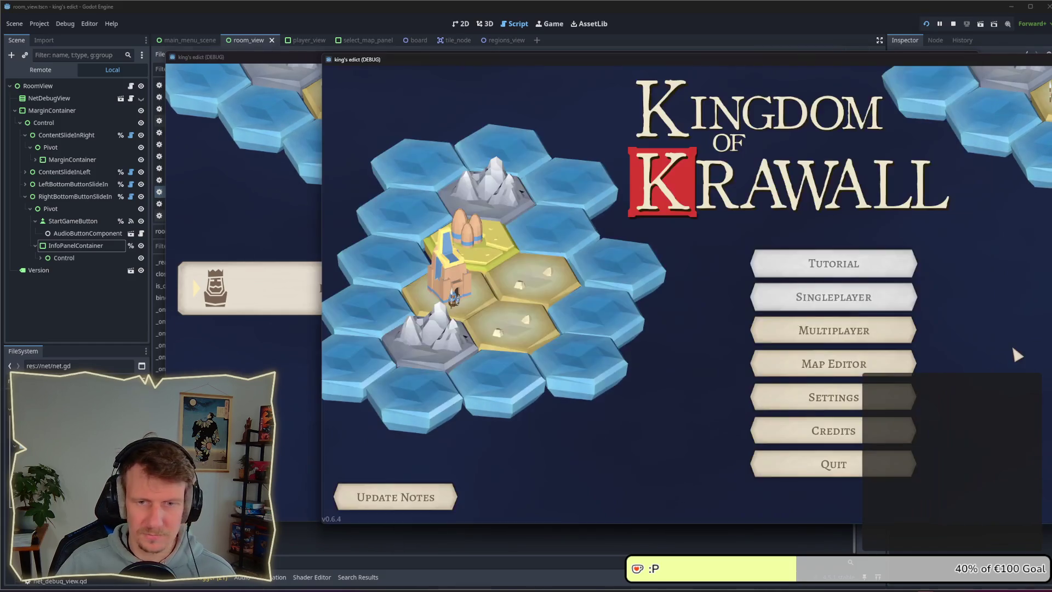
# Join the open room from the second game window and claim purple
pyautogui.click(811, 330)
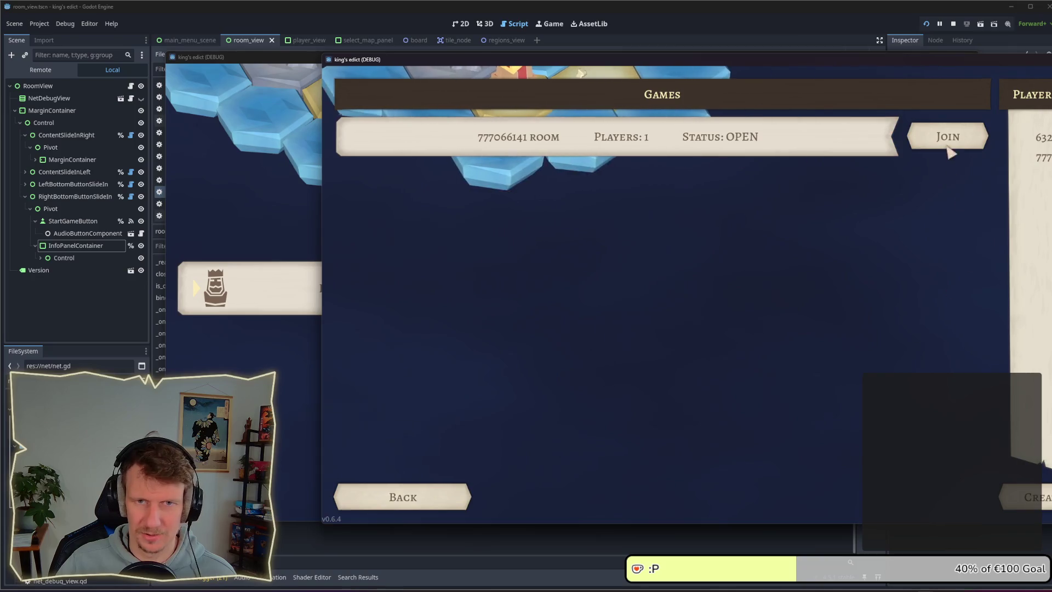
pyautogui.click(948, 144)
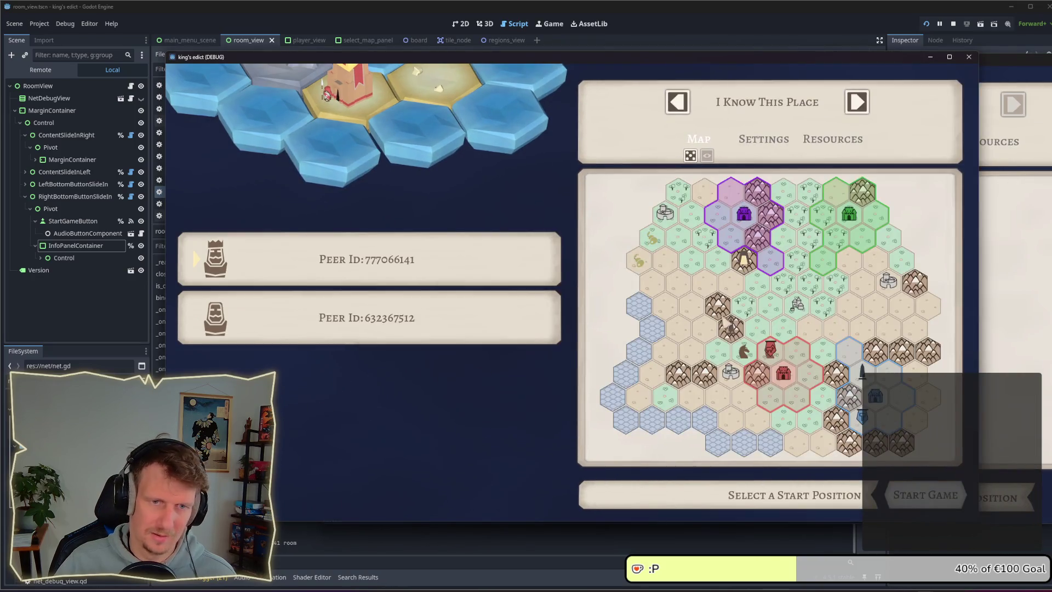
pyautogui.click(776, 273)
pyautogui.click(1033, 307)
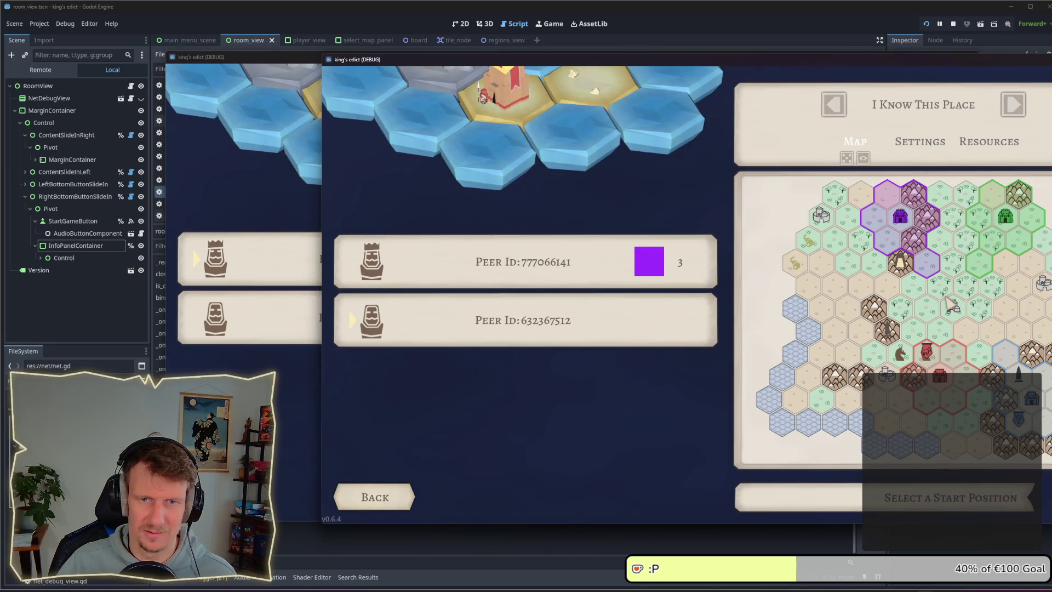
# Cycle the second player through red, blue and green starts, ending on green
pyautogui.click(972, 277)
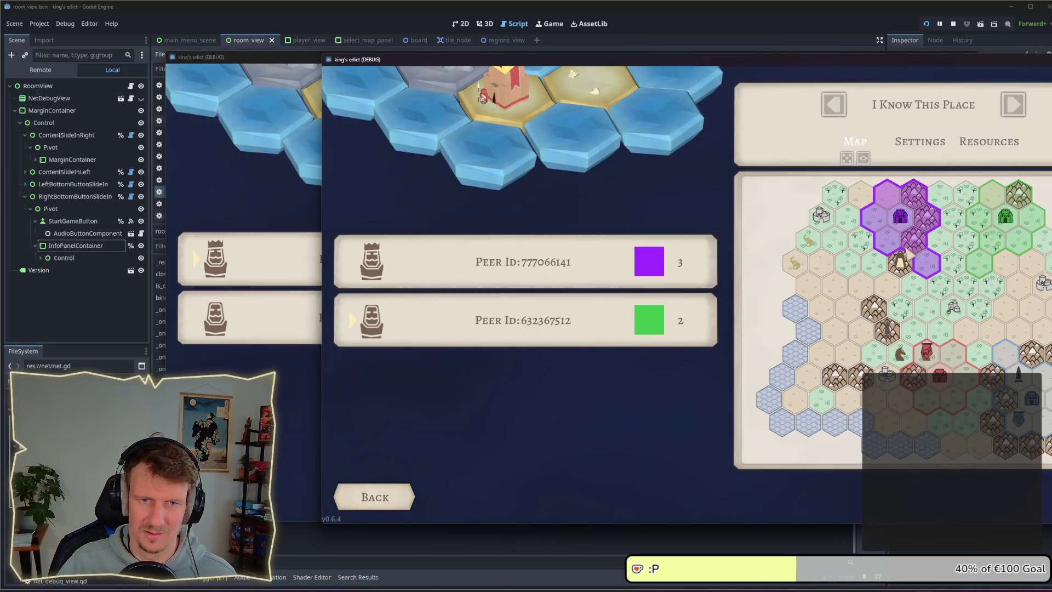
pyautogui.click(952, 374)
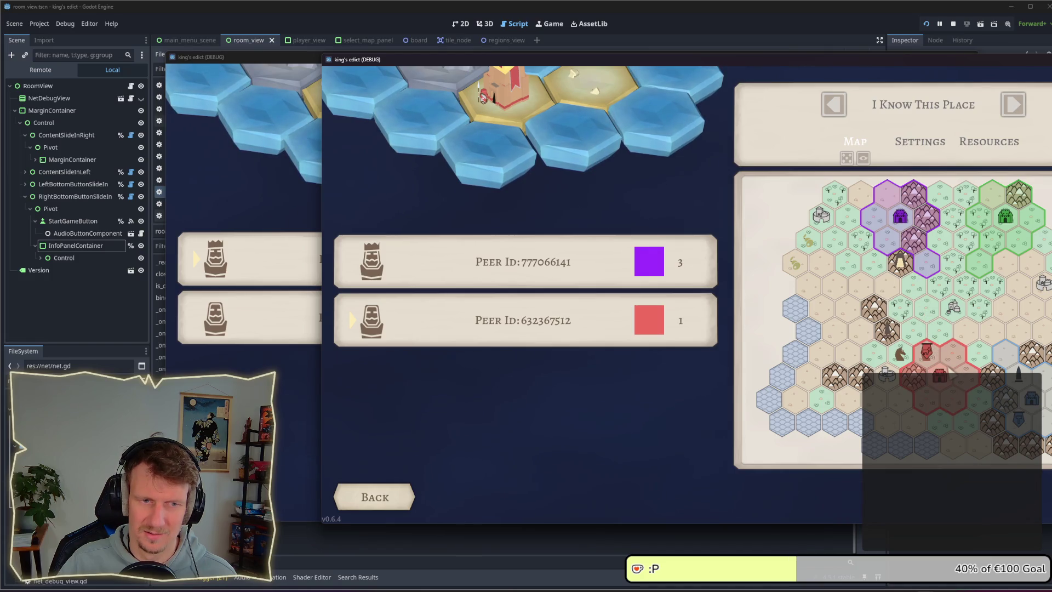
pyautogui.click(984, 366)
pyautogui.click(1004, 356)
pyautogui.click(933, 323)
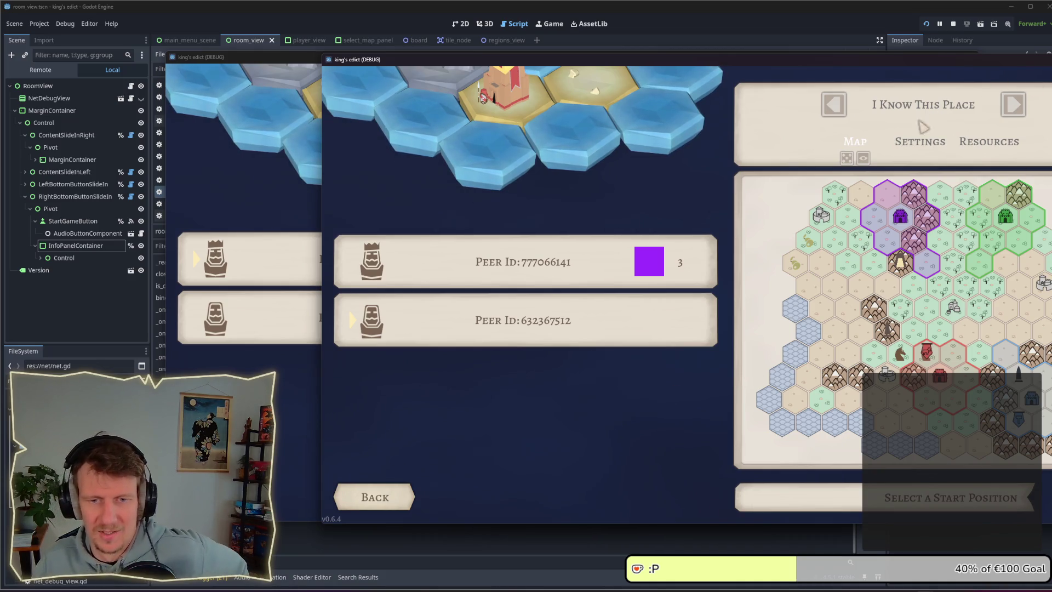
pyautogui.click(940, 356)
pyautogui.click(1027, 389)
pyautogui.click(987, 241)
pyautogui.click(945, 393)
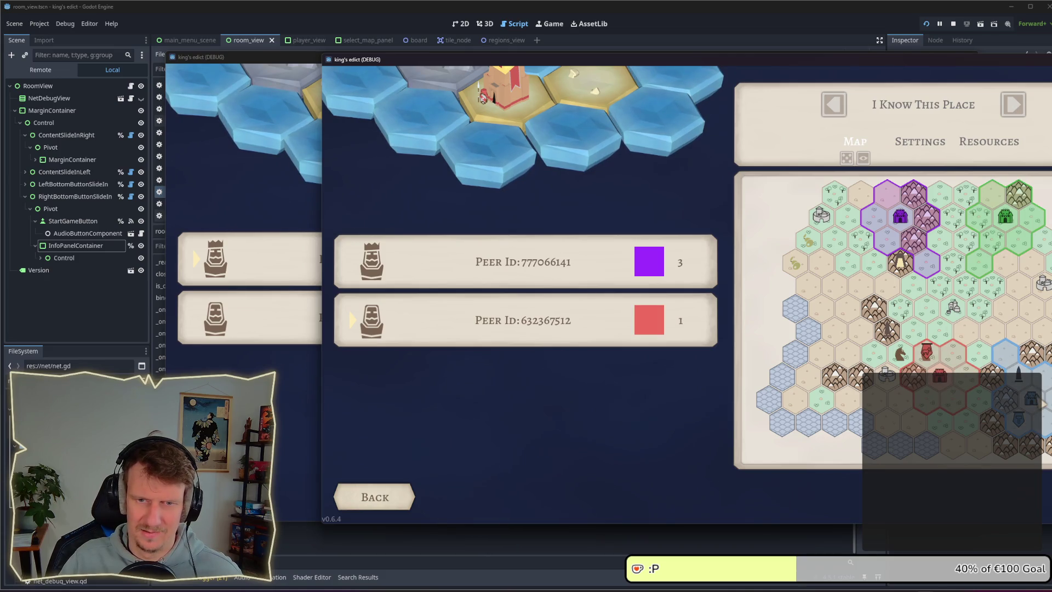
pyautogui.click(1037, 402)
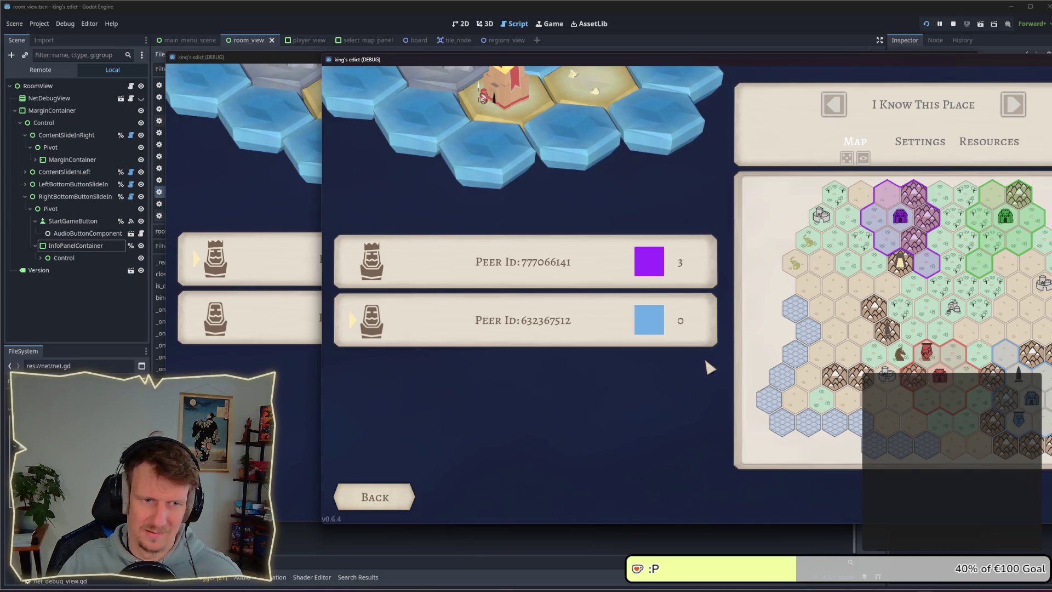
pyautogui.click(992, 241)
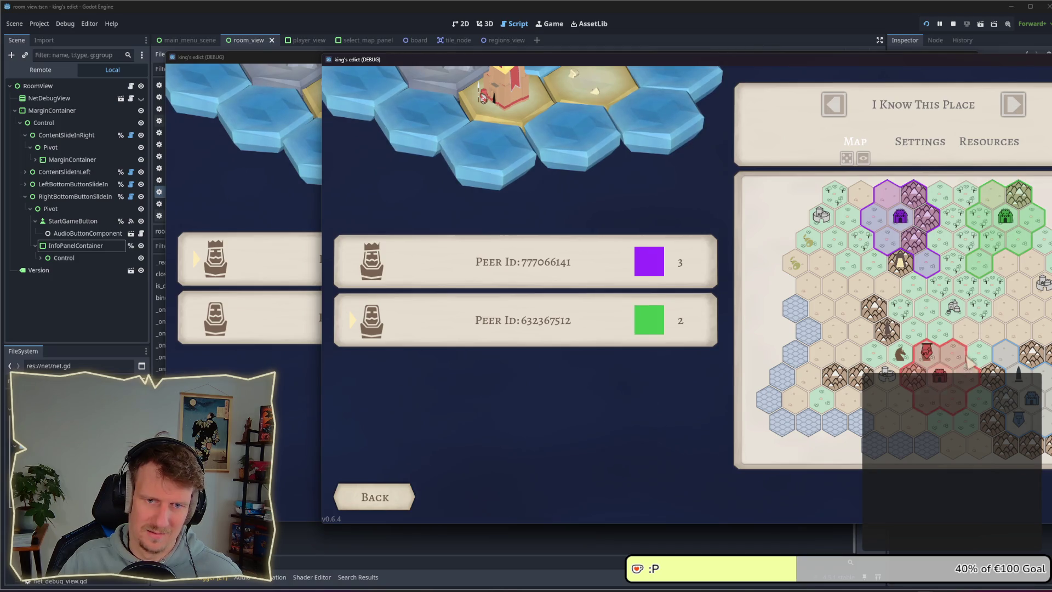
# Move the second player to red, stop the game, check room_view.gd lines 97 and 87, and rerun
pyautogui.click(969, 361)
pyautogui.click(953, 24)
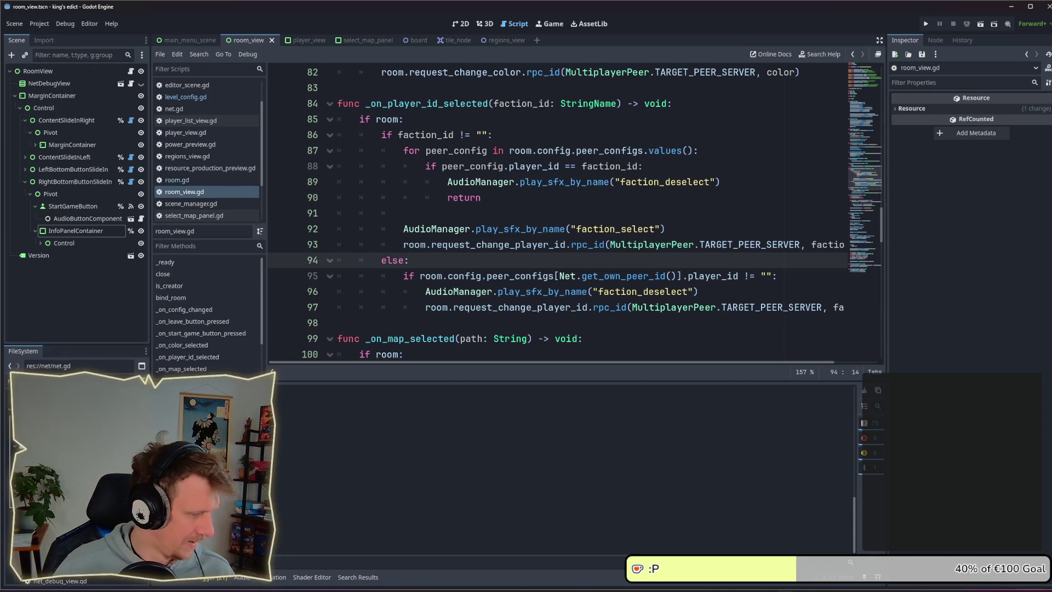
pyautogui.click(476, 307)
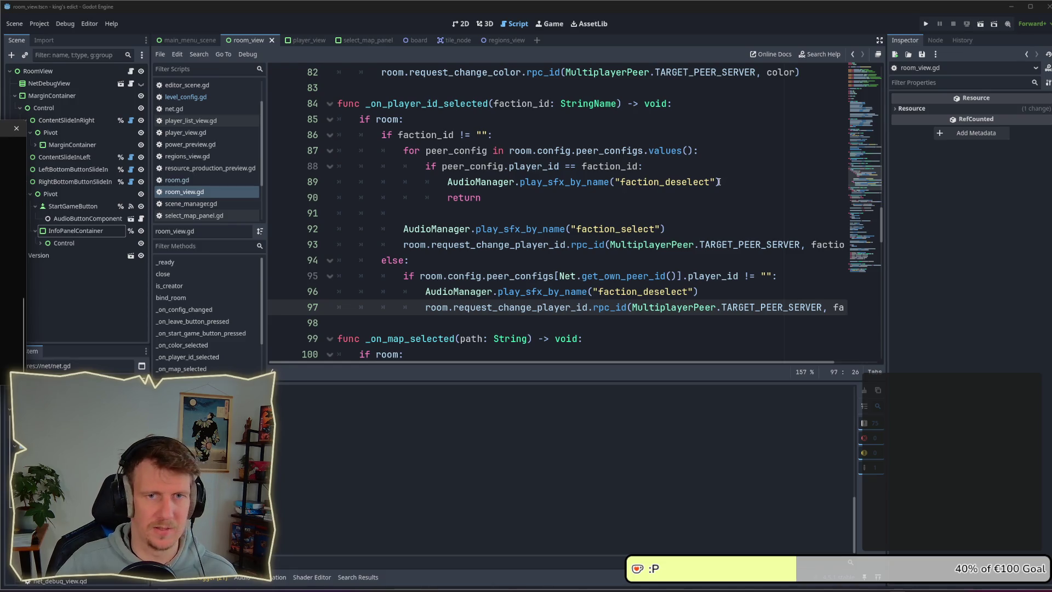
pyautogui.click(734, 155)
pyautogui.click(926, 24)
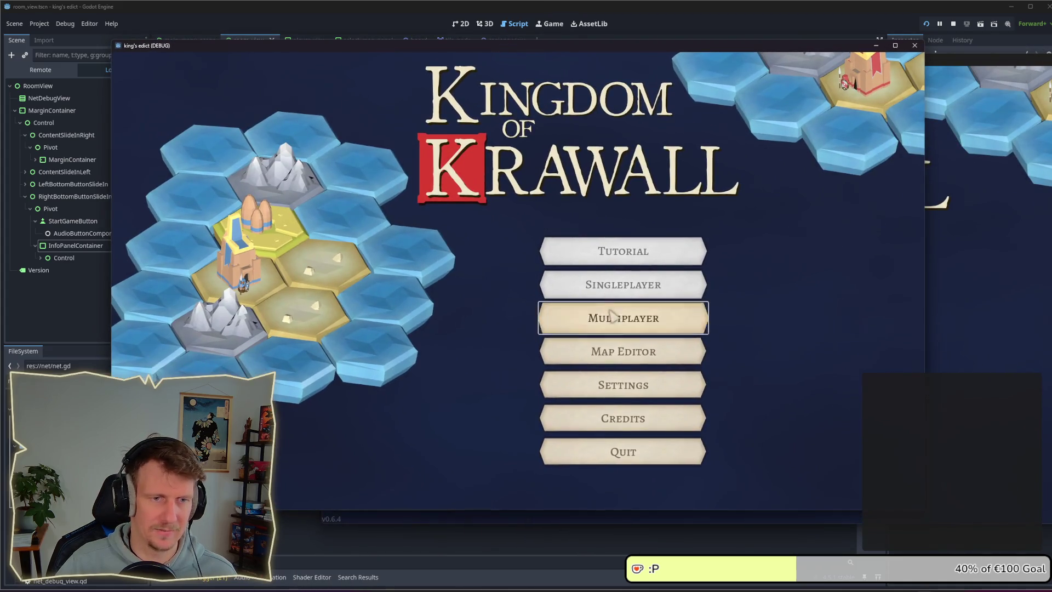
# Create a new game room, claim and release a start, and roll random maps
pyautogui.click(607, 313)
pyautogui.click(841, 484)
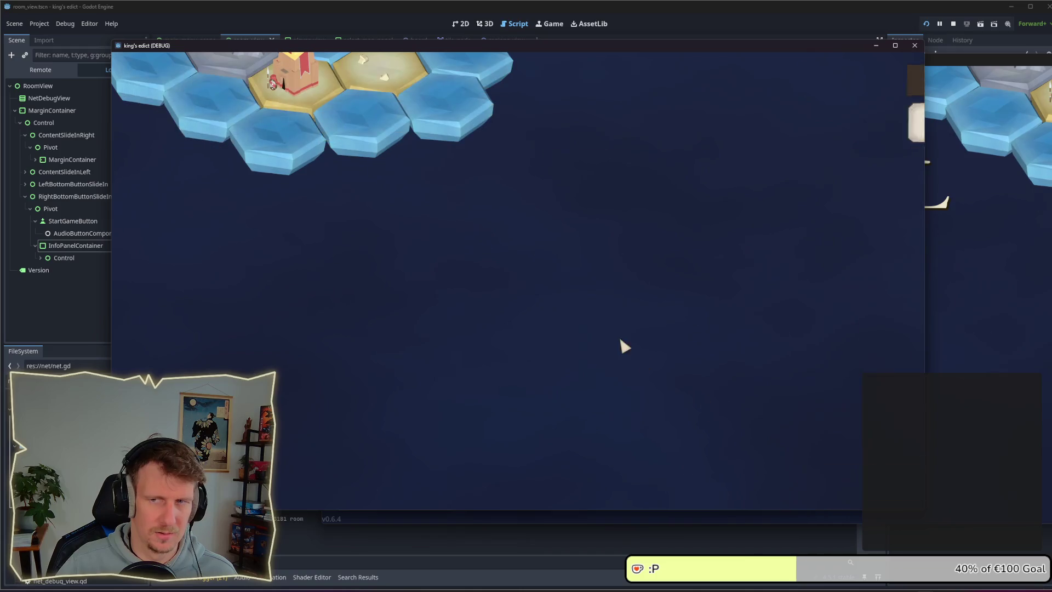
pyautogui.click(699, 226)
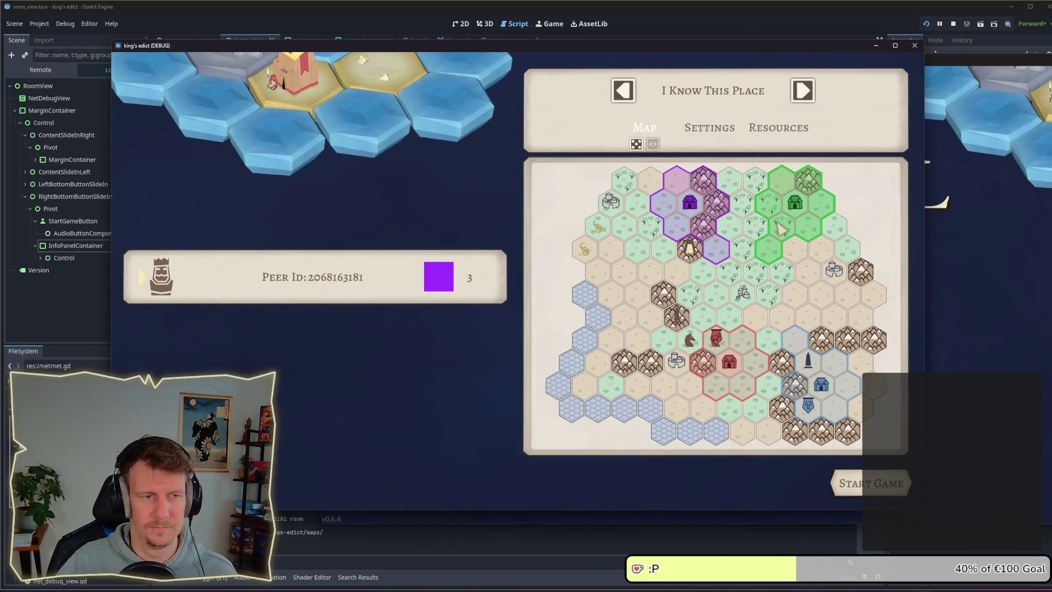
pyautogui.click(734, 295)
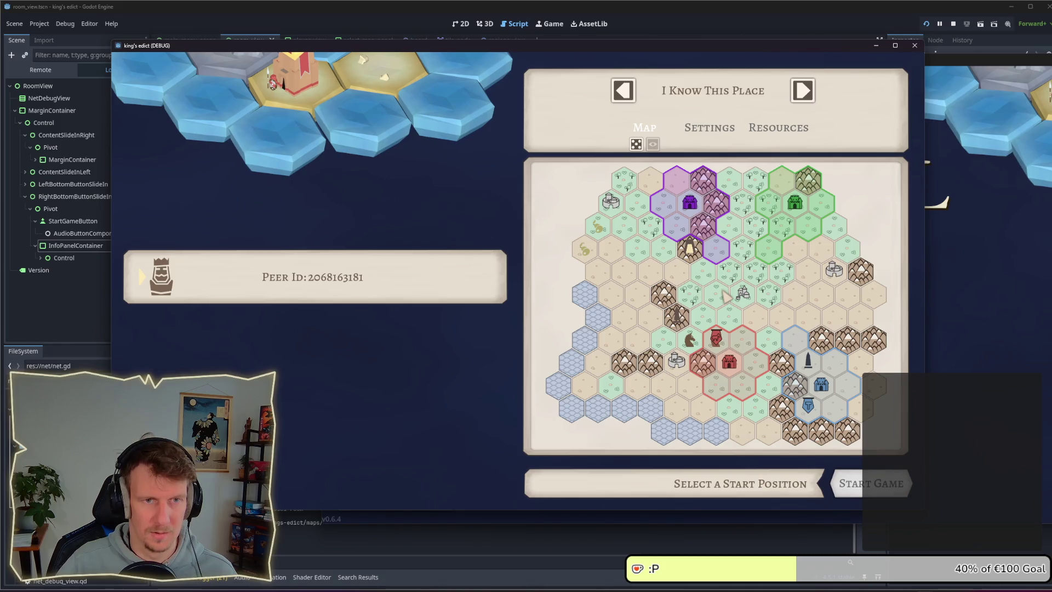
pyautogui.click(636, 145)
pyautogui.click(636, 145)
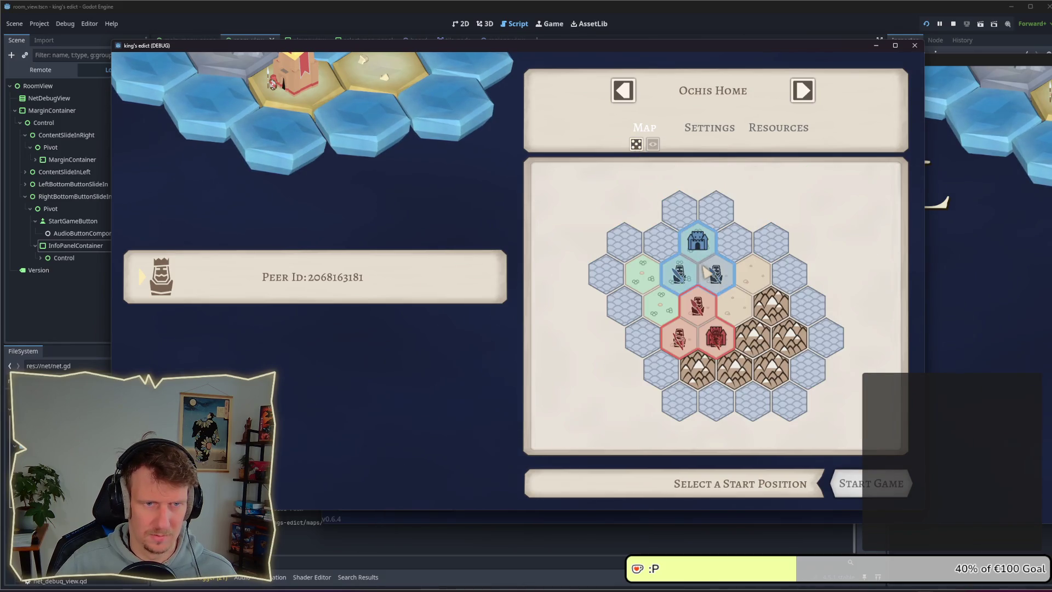
pyautogui.click(697, 258)
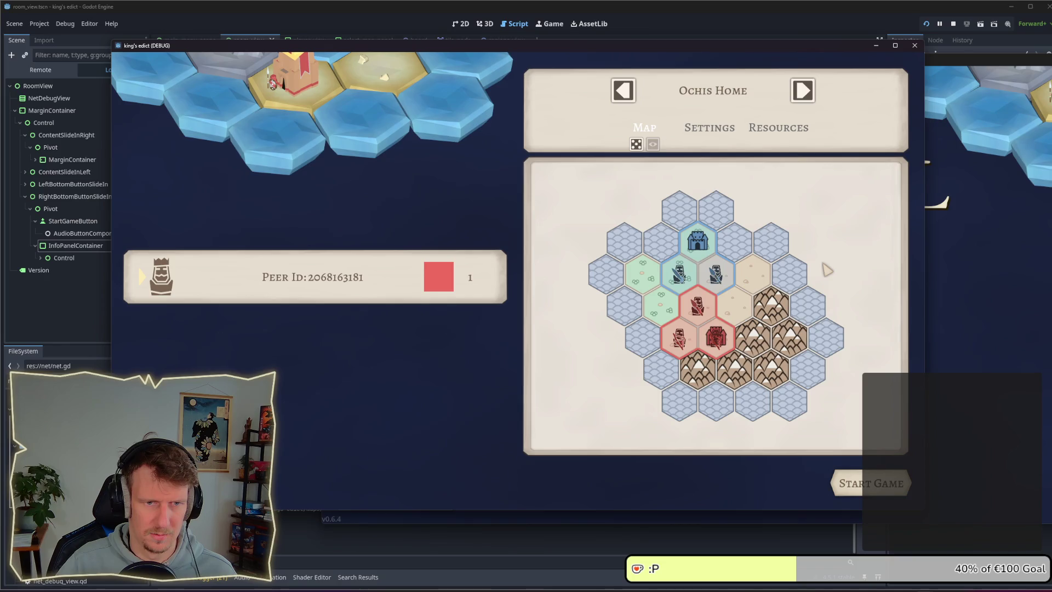
# Keep rolling maps and claiming starts until Badun Dara with the blue start claimed
pyautogui.click(638, 145)
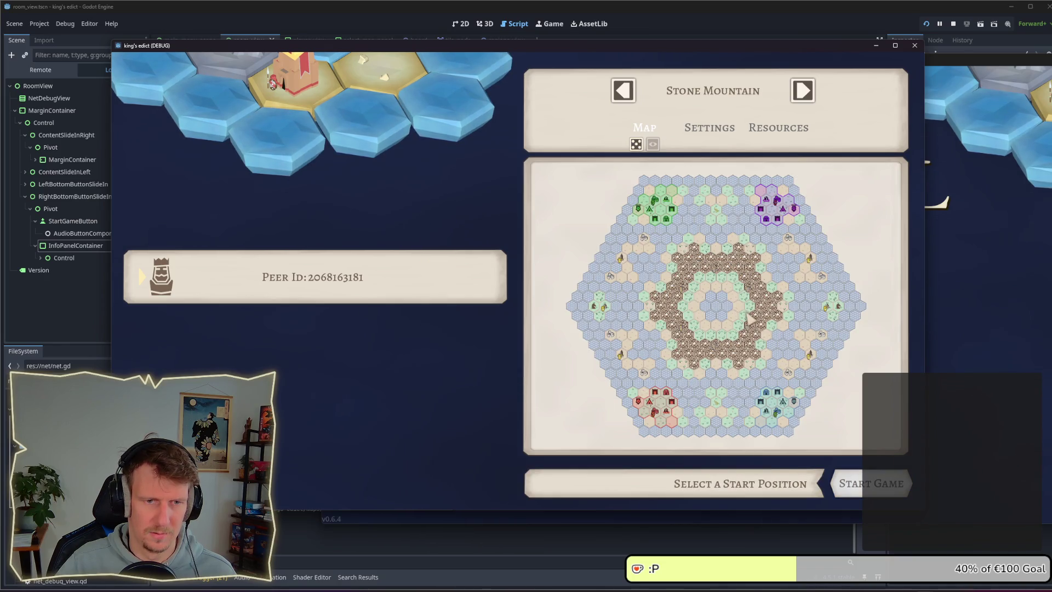
pyautogui.click(658, 409)
pyautogui.click(788, 414)
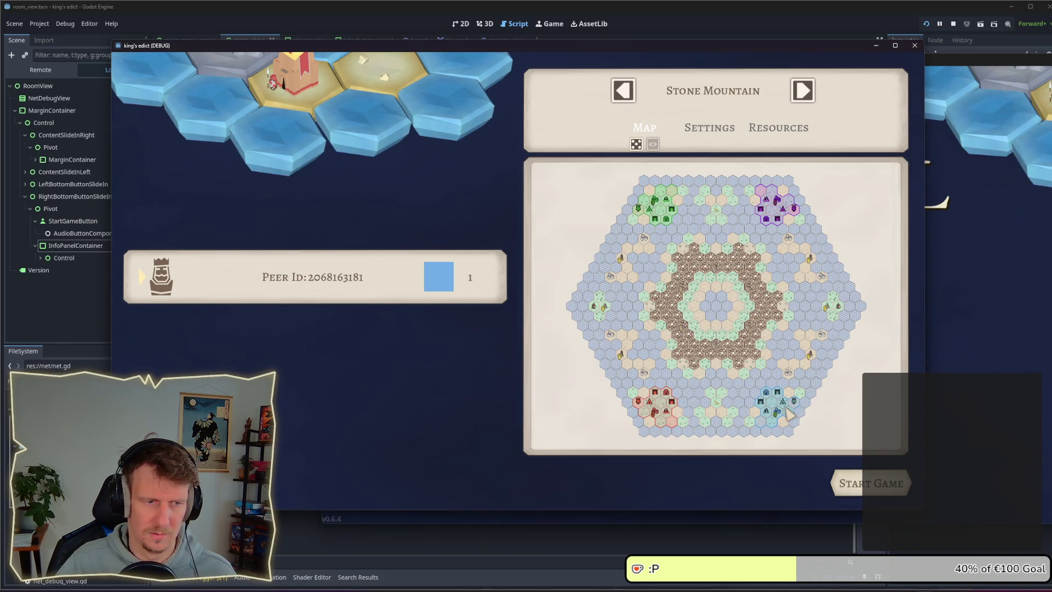
pyautogui.click(667, 415)
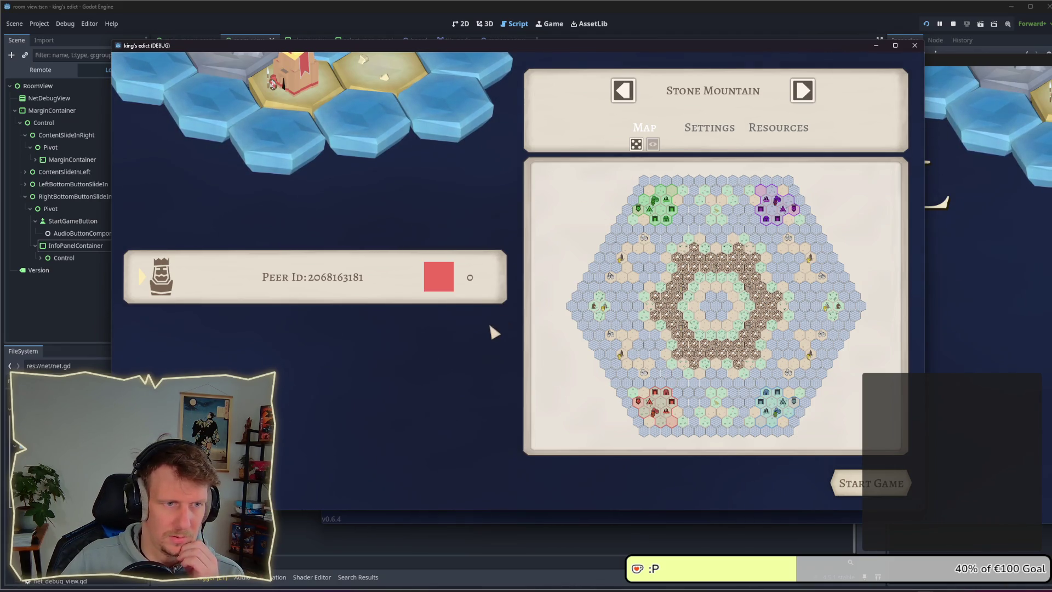
pyautogui.click(636, 145)
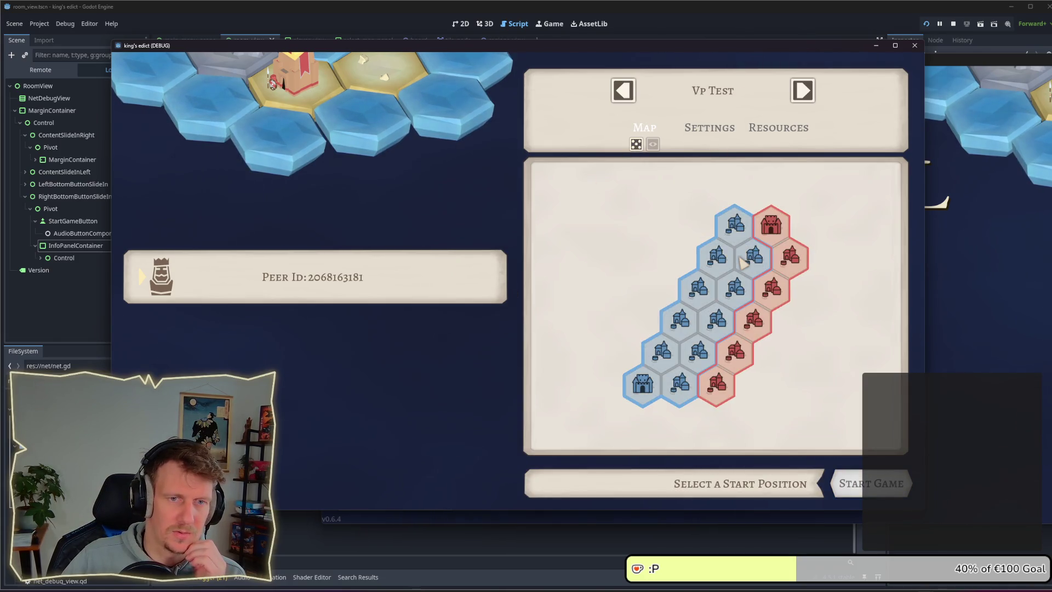
pyautogui.click(770, 227)
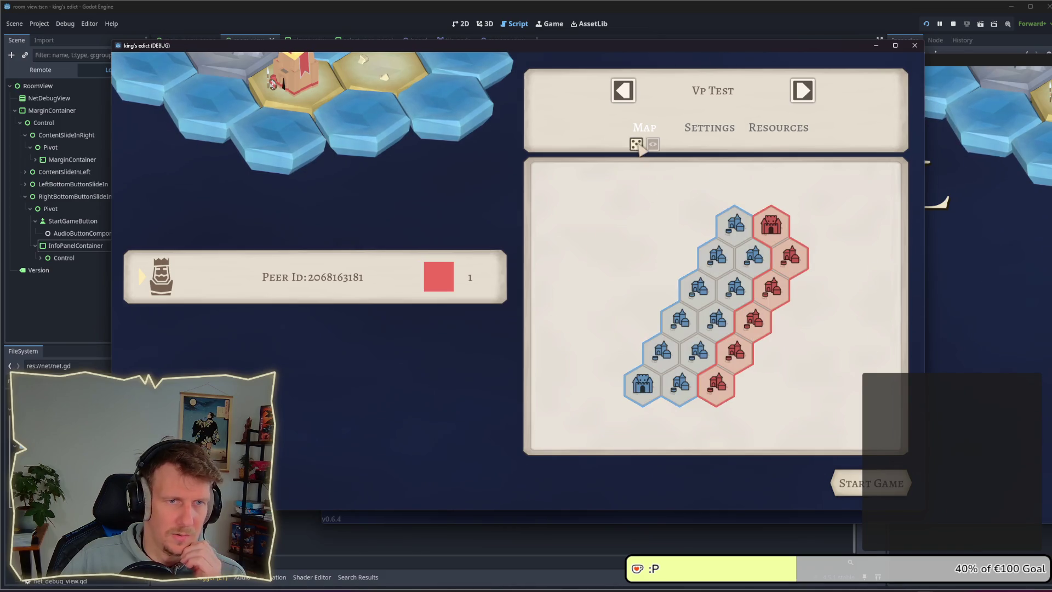
pyautogui.click(636, 145)
pyautogui.click(834, 265)
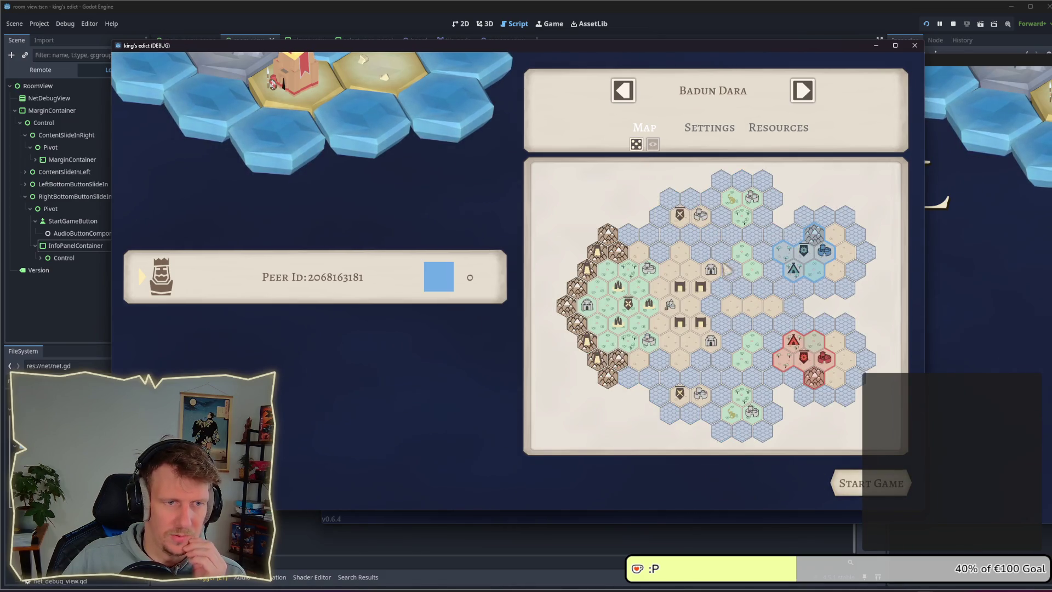
pyautogui.click(445, 283)
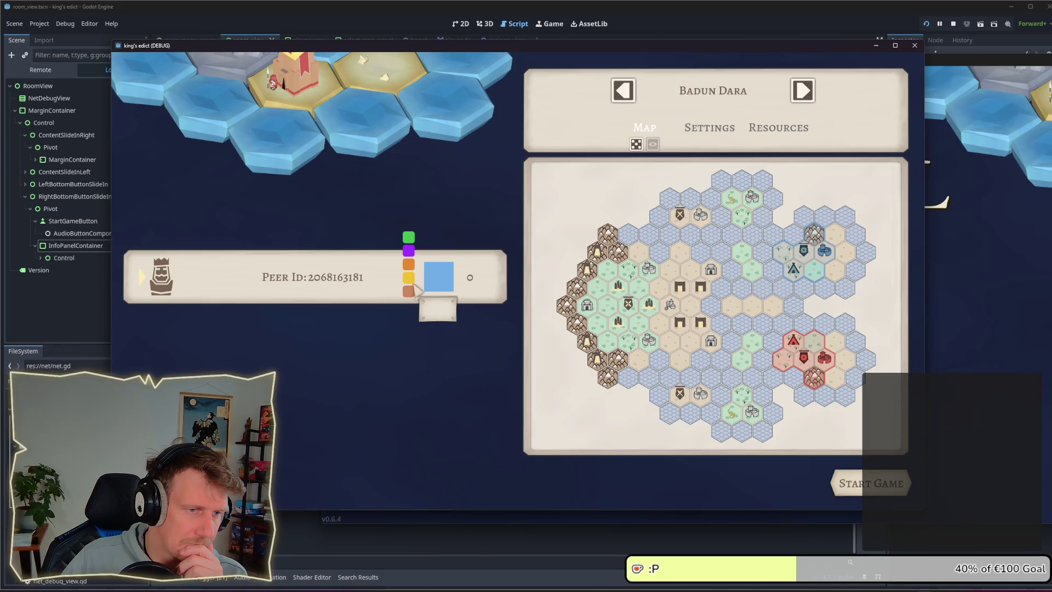
# Change the player colour to green and then purple, toggle the swatch list, and stop the game
pyautogui.click(410, 239)
pyautogui.click(409, 291)
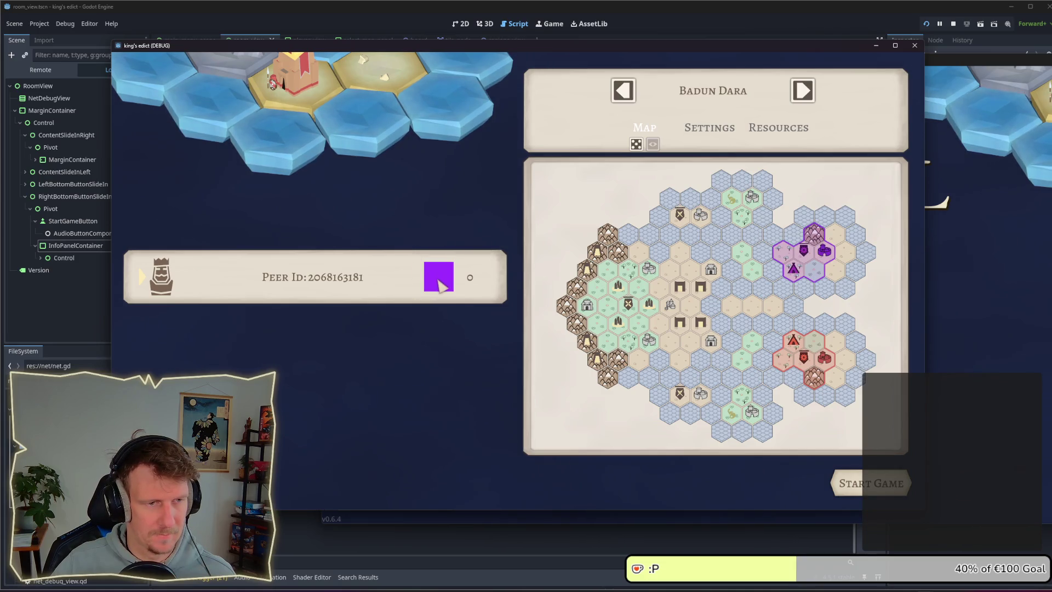
pyautogui.click(439, 285)
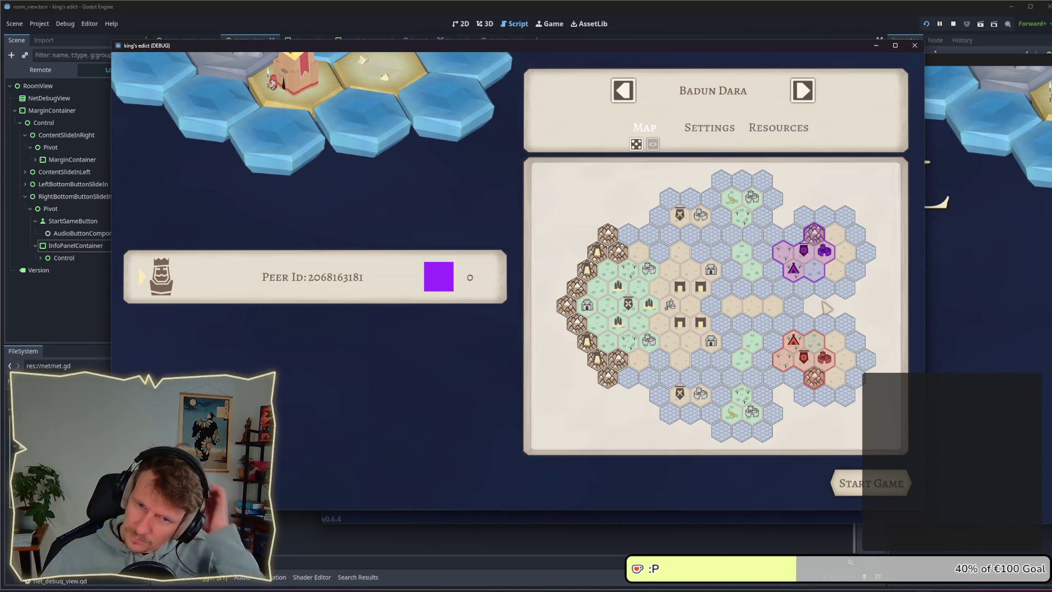
pyautogui.click(445, 284)
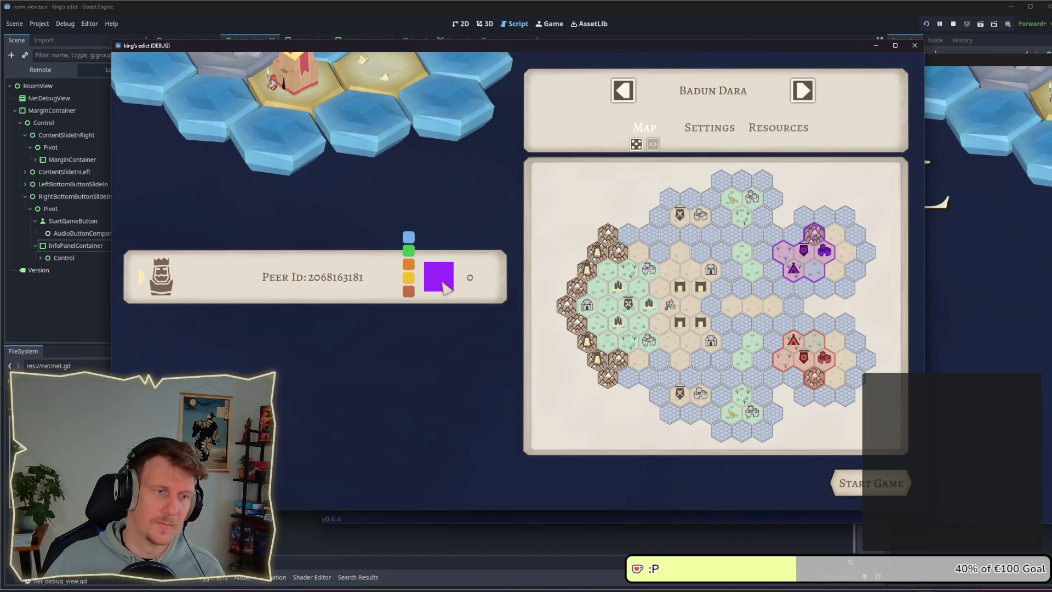
pyautogui.click(437, 284)
pyautogui.click(436, 285)
pyautogui.click(431, 284)
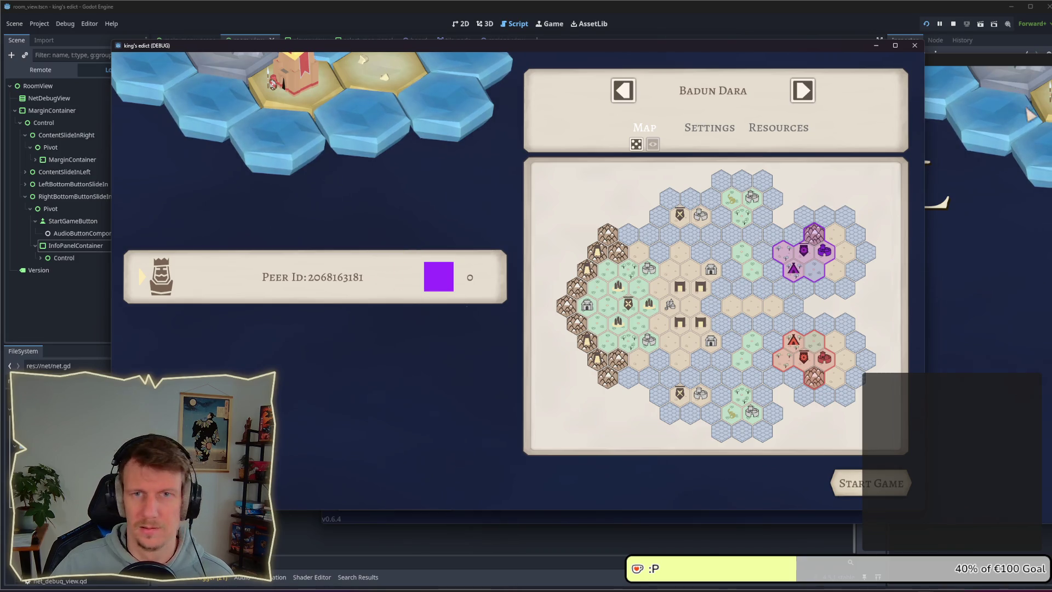
pyautogui.click(952, 24)
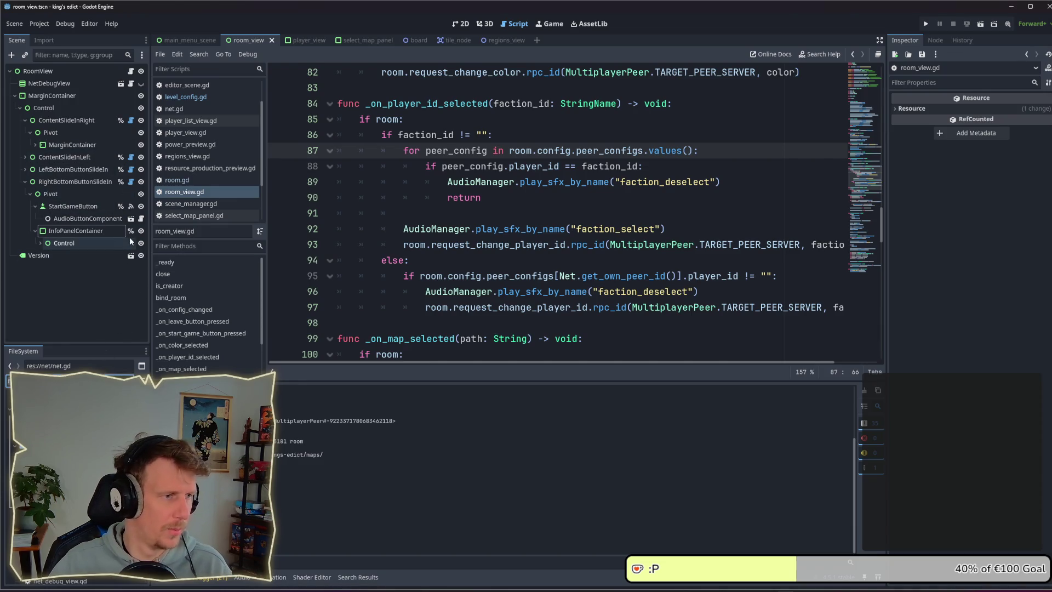
# In the player_view scene's 2D view, select PlayerColorPicker and open its attached script
pyautogui.scroll(3, 315, 109)
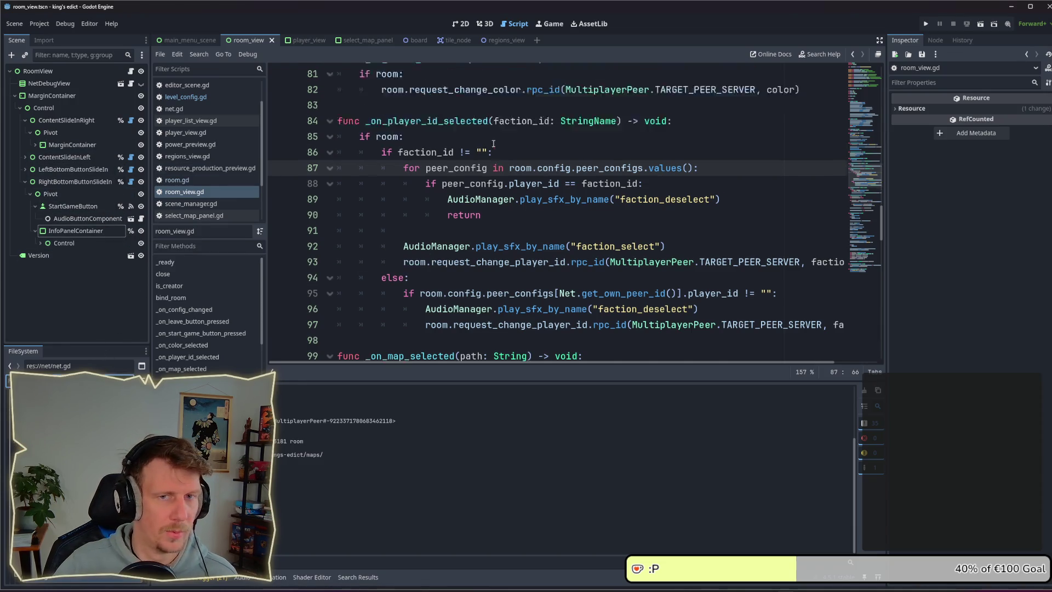
pyautogui.click(308, 42)
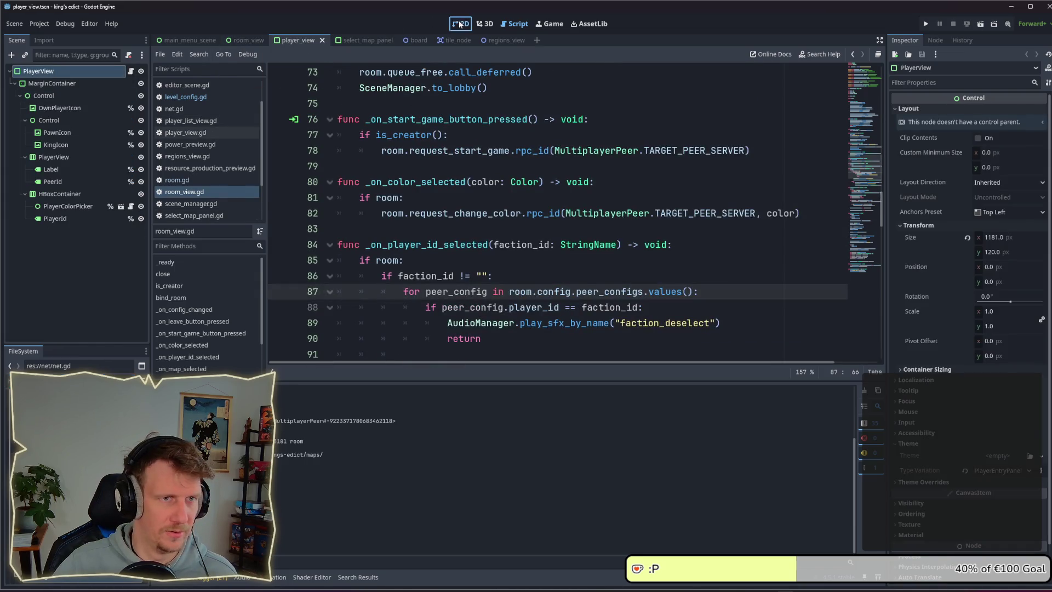
pyautogui.click(460, 24)
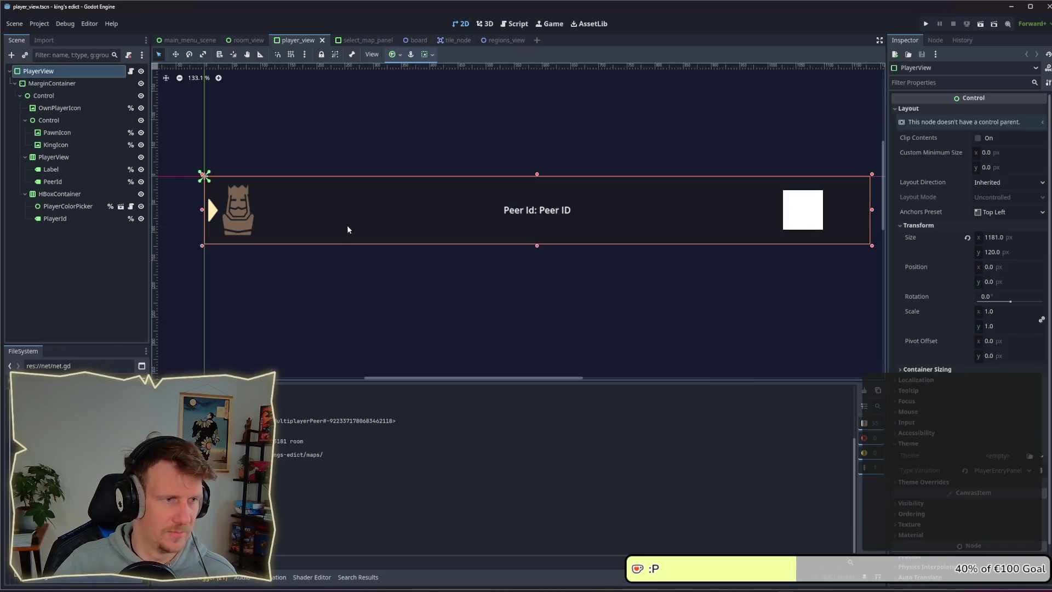
pyautogui.click(93, 206)
pyautogui.click(129, 206)
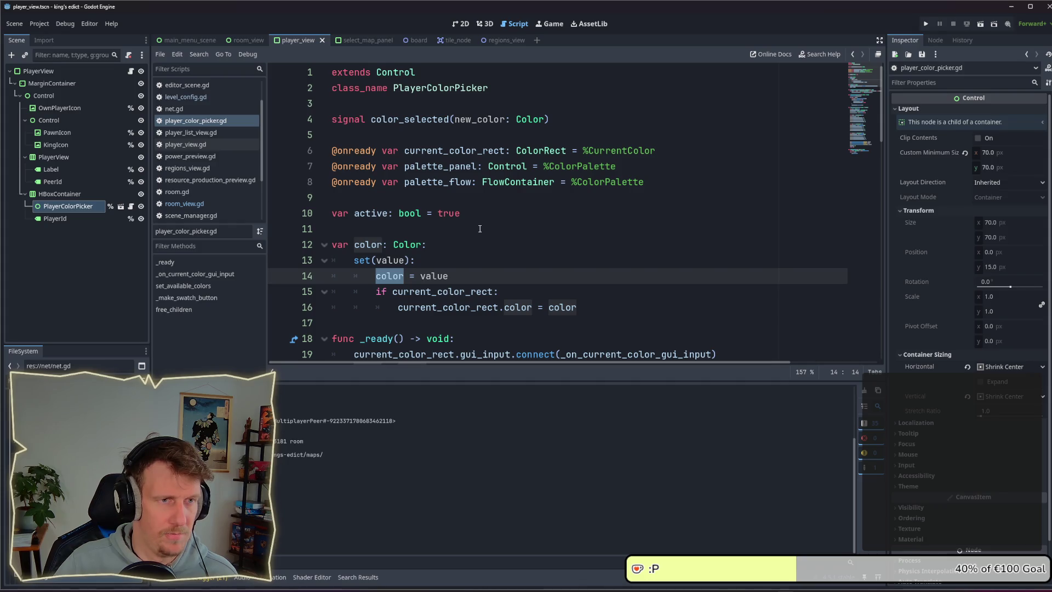
# Scroll through player_color_picker.gd and jump to the end of the script
pyautogui.scroll(-3, 480, 229)
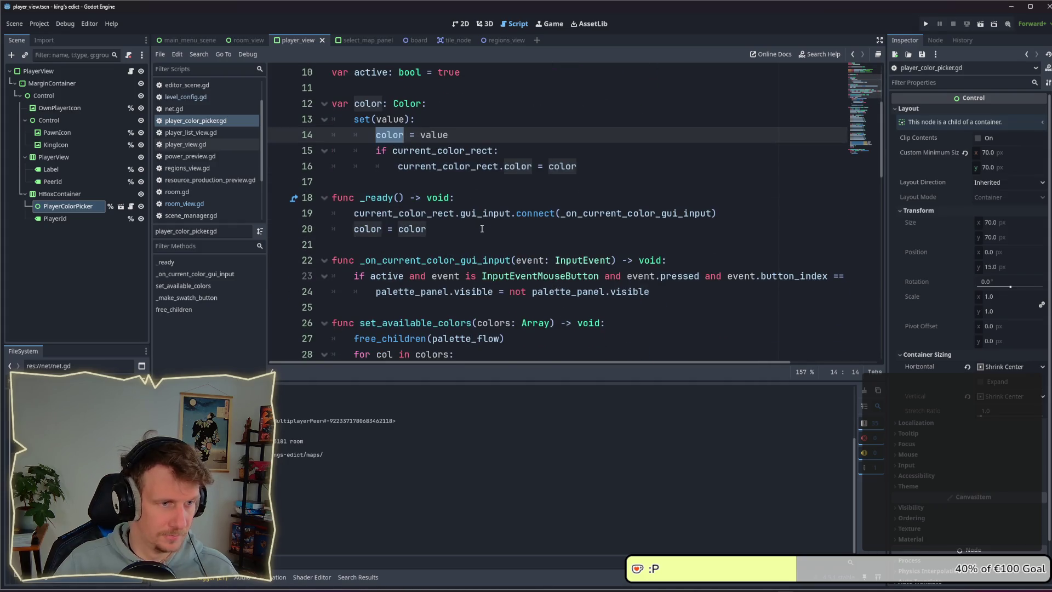
pyautogui.scroll(-1, 520, 240)
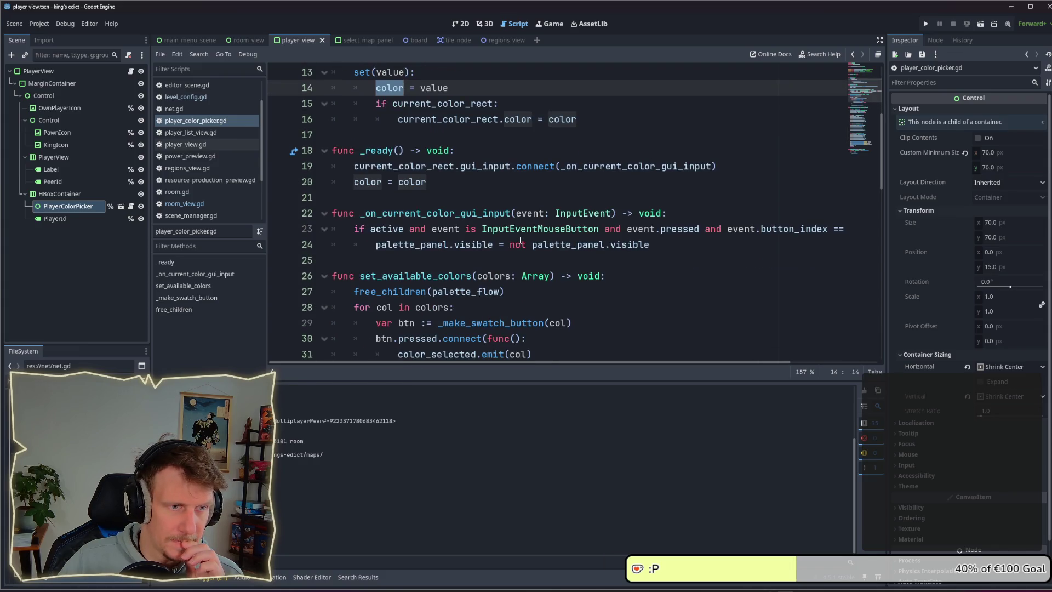
pyautogui.scroll(-2, 520, 240)
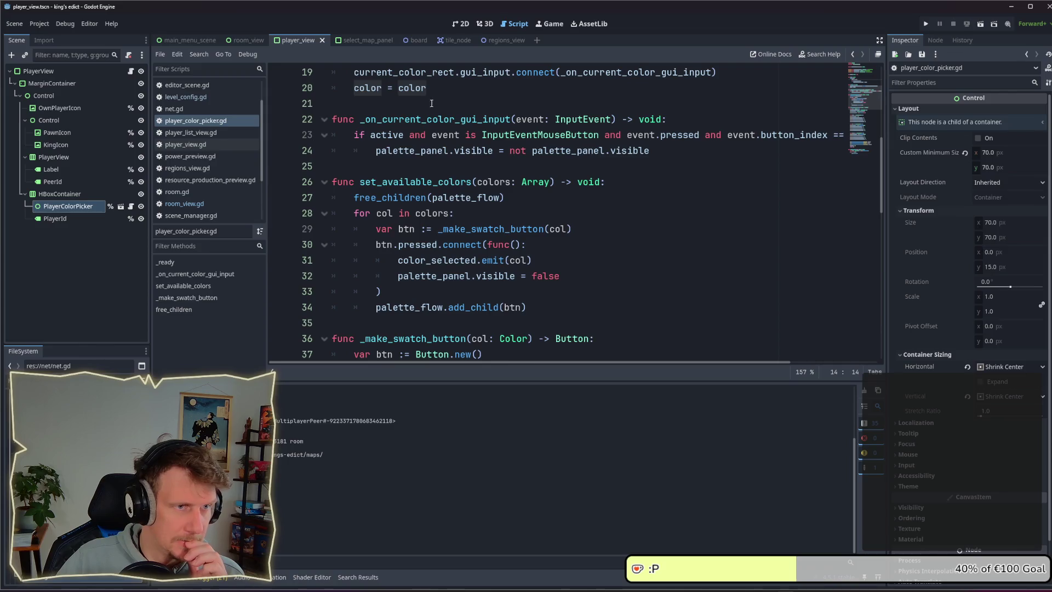
pyautogui.scroll(5, 439, 118)
pyautogui.scroll(1, 443, 129)
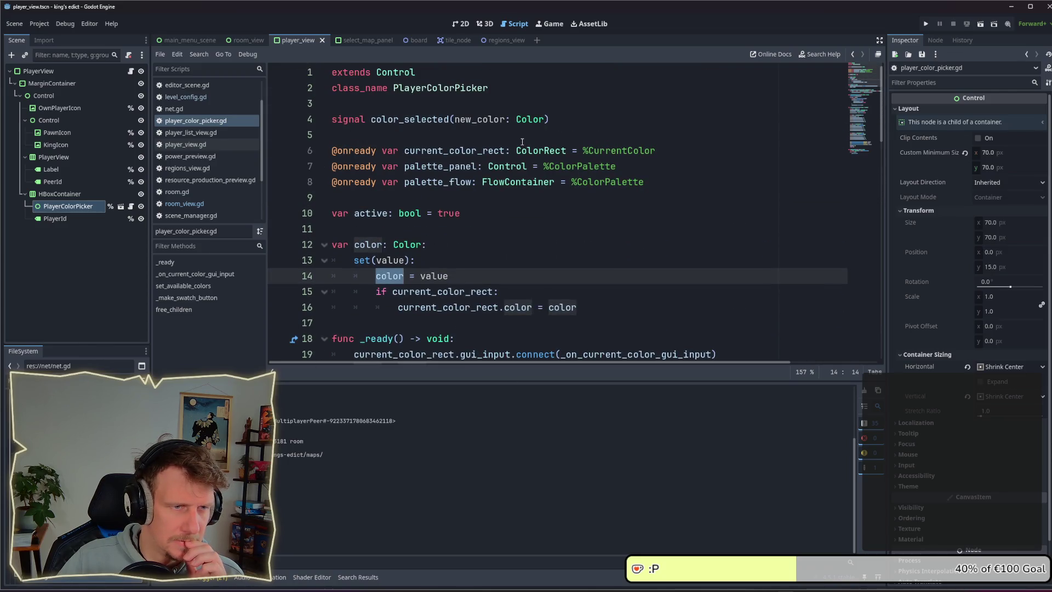
pyautogui.click(867, 146)
pyautogui.click(849, 89)
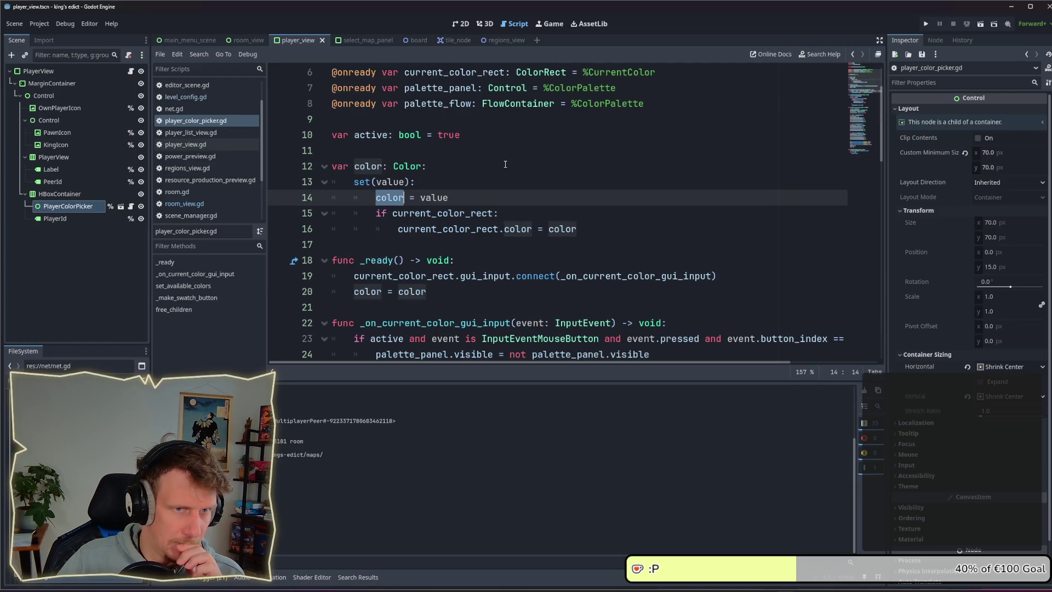
pyautogui.click(860, 151)
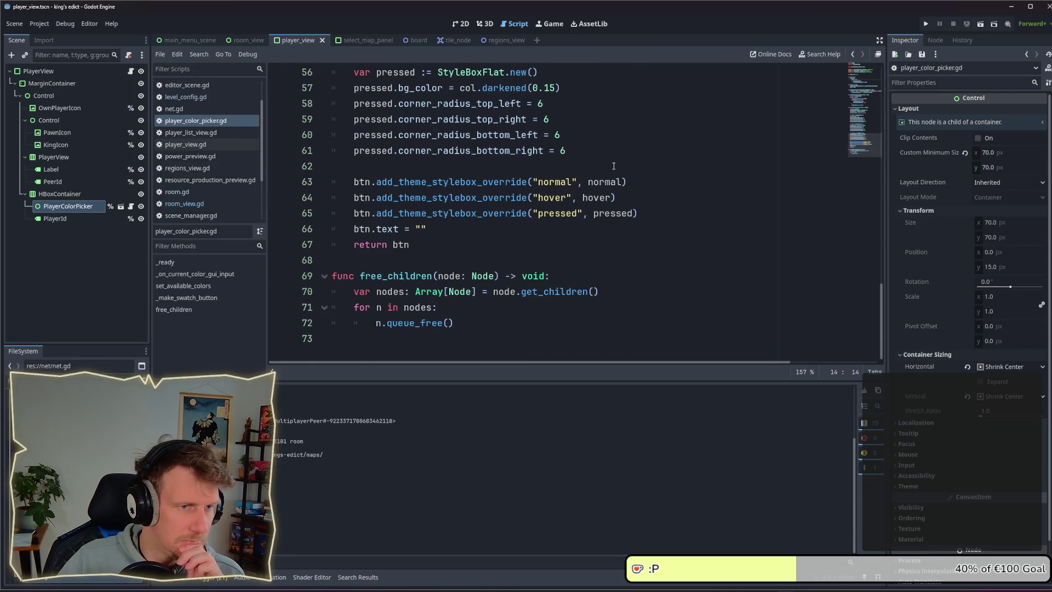
# Review _make_swatch_button's 28×28 button styles and highlight its btn.text line
pyautogui.scroll(2, 612, 166)
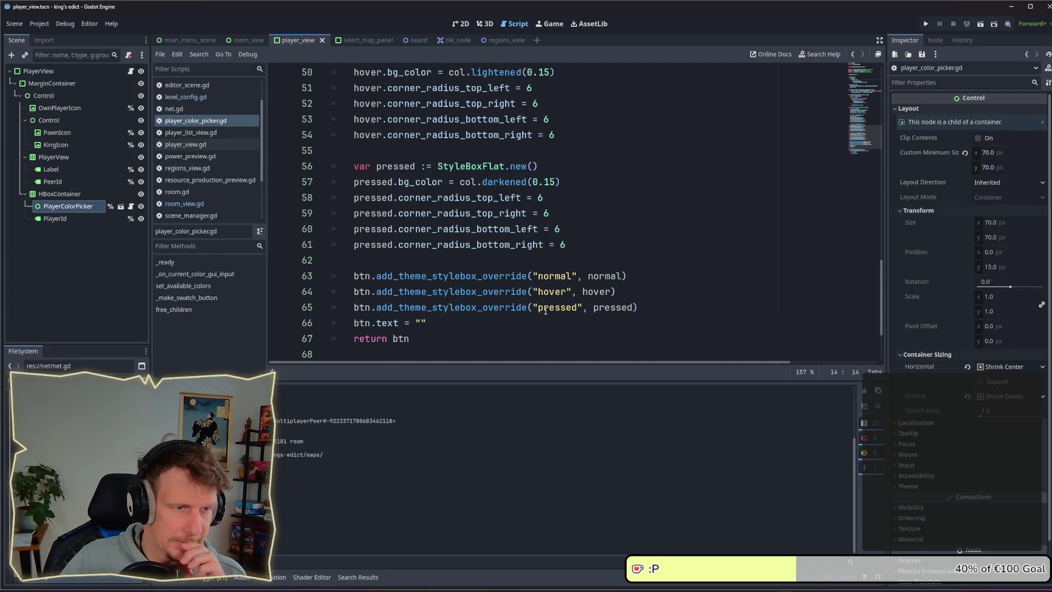
pyautogui.scroll(-1, 545, 300)
pyautogui.moveTo(556, 263)
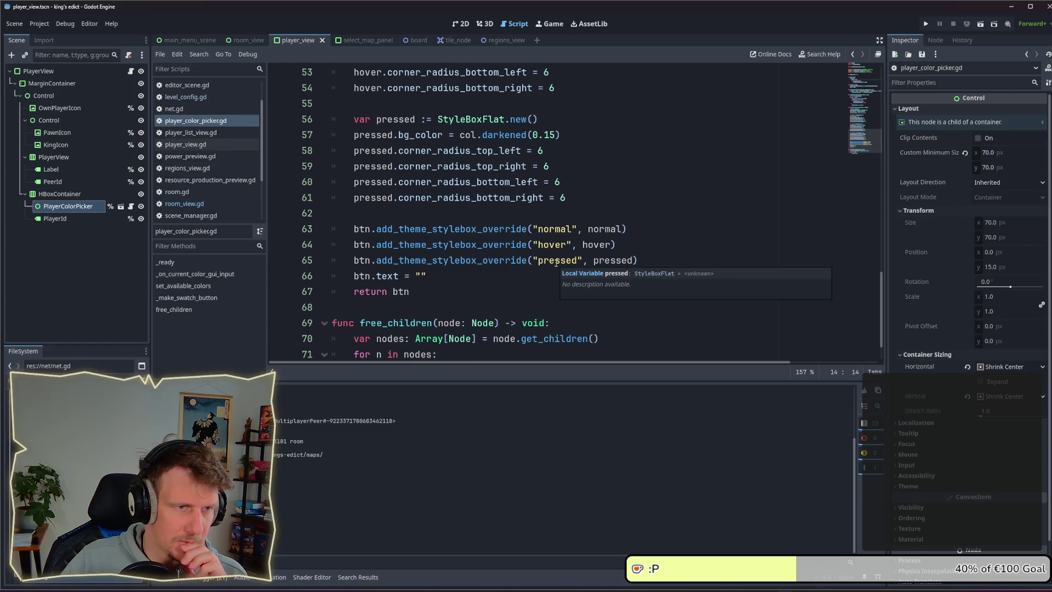
pyautogui.scroll(7, 556, 263)
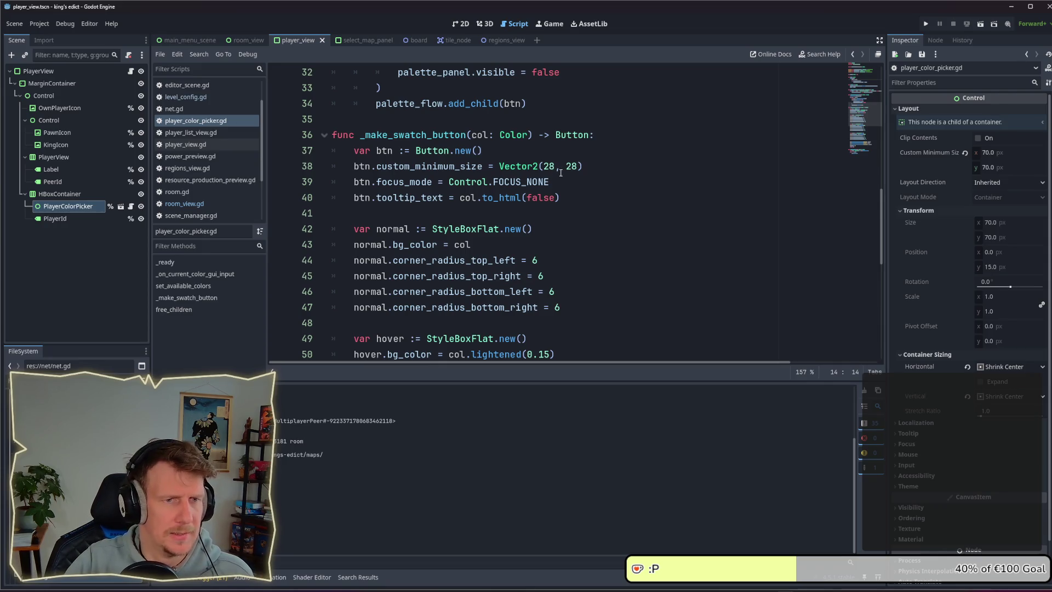
pyautogui.scroll(-6, 554, 188)
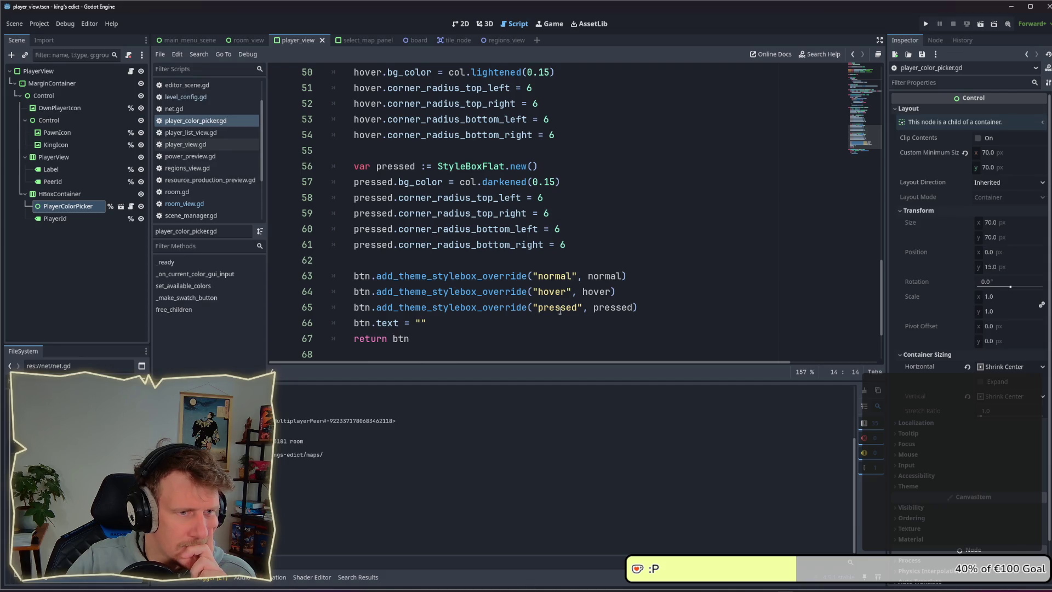
pyautogui.moveTo(435, 323); pyautogui.dragTo(354, 323)
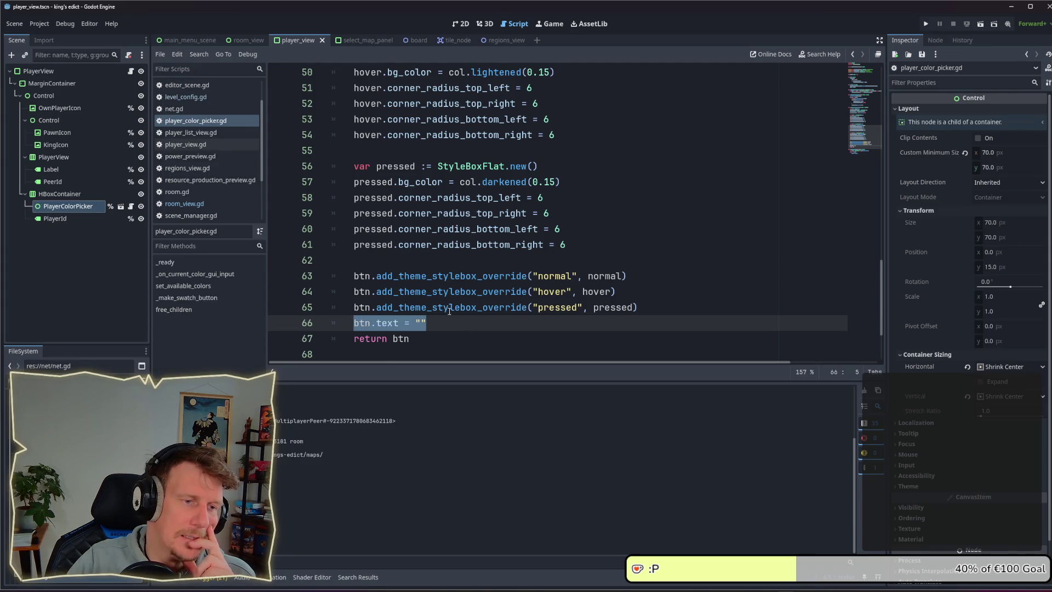
pyautogui.scroll(-3, 450, 312)
pyautogui.scroll(2, 474, 248)
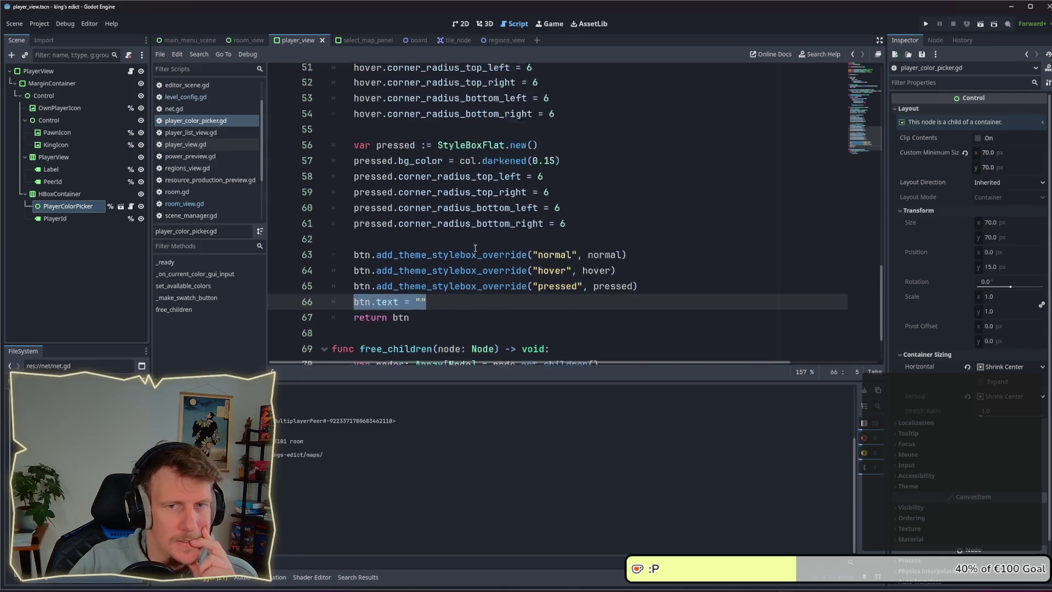
pyautogui.scroll(1, 475, 247)
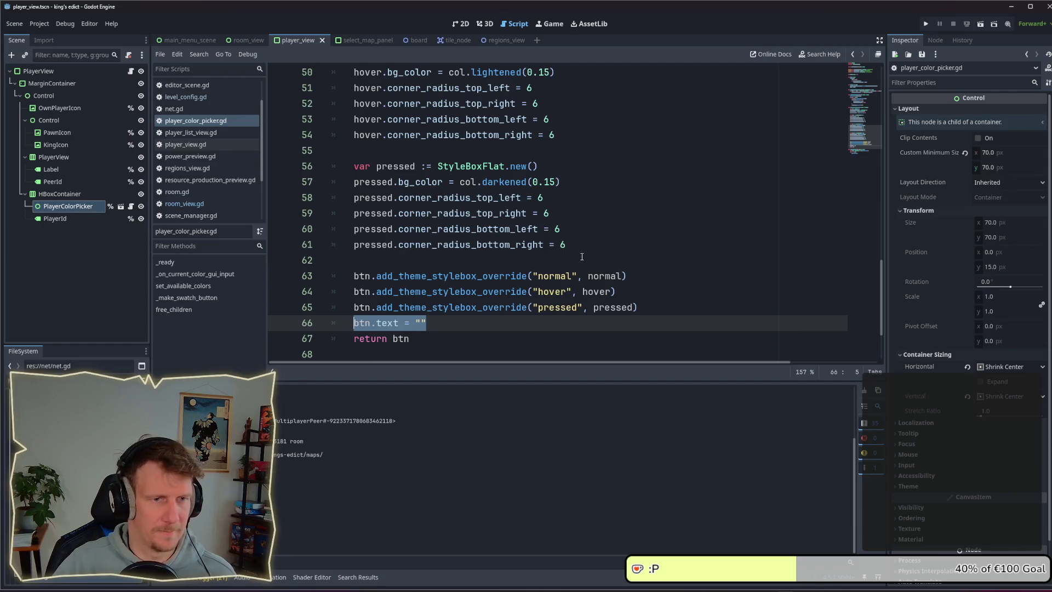
pyautogui.click(515, 261)
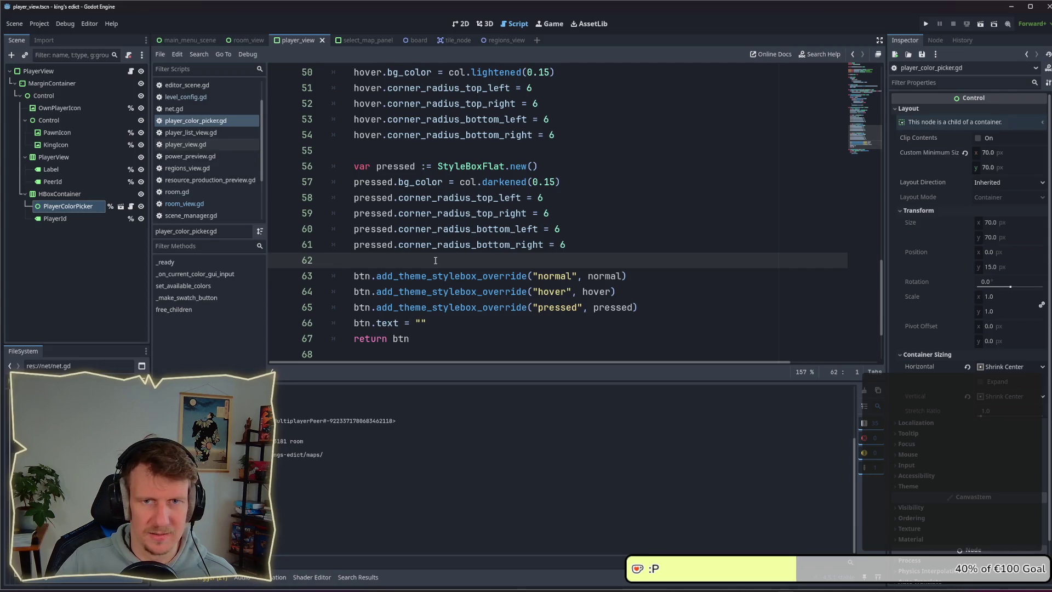
pyautogui.scroll(7, 436, 261)
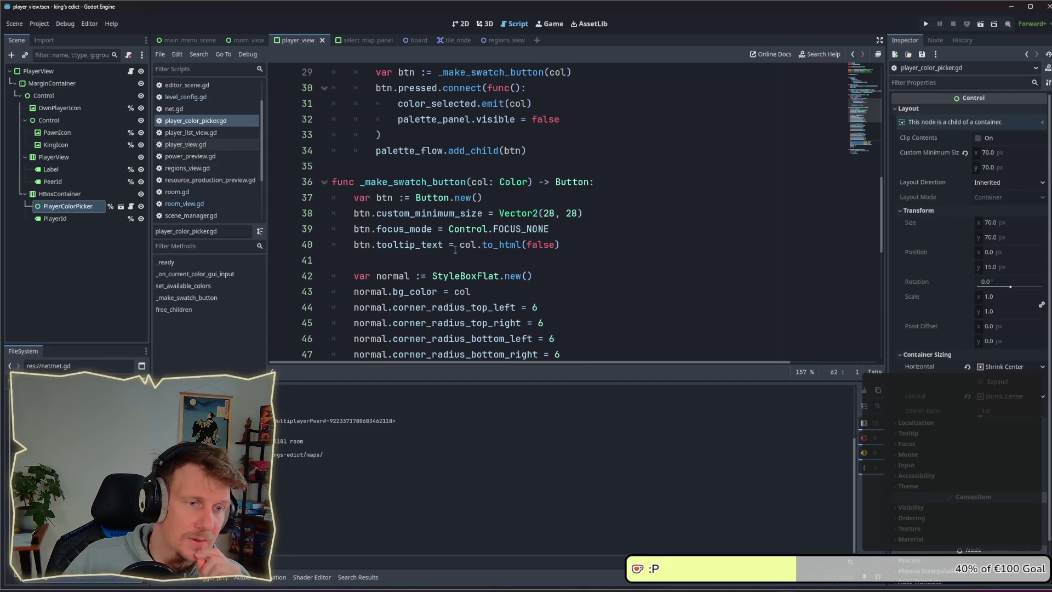
# Write a second btn.tooltip_text line via autocomplete, then erase it again
pyautogui.click(570, 243)
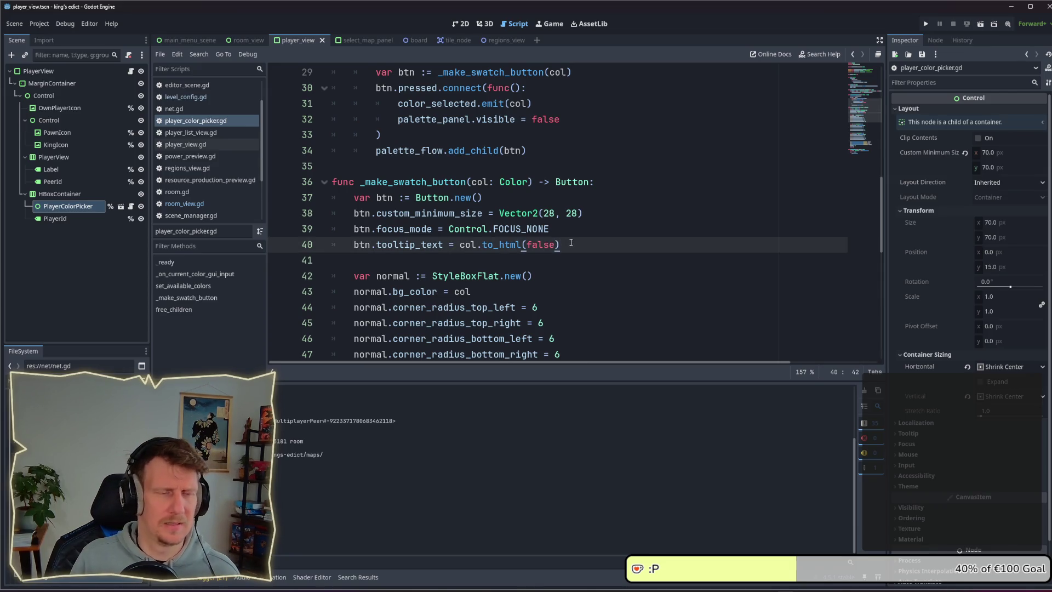
pyautogui.press('Return')
pyautogui.write('btn')
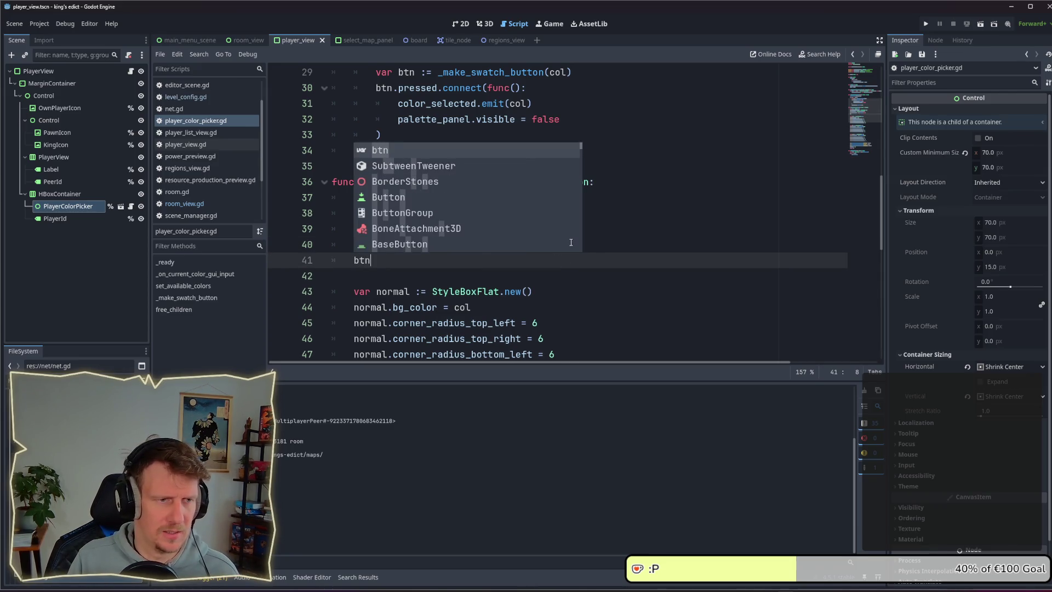
pyautogui.write('.too')
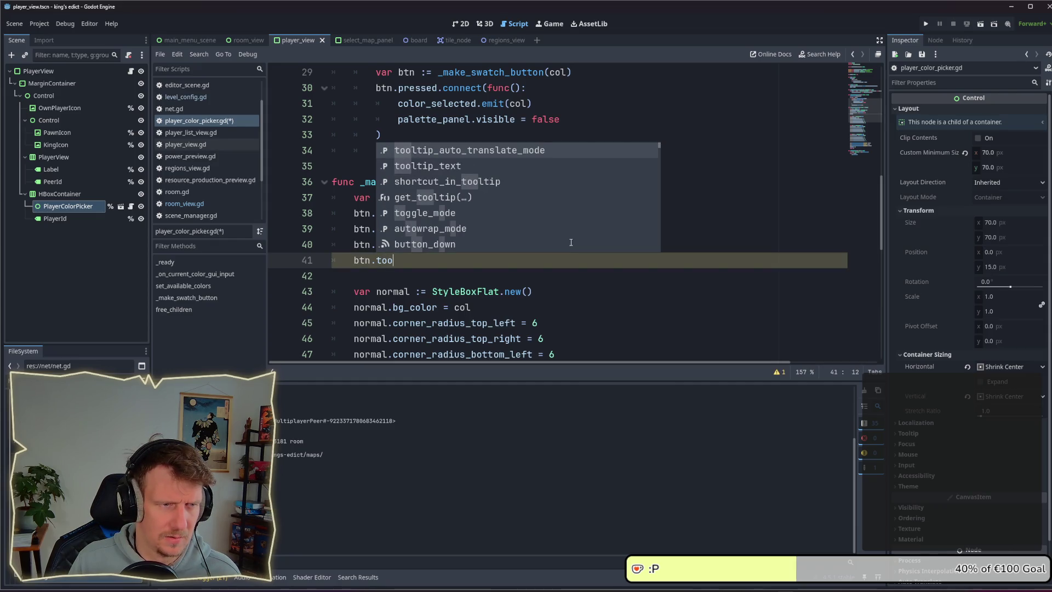
pyautogui.press('BackSpace')
pyautogui.press('BackSpace')
pyautogui.press('BackSpace')
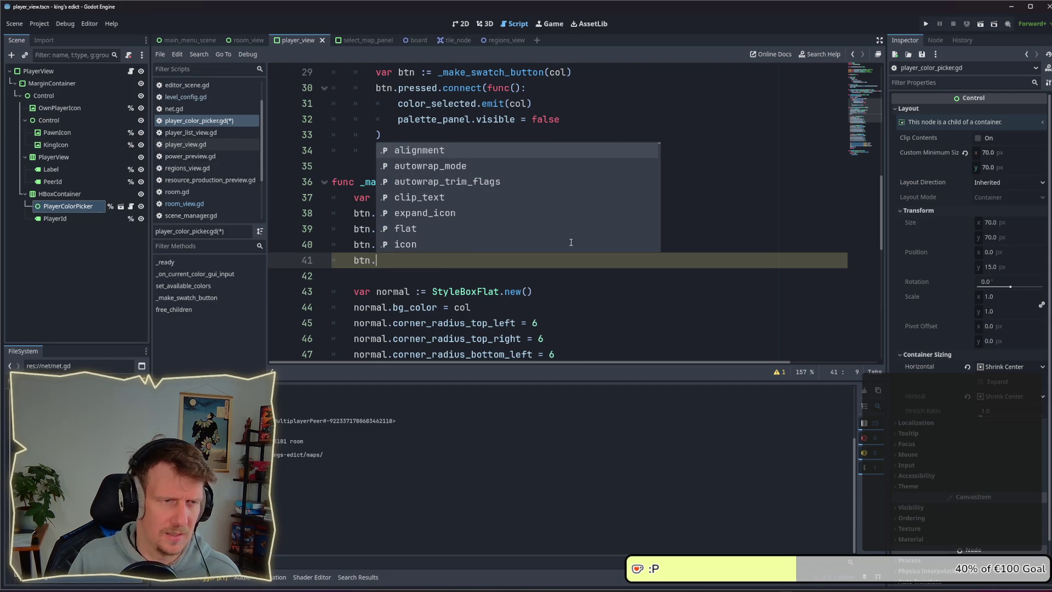
pyautogui.write('too')
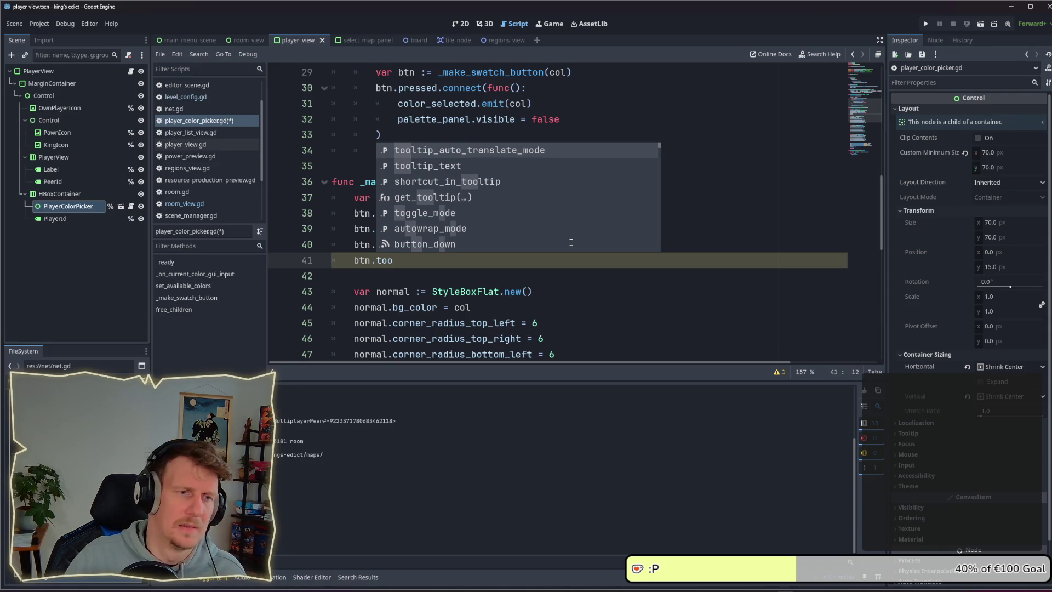
pyautogui.press('Down')
pyautogui.press('Down')
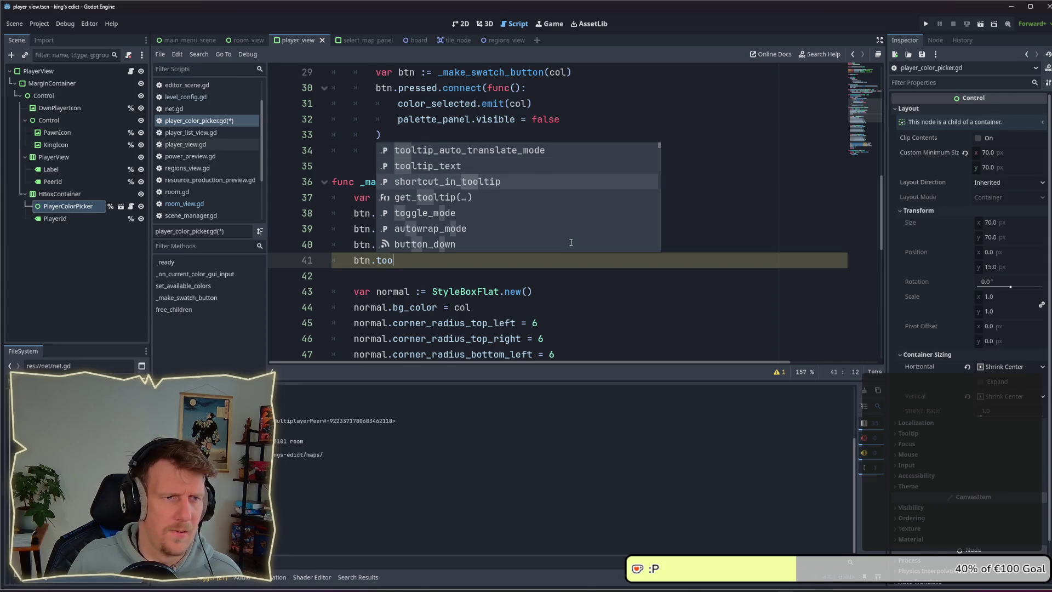
pyautogui.press('Up')
pyautogui.press('Return')
pyautogui.hotkey('ctrl', 'BackSpace')
pyautogui.hotkey('ctrl', 'BackSpace')
pyautogui.hotkey('ctrl', 'BackSpace')
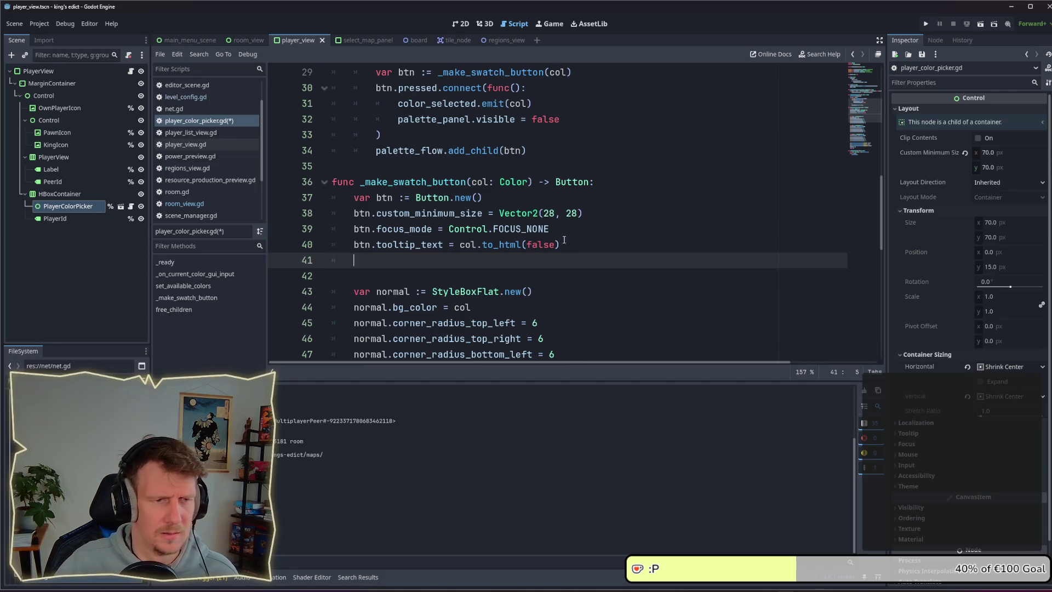
# Delete the original btn.tooltip_text line and leftover blank line, then save player_color_picker.gd
pyautogui.click(564, 241)
pyautogui.moveTo(474, 244)
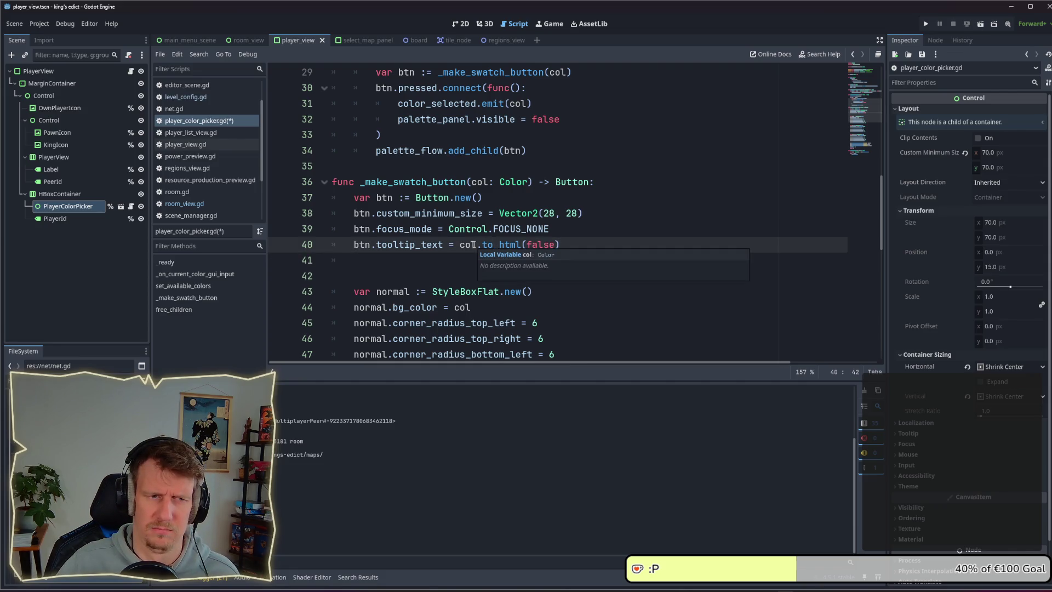
pyautogui.press('BackSpace')
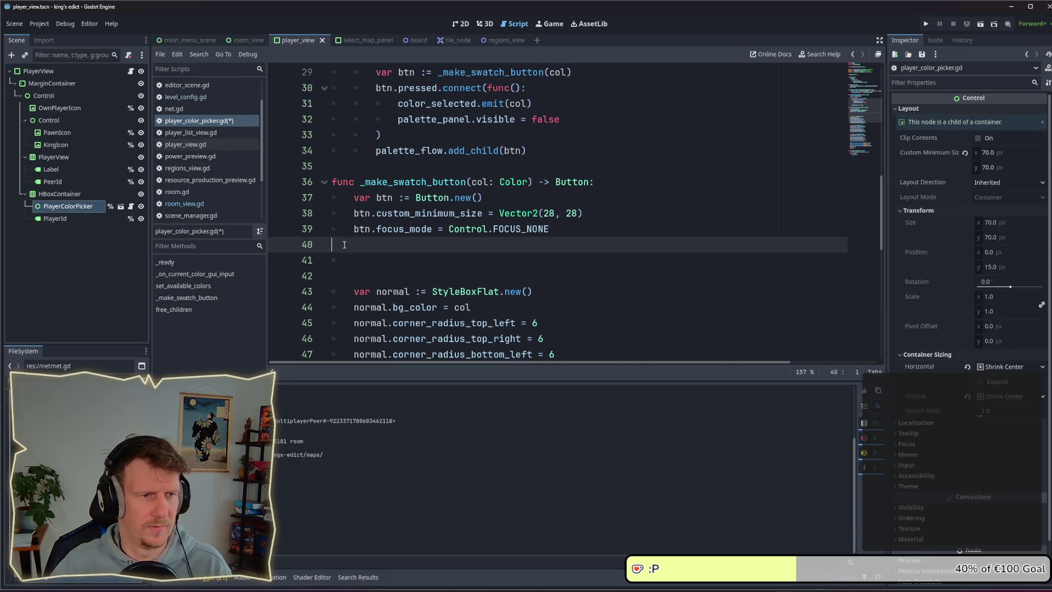
pyautogui.press('BackSpace')
pyautogui.press('BackSpace')
pyautogui.press('Down')
pyautogui.press('BackSpace')
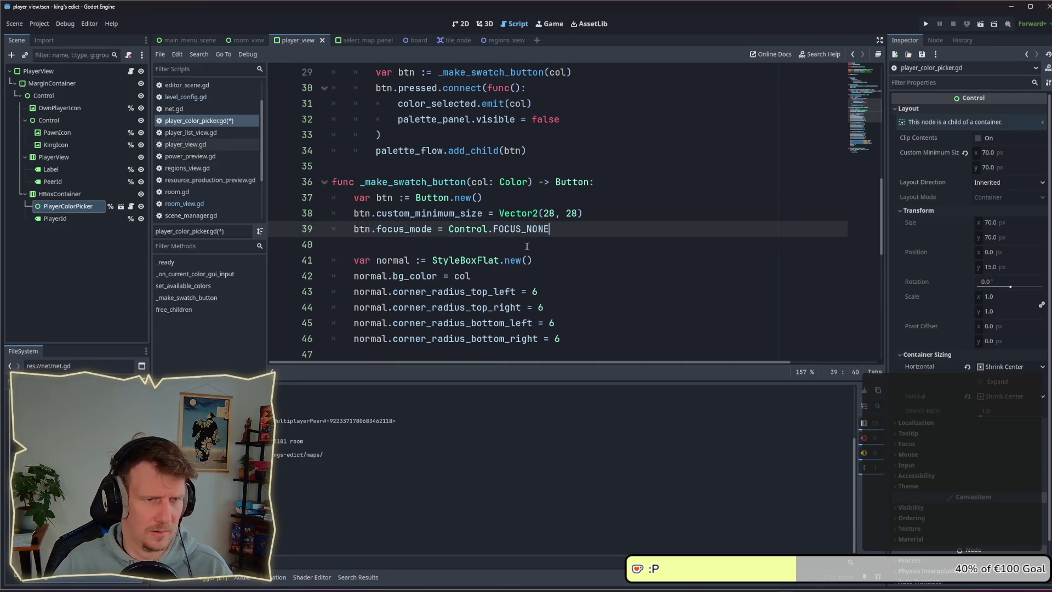
pyautogui.hotkey('ctrl', 's')
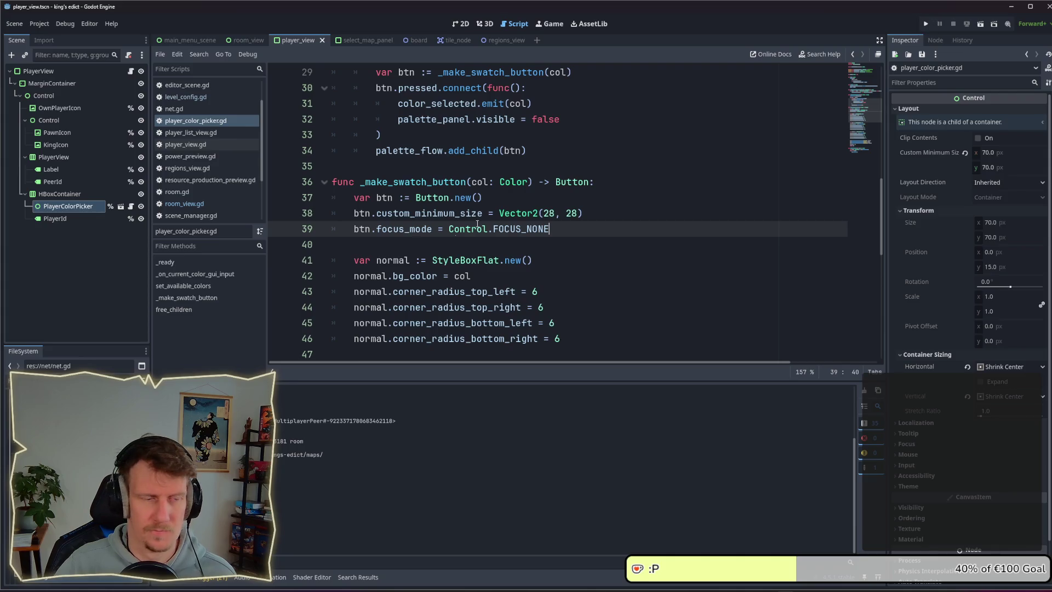
pyautogui.click(74, 213)
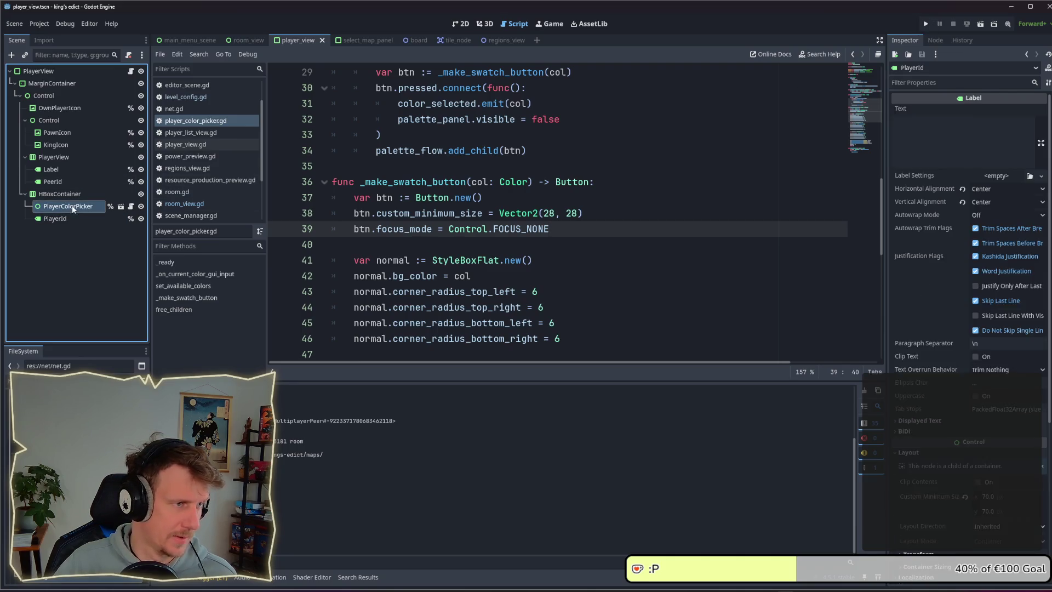
# Open the PlayerColorPicker scene and make its ColorPalette node visible again
pyautogui.click(121, 206)
pyautogui.click(64, 85)
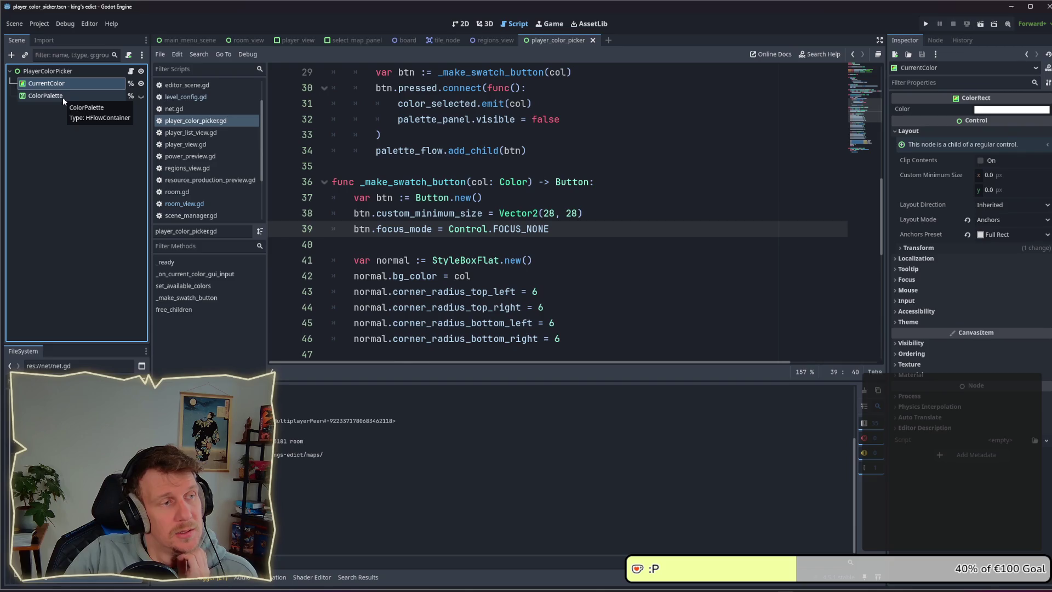
pyautogui.click(63, 97)
pyautogui.click(460, 24)
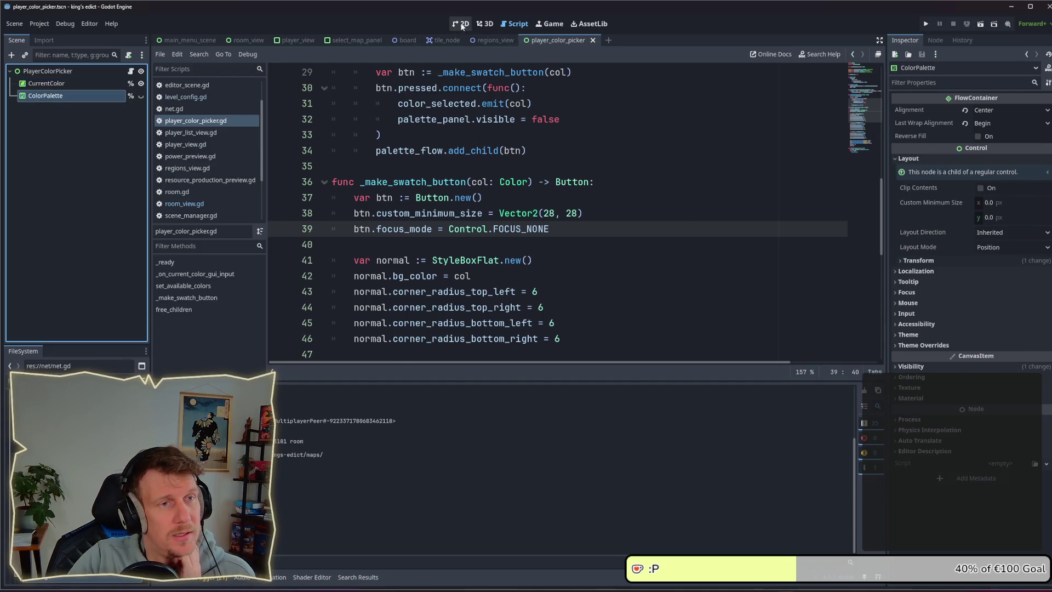
pyautogui.click(53, 86)
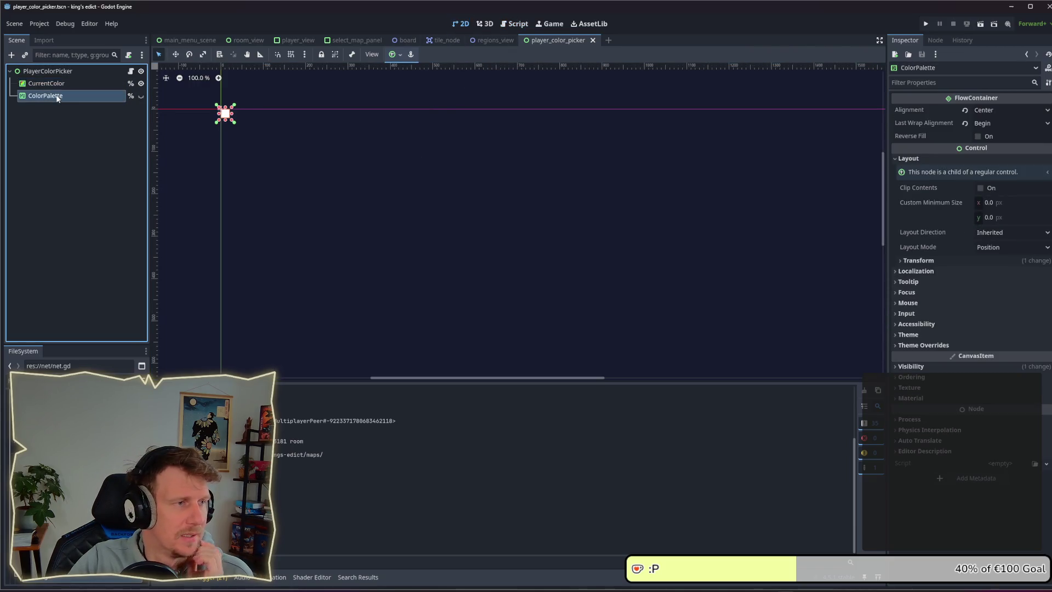
pyautogui.click(55, 96)
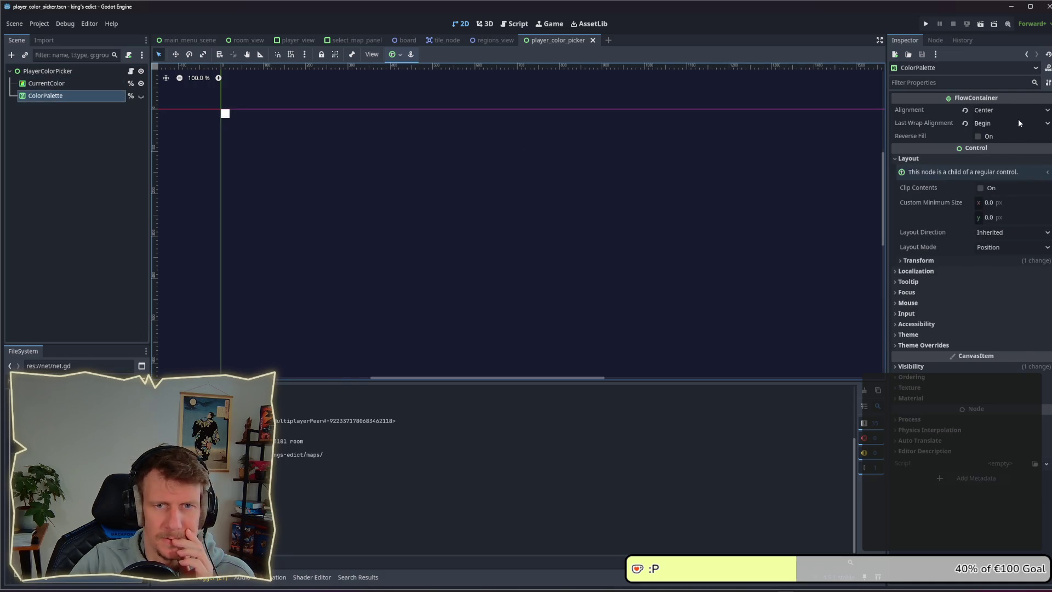
pyautogui.hotkey('ctrl', 'z')
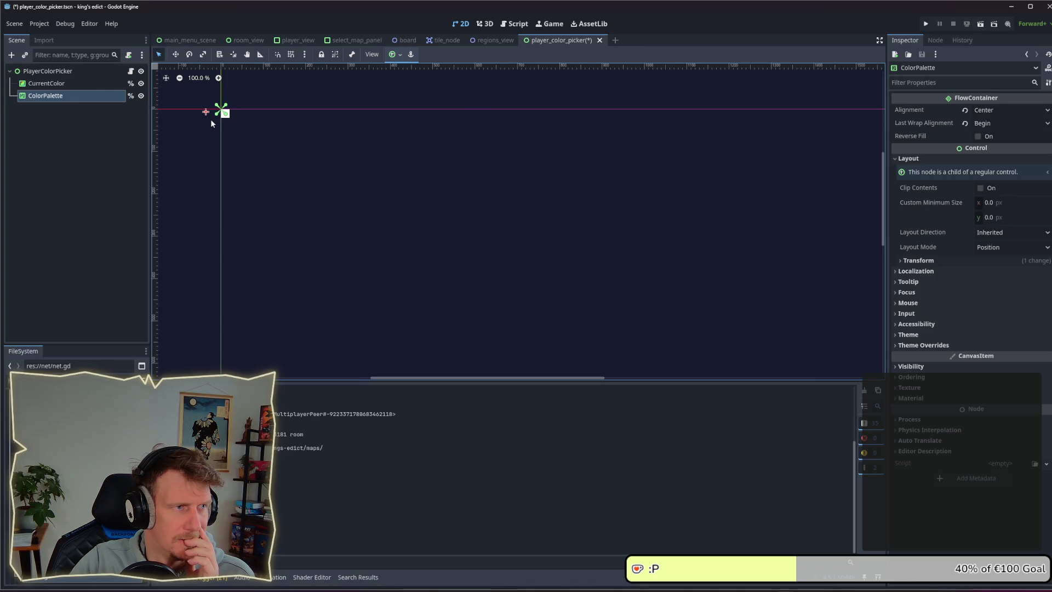
# Inspect the CurrentColor node's Theme and Visibility properties in the Inspector
pyautogui.click(66, 86)
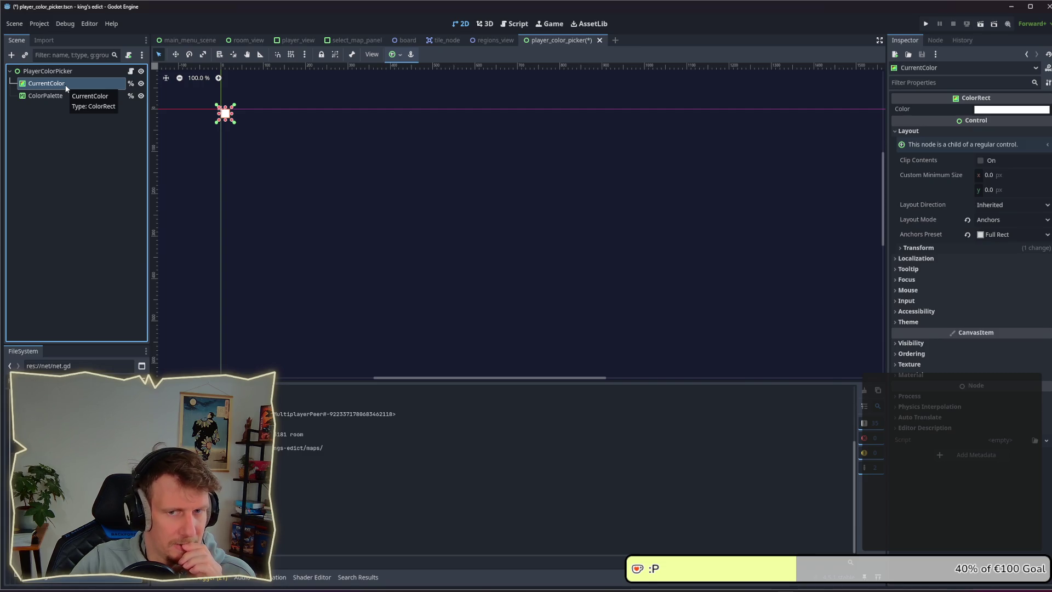
pyautogui.click(929, 322)
pyautogui.click(928, 324)
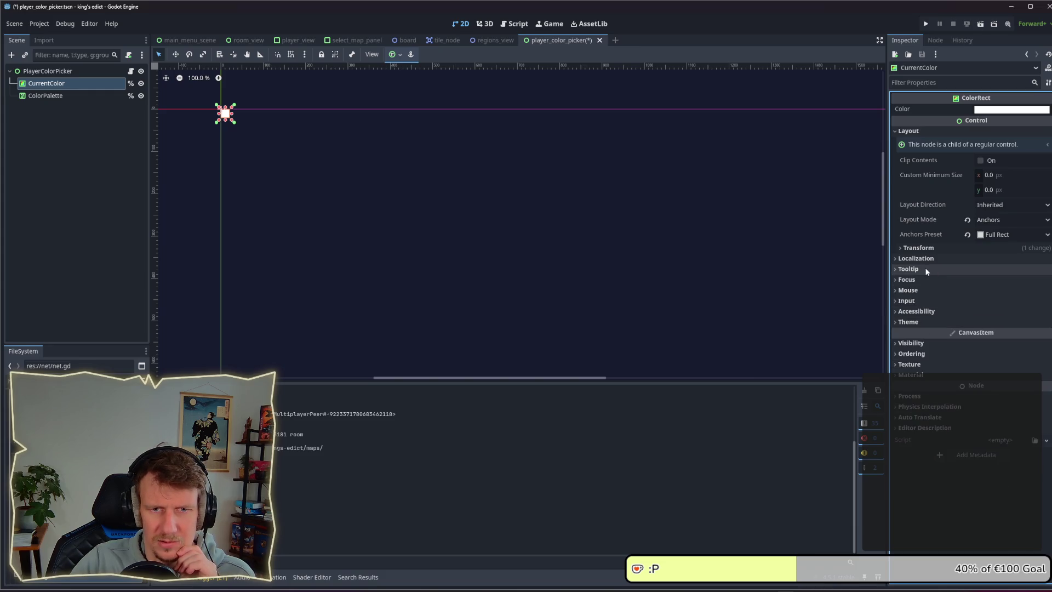
pyautogui.click(912, 343)
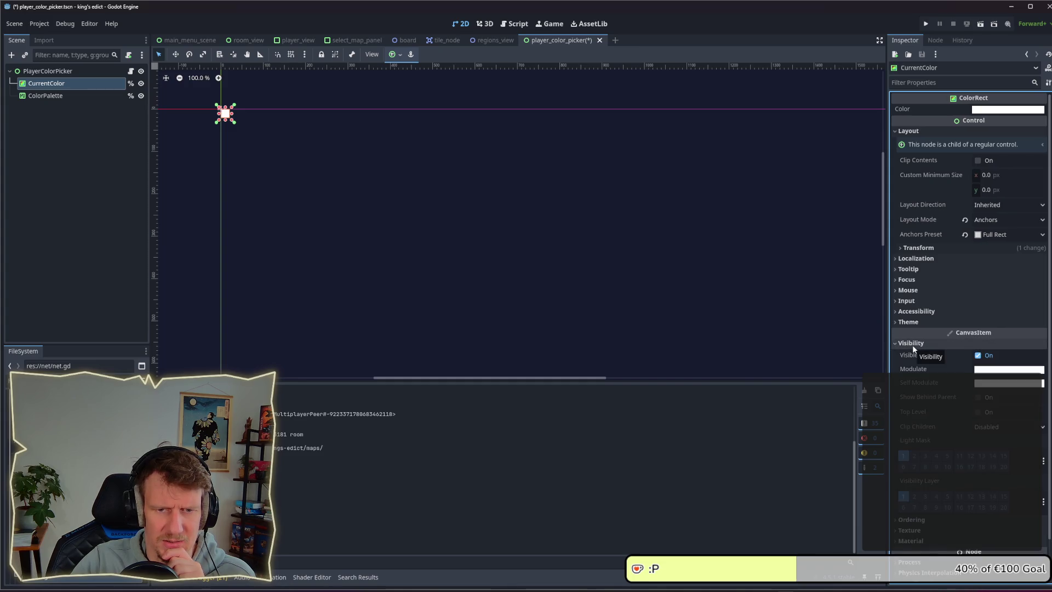
pyautogui.click(912, 344)
pyautogui.click(915, 323)
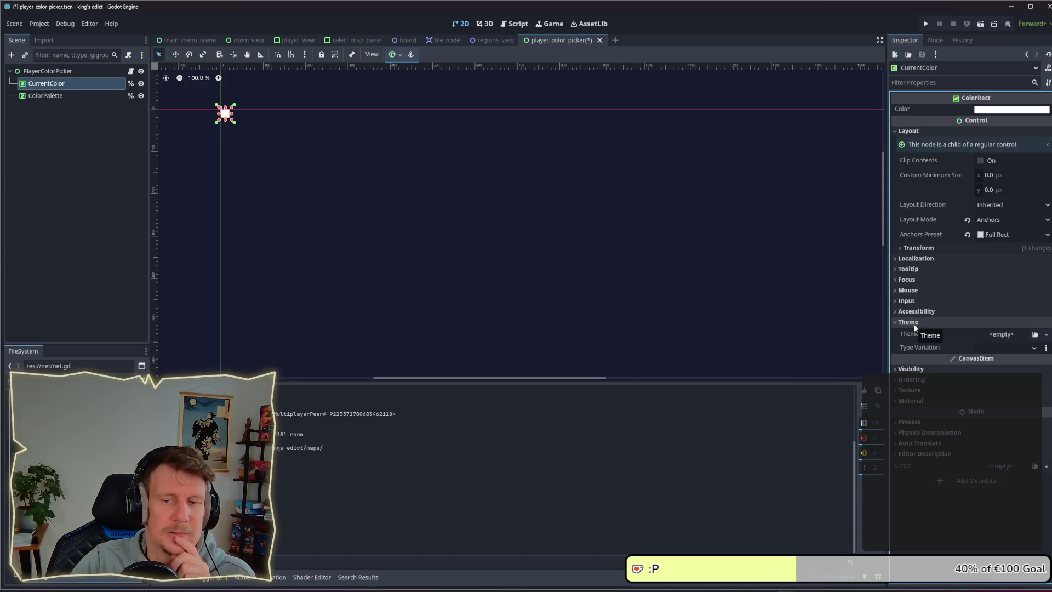
pyautogui.click(914, 325)
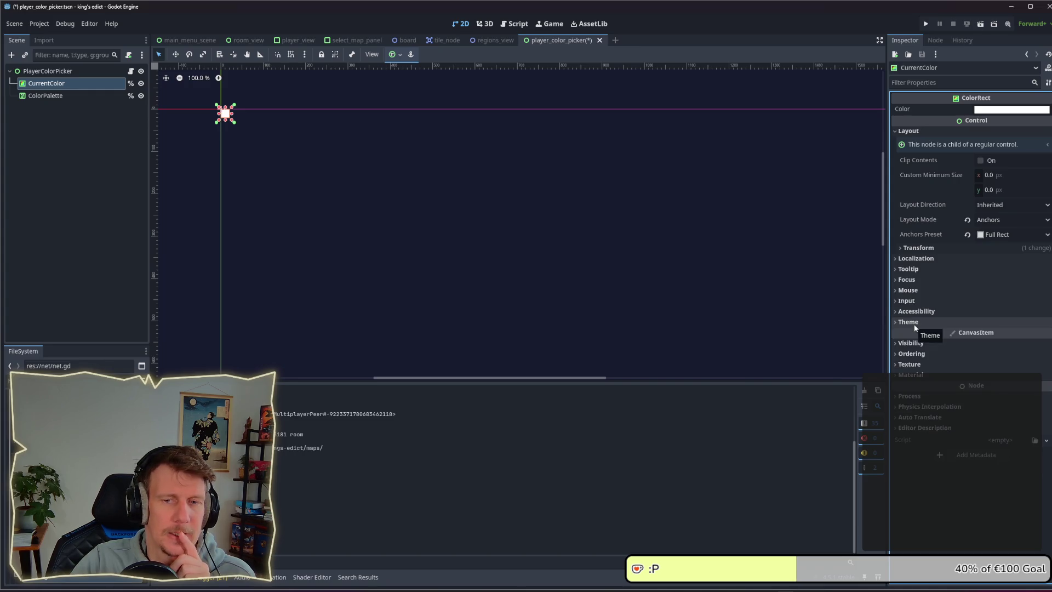
pyautogui.click(914, 324)
# Return to the player_color_picker.gd script
pyautogui.click(97, 97)
pyautogui.click(233, 114)
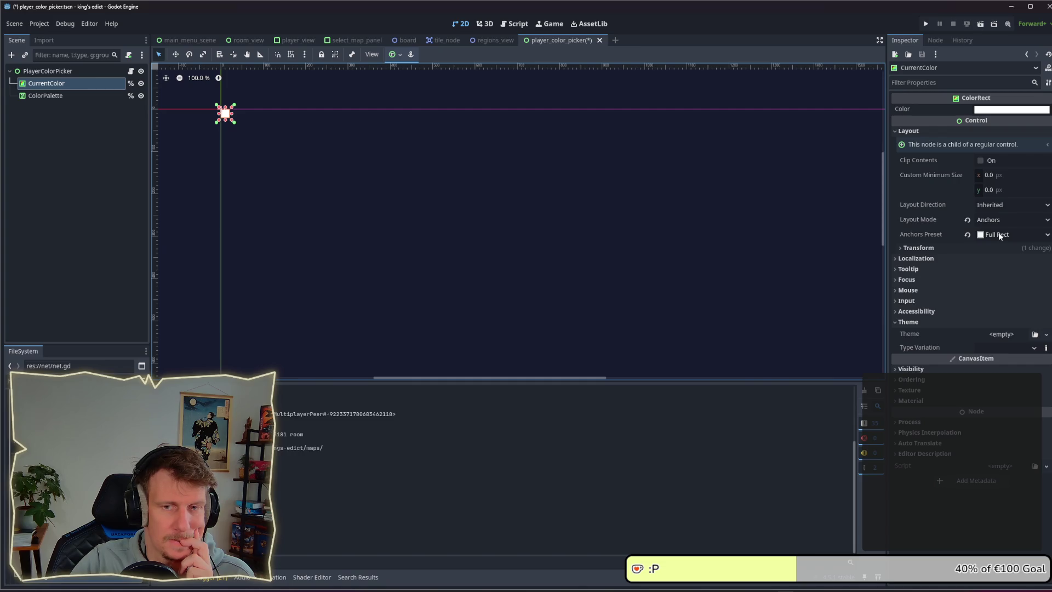
pyautogui.click(131, 71)
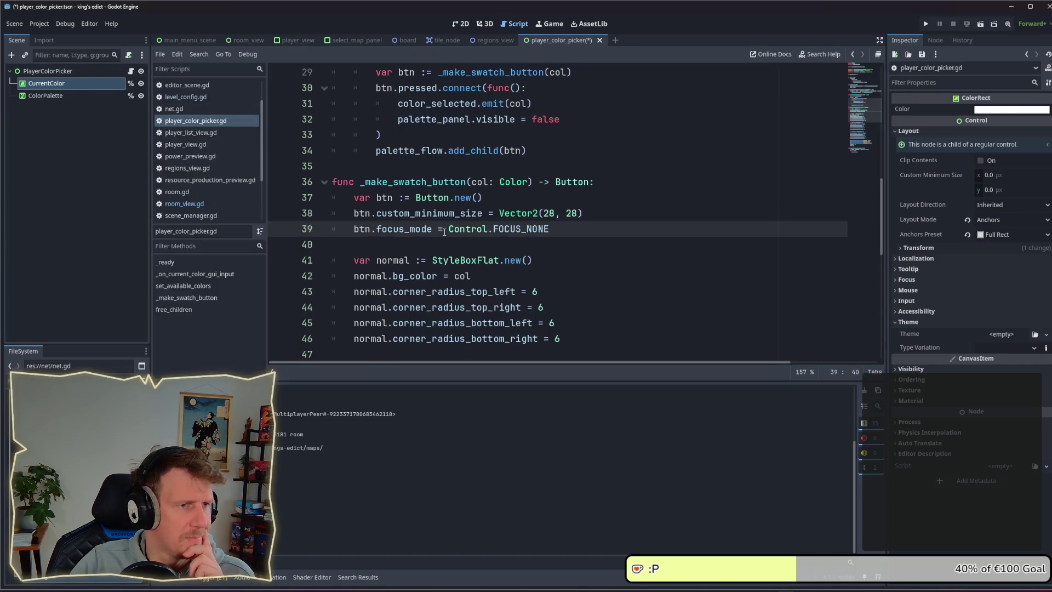
# Scroll through player_color_picker.gd to review the code
pyautogui.scroll(3, 548, 247)
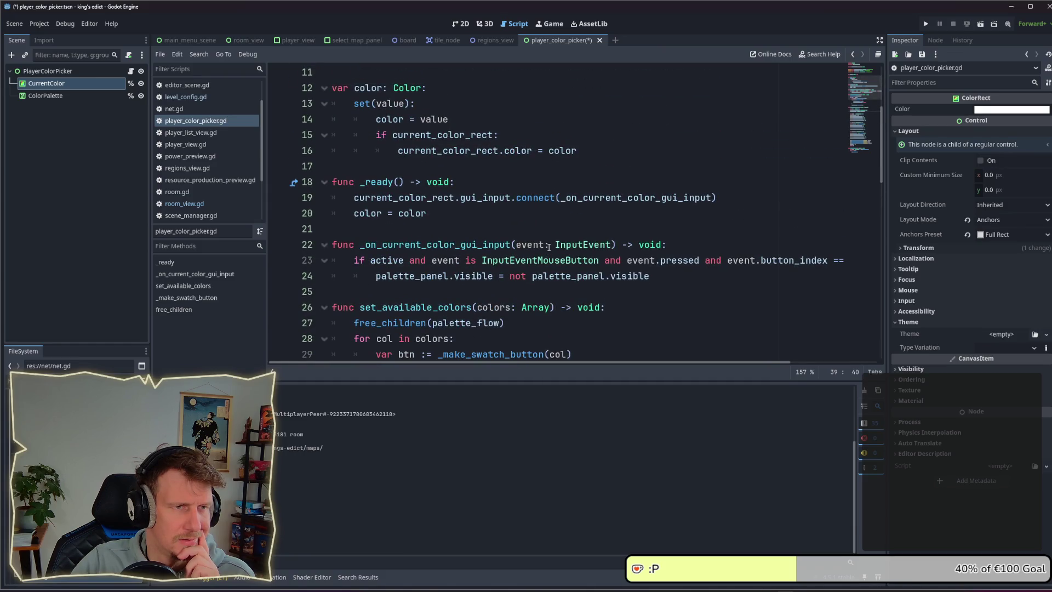
pyautogui.scroll(3, 549, 248)
pyautogui.scroll(-4, 488, 214)
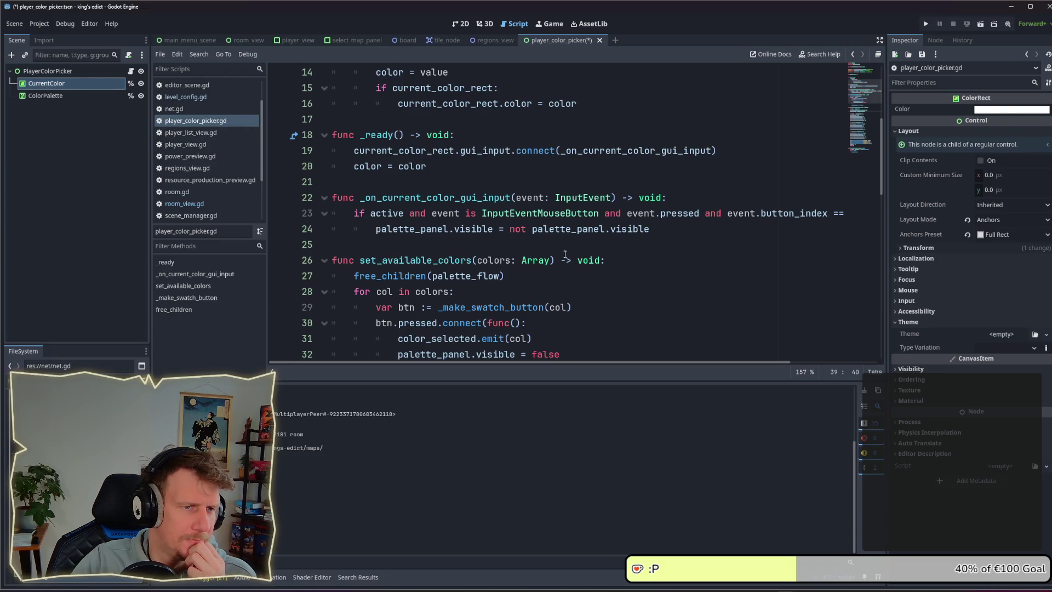
pyautogui.scroll(-6, 565, 254)
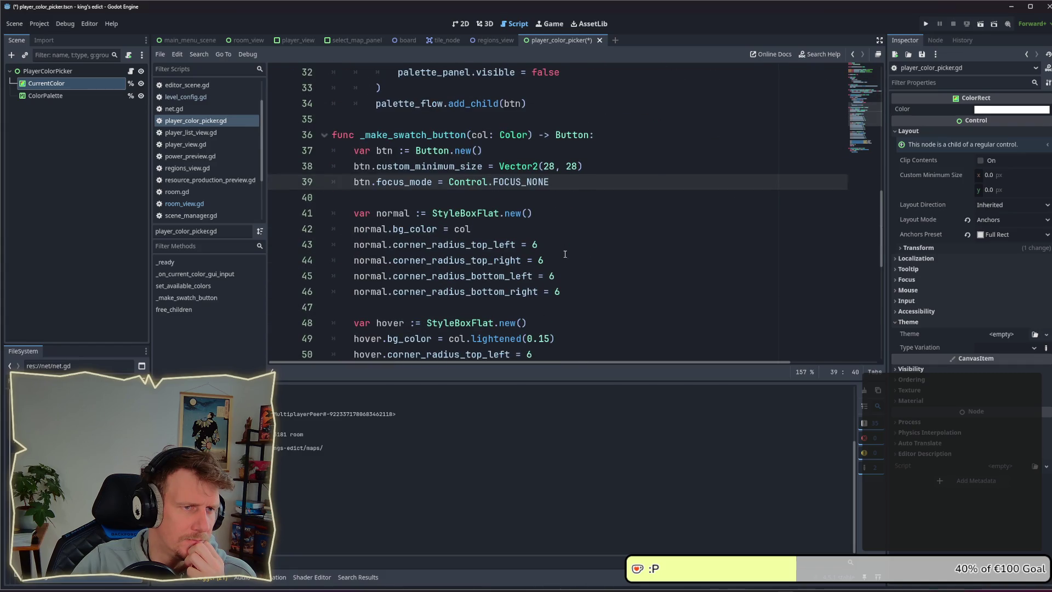
pyautogui.scroll(-8, 565, 254)
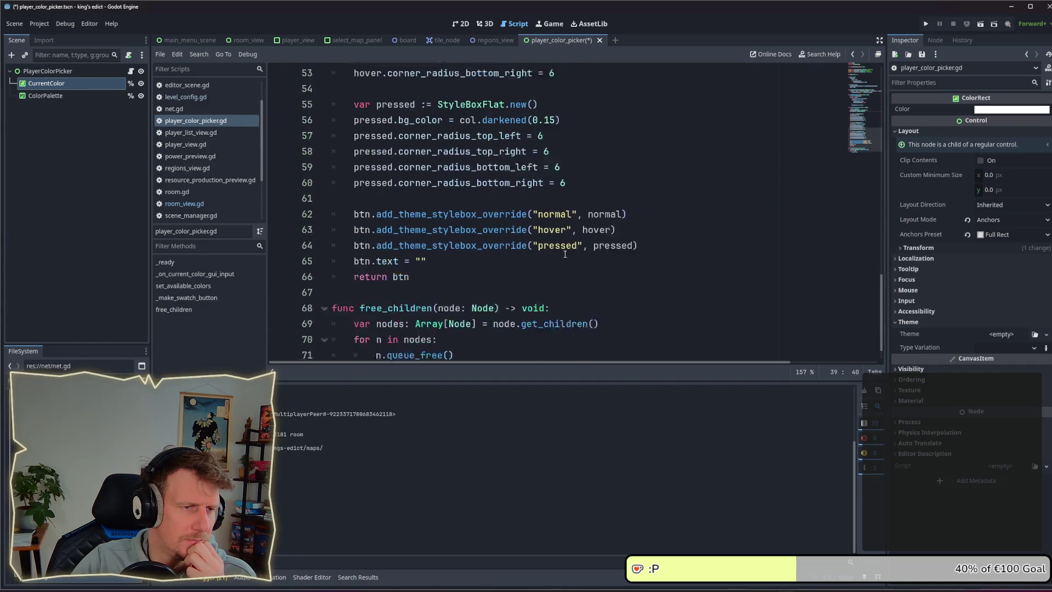
pyautogui.scroll(14, 565, 255)
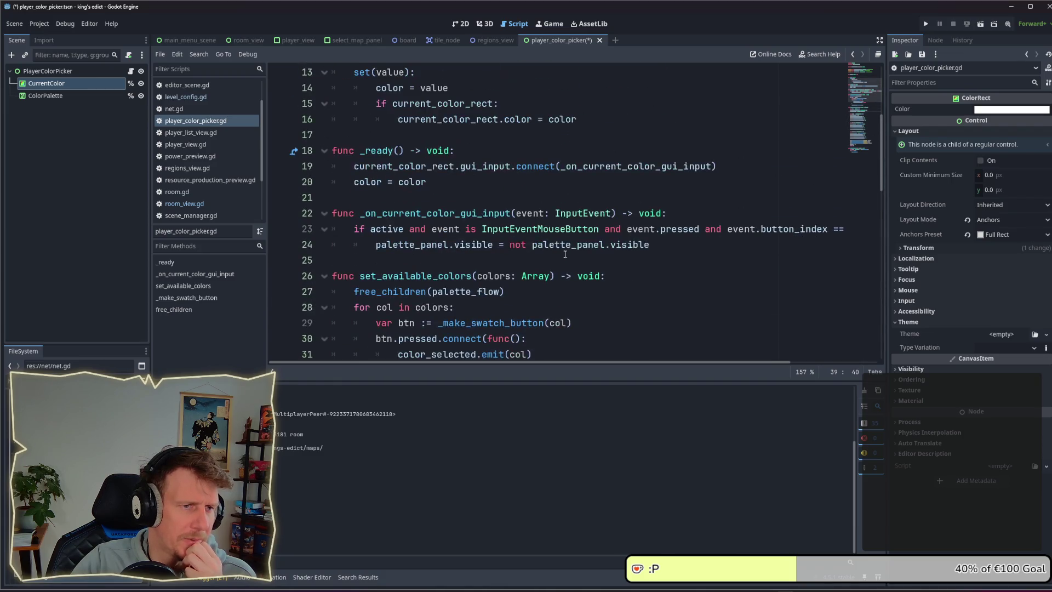
pyautogui.scroll(4, 564, 254)
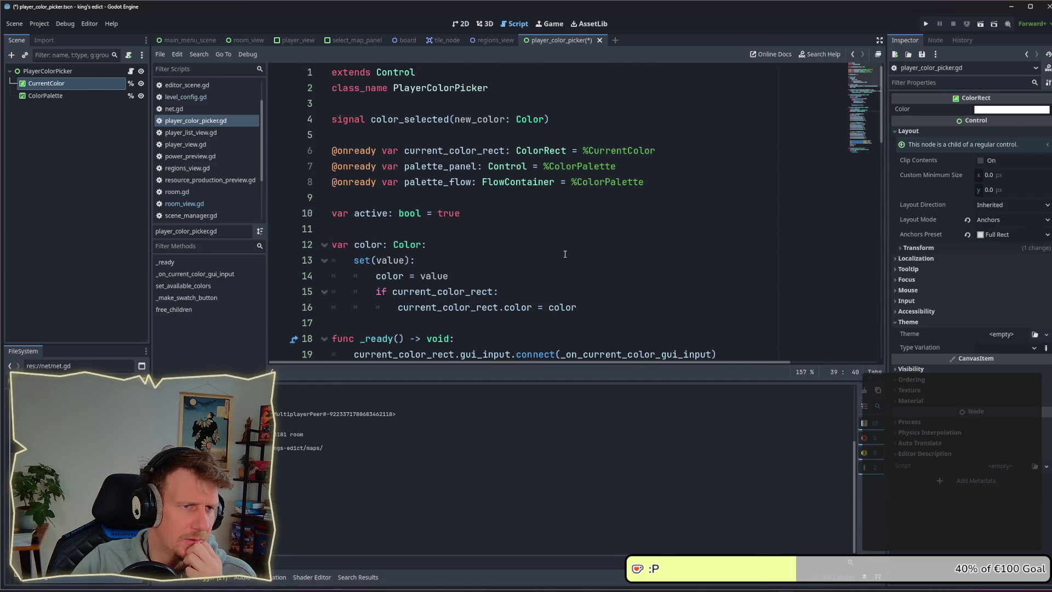
# Show CurrentColor's signals in the Node dock and find the _on_current_color_gui_input handler
pyautogui.click(936, 40)
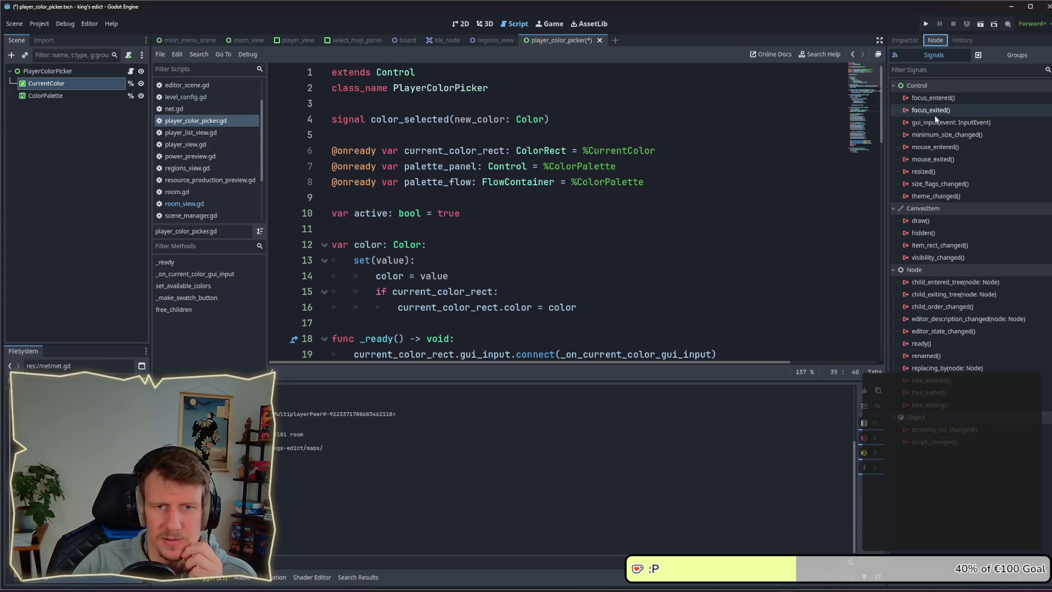
pyautogui.click(48, 83)
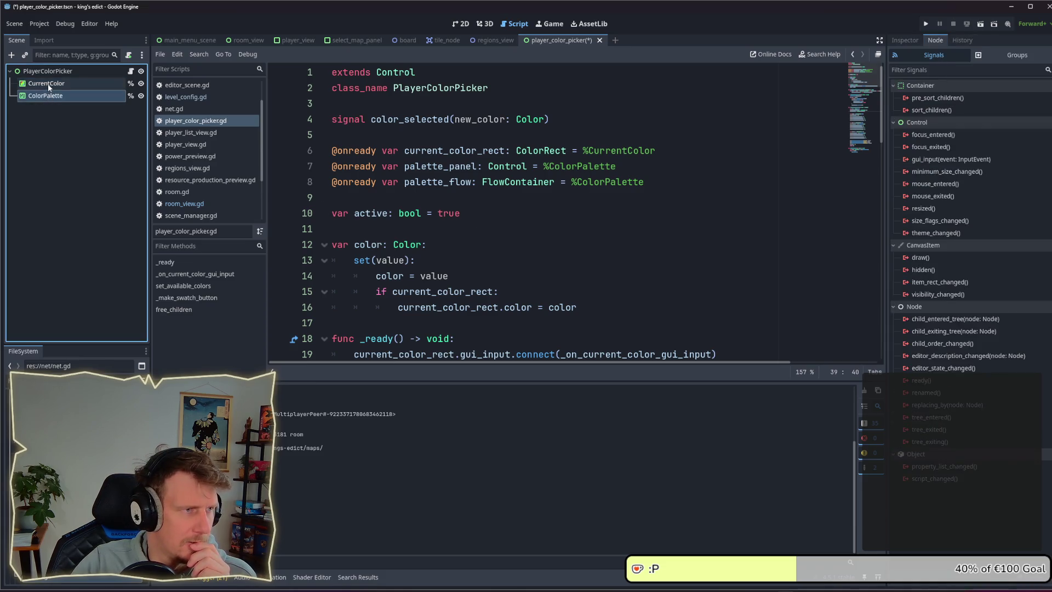
pyautogui.scroll(-2, 464, 152)
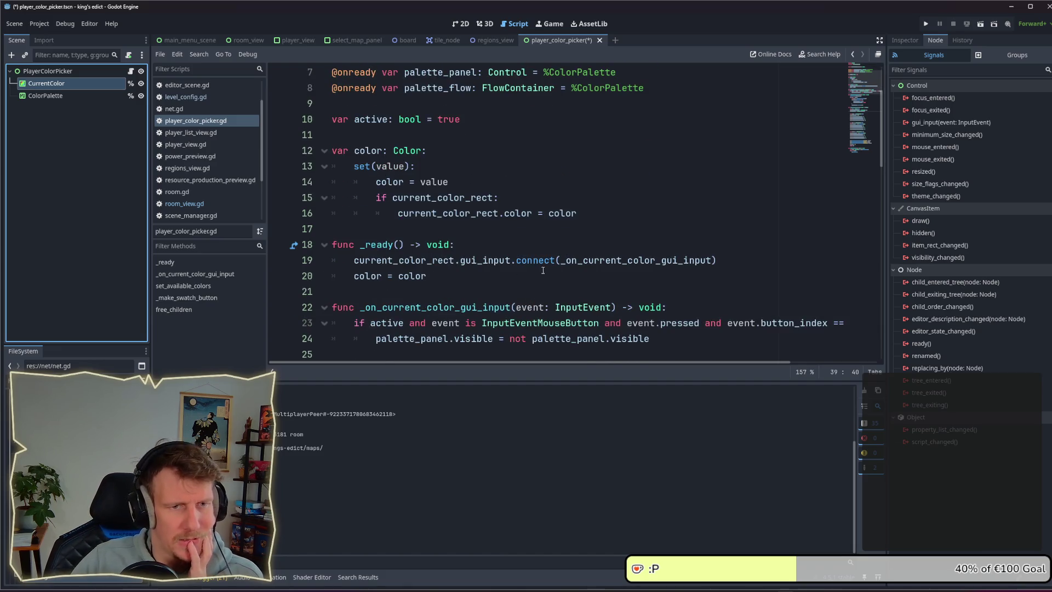
pyautogui.doubleClick(636, 260)
pyautogui.scroll(-1, 545, 251)
pyautogui.scroll(-2, 545, 252)
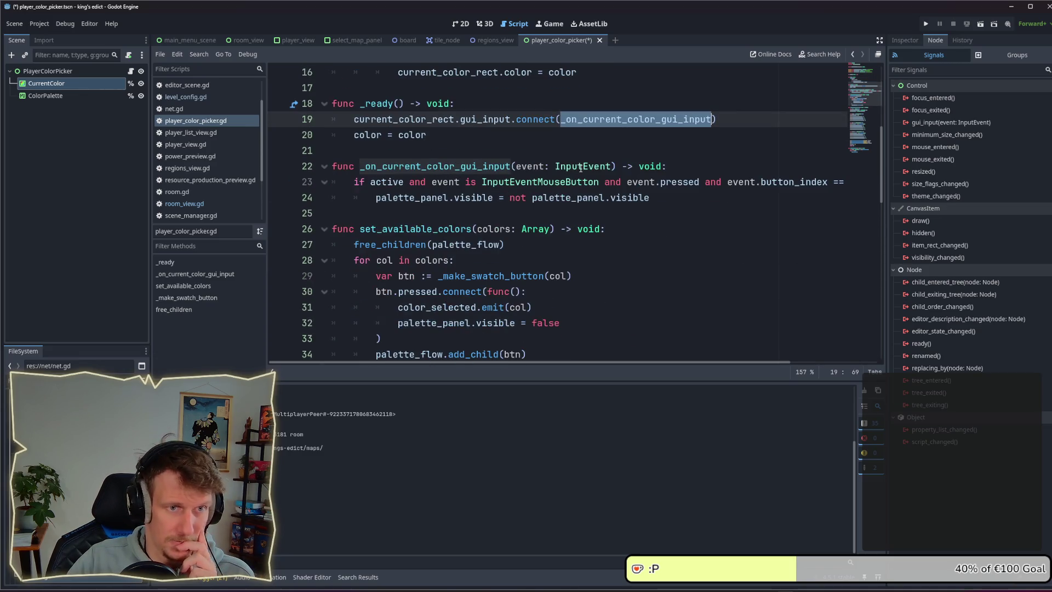
# Examine palette_panel.visible on line 24, then bring up the PlayerColorPicker root node's actions
pyautogui.moveTo(637, 209)
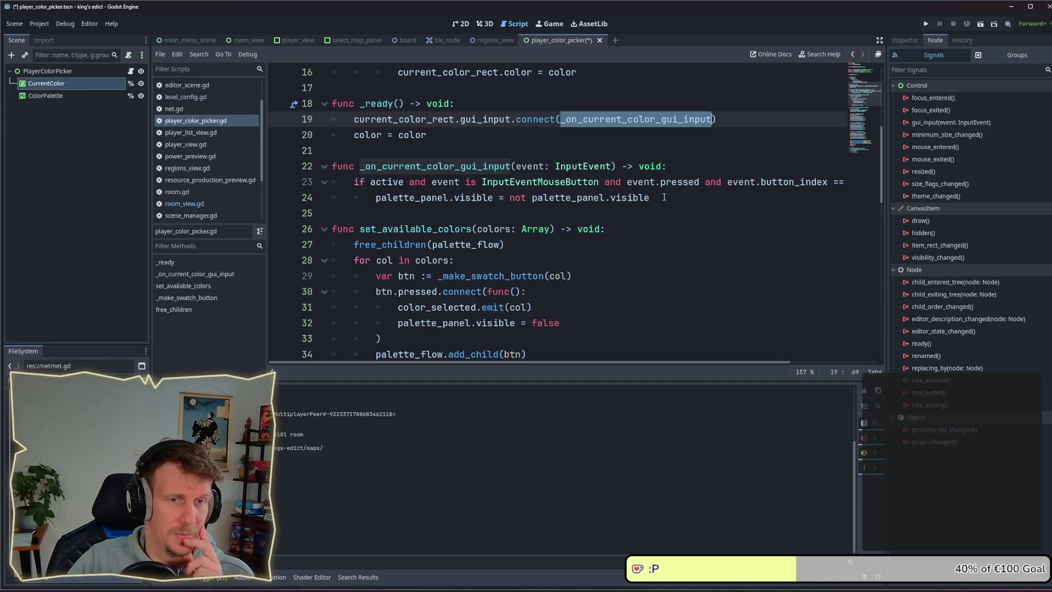
pyautogui.moveTo(680, 198); pyautogui.dragTo(534, 198)
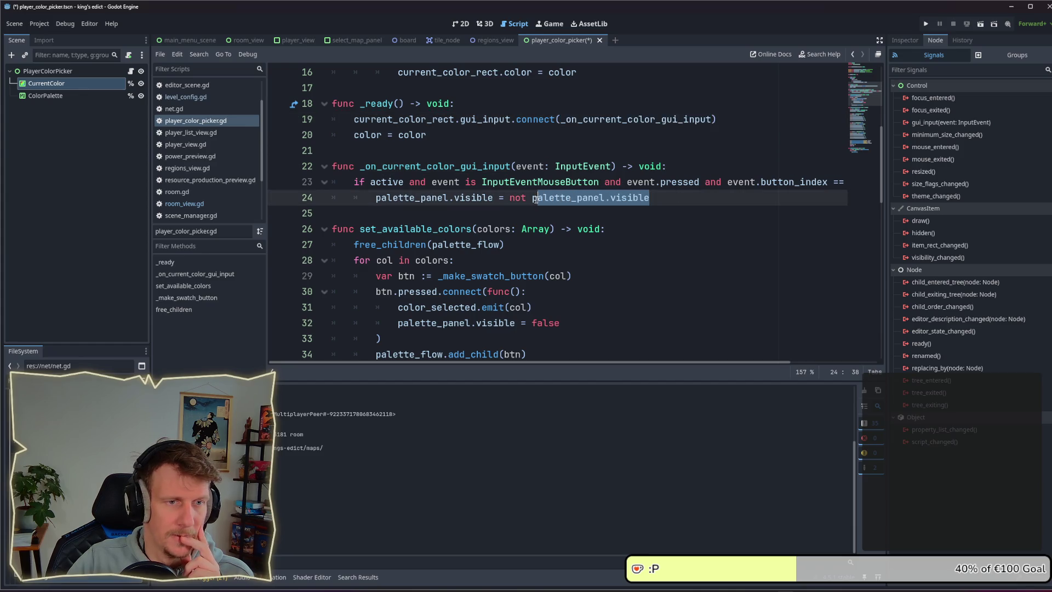
pyautogui.click(679, 201)
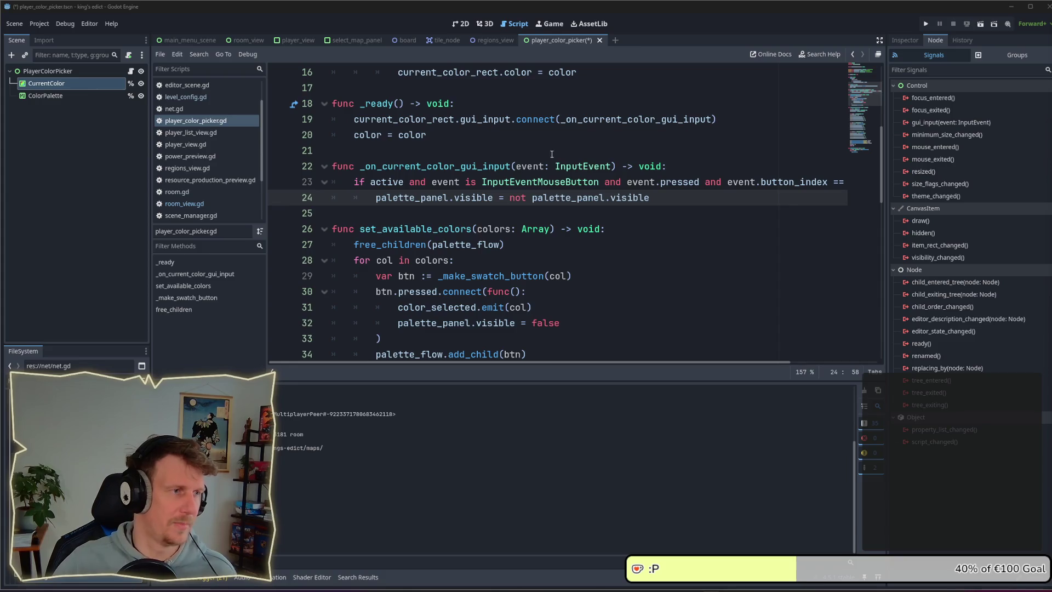
pyautogui.rightClick(37, 76)
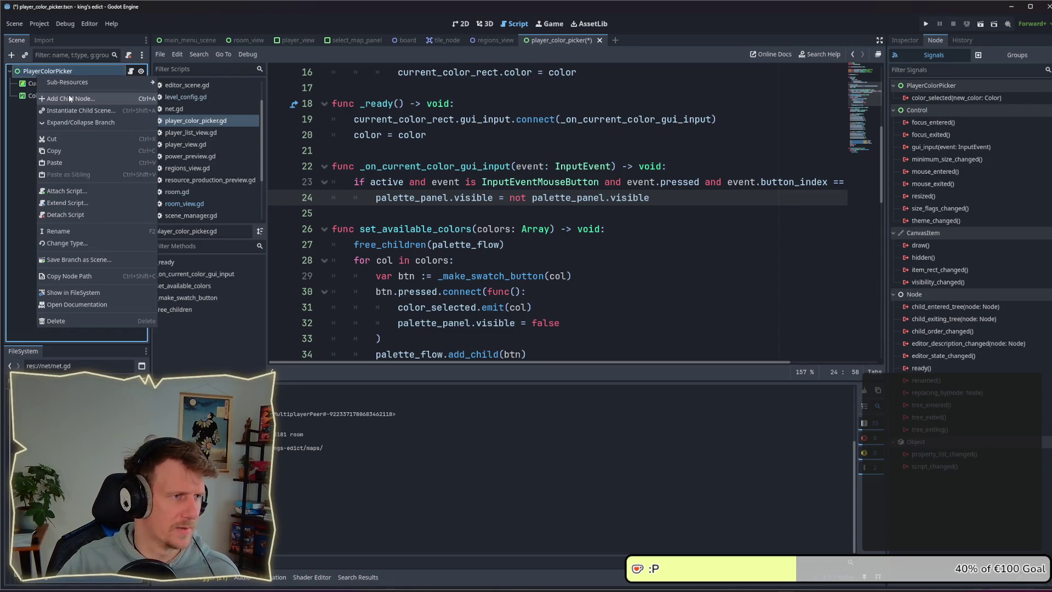
# Add a Button child node to PlayerColorPicker
pyautogui.click(68, 83)
pyautogui.write('Bu')
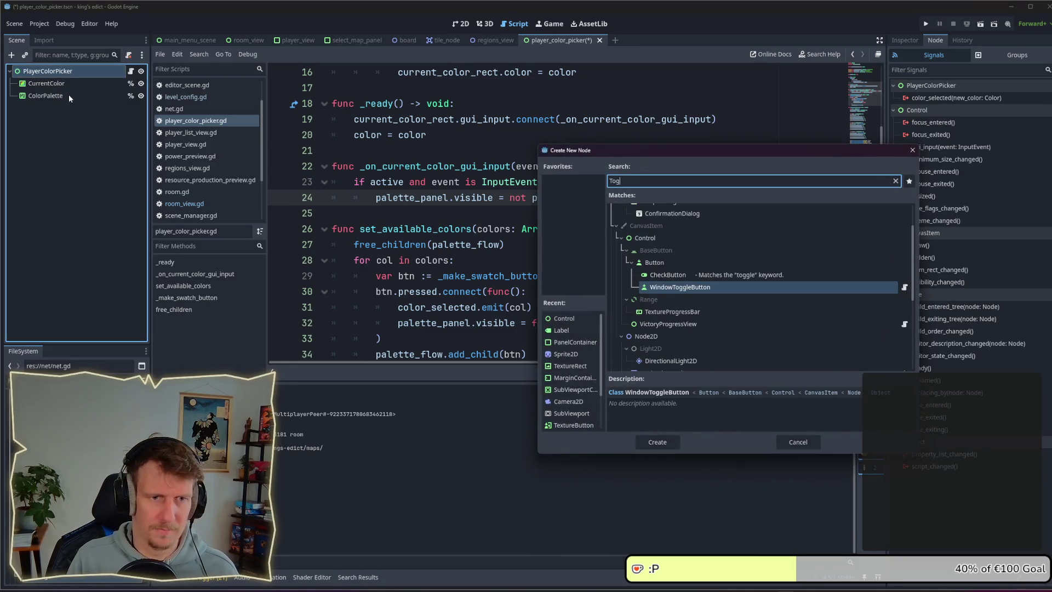
pyautogui.write('t')
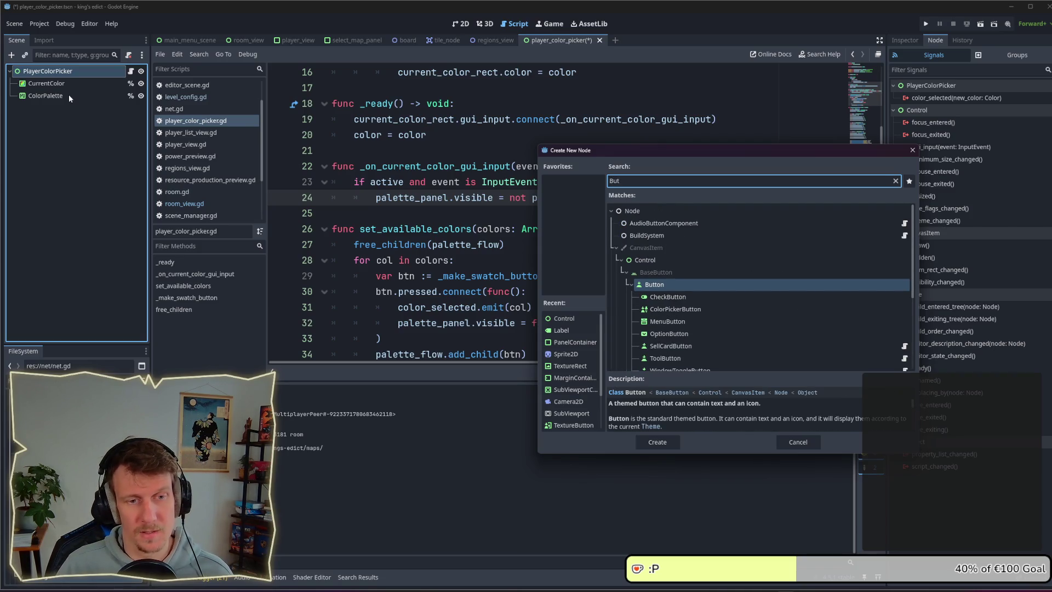
pyautogui.press('Return')
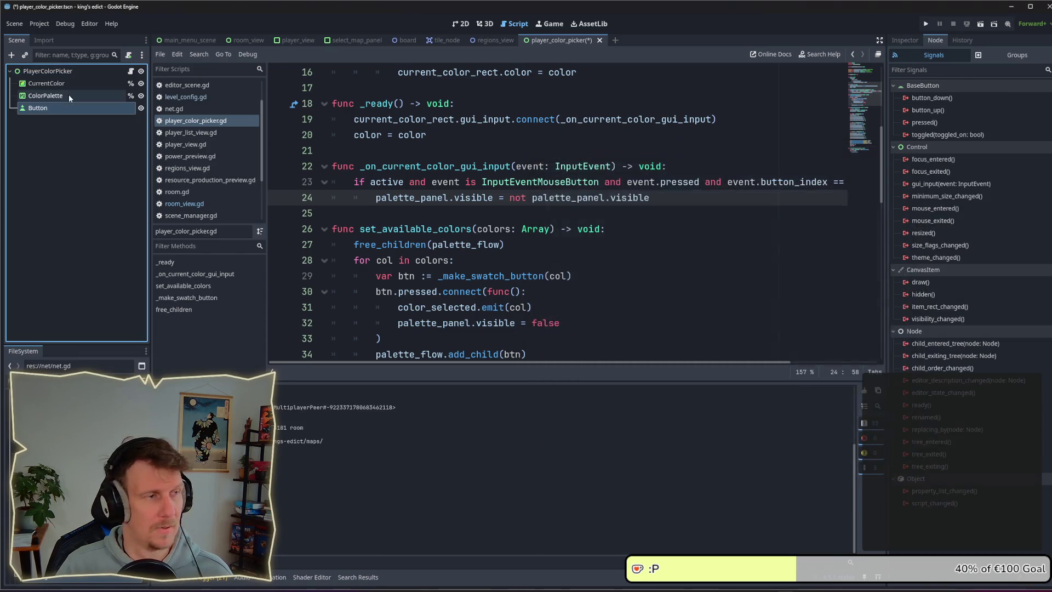
# Set the Button's Layout Mode to Anchors with the Full Rect anchors preset
pyautogui.click(41, 73)
pyautogui.click(37, 108)
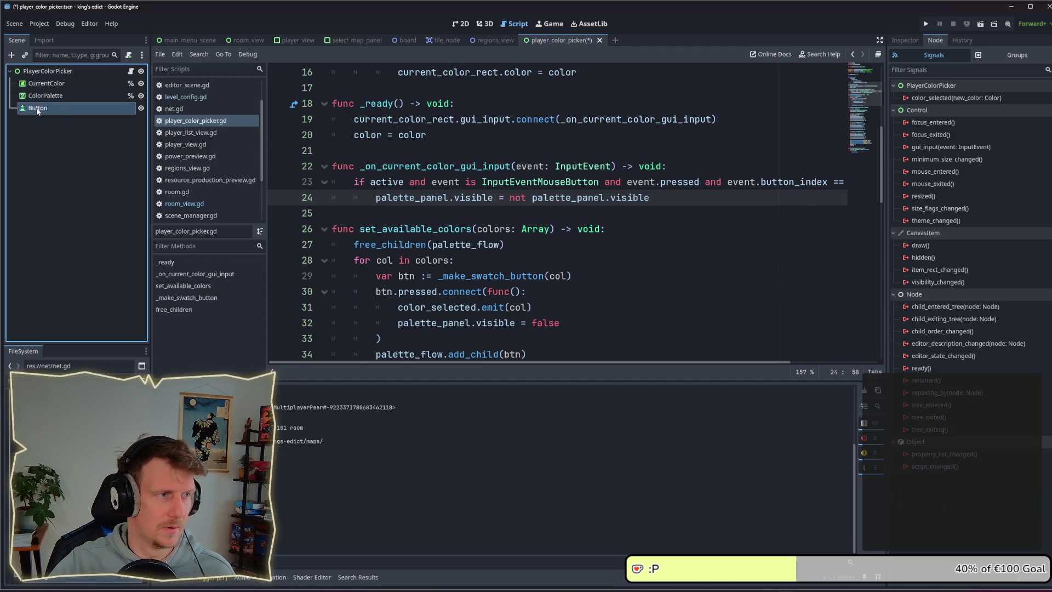
pyautogui.click(905, 41)
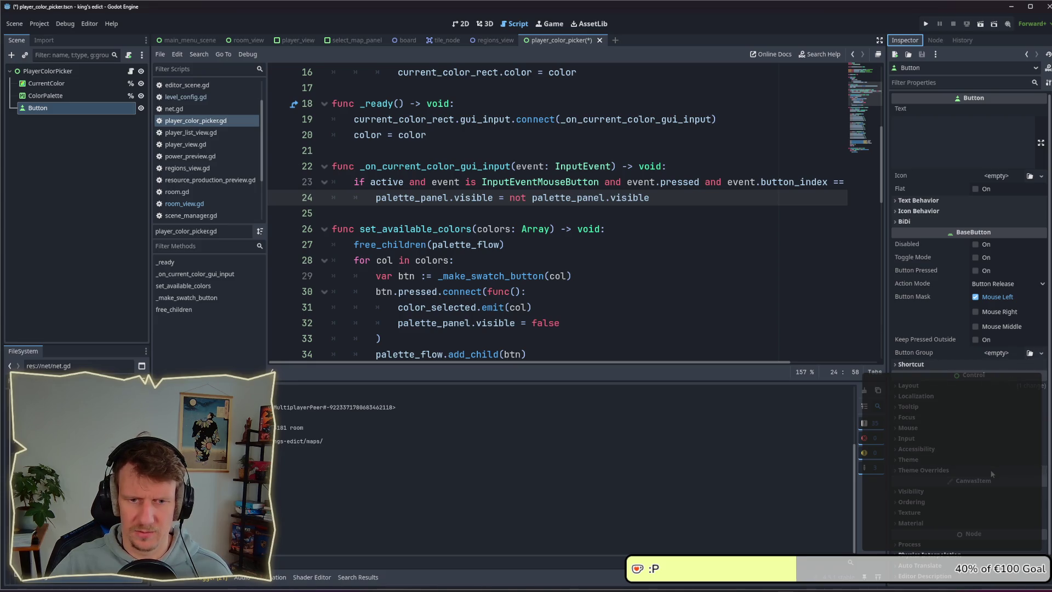
pyautogui.click(964, 386)
pyautogui.click(1011, 474)
pyautogui.click(993, 500)
pyautogui.click(1008, 489)
pyautogui.click(996, 392)
# Save the scene and jump to the _make_swatch_button definition in the script
pyautogui.hotkey('ctrl', 's')
pyautogui.click(461, 24)
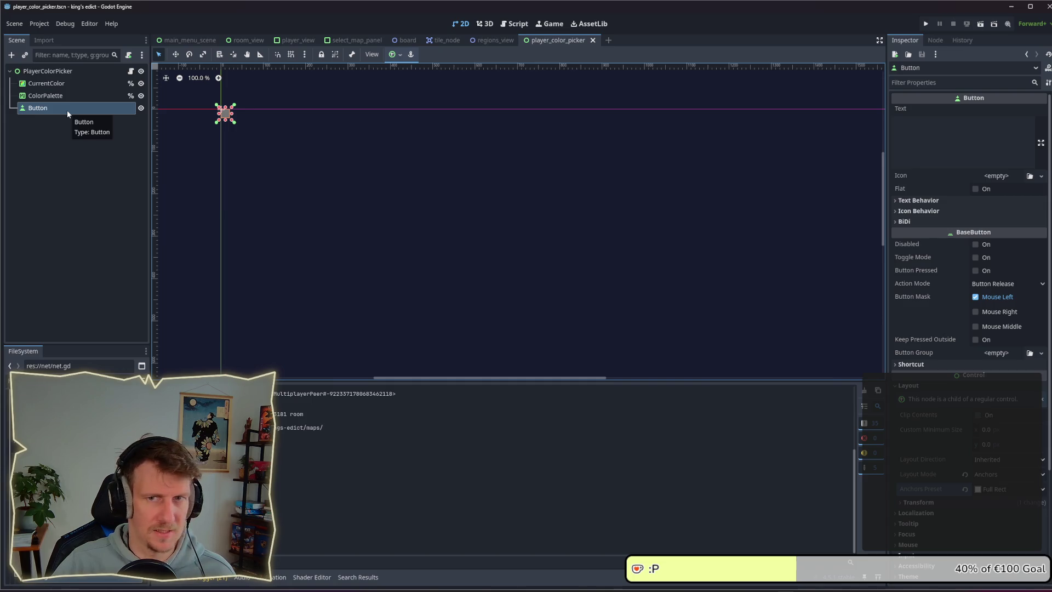
pyautogui.click(131, 71)
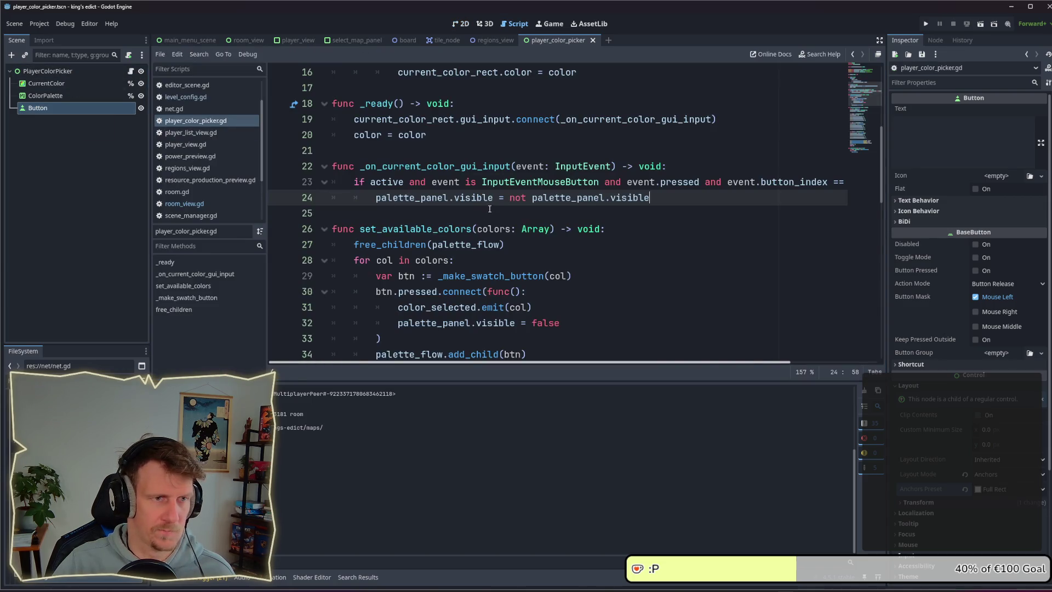
pyautogui.scroll(1, 490, 210)
pyautogui.keyDown('ctrl'); pyautogui.click(456, 210); pyautogui.keyUp('ctrl')
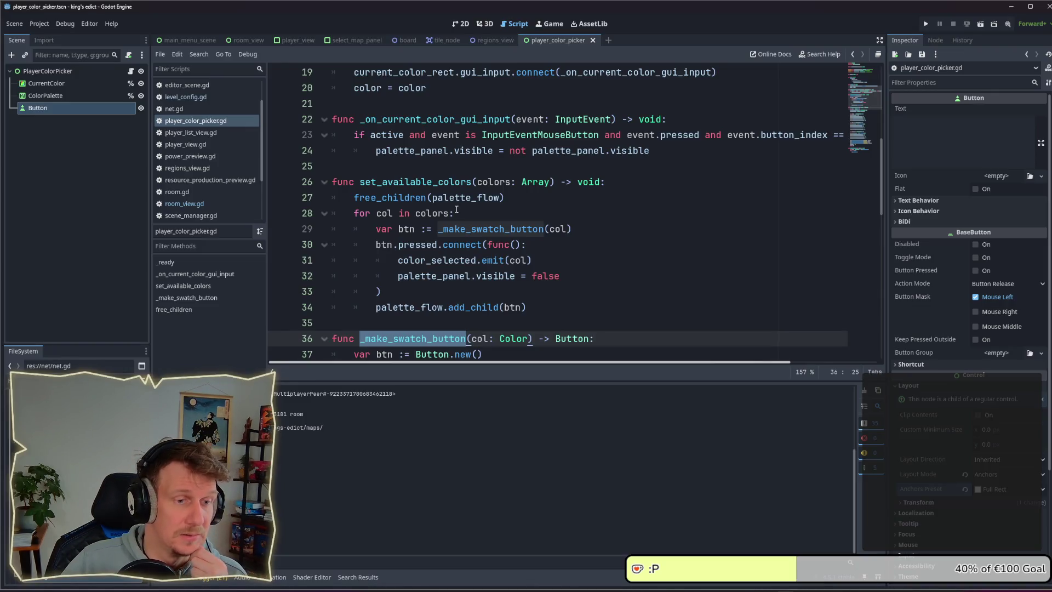
pyautogui.moveTo(518, 227)
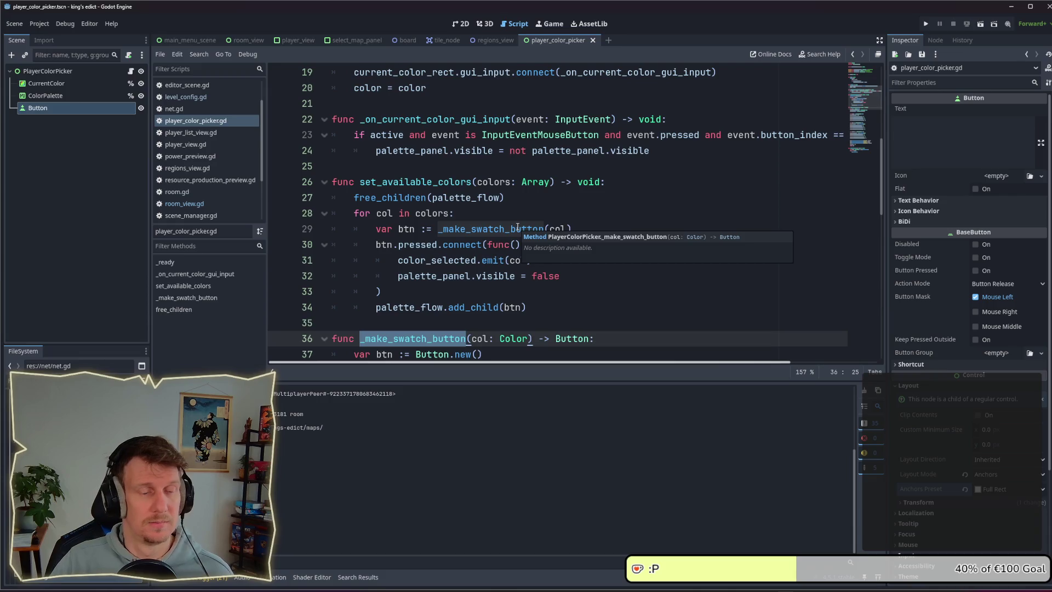
pyautogui.scroll(-7, 517, 226)
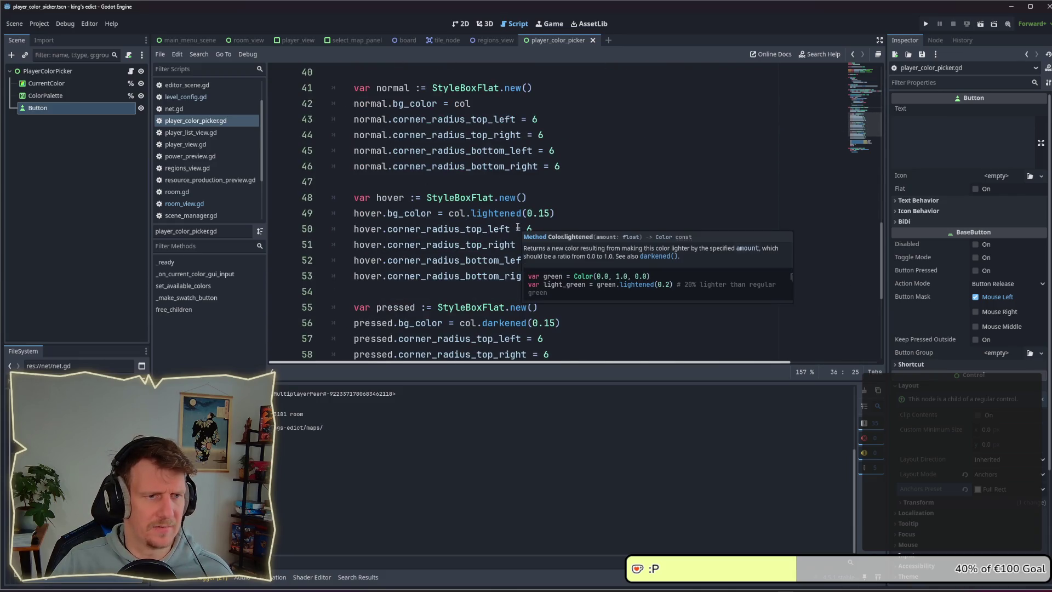
pyautogui.scroll(-4, 518, 227)
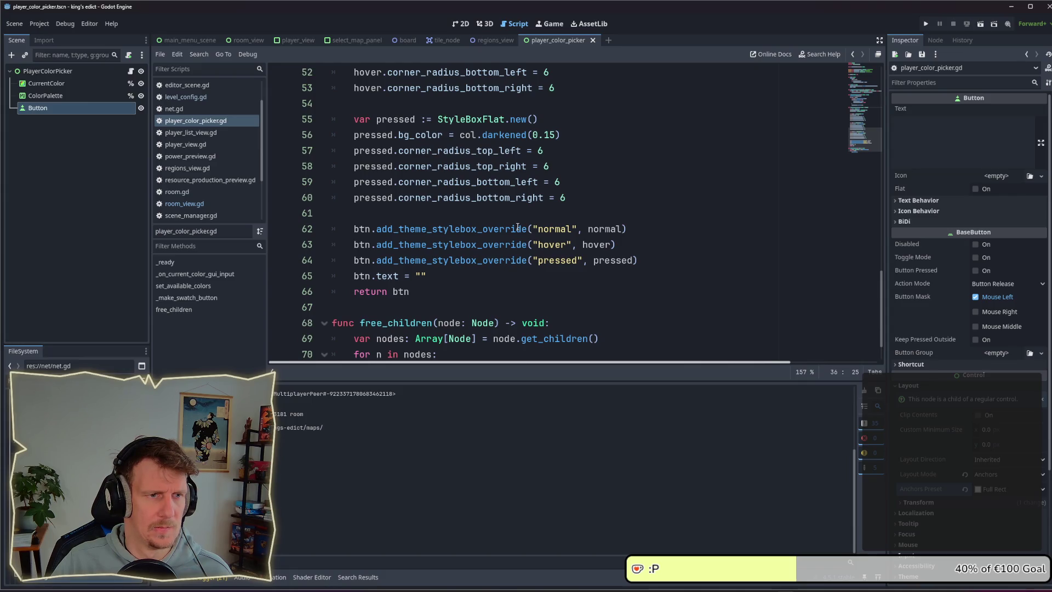
pyautogui.scroll(4, 518, 227)
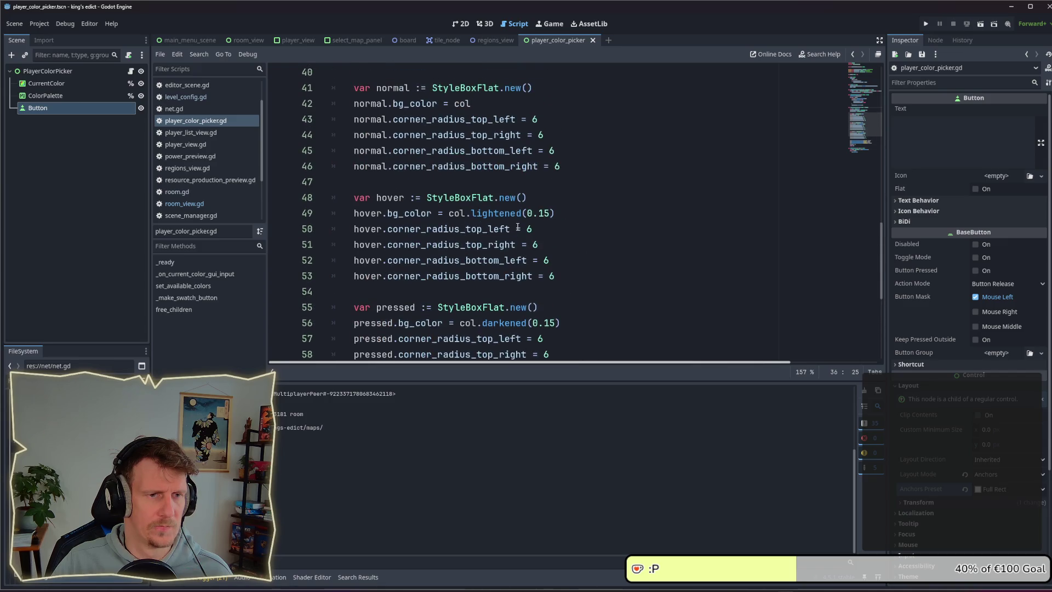
pyautogui.scroll(3, 518, 226)
pyautogui.scroll(2, 518, 226)
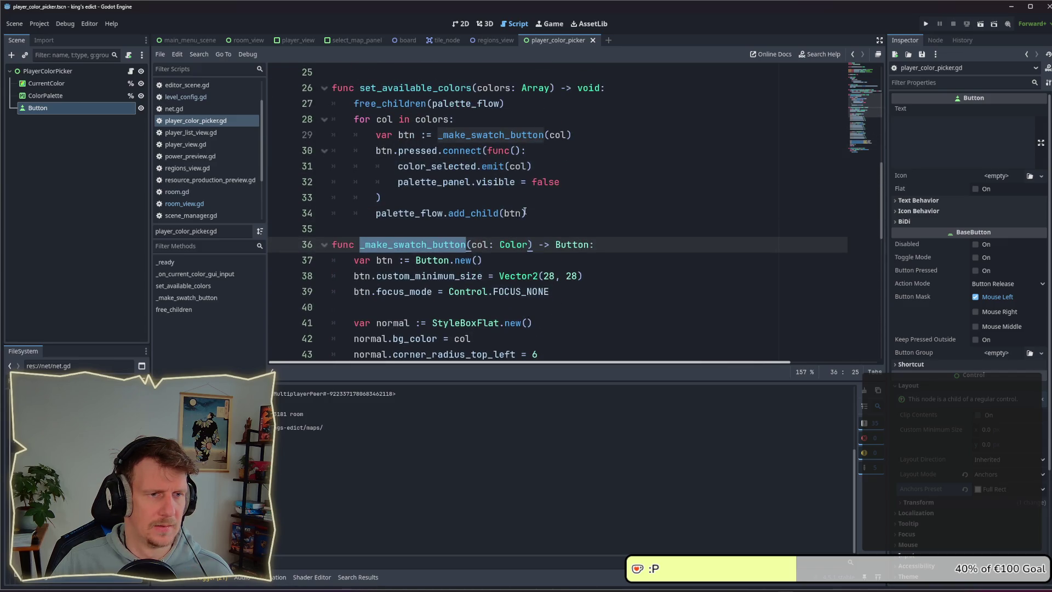
pyautogui.click(529, 212)
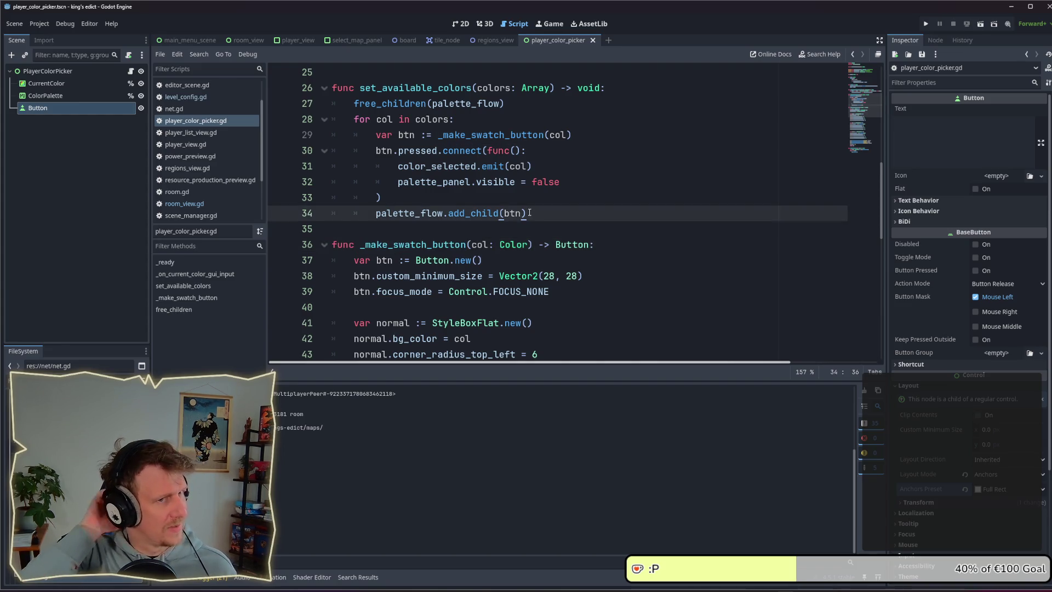
pyautogui.doubleClick(441, 166)
pyautogui.moveTo(443, 151); pyautogui.dragTo(527, 150)
pyautogui.scroll(2, 508, 229)
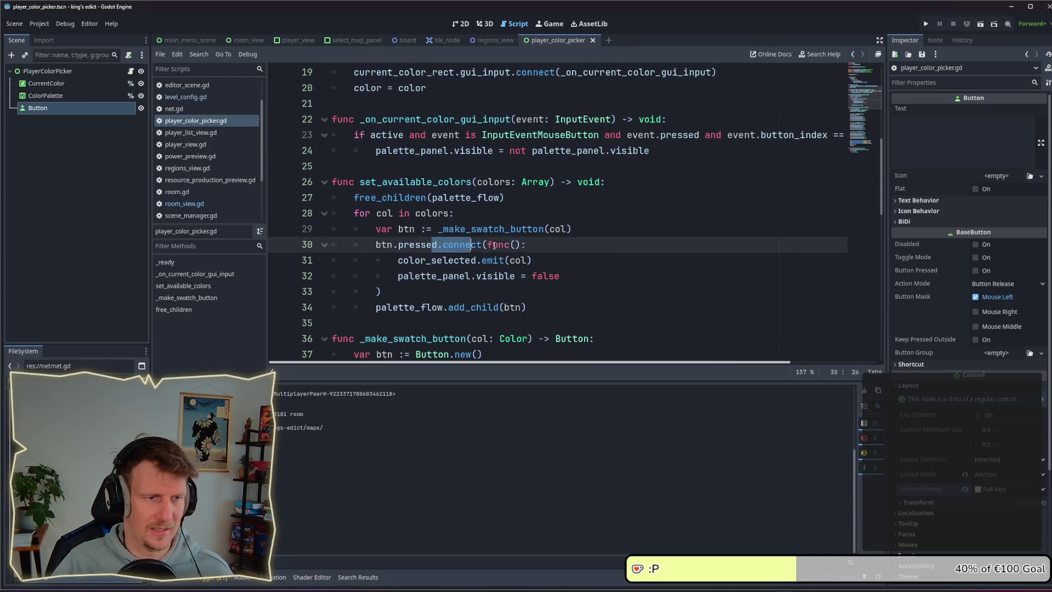
pyautogui.press('Right')
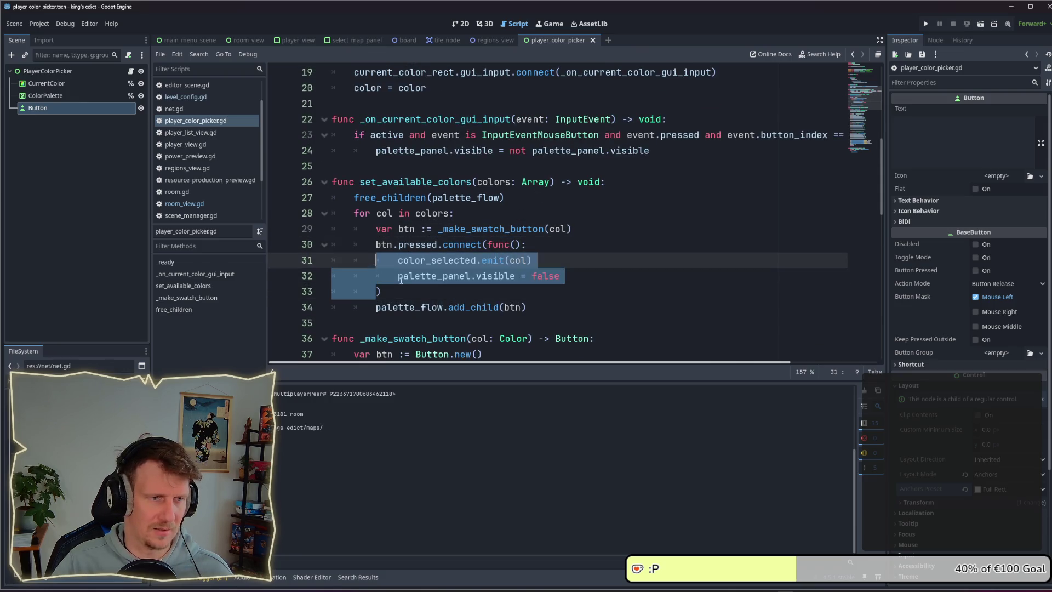
pyautogui.moveTo(382, 291); pyautogui.dragTo(371, 249)
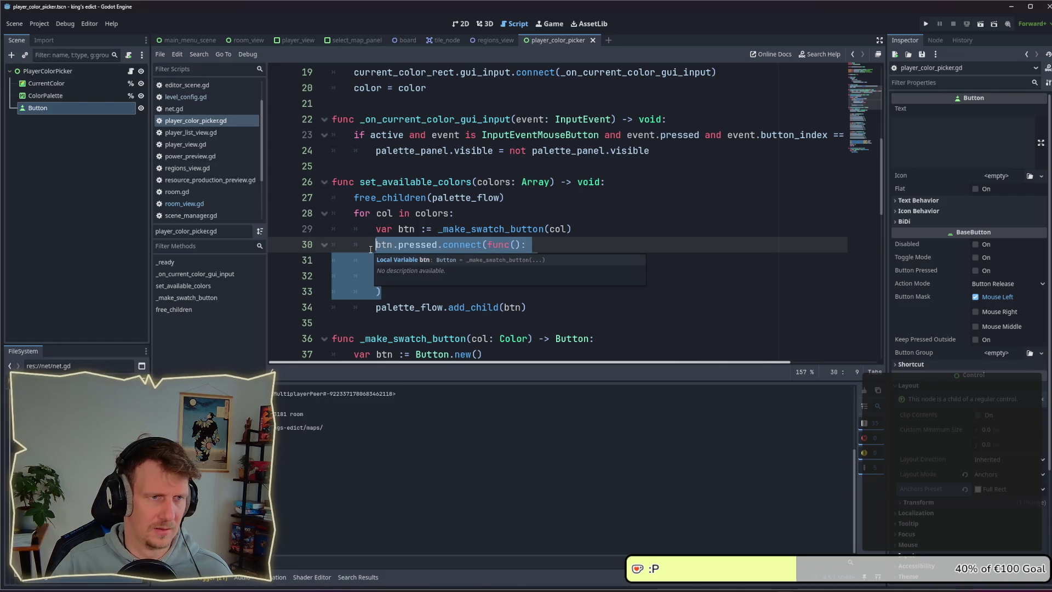
pyautogui.click(522, 245)
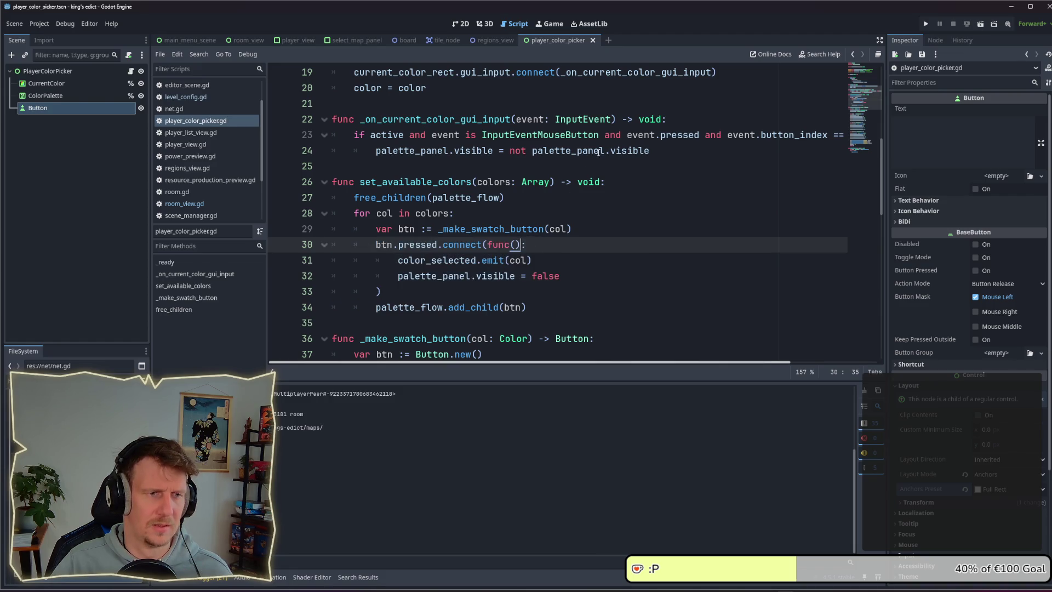
pyautogui.click(665, 156)
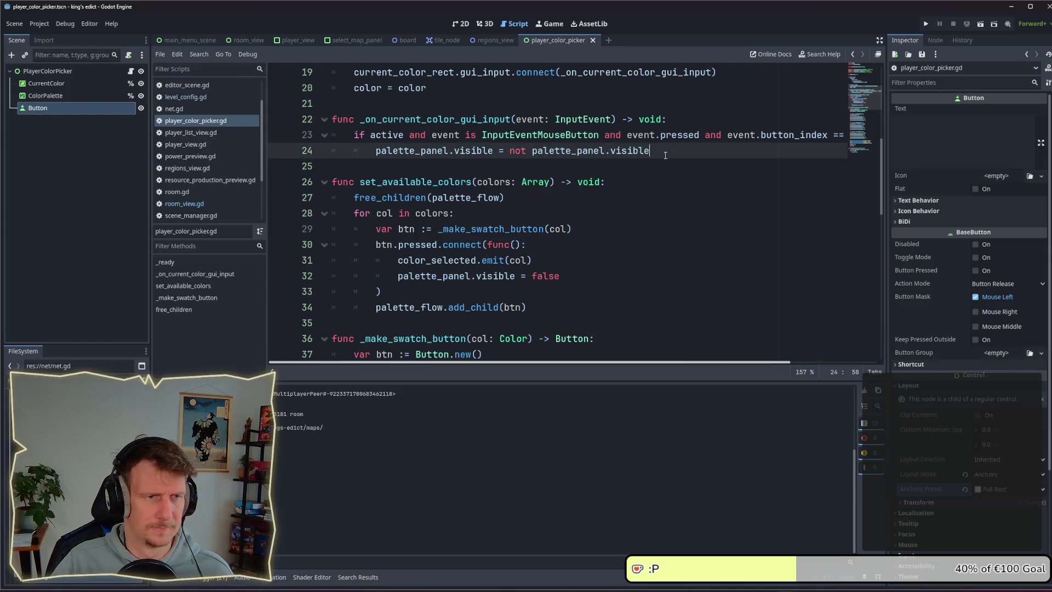
pyautogui.scroll(1, 665, 156)
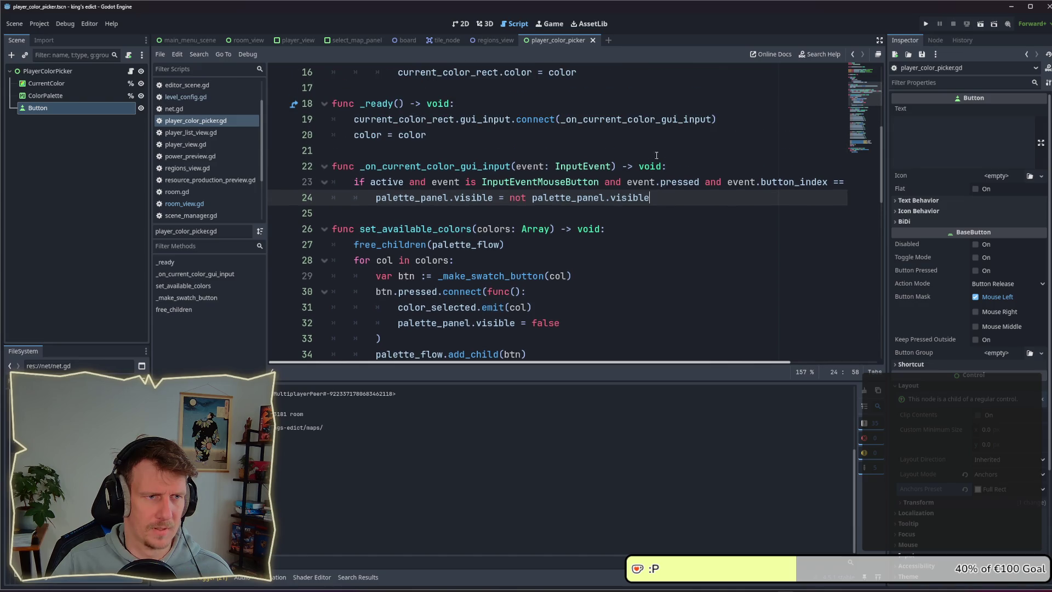
pyautogui.click(486, 136)
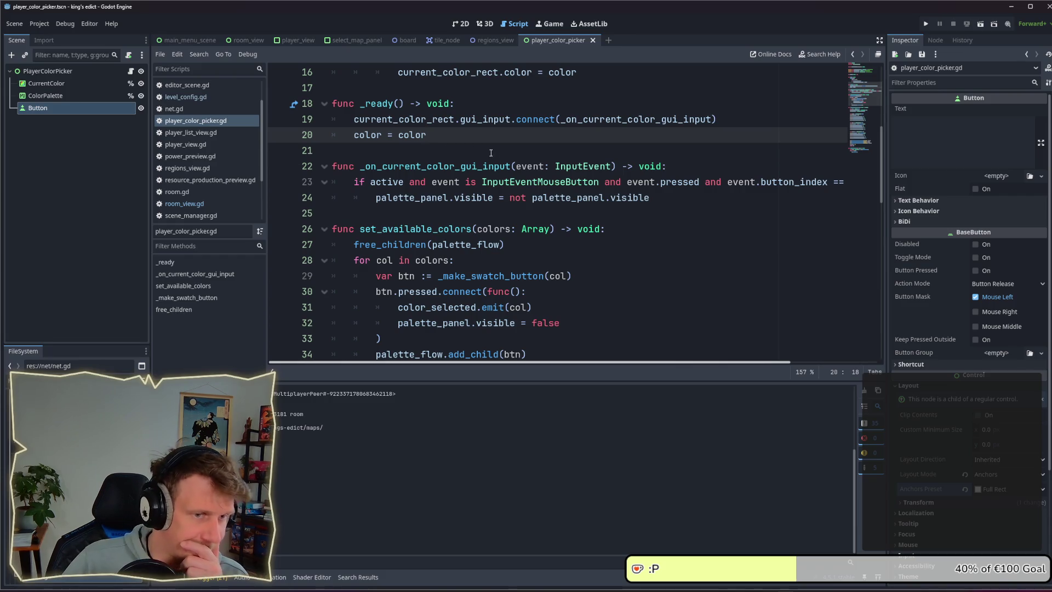
pyautogui.scroll(-3, 493, 150)
pyautogui.scroll(2, 490, 151)
pyautogui.scroll(-9, 490, 154)
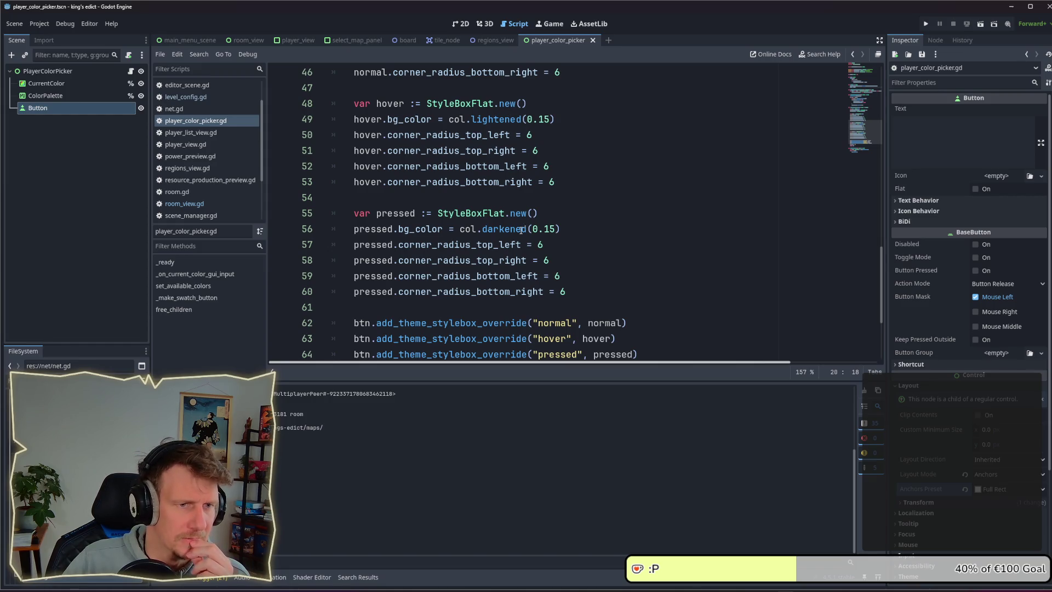
pyautogui.moveTo(517, 230)
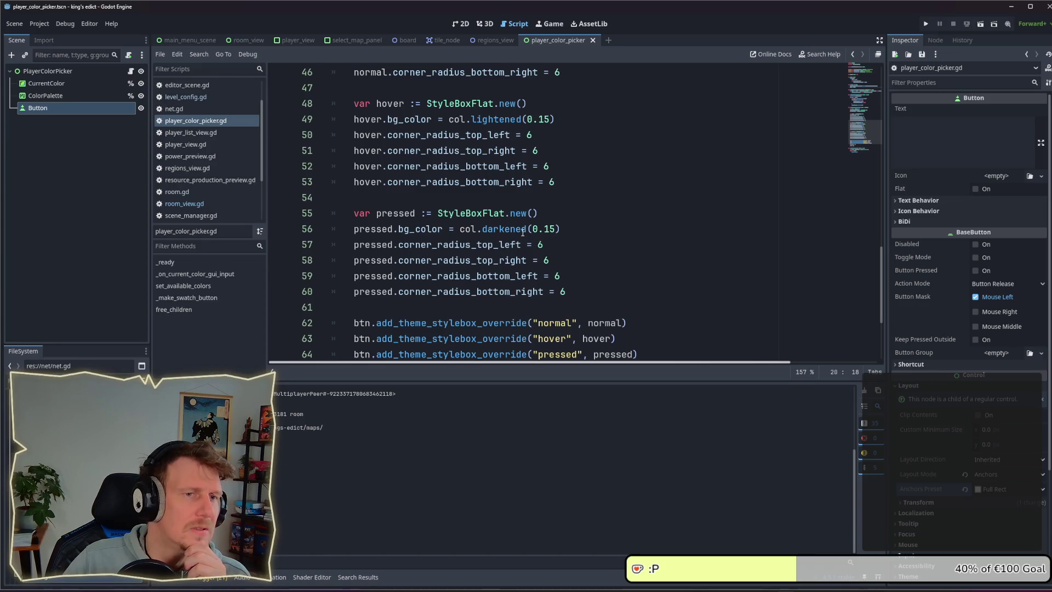
pyautogui.scroll(3, 523, 233)
pyautogui.scroll(-4, 523, 231)
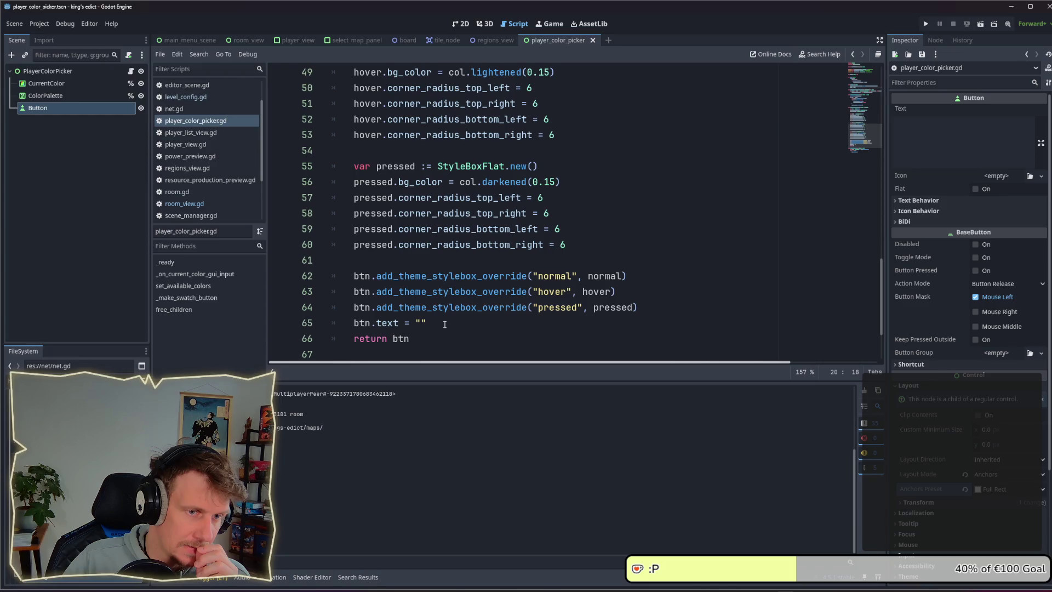
pyautogui.scroll(8, 440, 310)
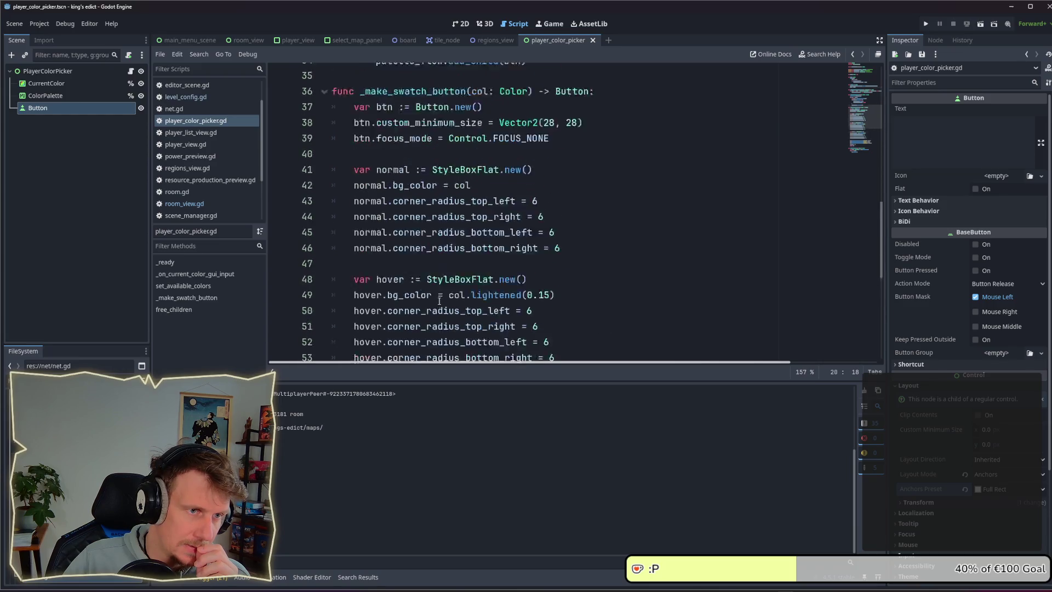
pyautogui.click(523, 213)
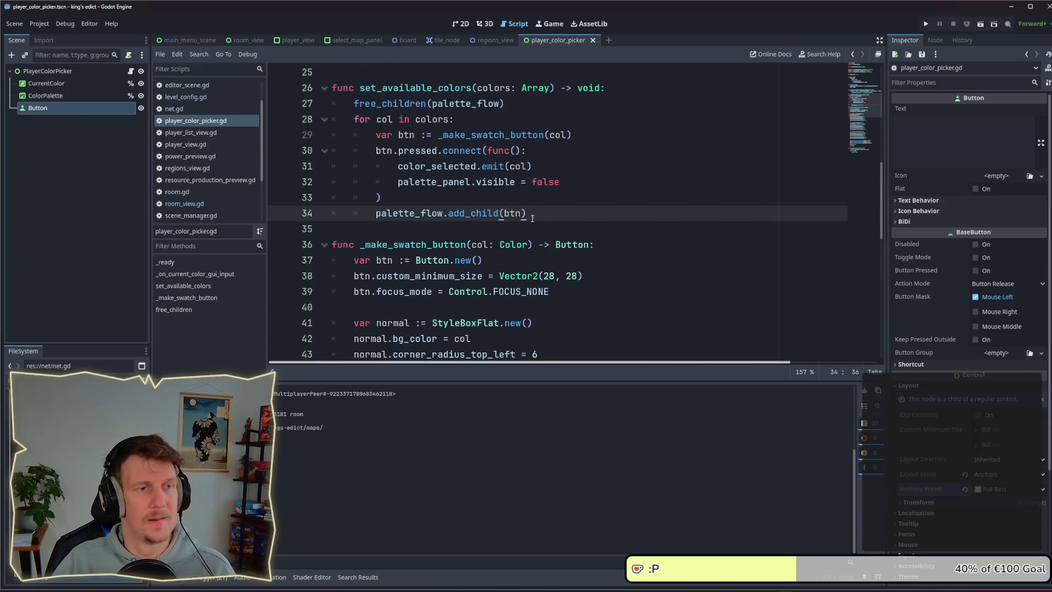
pyautogui.scroll(2, 532, 218)
pyautogui.scroll(3, 586, 178)
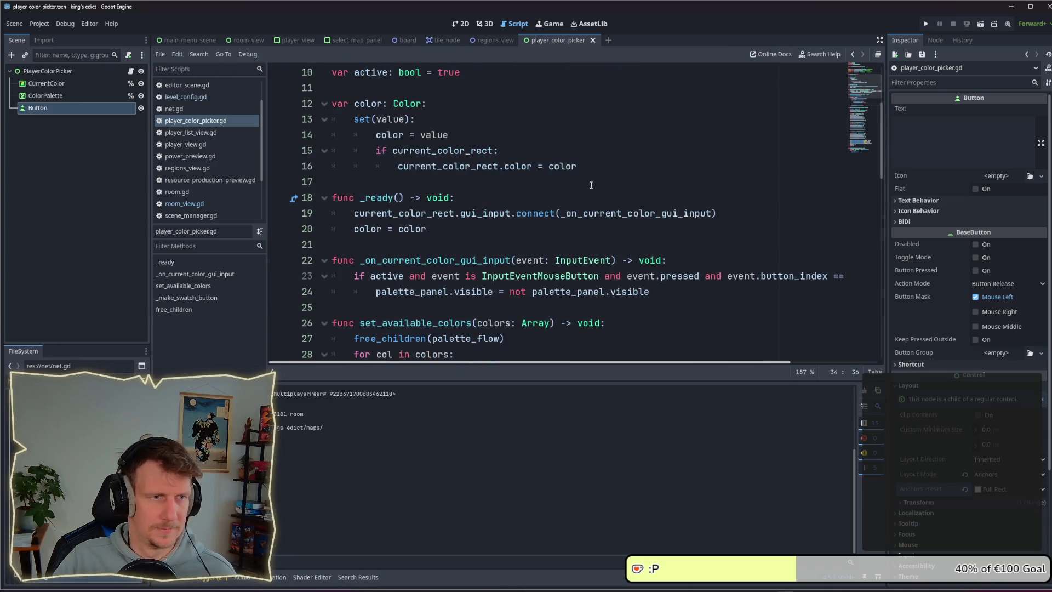
# Add a blank line after line 16 in the color setter
pyautogui.moveTo(596, 166); pyautogui.dragTo(398, 165)
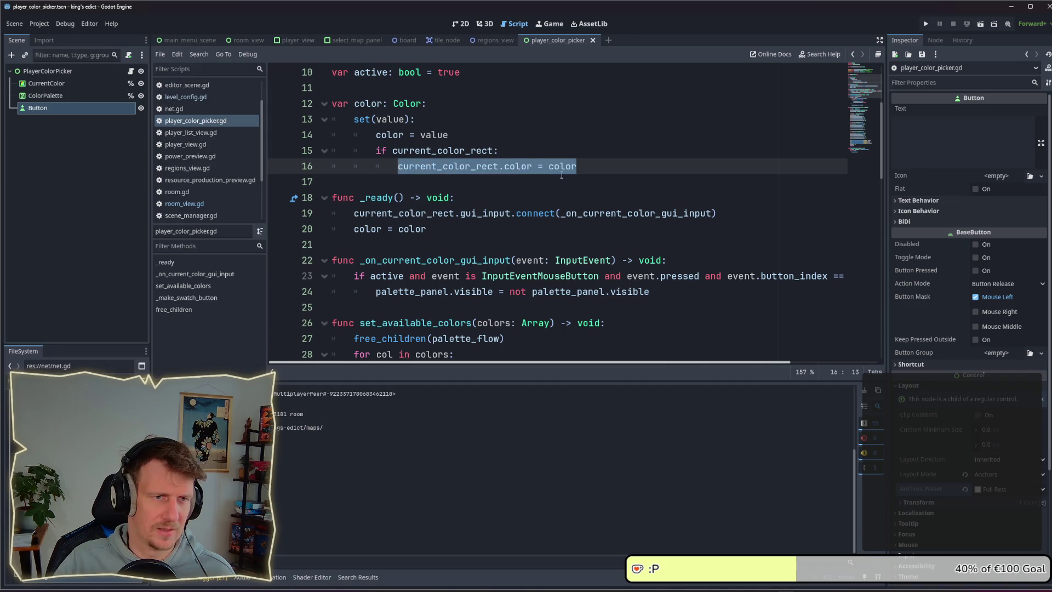
pyautogui.click(592, 167)
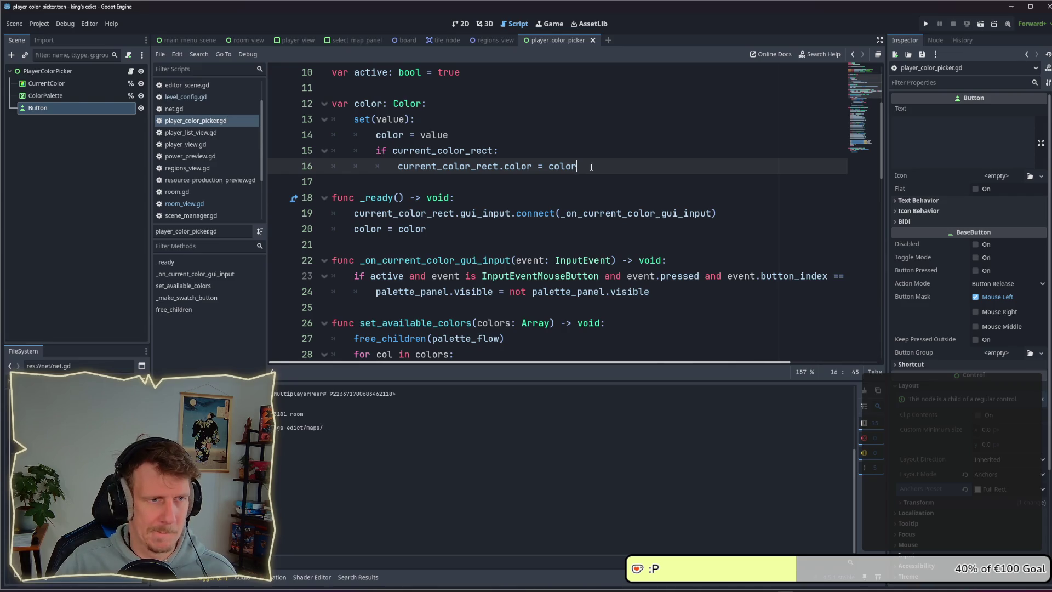
pyautogui.press('Return')
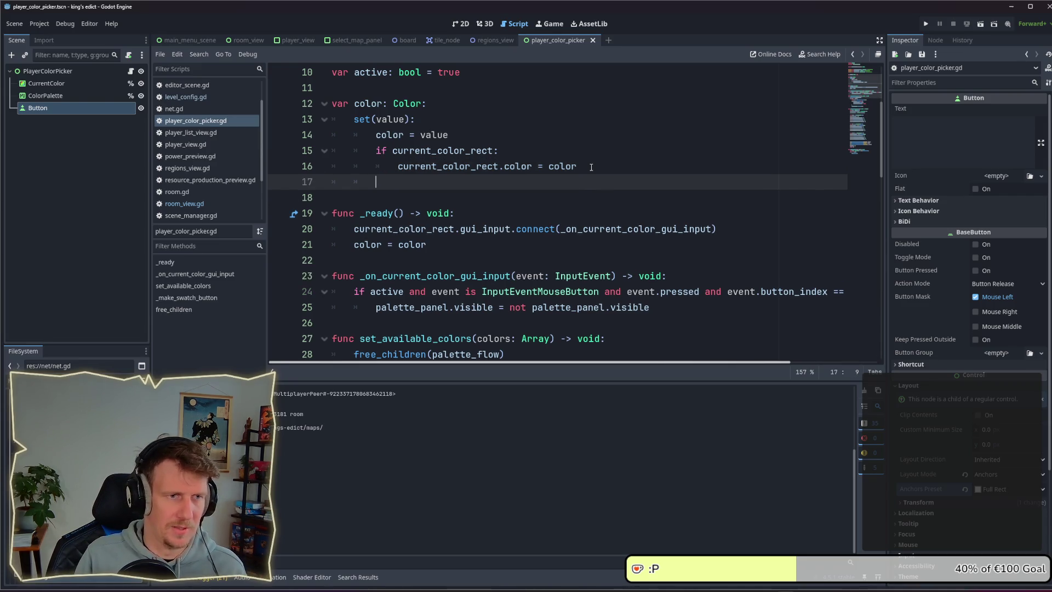
# Rename the Button node to SelectButton
pyautogui.click(47, 110)
pyautogui.write('SelectButton')
pyautogui.press('Return')
pyautogui.rightClick(61, 111)
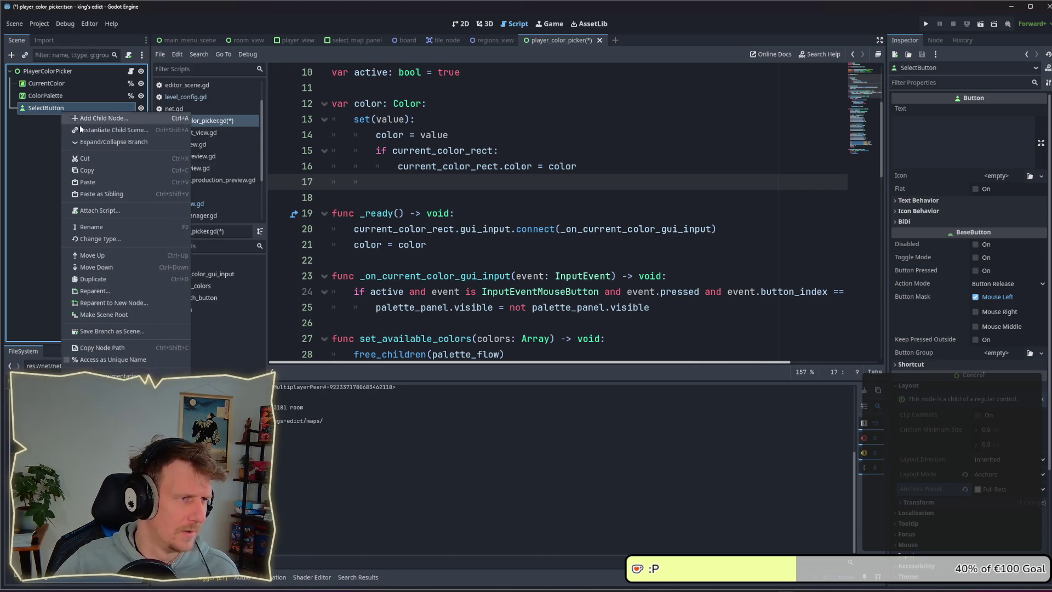
# Give SelectButton a unique name and drag it into the script as a reference
pyautogui.click(100, 363)
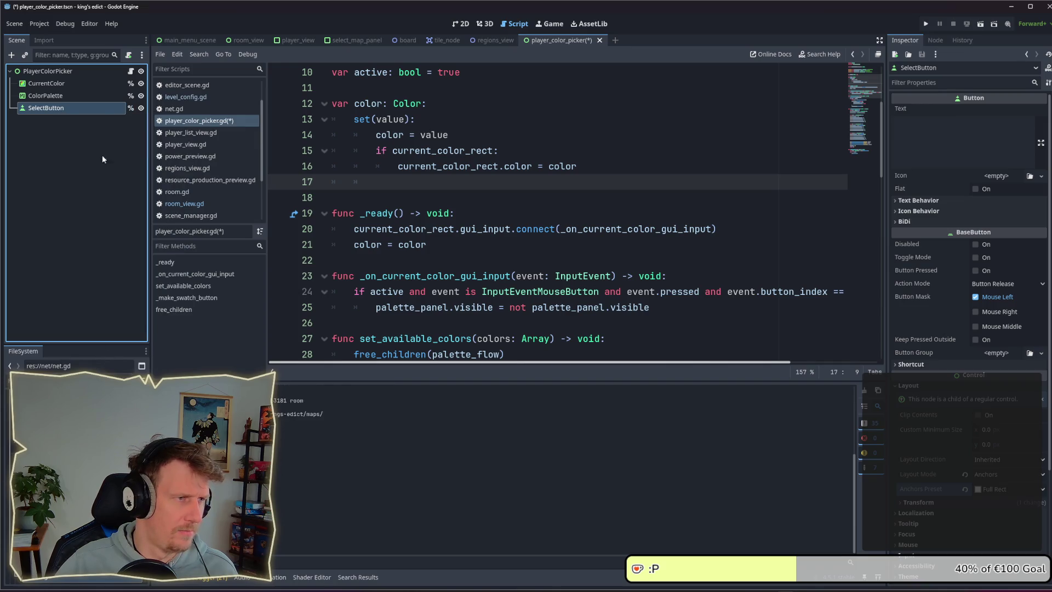
pyautogui.scroll(3, 548, 219)
pyautogui.moveTo(45, 108)
pyautogui.mouseDown()
pyautogui.moveTo(55, 94)
pyautogui.moveTo(351, 176)
pyautogui.moveTo(382, 202)
pyautogui.mouseUp()
pyautogui.scroll(-4, 465, 245)
# Start an 'if select_button:' check on line 18 with an indented line below
pyautogui.click(597, 136)
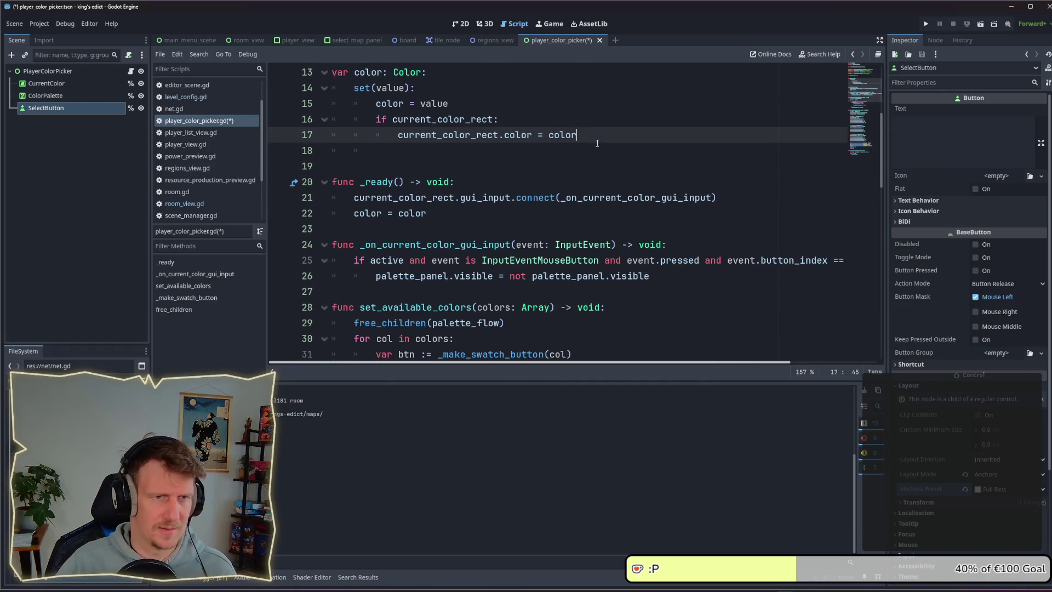
pyautogui.press('Return')
pyautogui.press('BackSpace')
pyautogui.write('if s')
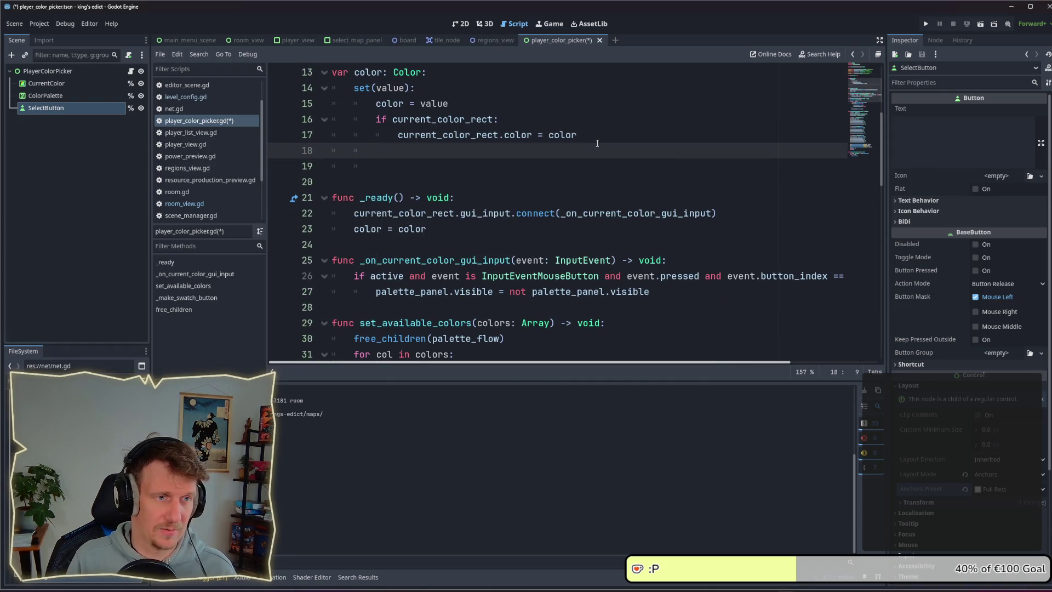
pyautogui.write('ele')
pyautogui.press('Return')
pyautogui.write(':')
pyautogui.press('Return')
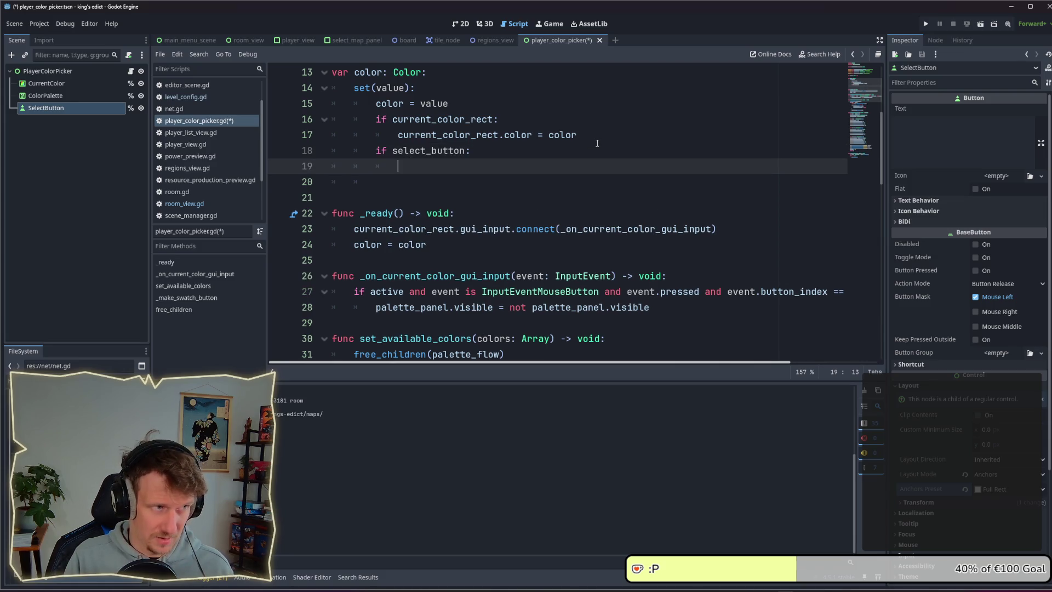
pyautogui.write('v')
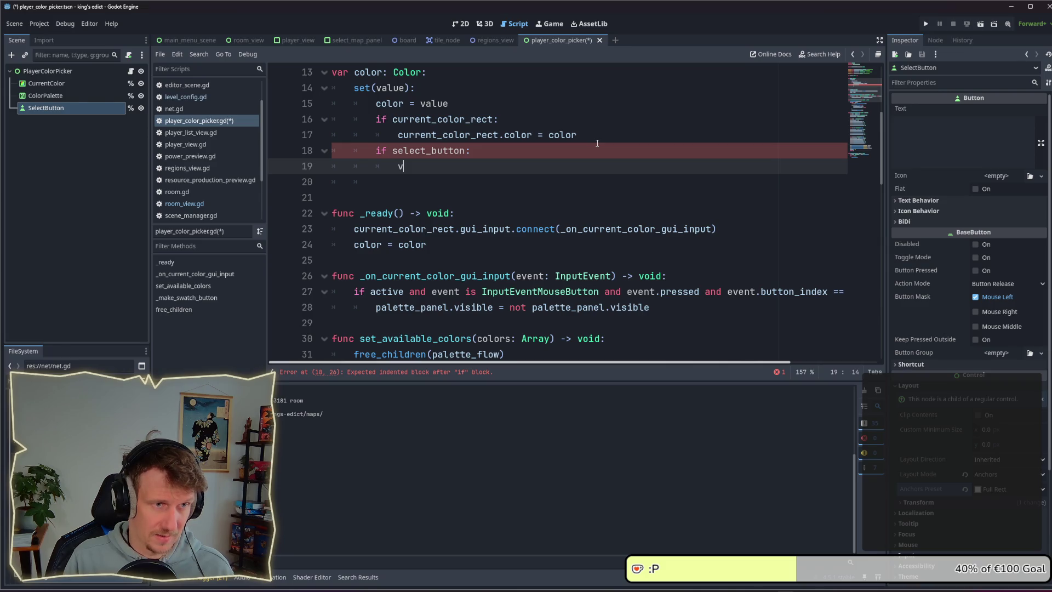
pyautogui.press('BackSpace')
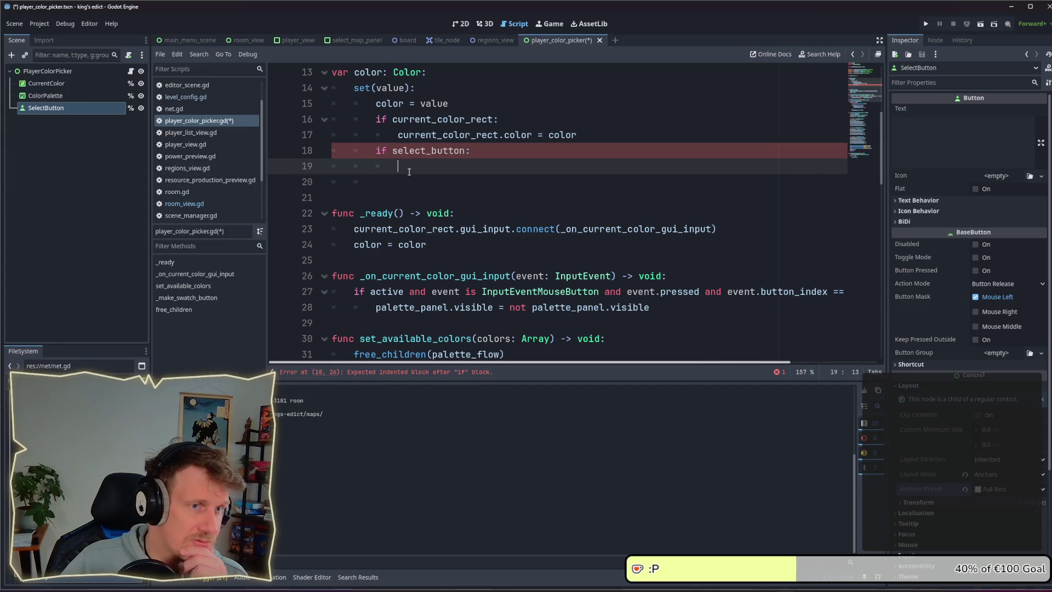
pyautogui.scroll(3, 422, 170)
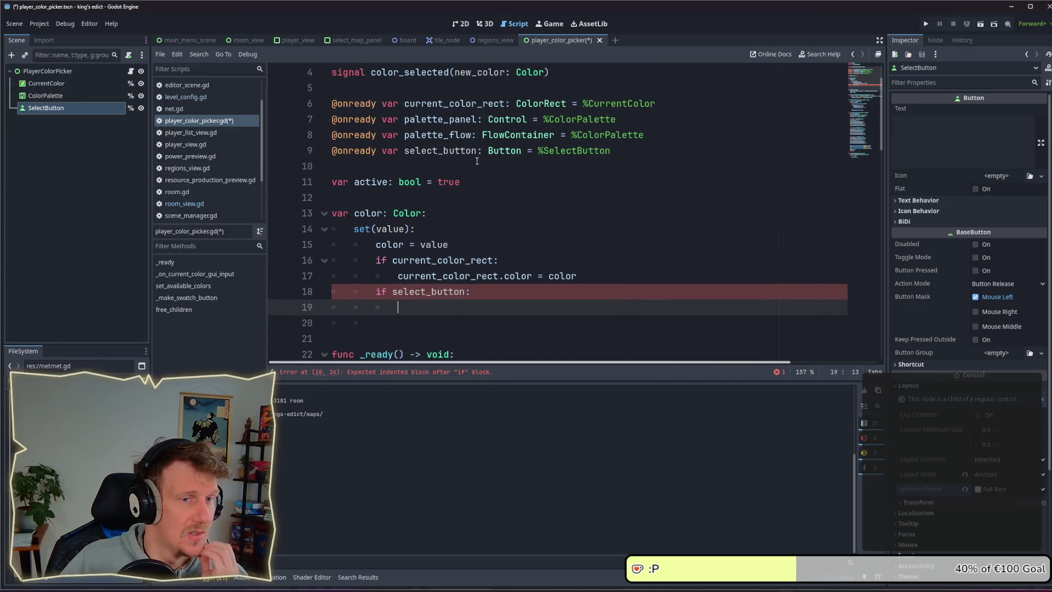
# Delete the SelectButton node from the scene
pyautogui.click(60, 97)
pyautogui.click(60, 109)
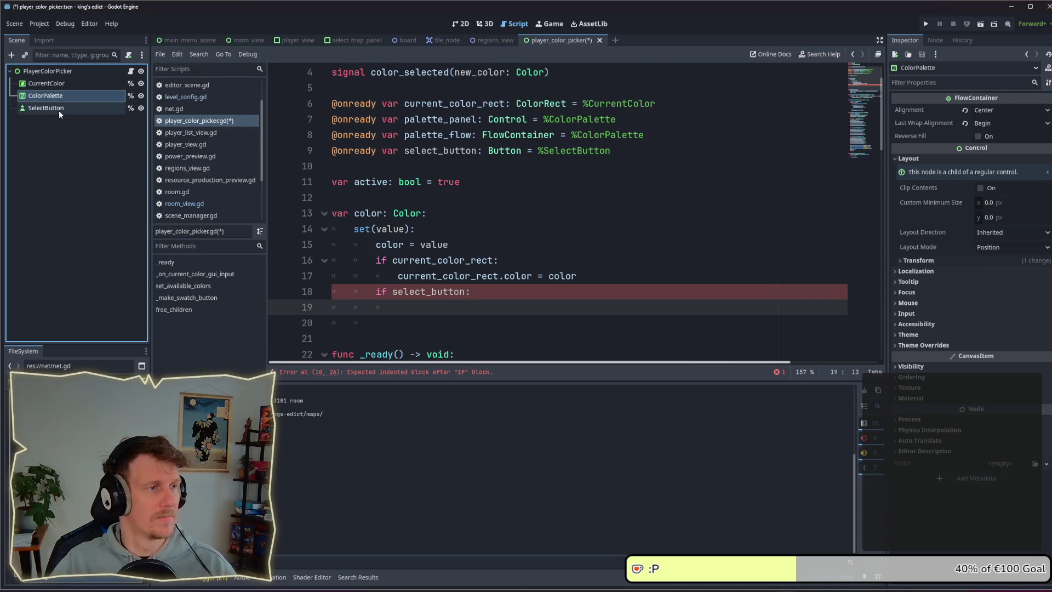
pyautogui.press('Delete')
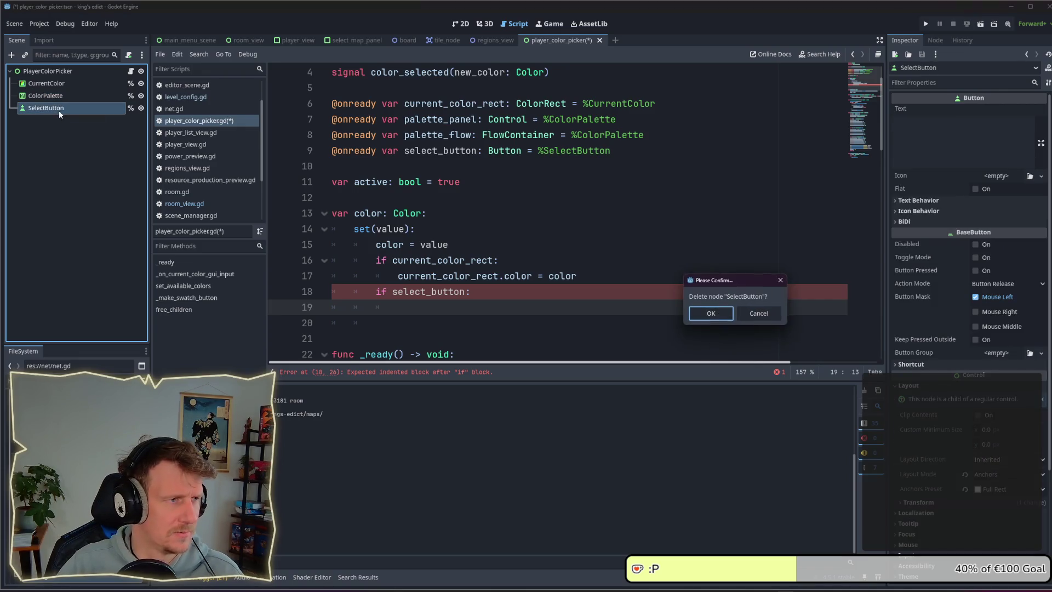
pyautogui.press('Return')
# Remove ' = %SelectButton' from line 9 so select_button is a plain Button
pyautogui.click(528, 157)
pyautogui.moveTo(608, 151); pyautogui.dragTo(538, 151)
pyautogui.click(604, 154)
pyautogui.moveTo(603, 153); pyautogui.dragTo(526, 152)
pyautogui.press('BackSpace')
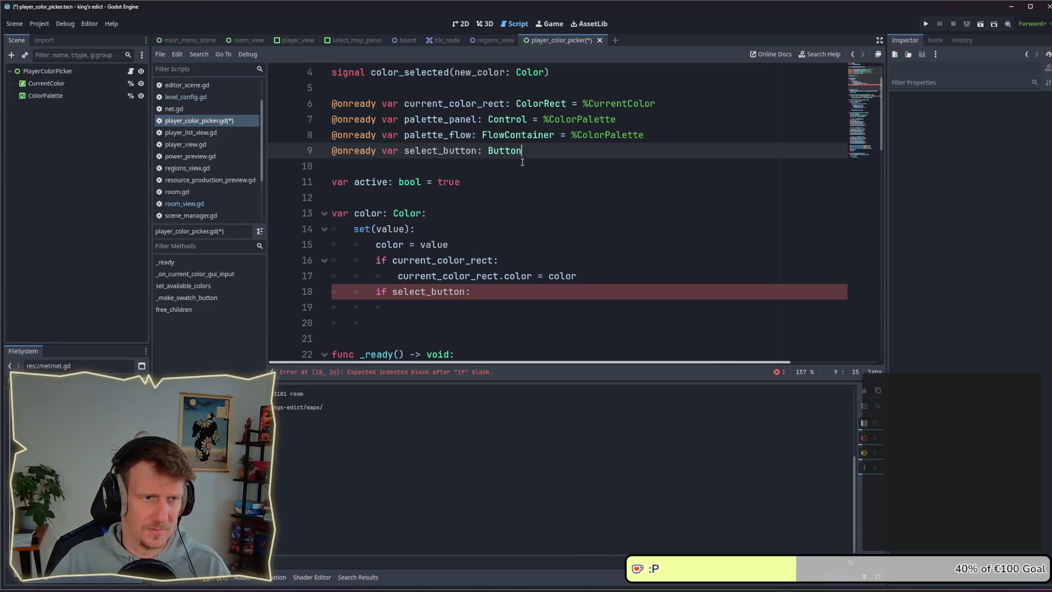
pyautogui.scroll(-1, 443, 245)
pyautogui.moveTo(466, 245); pyautogui.dragTo(376, 244)
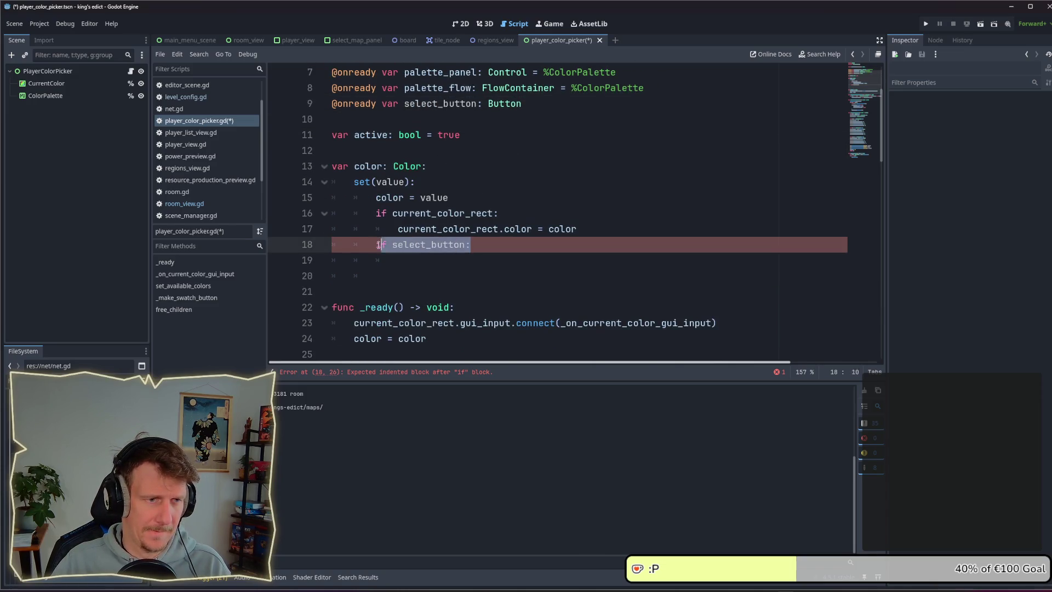
# Delete the unfinished if line and open a fresh indented line after the color update
pyautogui.press('BackSpace')
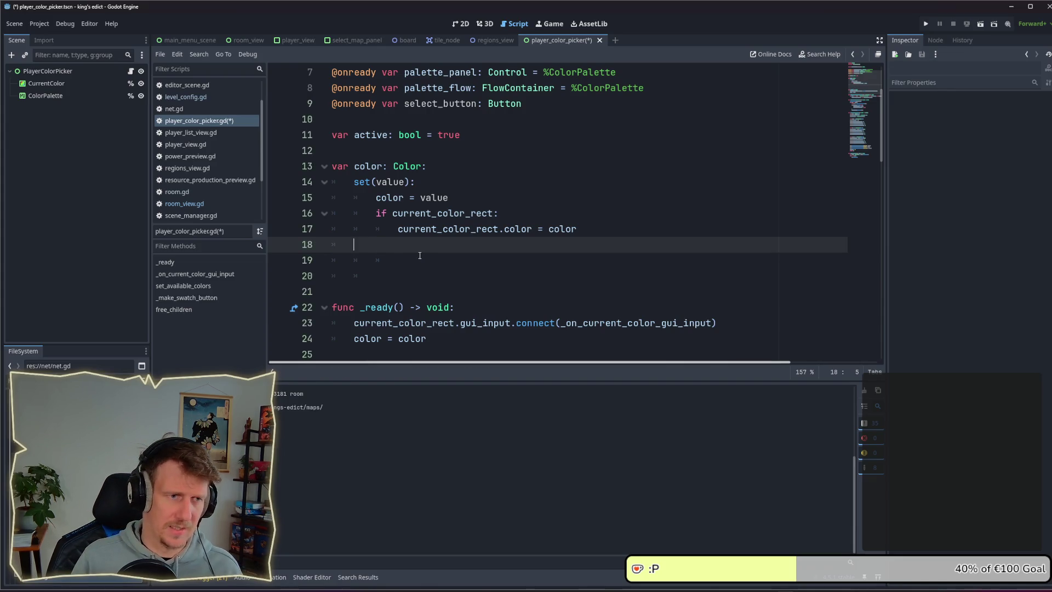
pyautogui.press('BackSpace')
pyautogui.press('BackSpace')
pyautogui.press('Down')
pyautogui.press('BackSpace')
pyautogui.press('Return')
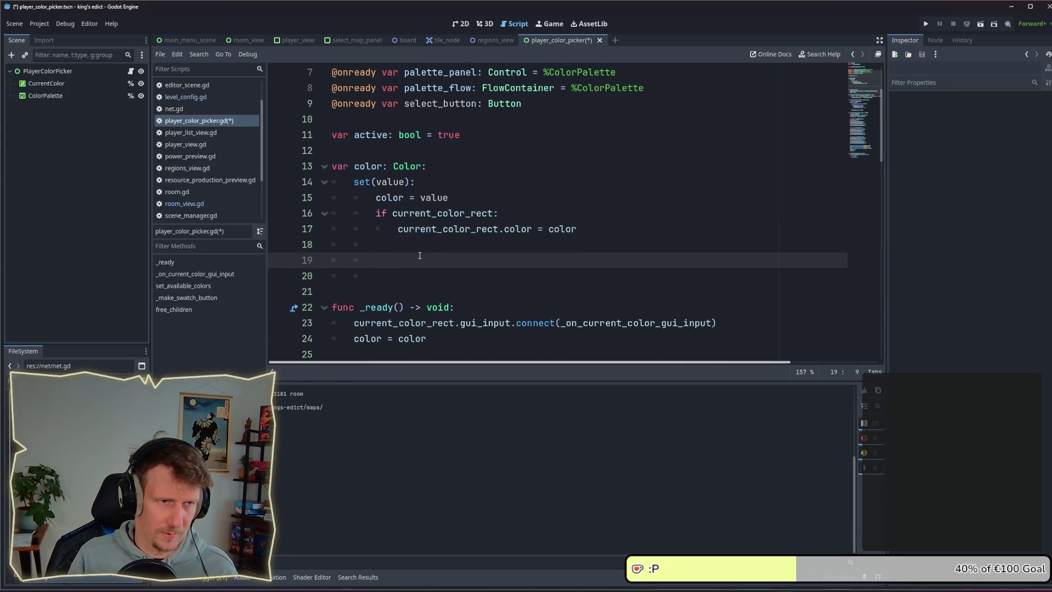
# Write the condition 'if select_button:' and open its indented body
pyautogui.write('if sele')
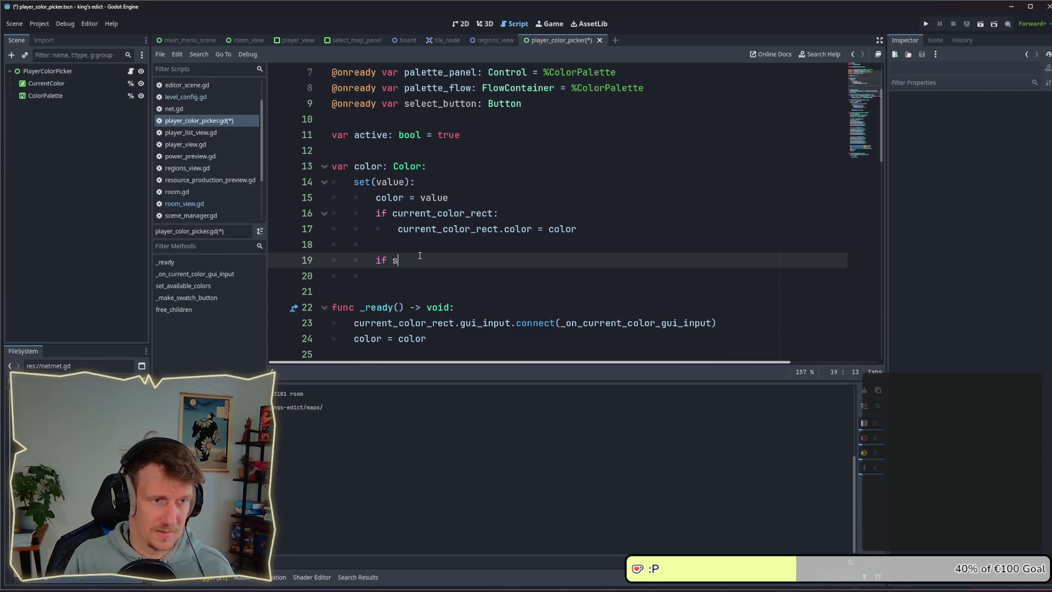
pyautogui.press('Return')
pyautogui.write(':')
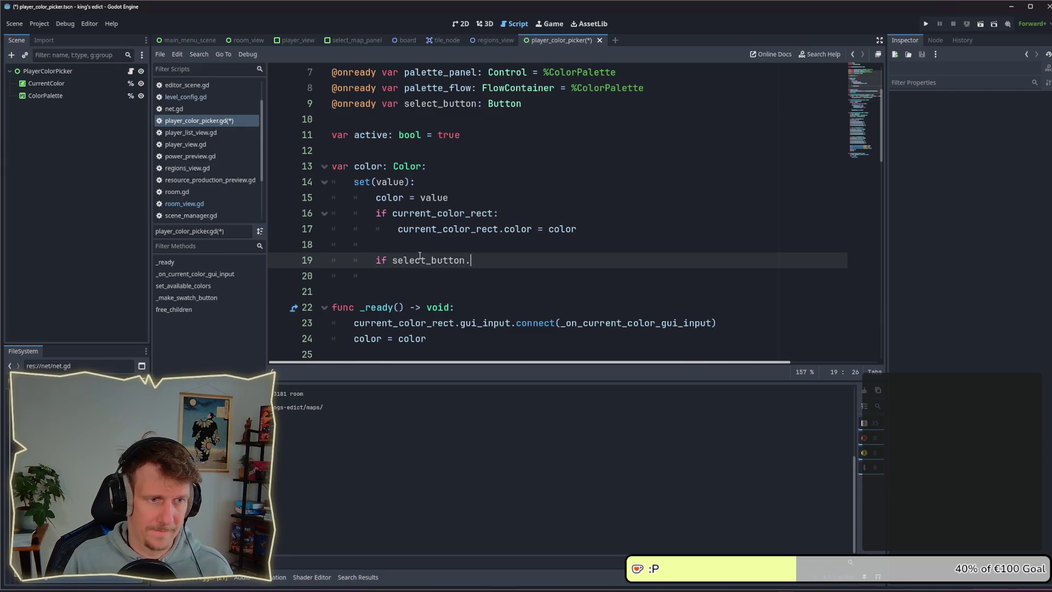
pyautogui.press('Escape')
pyautogui.press('Return')
# Add 'select_button.queue_free()' inside the if block and save the script
pyautogui.write('sele')
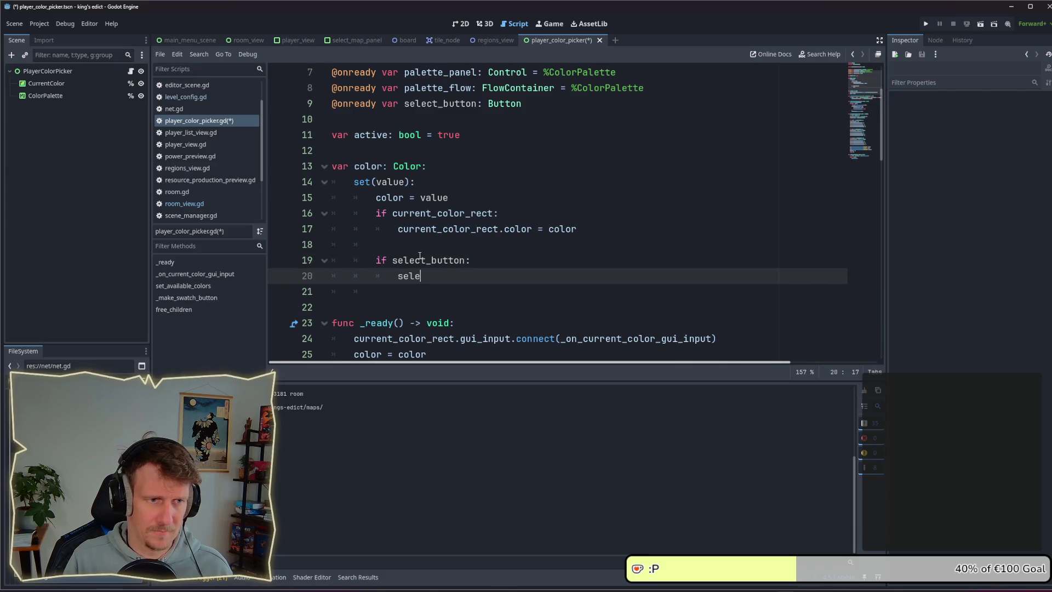
pyautogui.press('Return')
pyautogui.write('.qu')
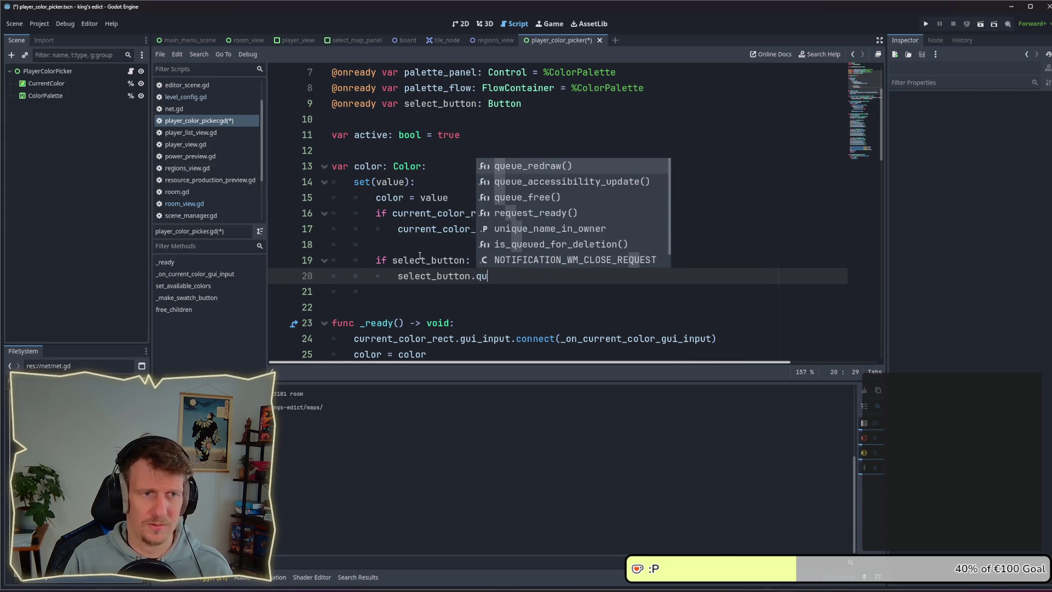
pyautogui.press('Return')
pyautogui.hotkey('ctrl', 'z')
pyautogui.write('queue')
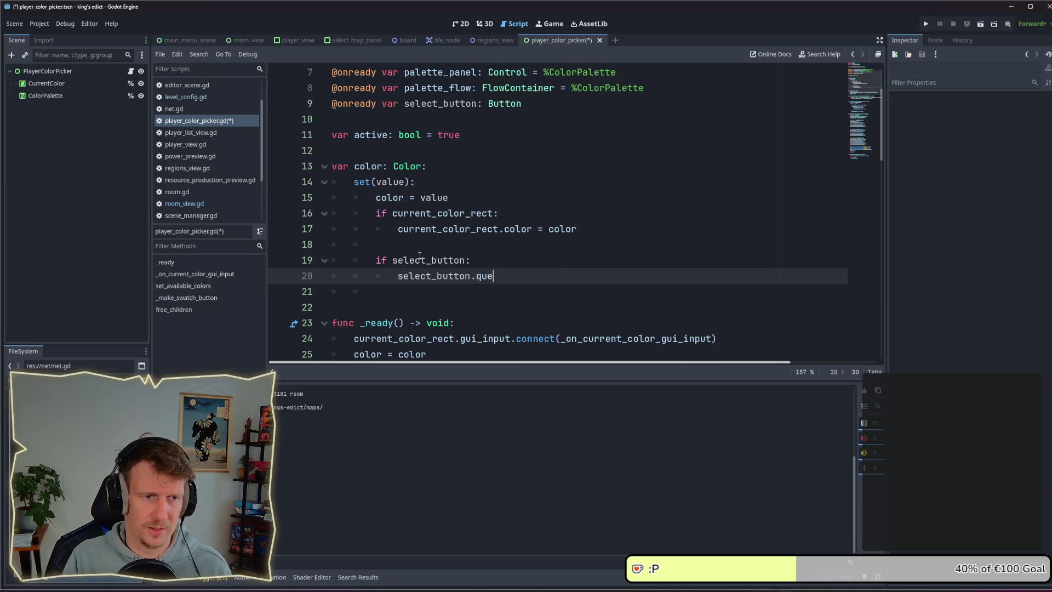
pyautogui.press('Return')
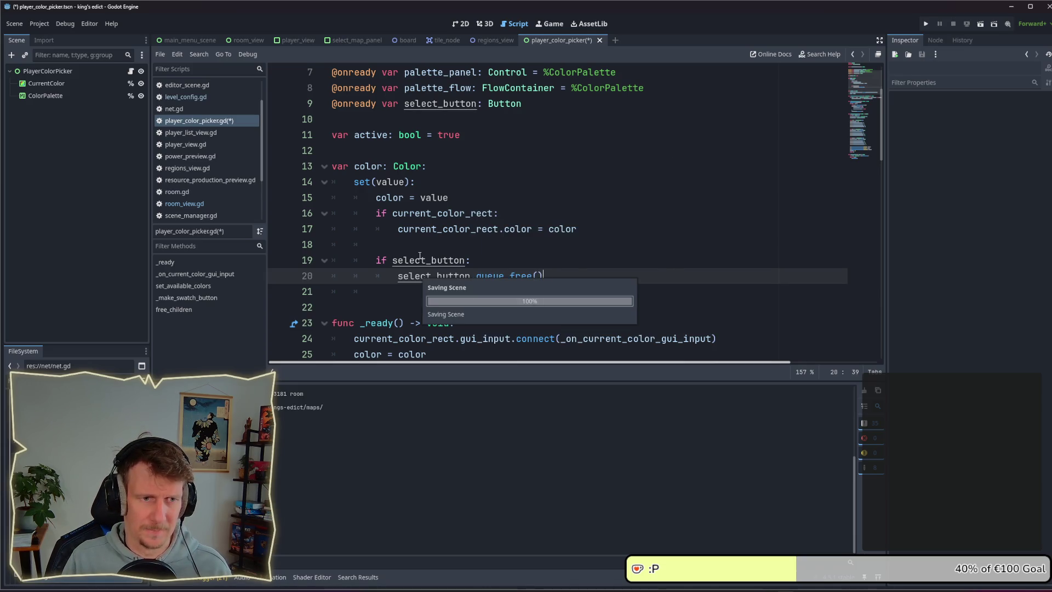
pyautogui.hotkey('ctrl', 's')
pyautogui.press('Return')
pyautogui.press('Return')
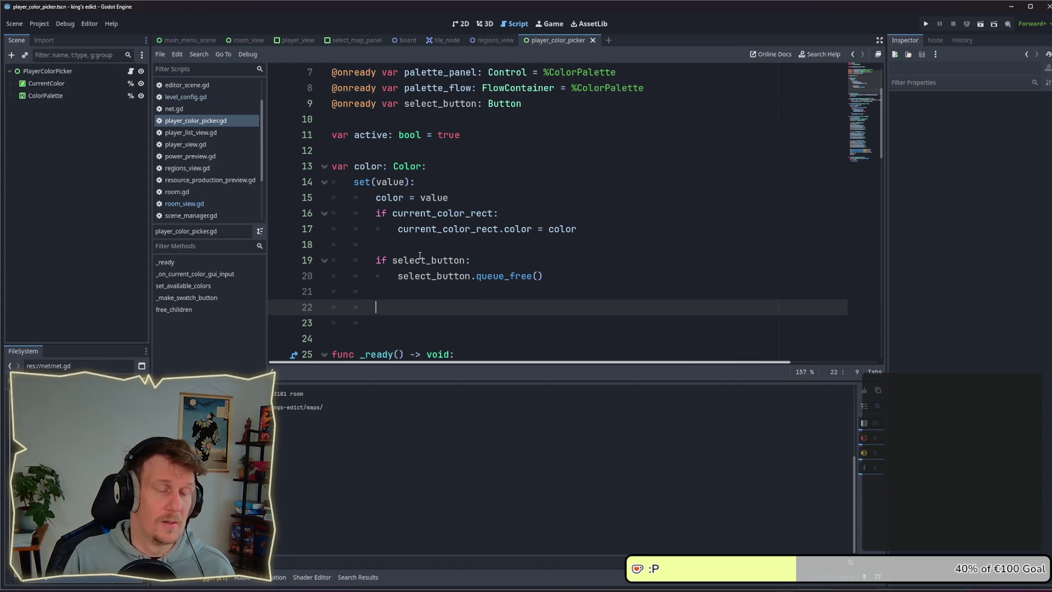
pyautogui.scroll(-3, 420, 256)
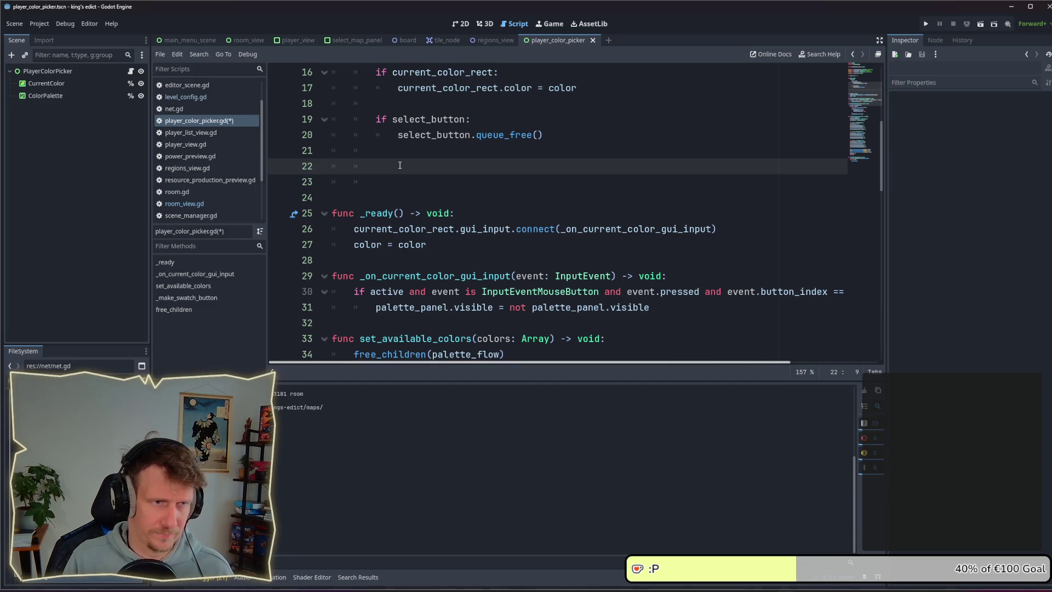
# Write 'select_button = _make_swatch_button(color)' on line 22
pyautogui.write('se')
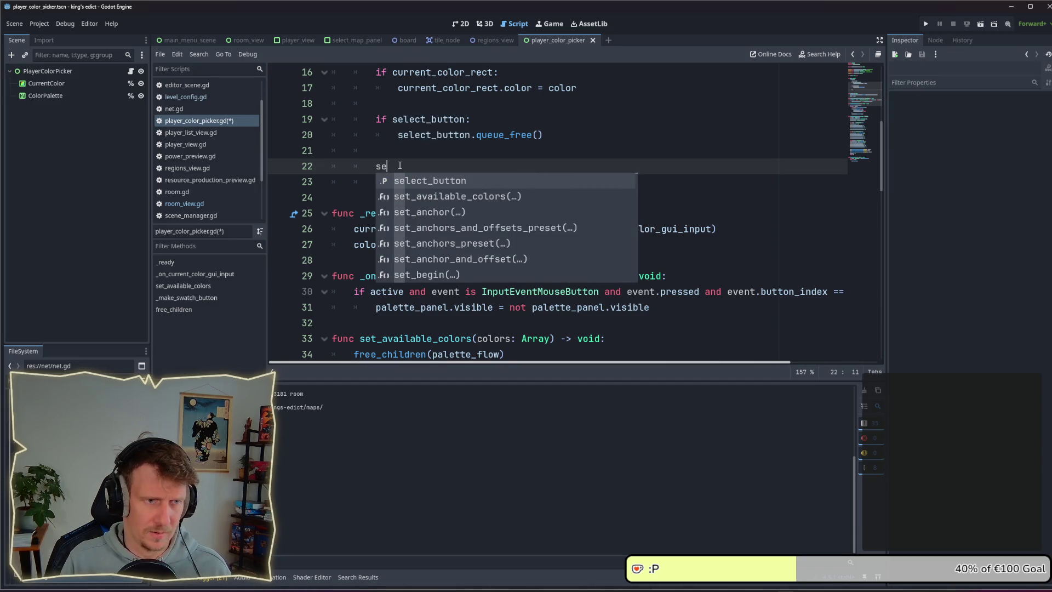
pyautogui.write('lect_button = _')
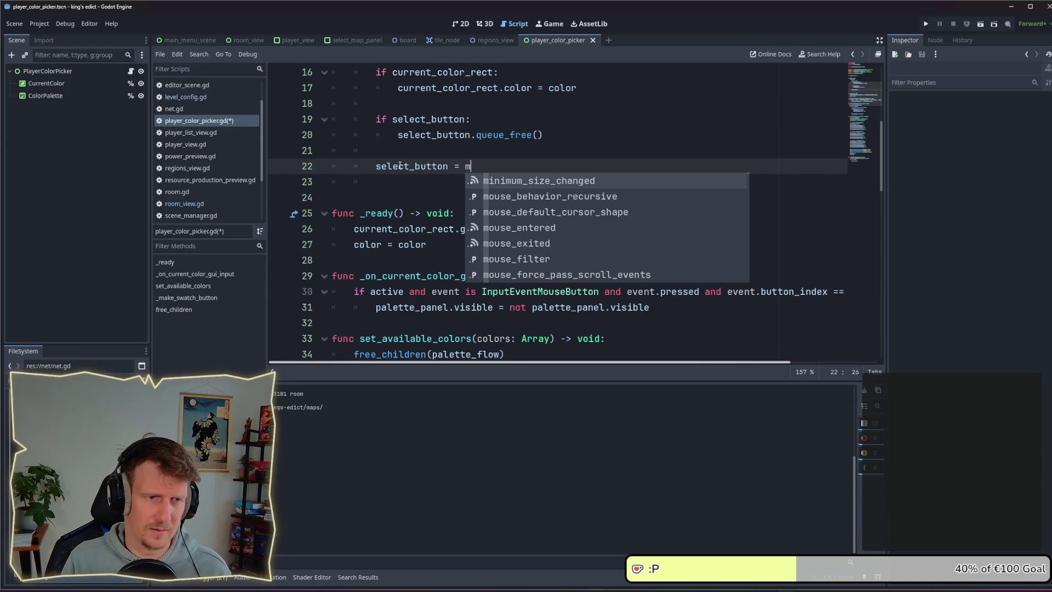
pyautogui.write('ma')
pyautogui.press('Return')
pyautogui.write('color')
pyautogui.press('Escape')
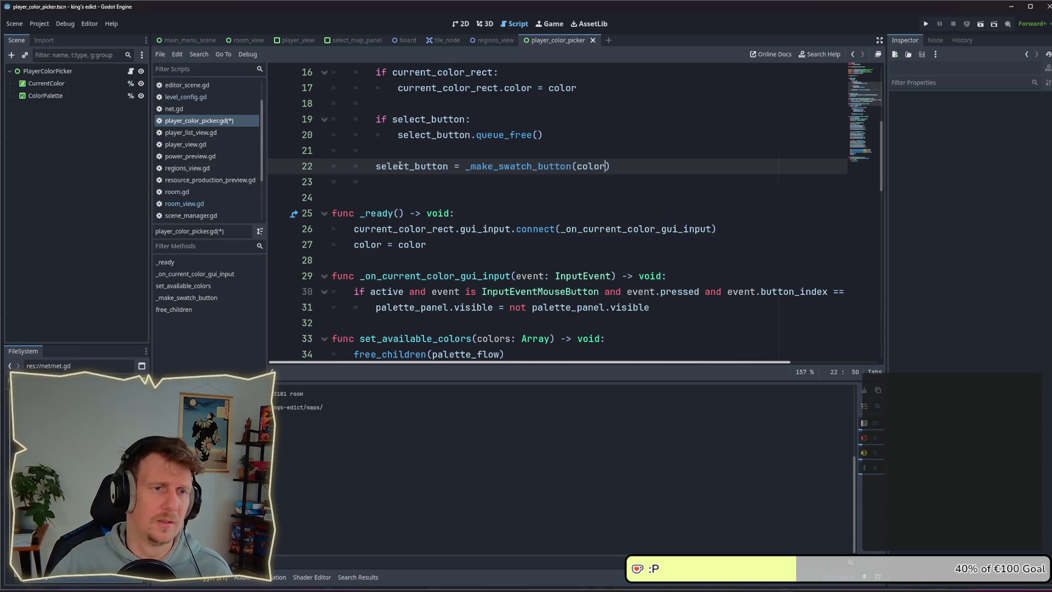
# Review the _make_swatch_button definition, then return to the end of line 22
pyautogui.keyDown('ctrl'); pyautogui.click(482, 166); pyautogui.keyUp('ctrl')
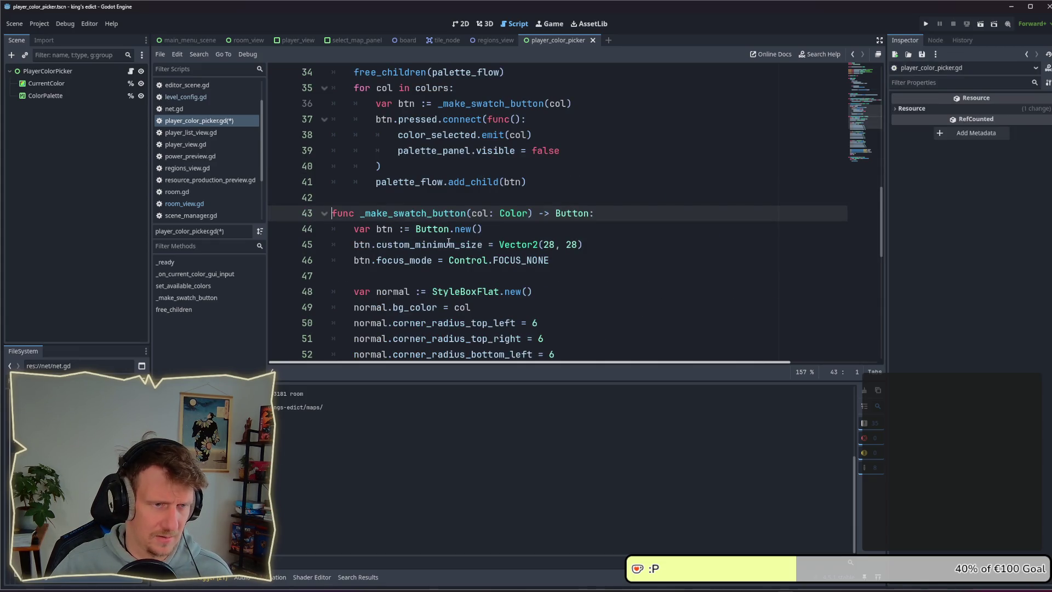
pyautogui.scroll(-10, 439, 260)
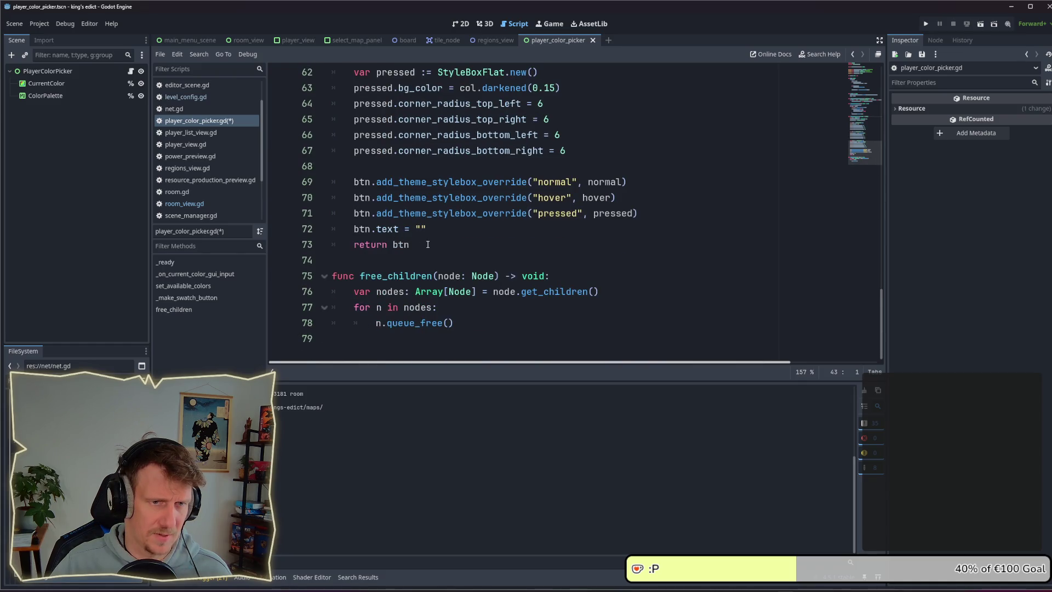
pyautogui.scroll(14, 428, 245)
pyautogui.scroll(-5, 488, 229)
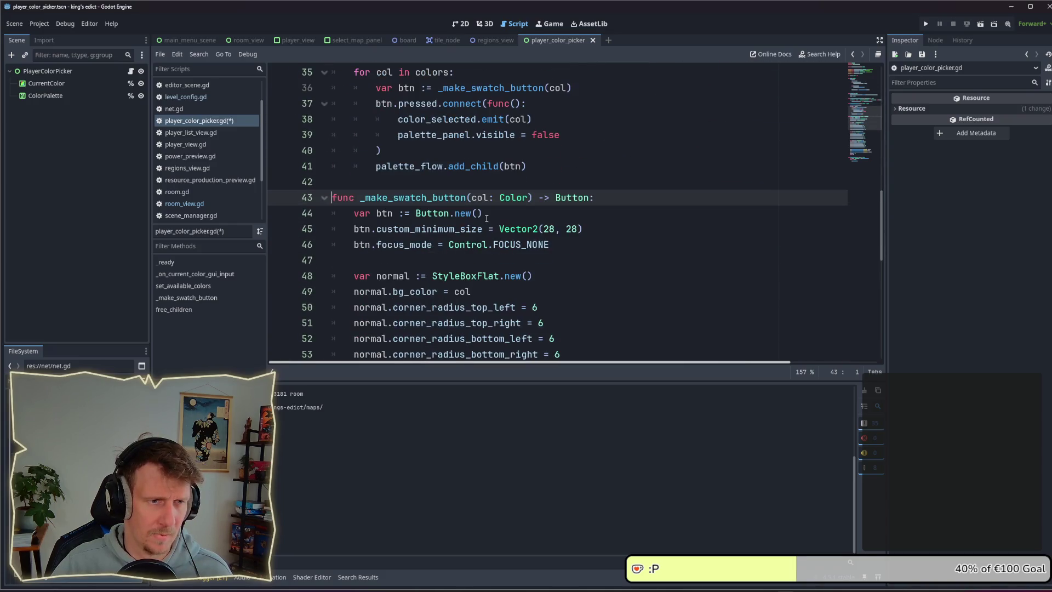
pyautogui.scroll(6, 486, 218)
pyautogui.click(632, 153)
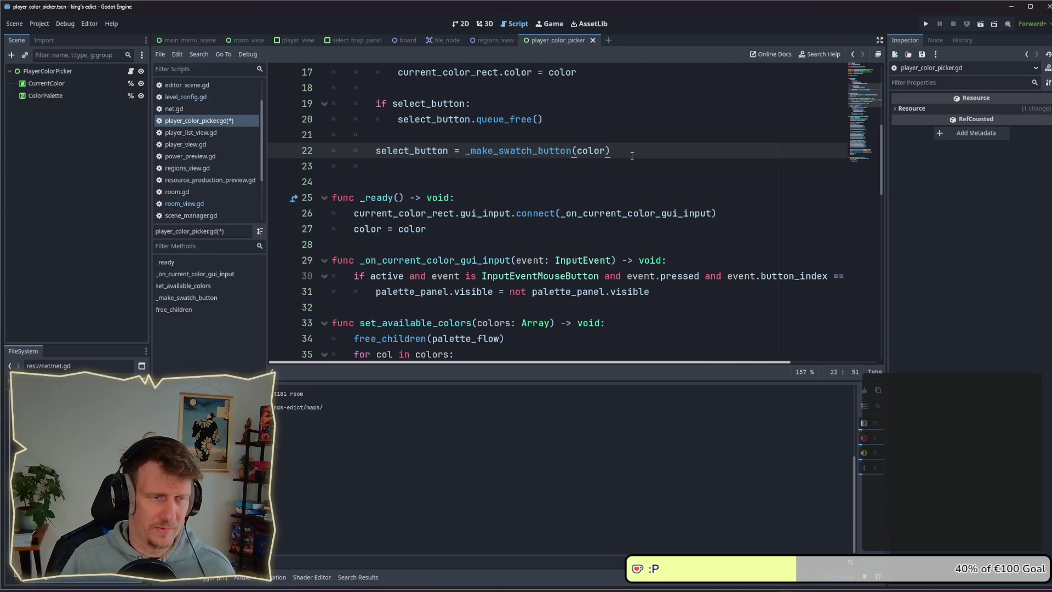
# Add 'add_child(select_button)' on line 23
pyautogui.press('Return')
pyautogui.write('add_chi')
pyautogui.press('Return')
pyautogui.write('select')
pyautogui.press('Return')
# Set select_button's LayoutPreset to PRESET_FULL_RECT on line 24
pyautogui.press('End')
pyautogui.press('Return')
pyautogui.write('select_')
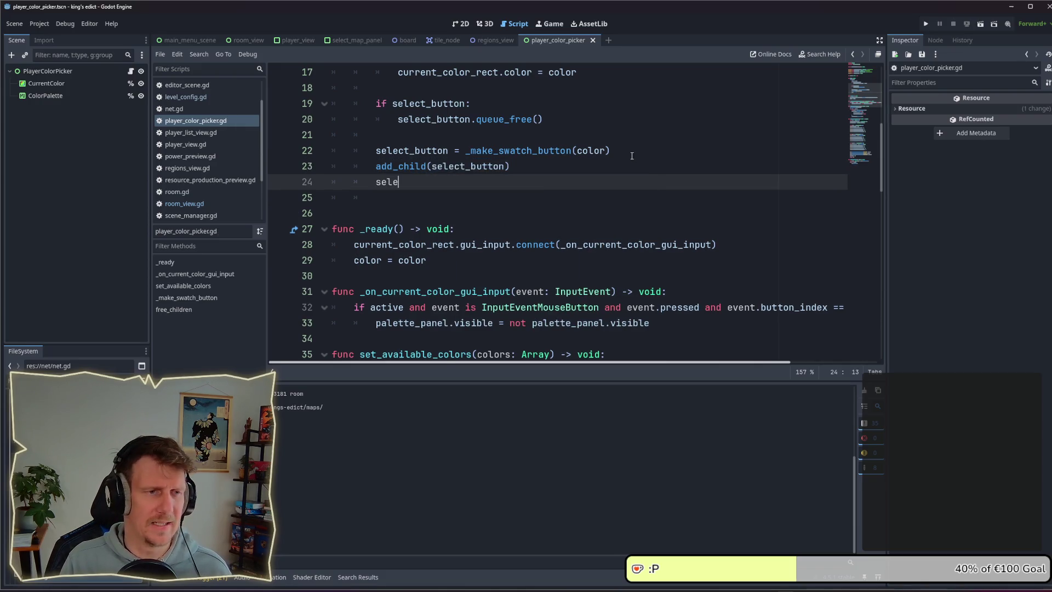
pyautogui.press('Return')
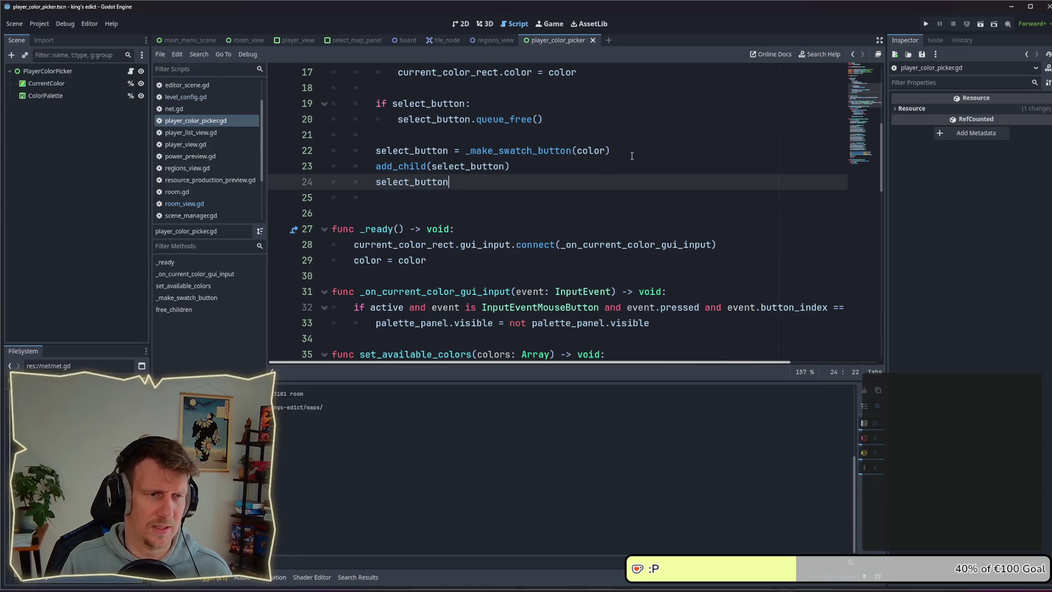
pyautogui.write('.lay')
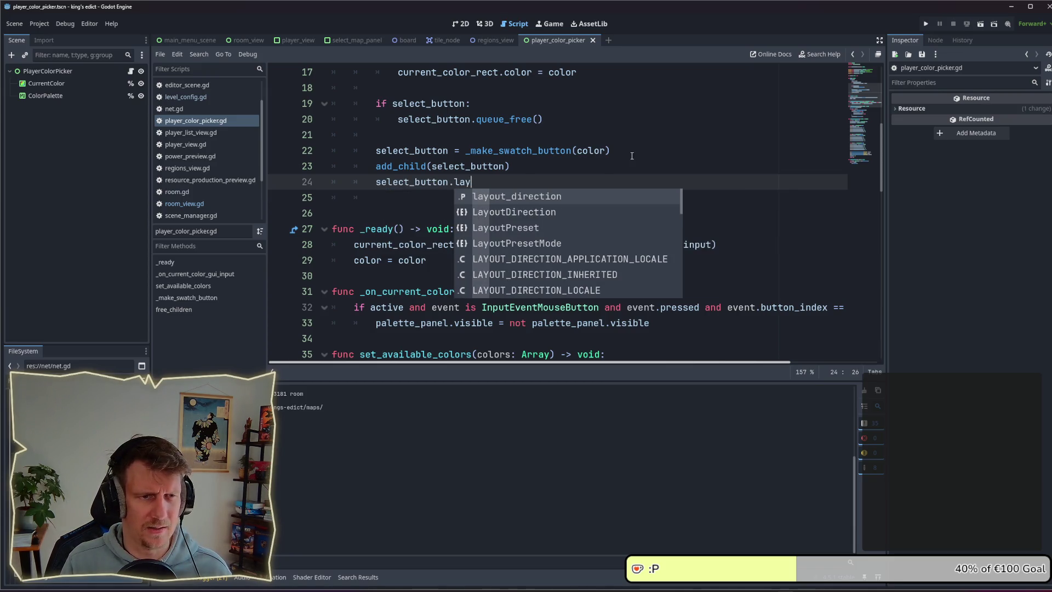
pyautogui.press('Down')
pyautogui.press('Down')
pyautogui.press('Return')
pyautogui.write('= ')
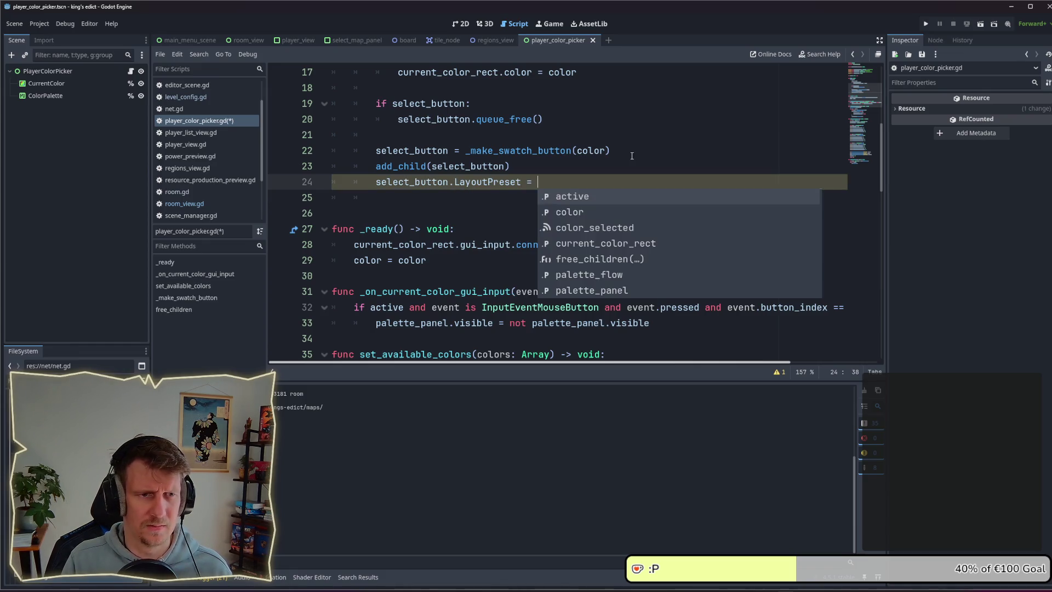
pyautogui.write('P')
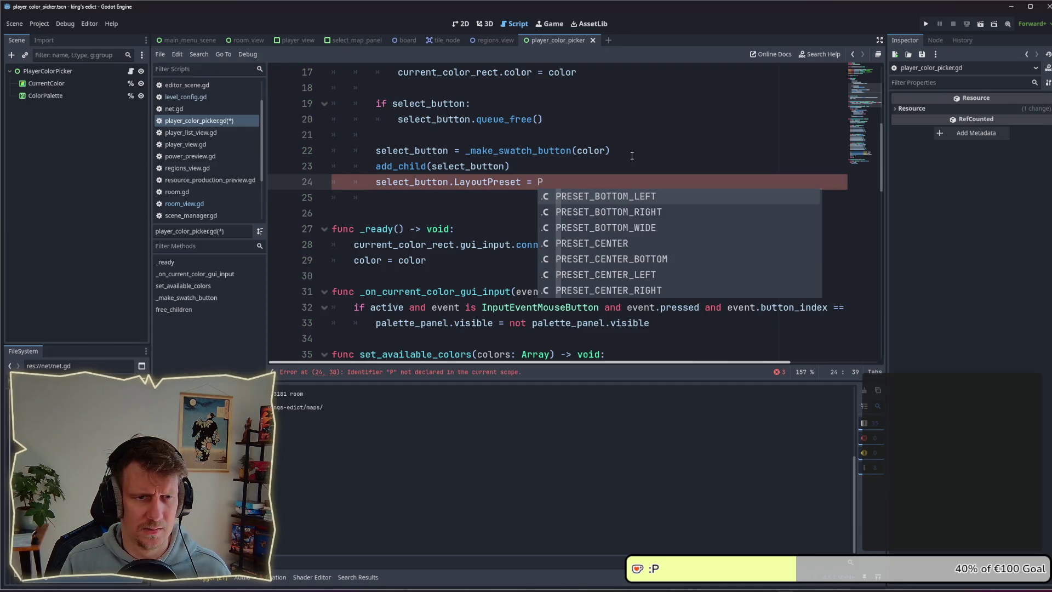
pyautogui.press('Down')
pyautogui.press('Down')
pyautogui.press('Down')
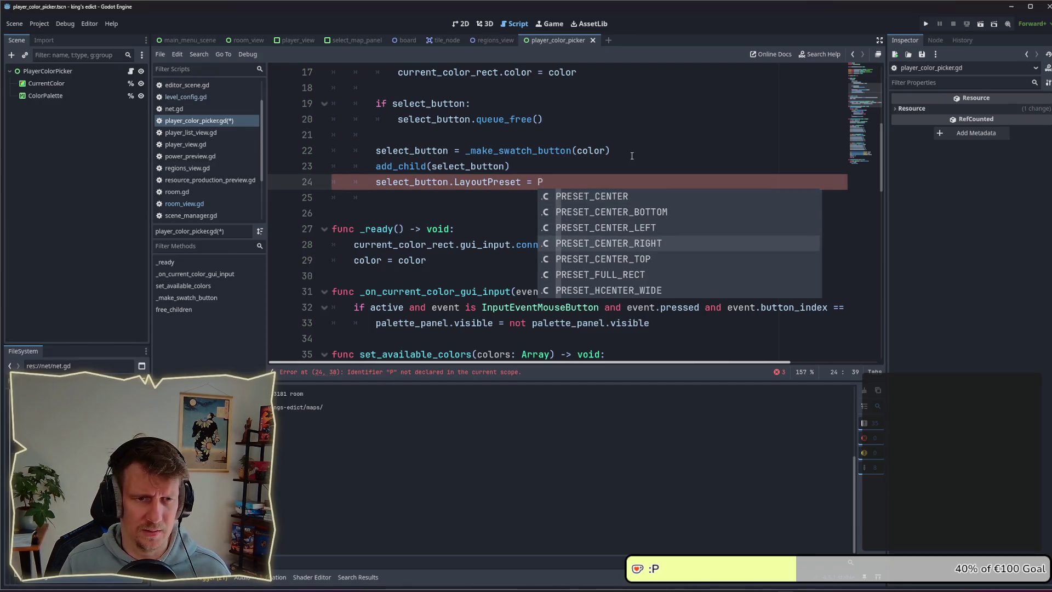
pyautogui.press('Down')
pyautogui.press('Return')
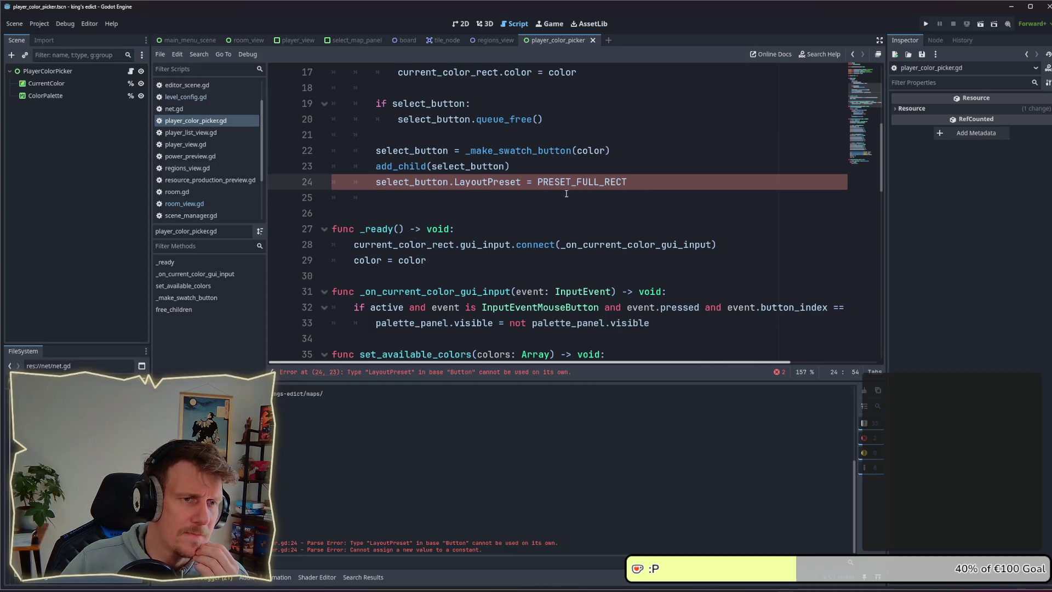
# Replace line 24's assigned value with LayoutPreset.PRESET_FULL_RECT via autocomplete and save the script
pyautogui.click(538, 183)
pyautogui.doubleClick(616, 183)
pyautogui.press('BackSpace')
pyautogui.write('L')
pyautogui.press('Down')
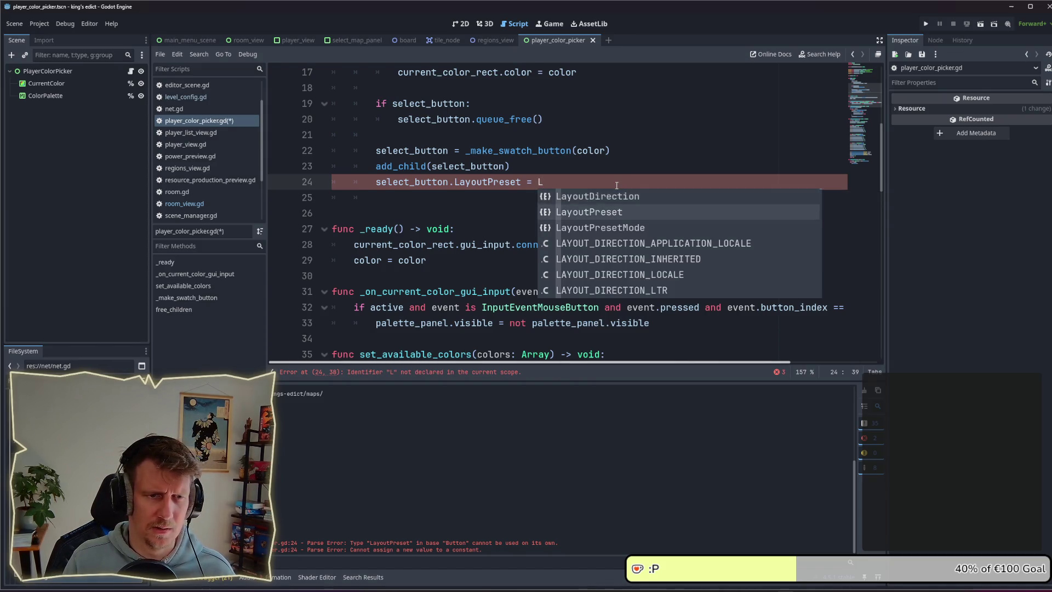
pyautogui.press('Return')
pyautogui.write('.')
pyautogui.write('fu')
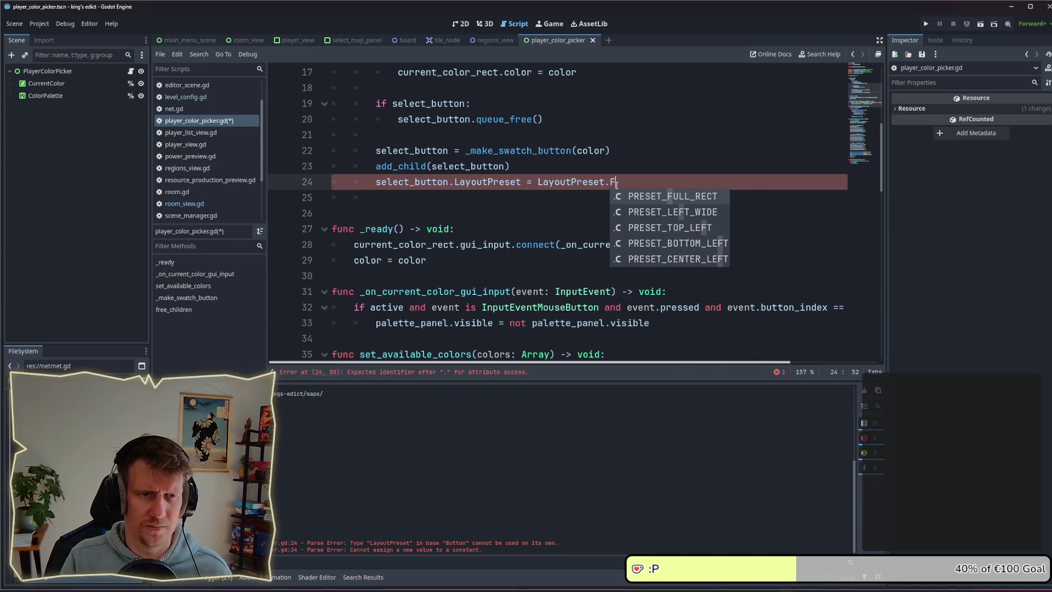
pyautogui.press('Return')
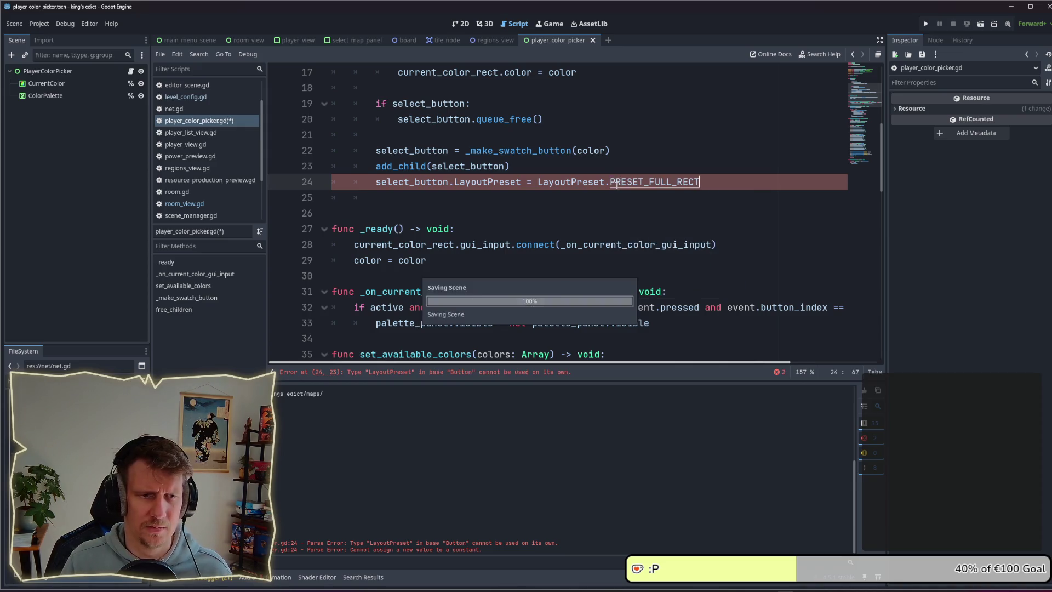
pyautogui.hotkey('ctrl', 's')
# Prefix 'Control.' before LayoutPreset on line 24, then select the LayoutPreset name after select_button
pyautogui.click(545, 198)
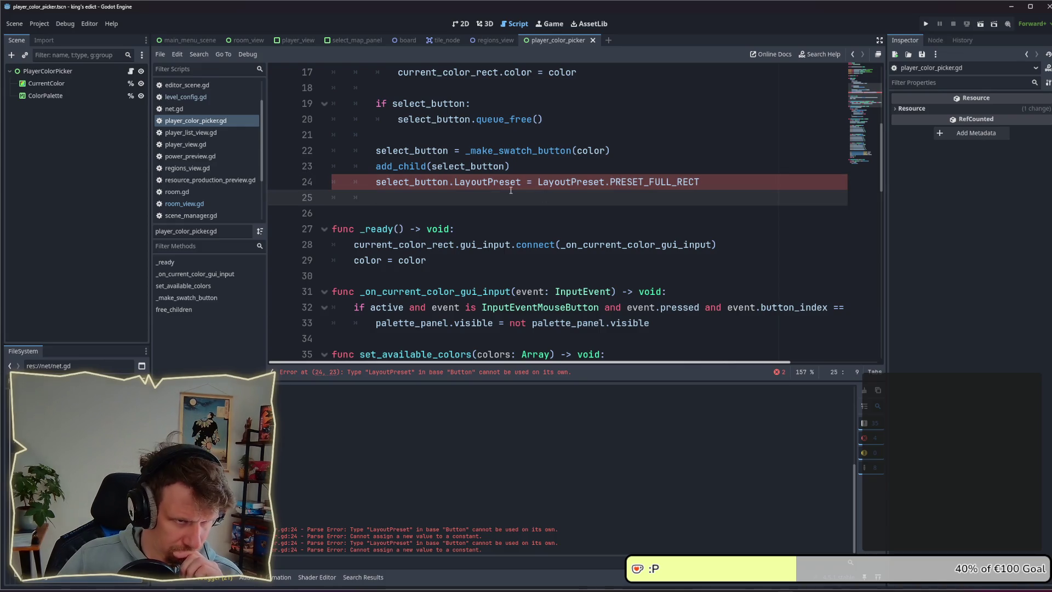
pyautogui.moveTo(511, 186)
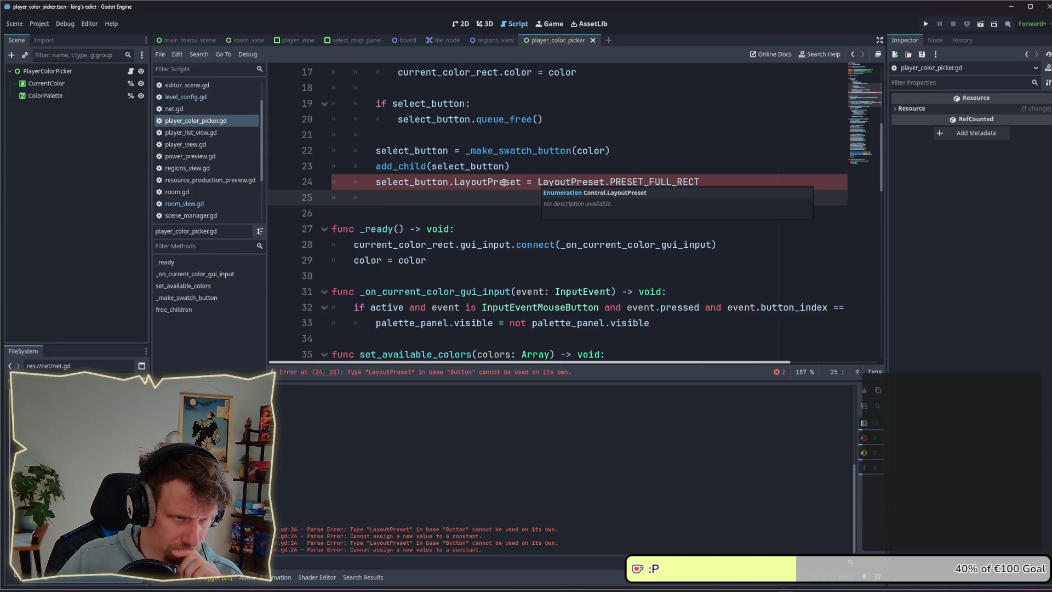
pyautogui.click(537, 182)
pyautogui.write('Control.')
pyautogui.press('Escape')
pyautogui.click(584, 170)
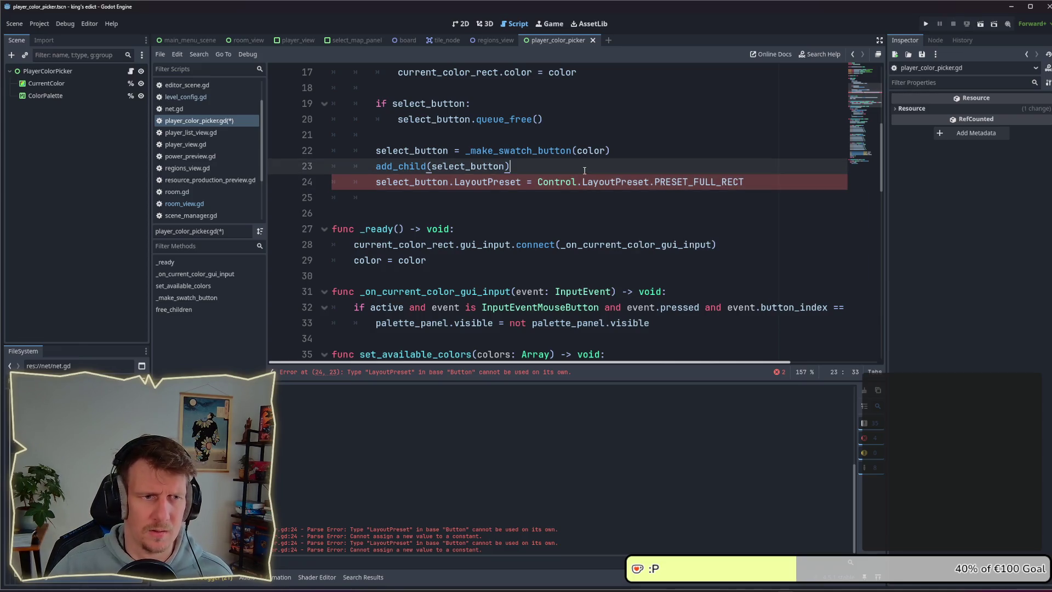
pyautogui.click(502, 181)
pyautogui.moveTo(559, 189)
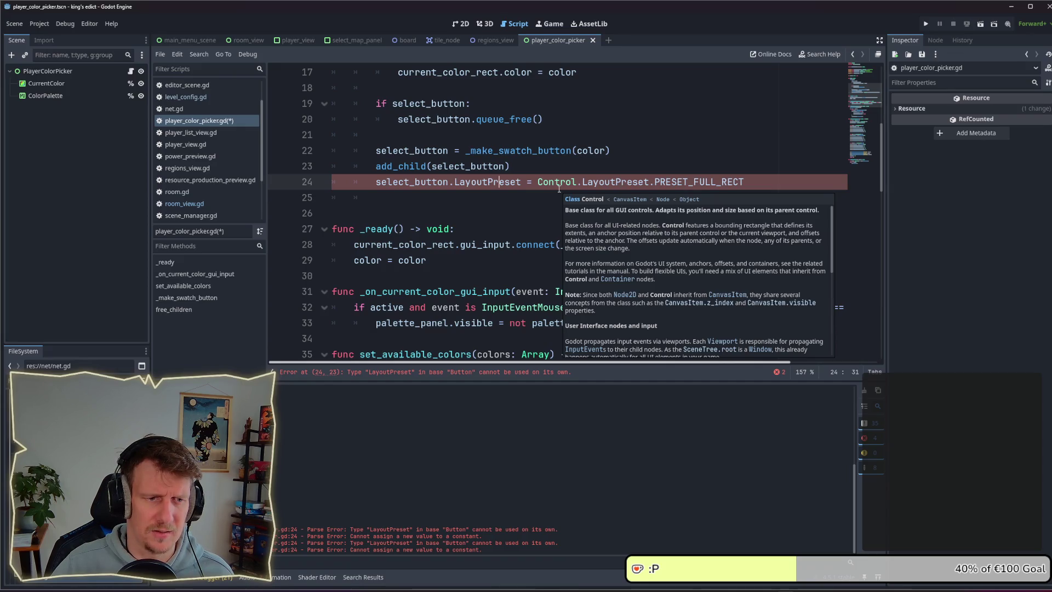
pyautogui.doubleClick(487, 181)
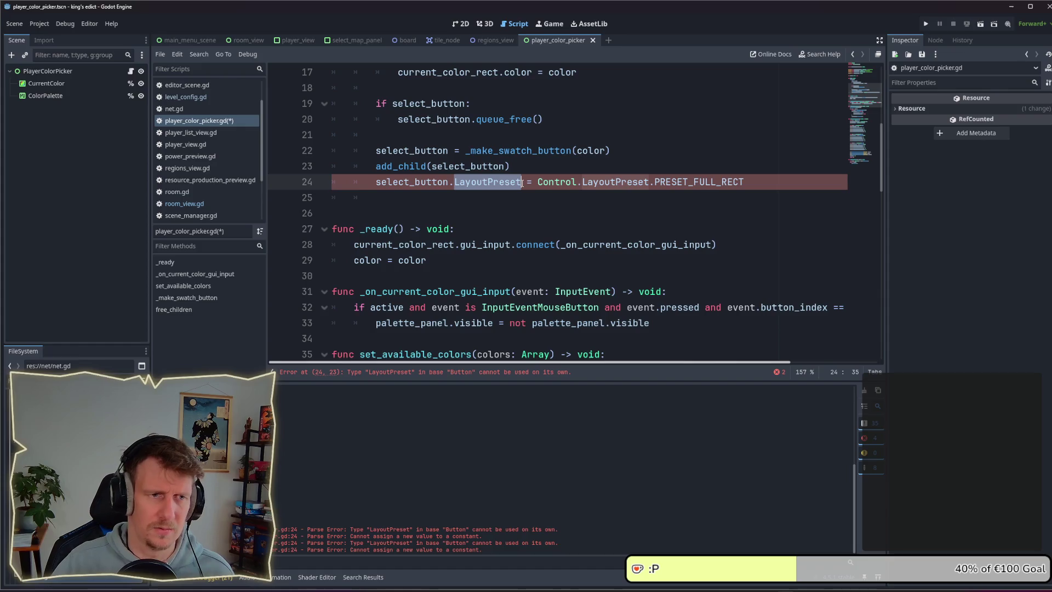
# Cut line 24 back to select_button.lay, browse the layout suggestions, then open the Control class reference
pyautogui.press('BackSpace')
pyautogui.press('BackSpace')
pyautogui.write('.')
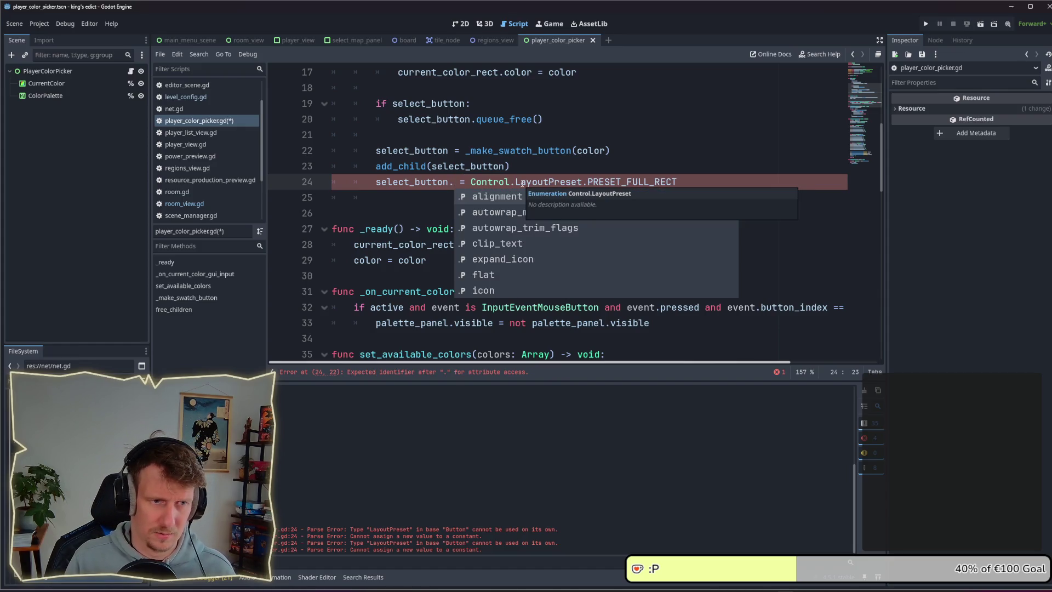
pyautogui.write('la')
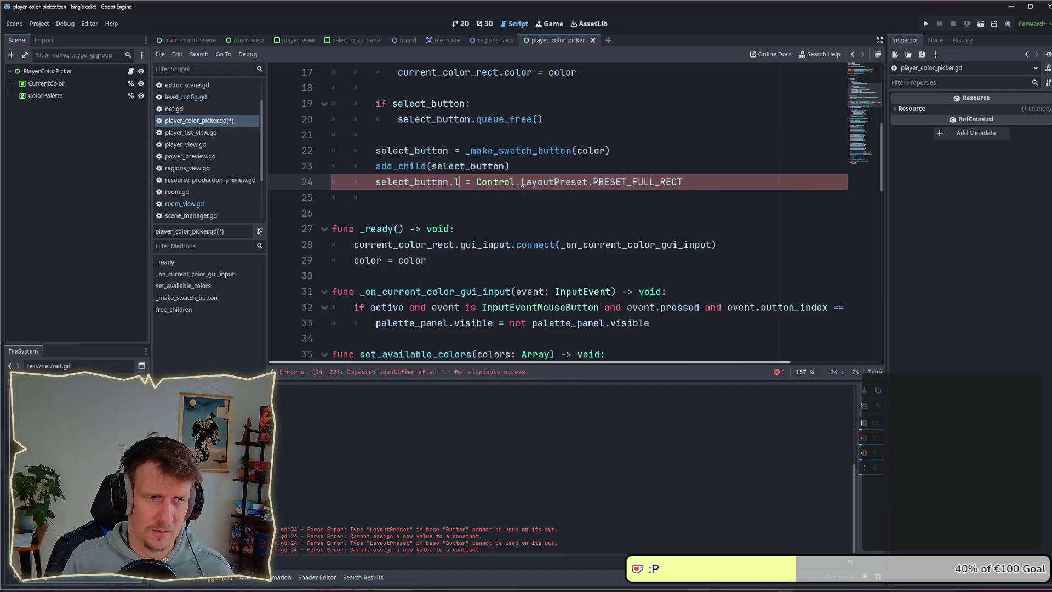
pyautogui.write('y')
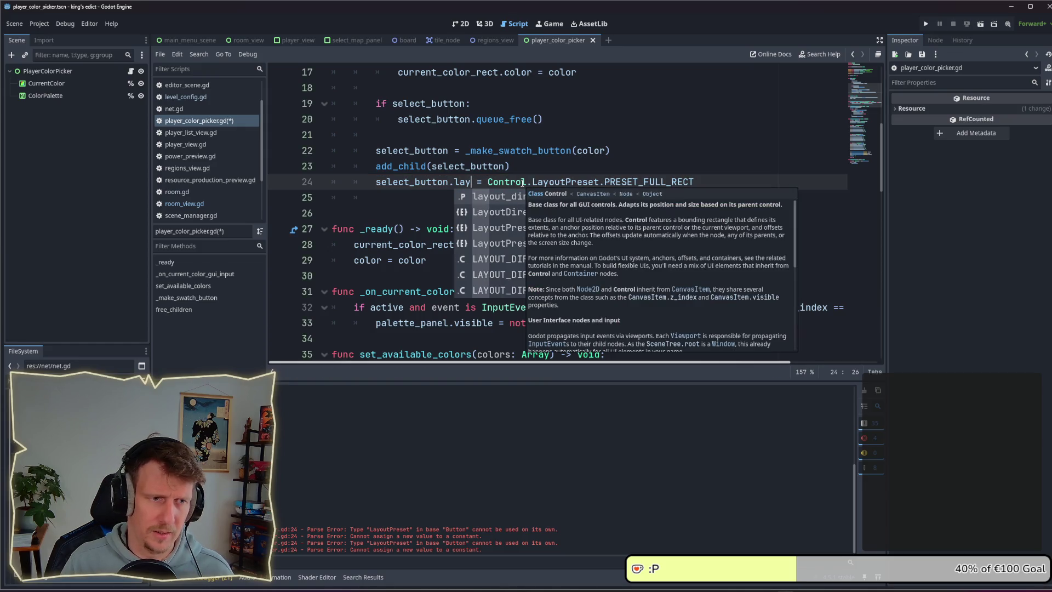
pyautogui.scroll(-3, 491, 247)
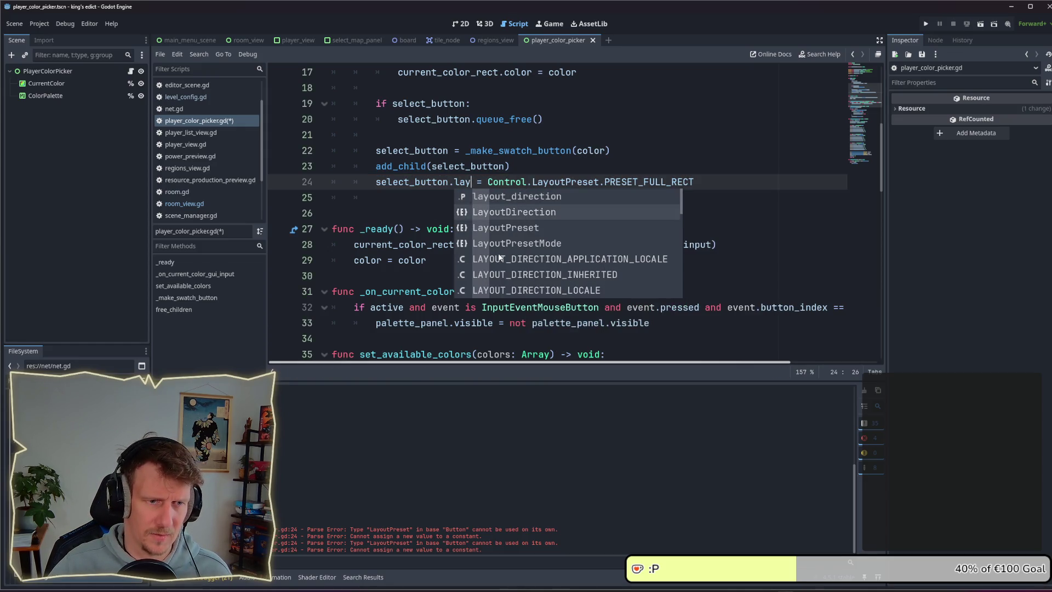
pyautogui.scroll(-2, 500, 257)
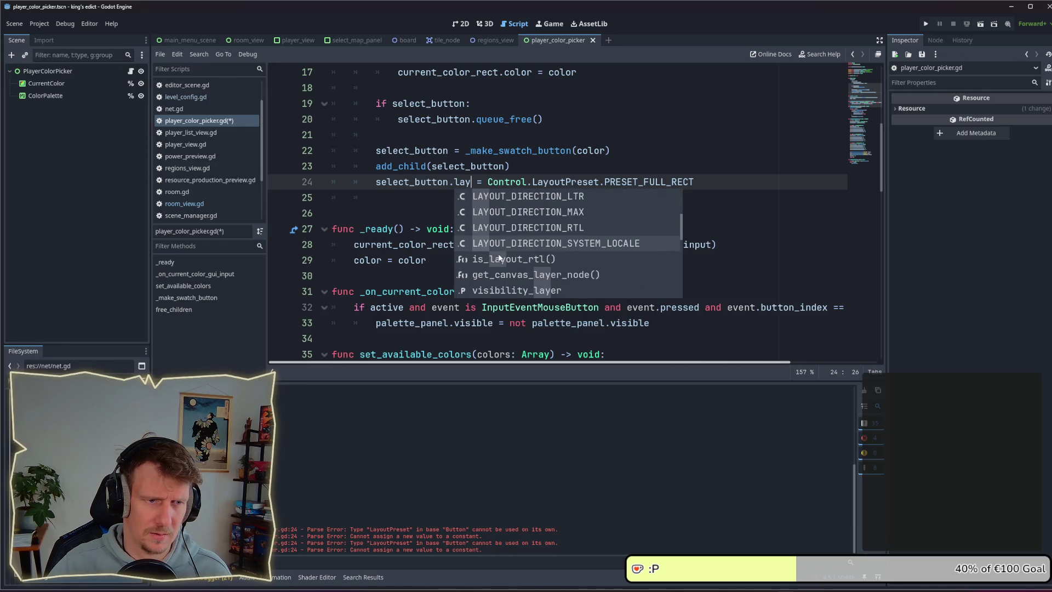
pyautogui.scroll(5, 499, 258)
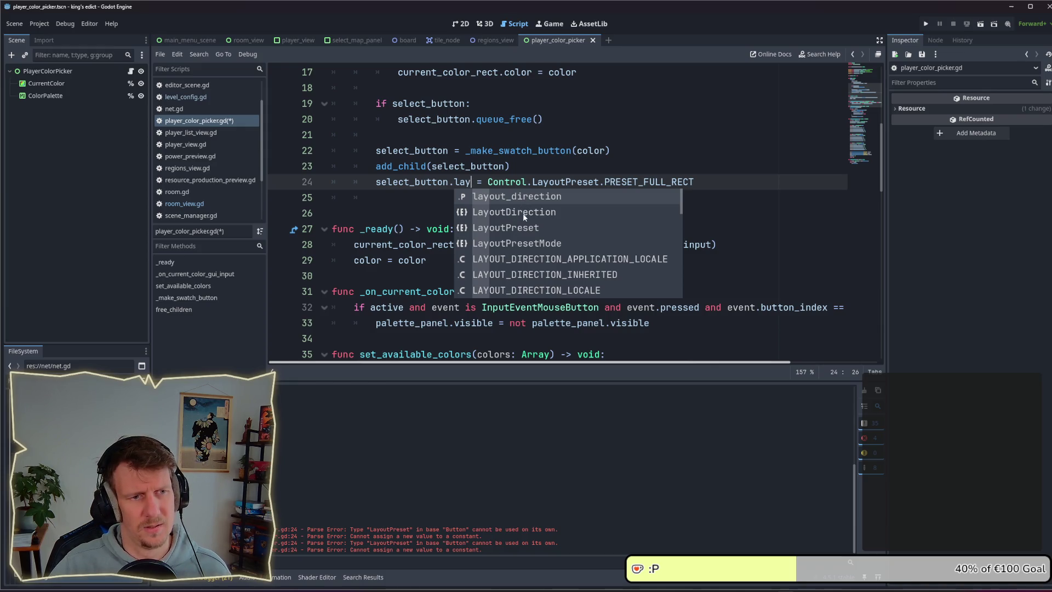
pyautogui.scroll(-8, 522, 230)
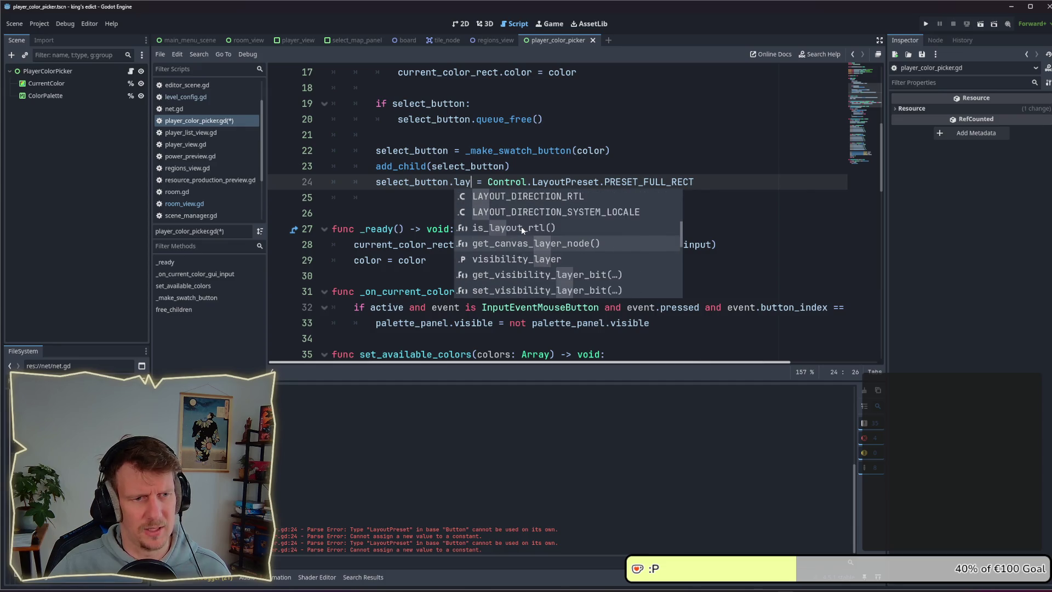
pyautogui.scroll(-5, 522, 230)
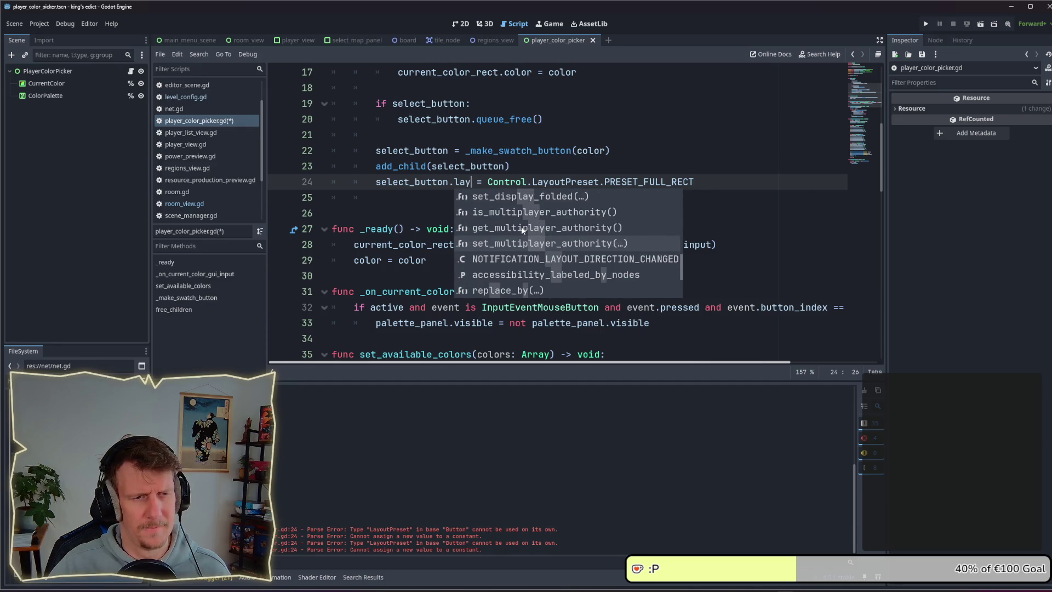
pyautogui.scroll(-3, 523, 229)
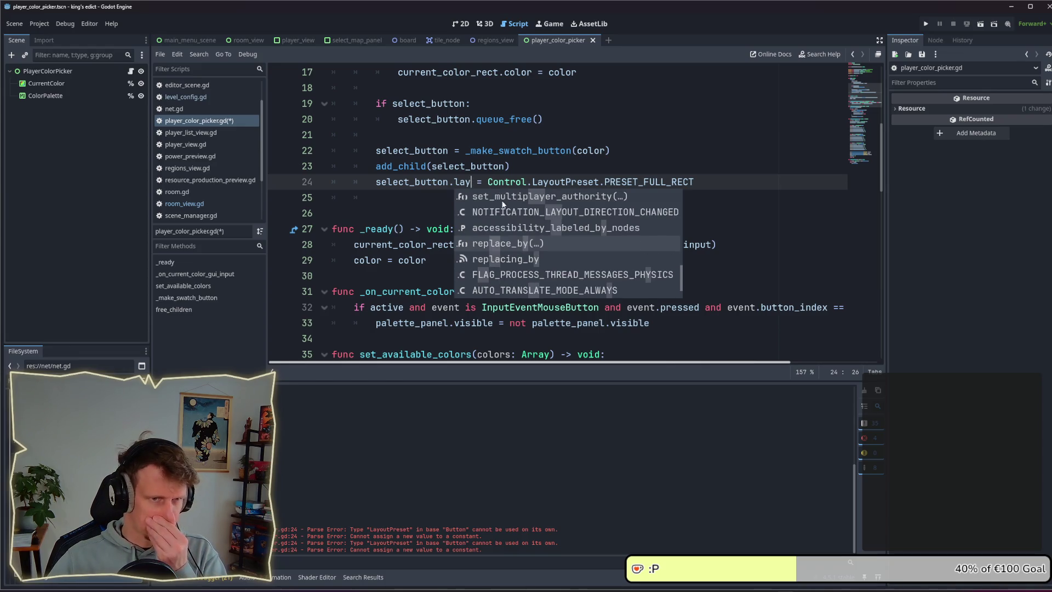
pyautogui.click(503, 183)
pyautogui.keyDown('ctrl'); pyautogui.click(503, 184); pyautogui.keyUp('ctrl')
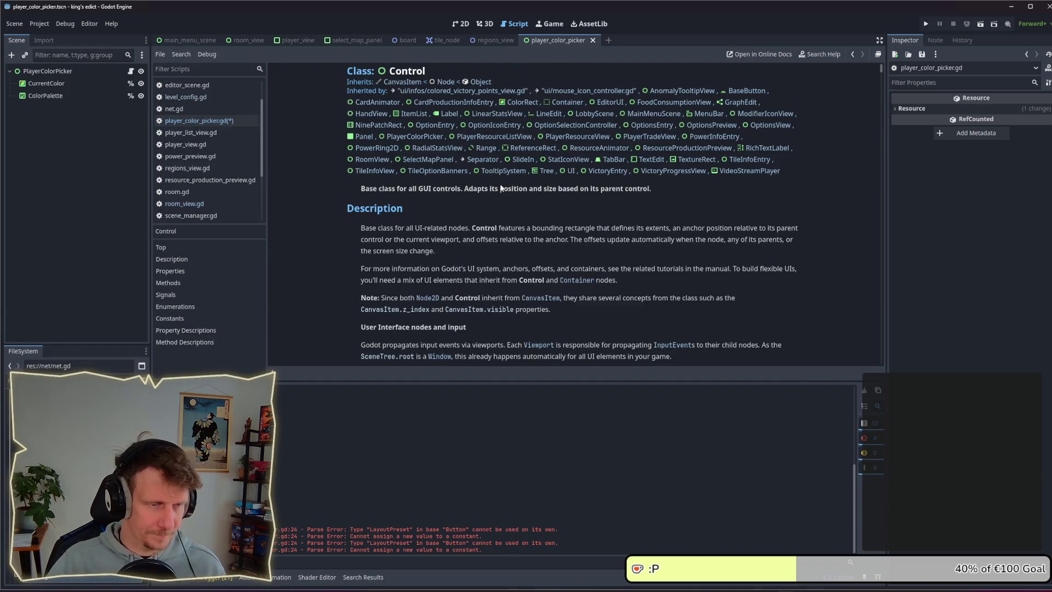
# Scroll the Control class reference past Properties into the Methods list toward set_anchors_preset
pyautogui.scroll(-6, 501, 183)
pyautogui.scroll(-5, 500, 185)
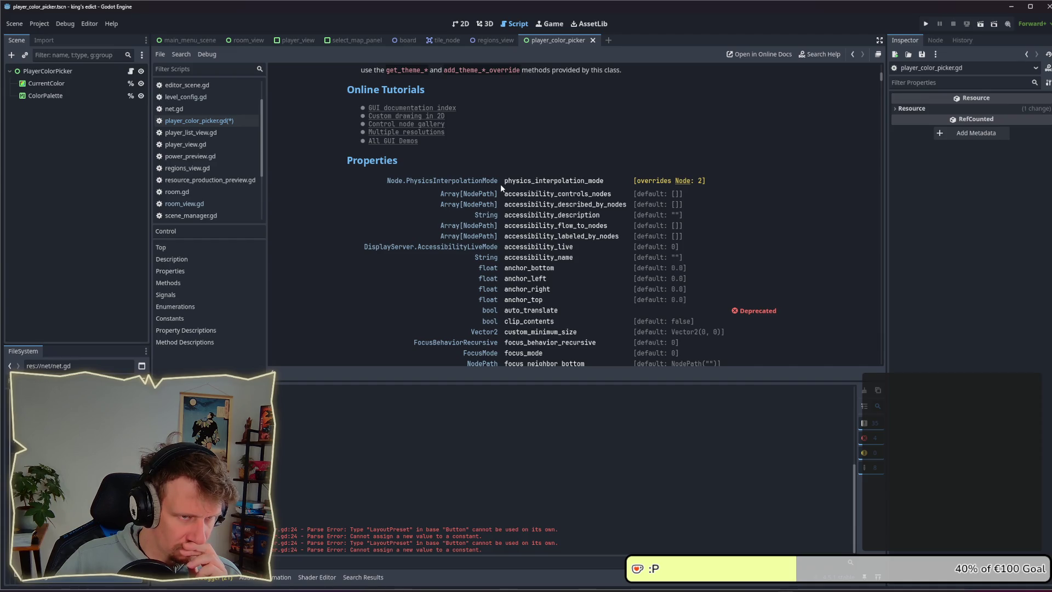
pyautogui.scroll(-5, 501, 187)
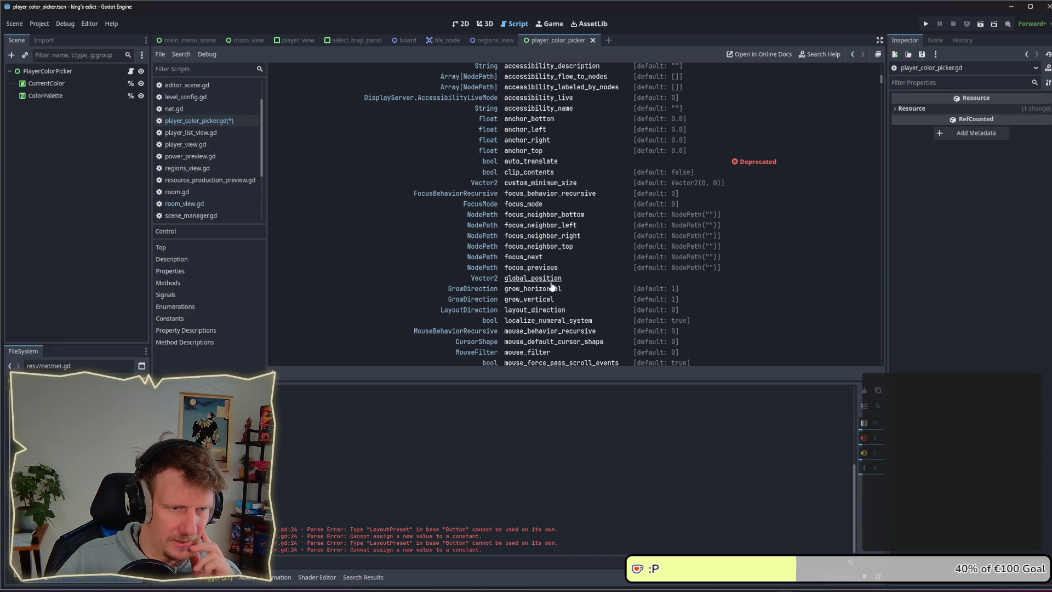
pyautogui.scroll(-14, 551, 279)
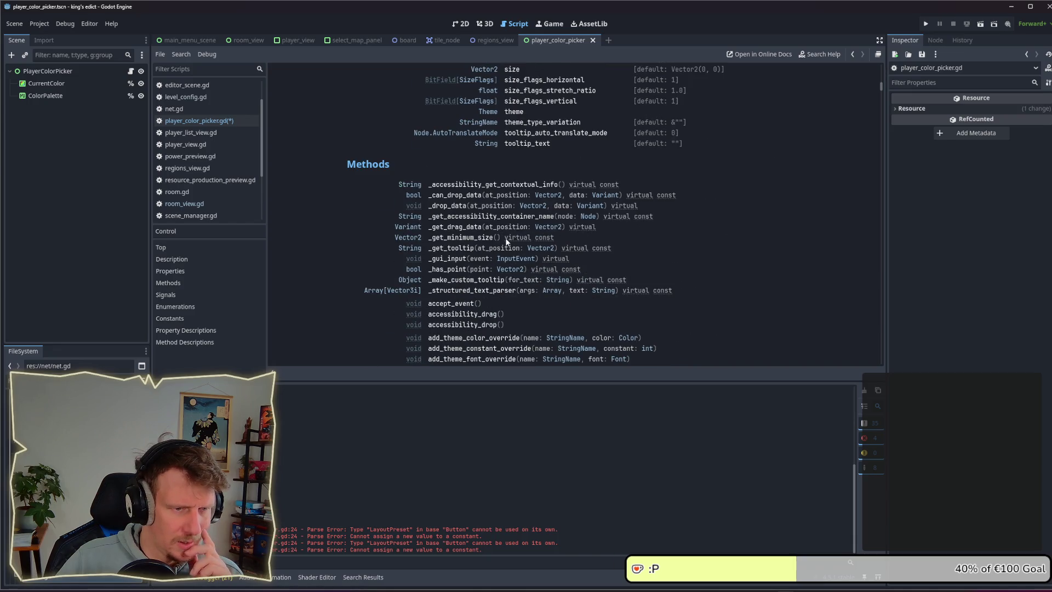
pyautogui.scroll(-5, 508, 241)
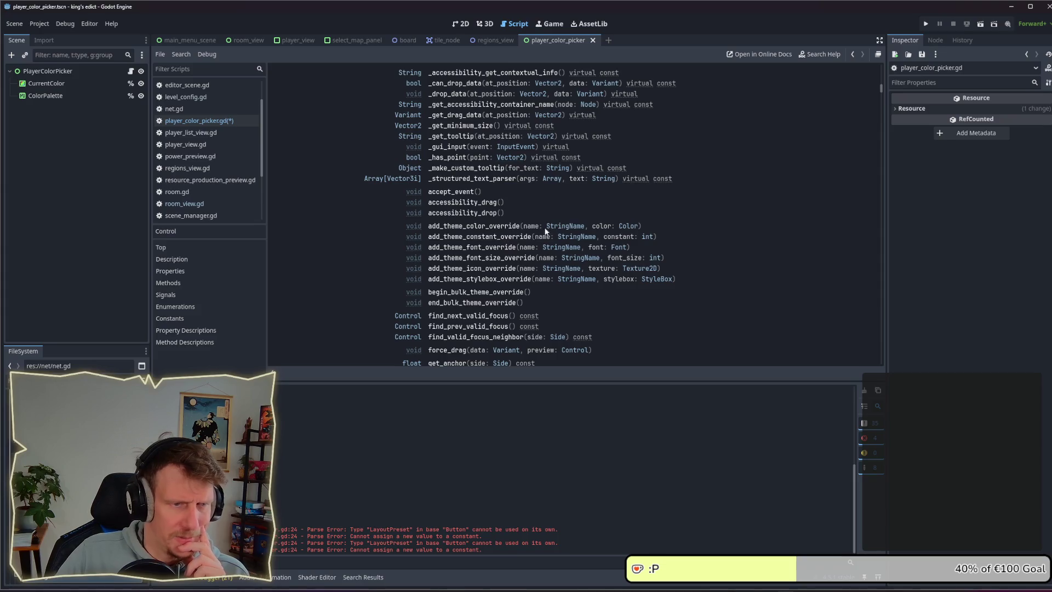
pyautogui.scroll(-5, 580, 217)
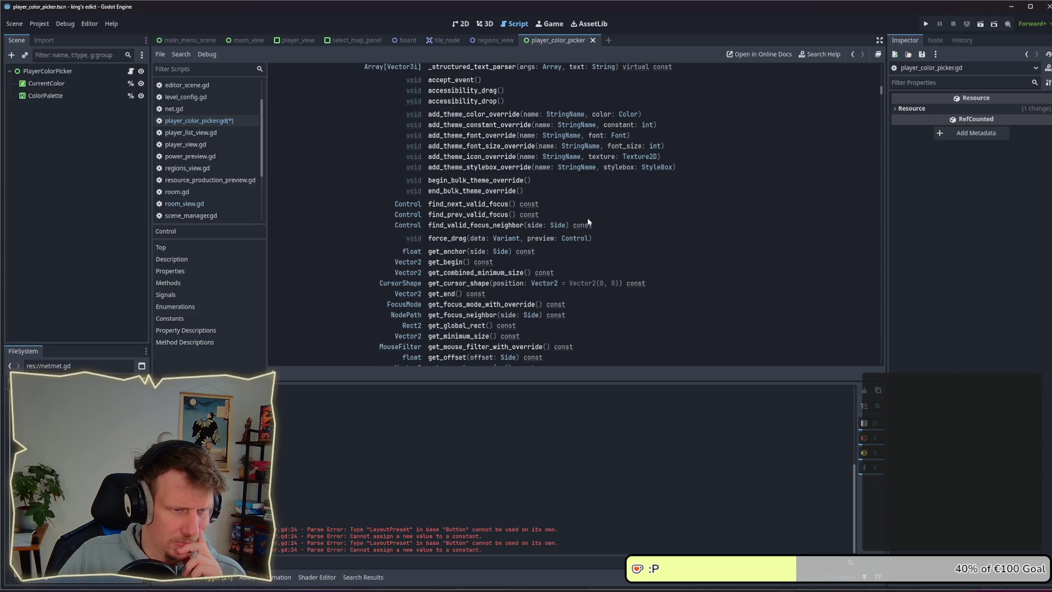
pyautogui.scroll(-10, 588, 221)
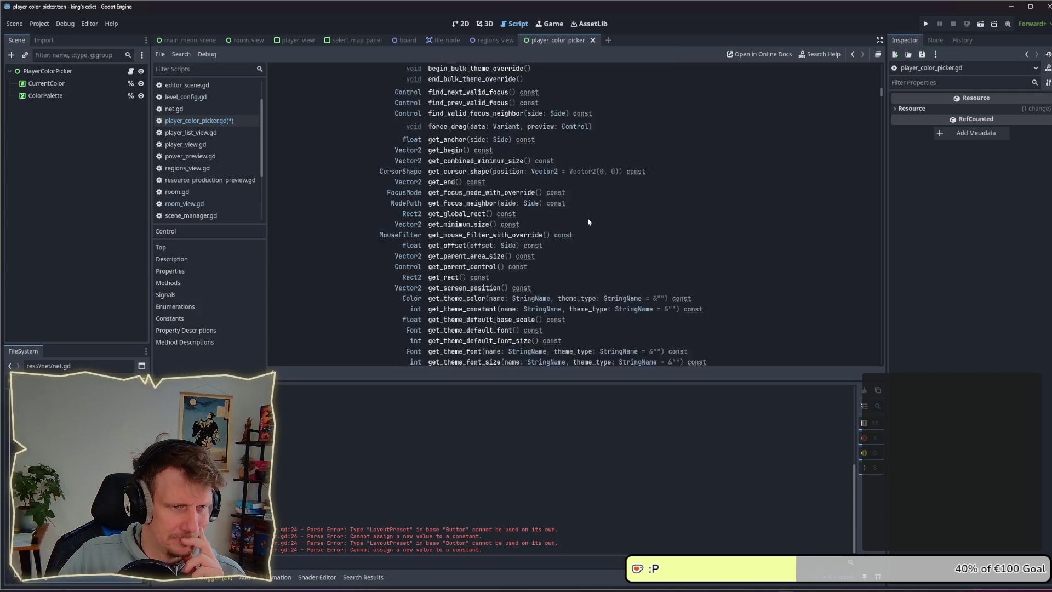
pyautogui.scroll(-8, 588, 221)
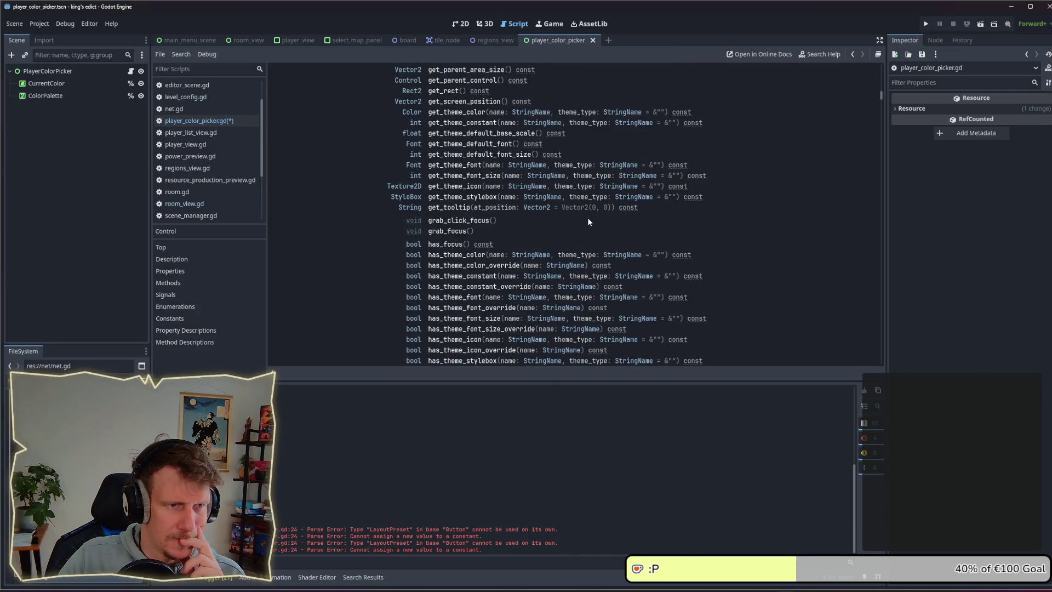
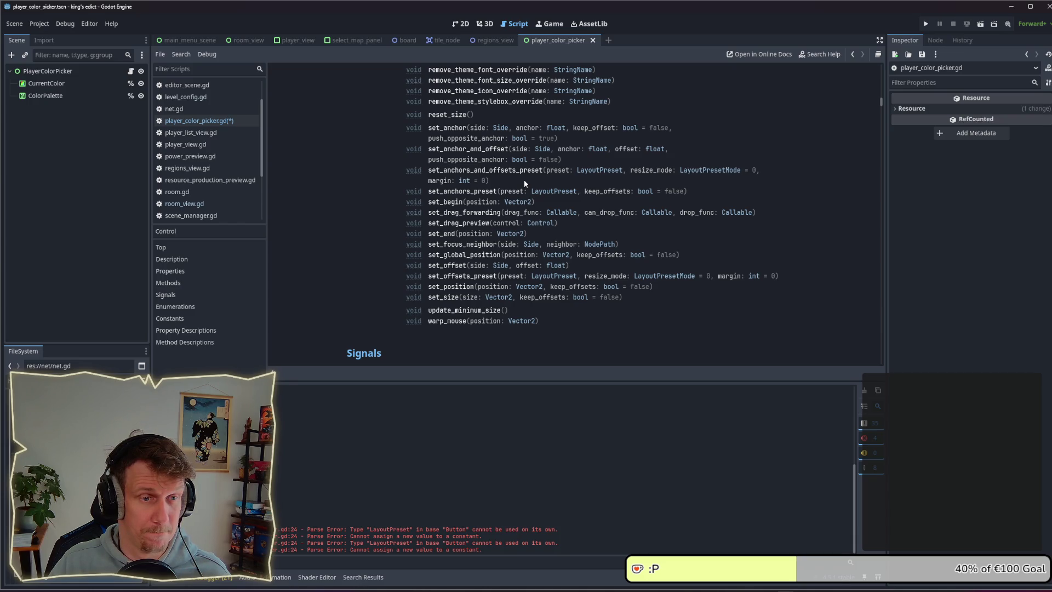
# Change line 24 to select_button.set_anchors_preset(Control.LayoutPreset.PRESET_FULL_RECT) using autocomplete
pyautogui.hotkey('alt', 'Left')
pyautogui.doubleClick(591, 183)
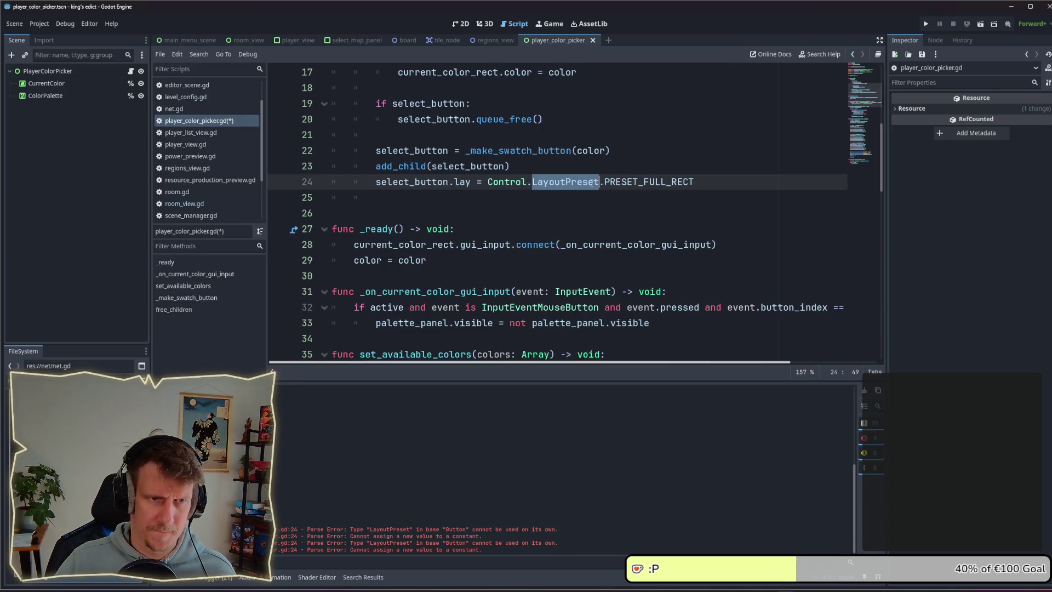
pyautogui.doubleClick(467, 183)
pyautogui.write('set')
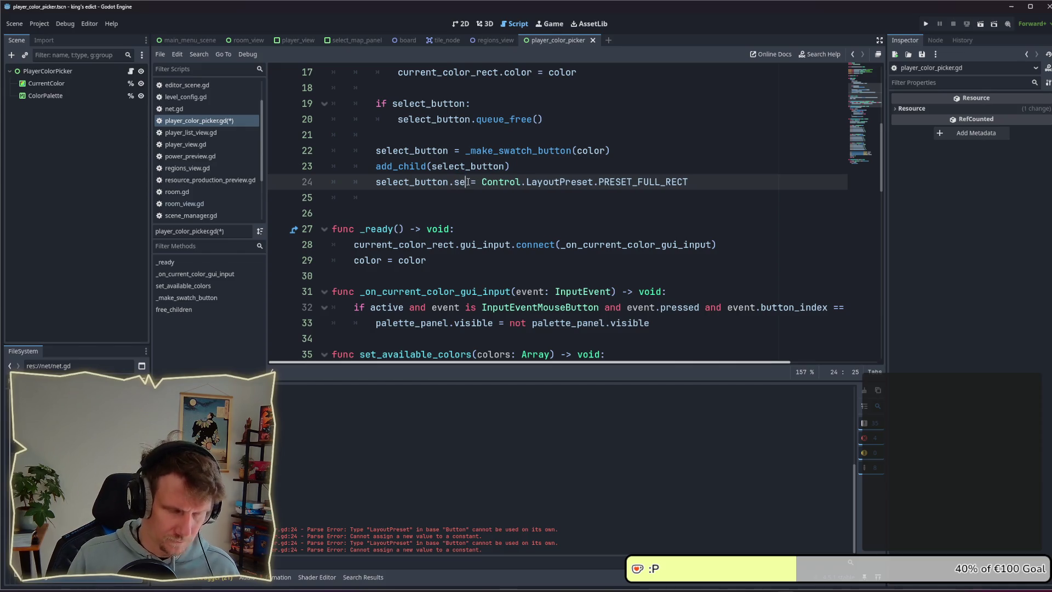
pyautogui.write('_an')
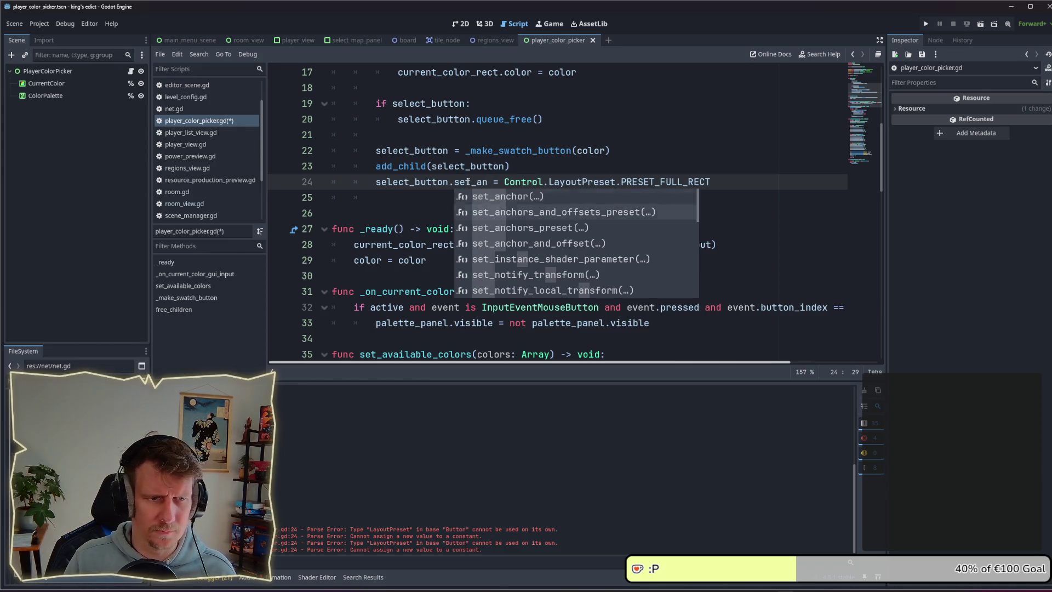
pyautogui.press('Down')
pyautogui.press('Down')
pyautogui.press('Return')
pyautogui.press('Delete')
pyautogui.press('Delete')
pyautogui.press('Delete')
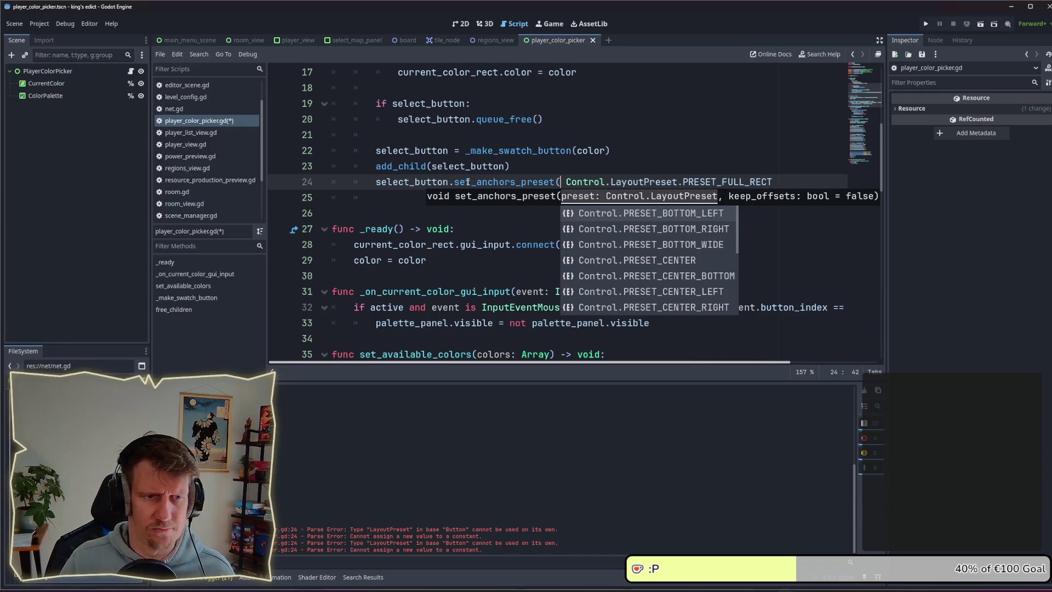
pyautogui.press('Delete')
pyautogui.press('End')
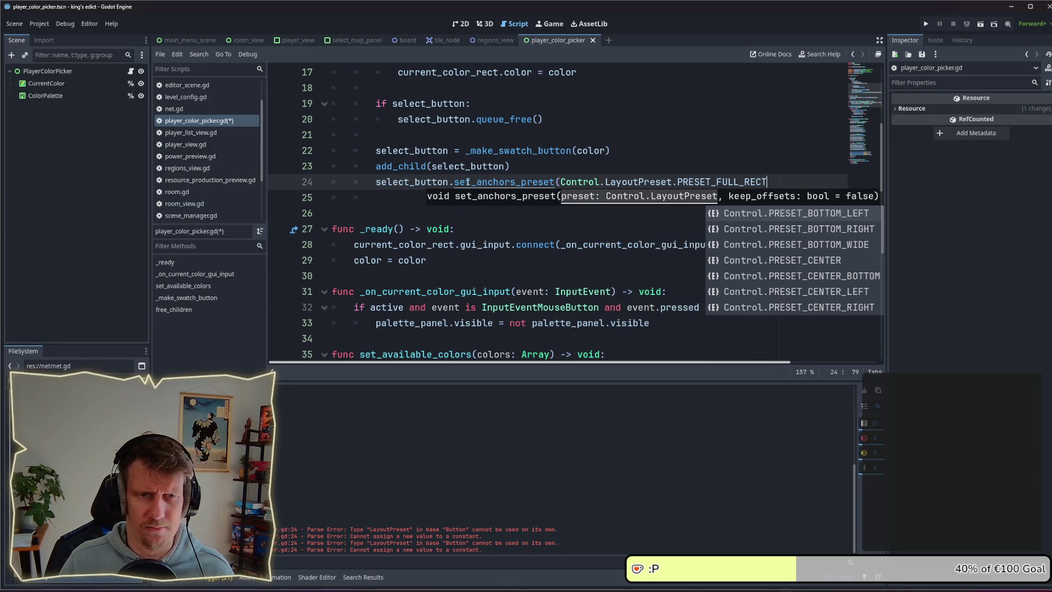
pyautogui.write(')')
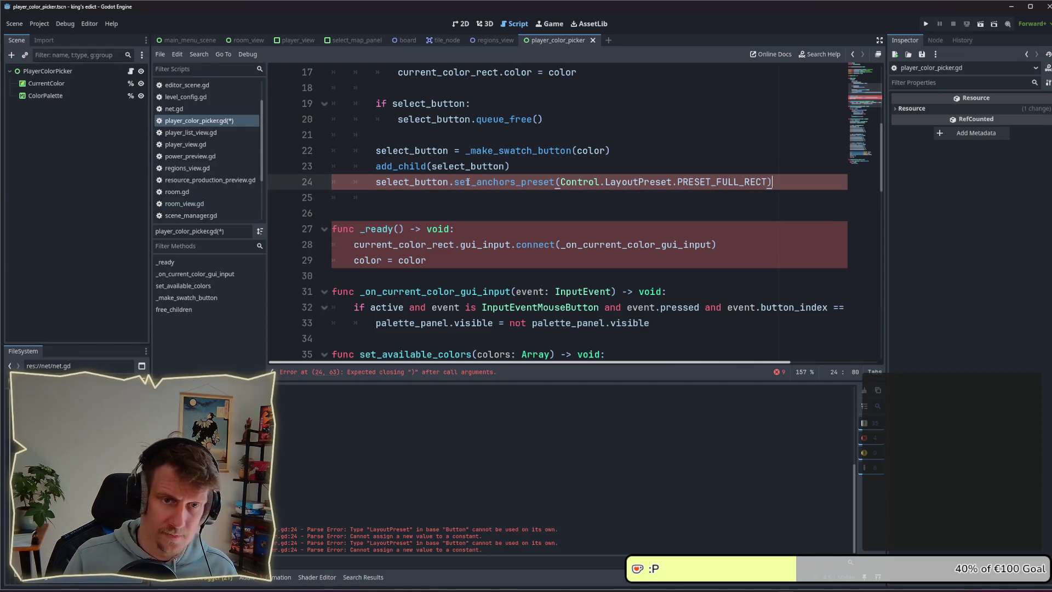
# Remove the blank indented line below line 24 and select the CurrentColor node
pyautogui.press('Down')
pyautogui.hotkey('shift', 'Home')
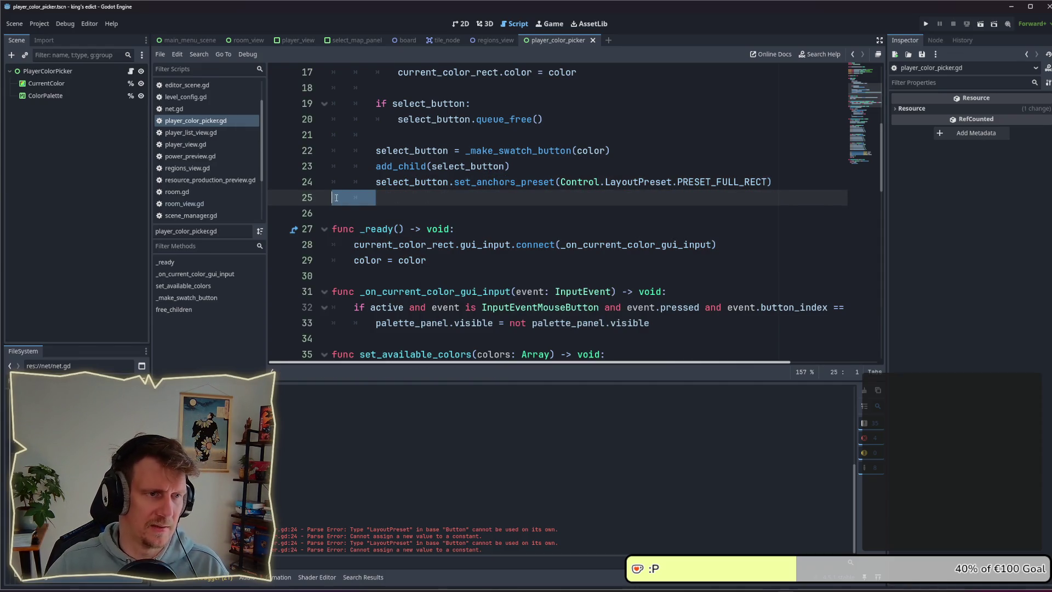
pyautogui.press('BackSpace')
pyautogui.press('BackSpace')
pyautogui.click(67, 84)
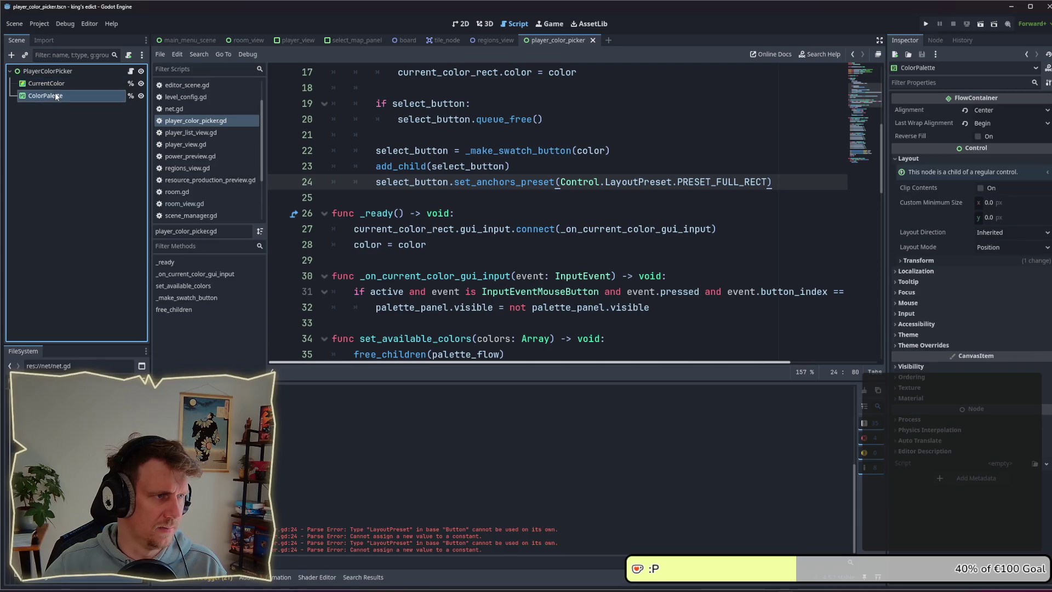
# Delete the CurrentColor node from the picker scene
pyautogui.press('Delete')
pyautogui.press('Return')
pyautogui.scroll(5, 482, 194)
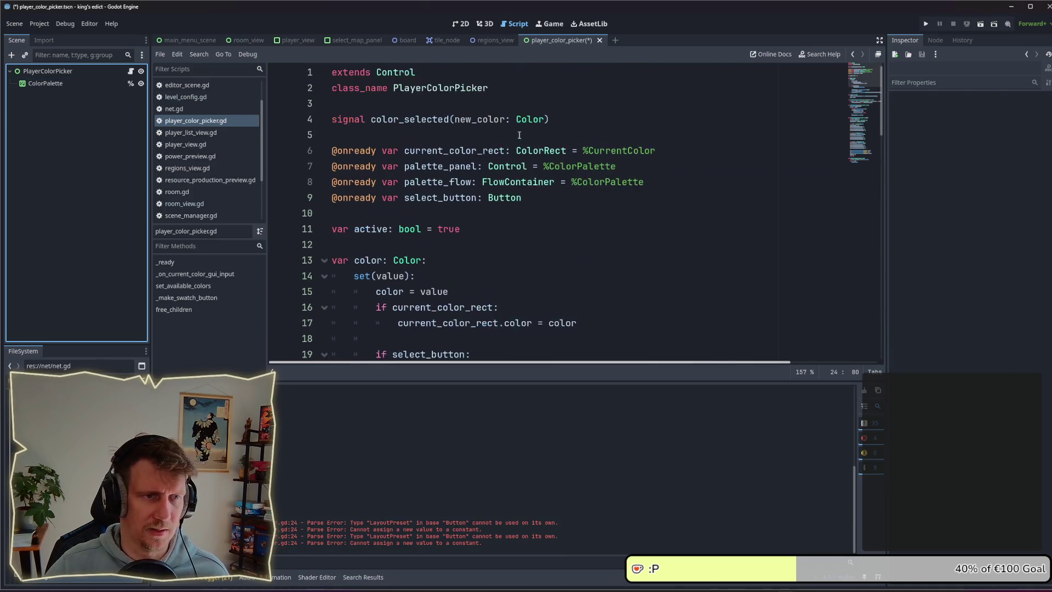
# Delete the current_color_rect variable declaration and its if block from the script, saving in between
pyautogui.click(649, 188)
pyautogui.moveTo(684, 148); pyautogui.dragTo(328, 144)
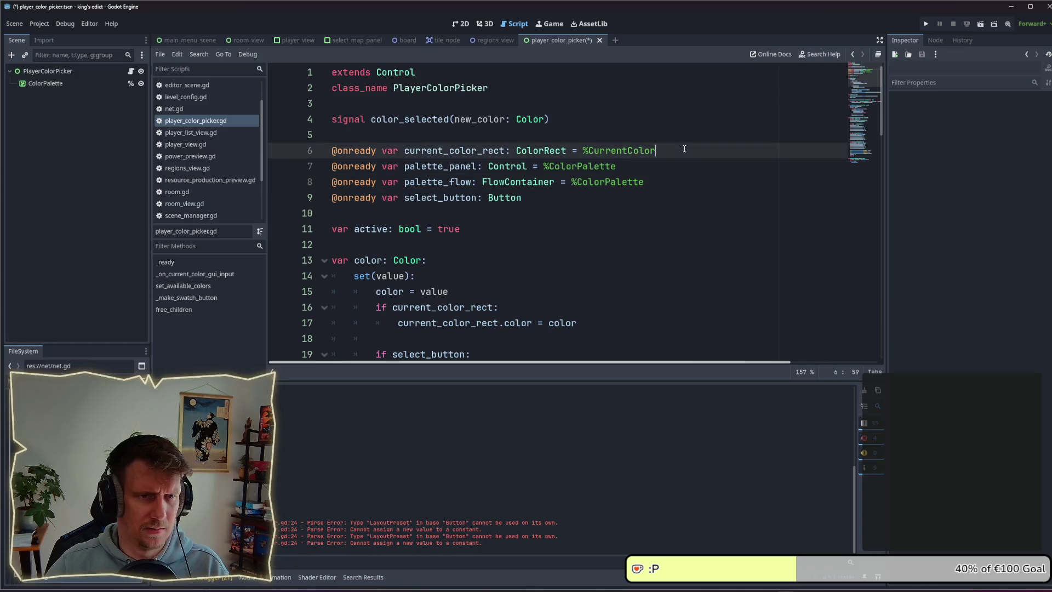
pyautogui.press('BackSpace')
pyautogui.hotkey('ctrl', 's')
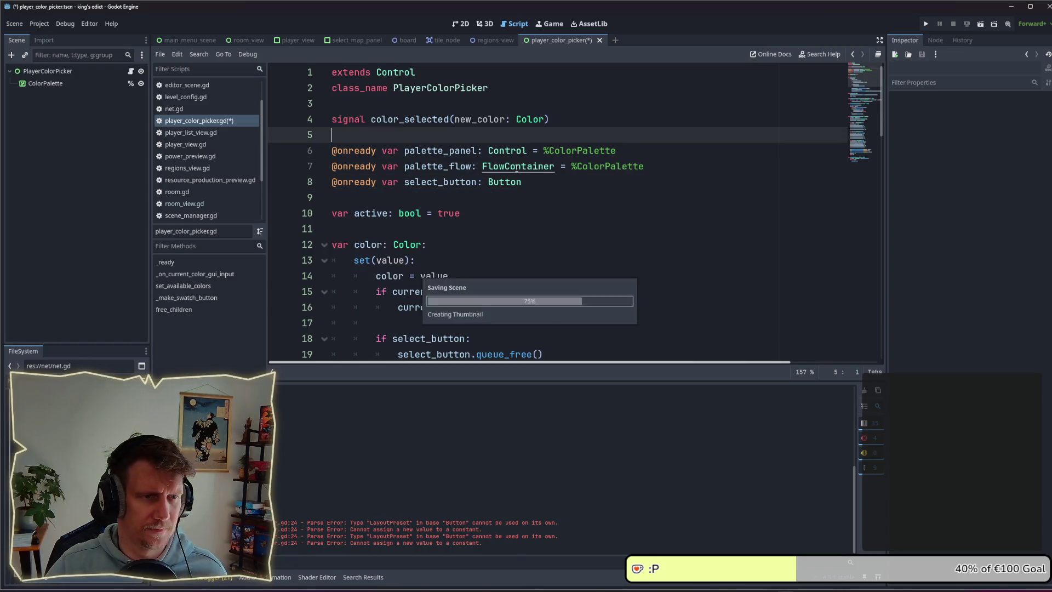
pyautogui.scroll(-3, 595, 177)
pyautogui.moveTo(596, 177); pyautogui.dragTo(326, 153)
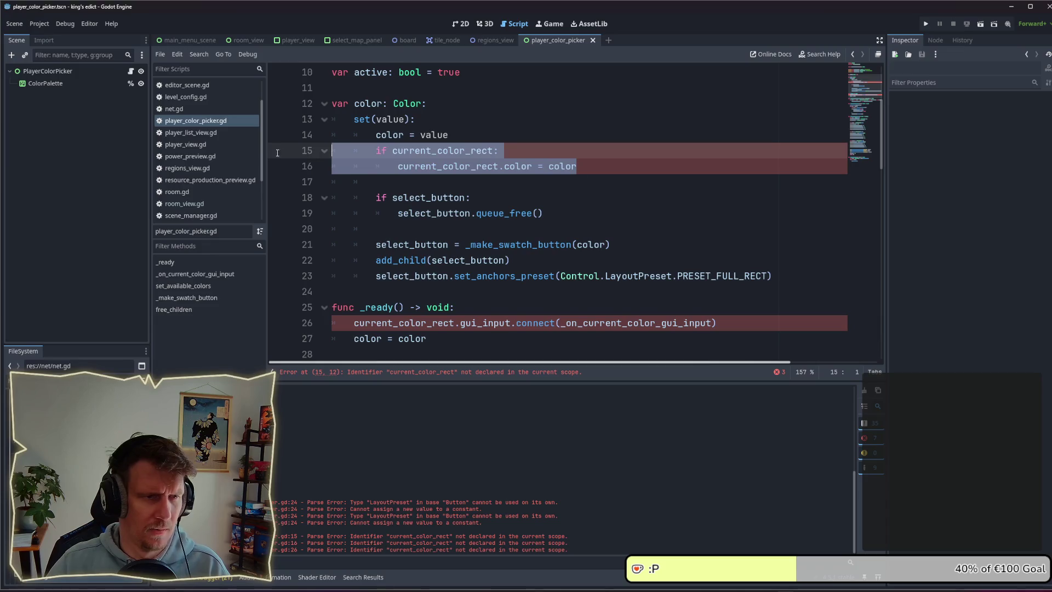
pyautogui.press('BackSpace')
pyautogui.press('BackSpace')
# Delete the current_color_rect.gui_input.connect line from _ready()
pyautogui.scroll(-2, 689, 239)
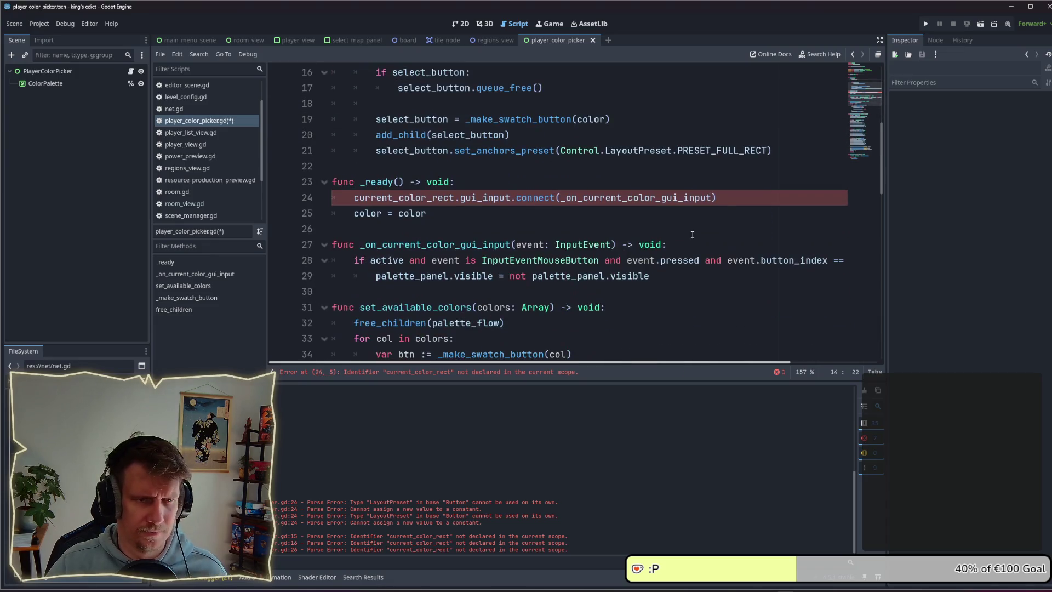
pyautogui.moveTo(726, 198); pyautogui.dragTo(428, 197)
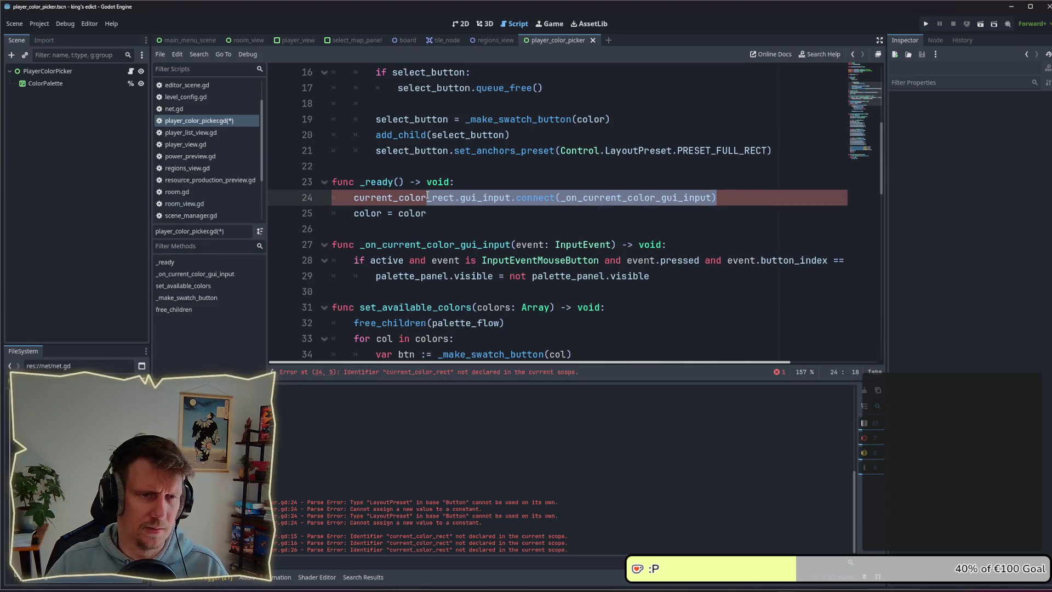
pyautogui.click(515, 203)
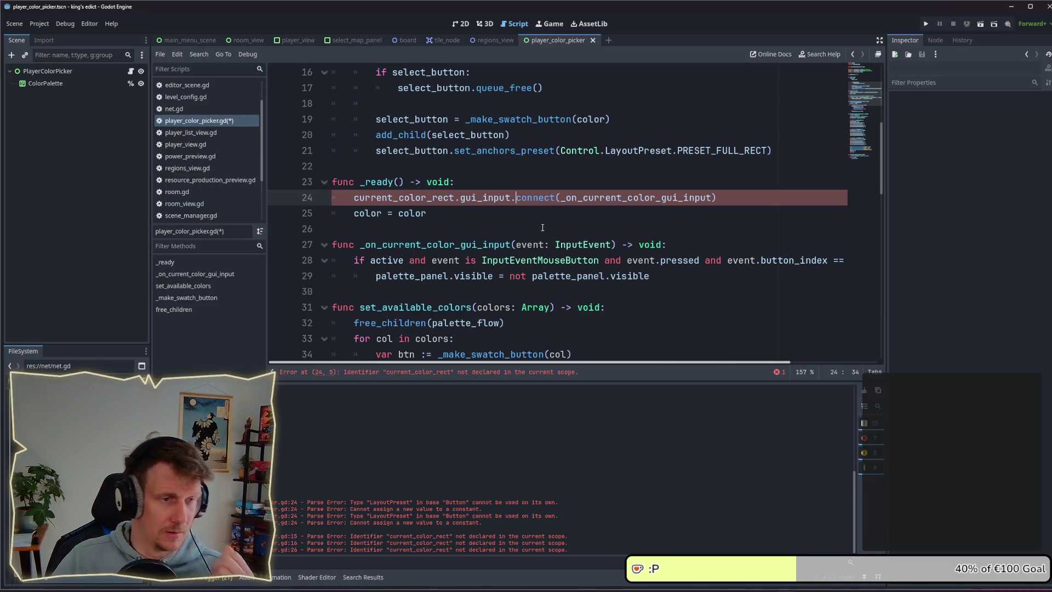
pyautogui.moveTo(717, 198); pyautogui.dragTo(306, 204)
pyautogui.press('BackSpace')
pyautogui.press('BackSpace')
pyautogui.press('Down')
pyautogui.press('Down')
pyautogui.press('Down')
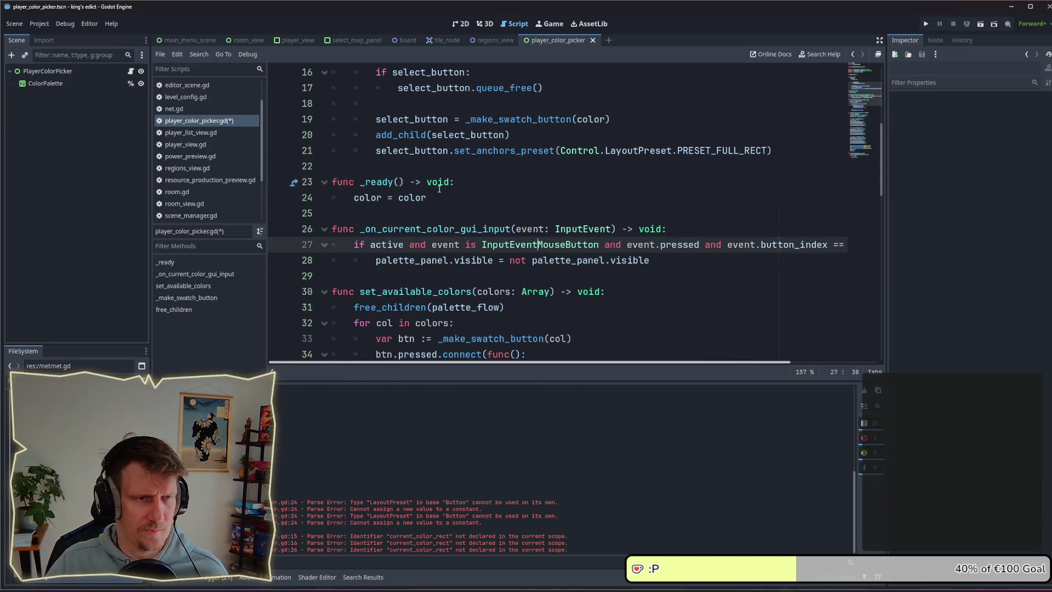
# Open a new line after the color_selected emit call in the swatch pressed callback
pyautogui.scroll(4, 563, 168)
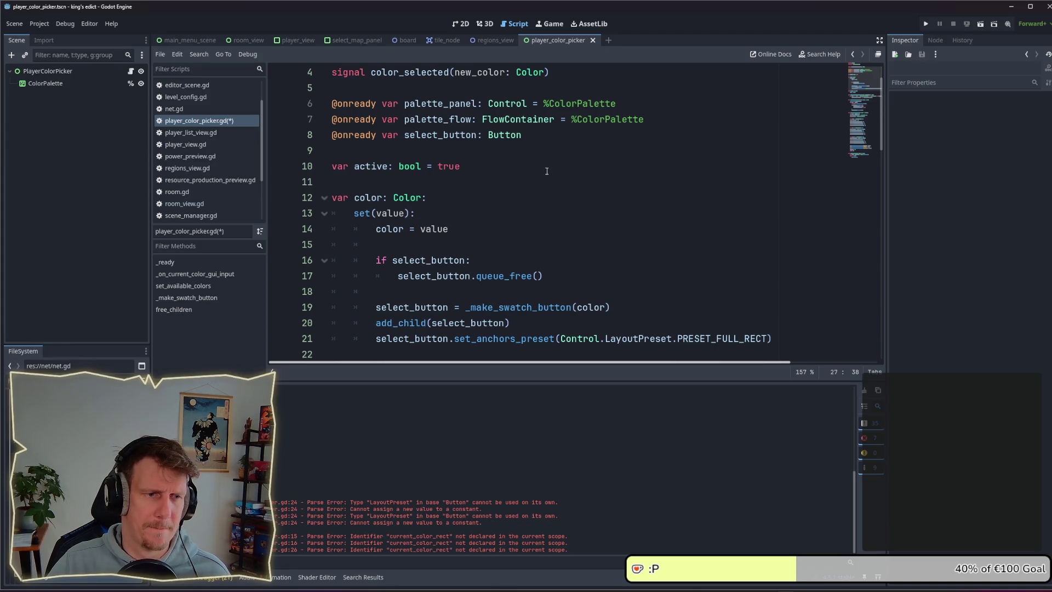
pyautogui.scroll(-5, 547, 170)
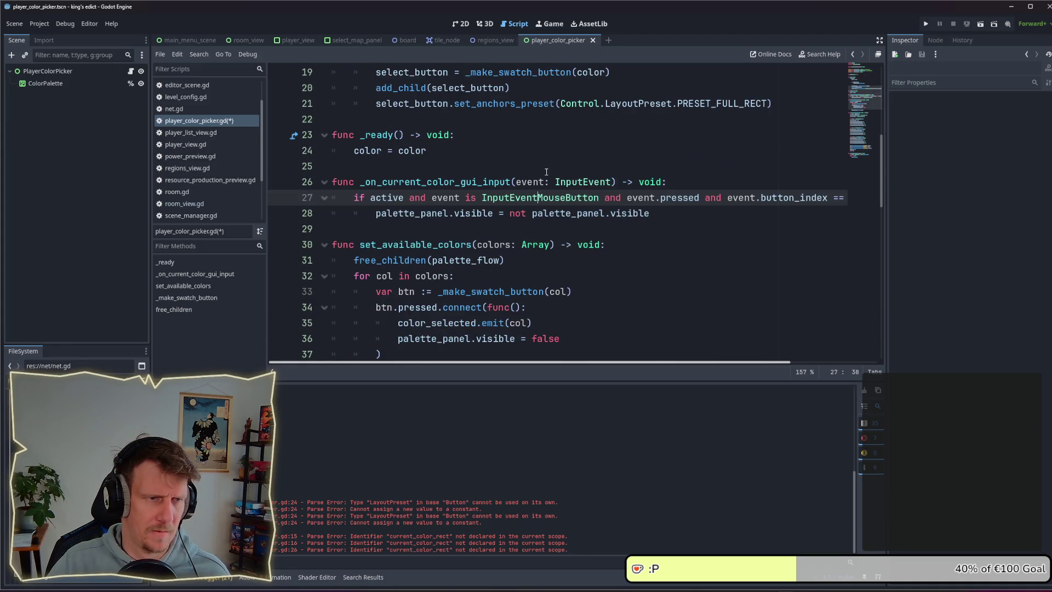
pyautogui.scroll(-2, 546, 172)
pyautogui.scroll(-1, 546, 171)
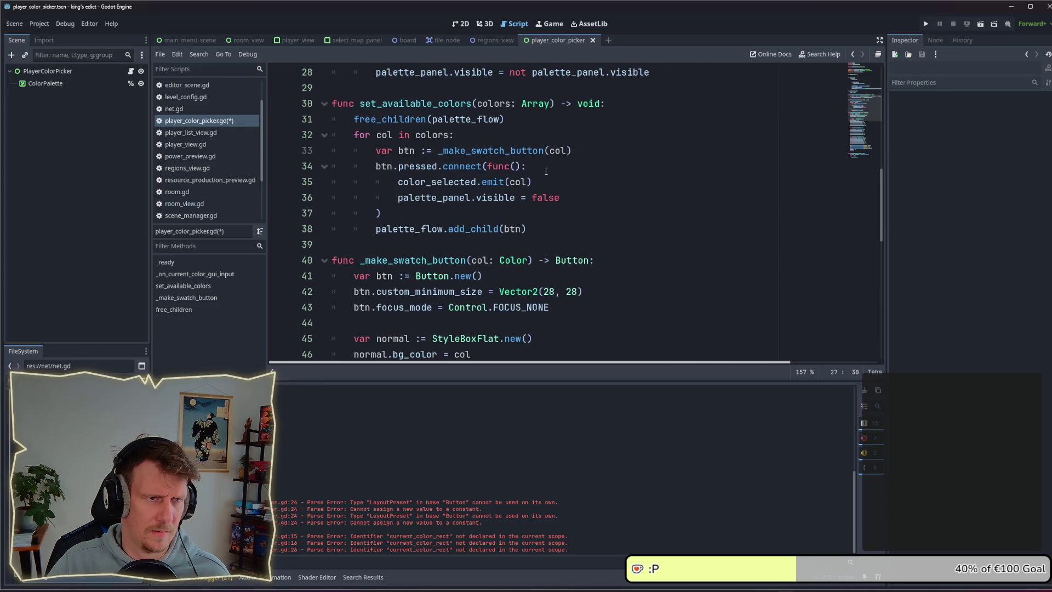
pyautogui.scroll(-10, 546, 171)
pyautogui.scroll(8, 546, 171)
pyautogui.scroll(11, 546, 171)
pyautogui.scroll(-5, 546, 170)
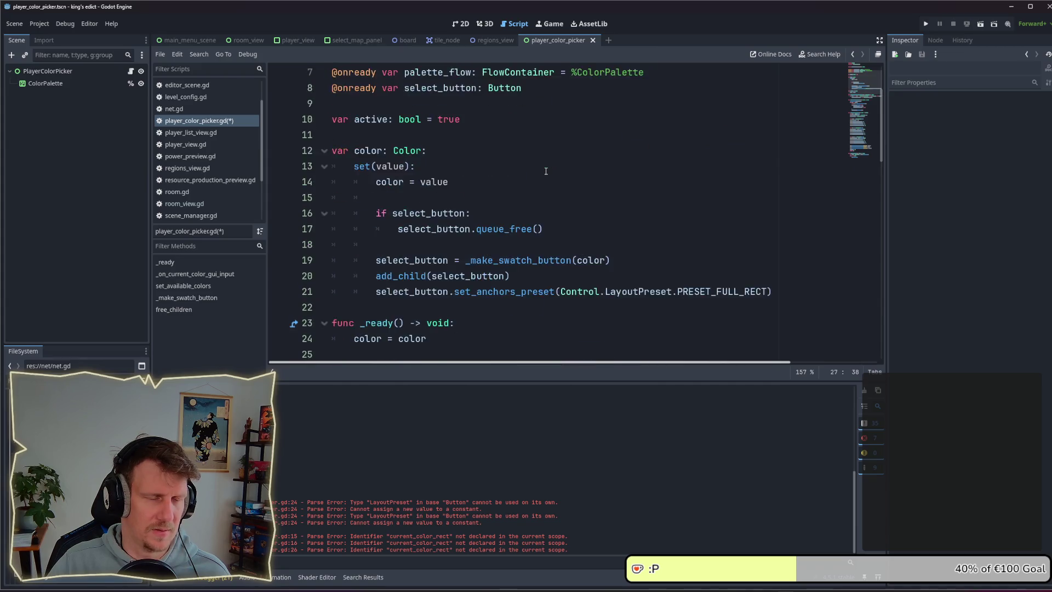
pyautogui.scroll(-3, 548, 252)
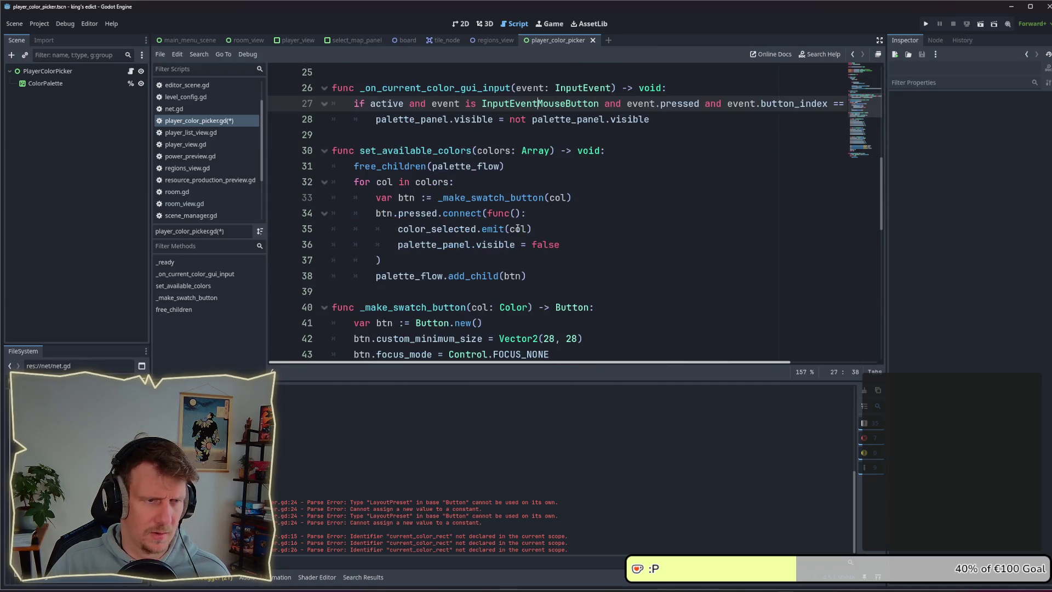
pyautogui.click(455, 244)
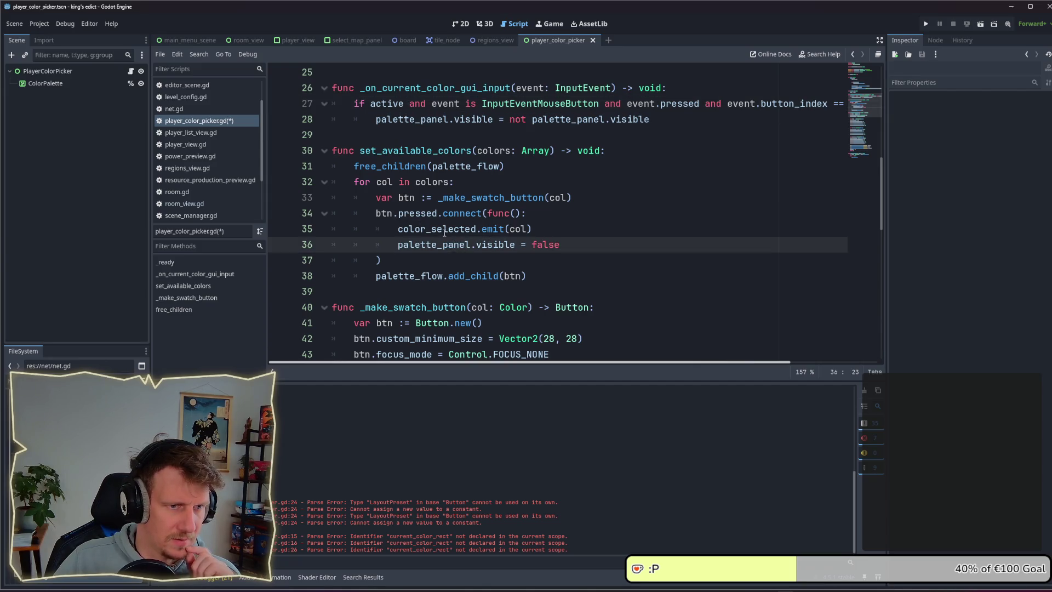
pyautogui.click(545, 229)
pyautogui.press('Return')
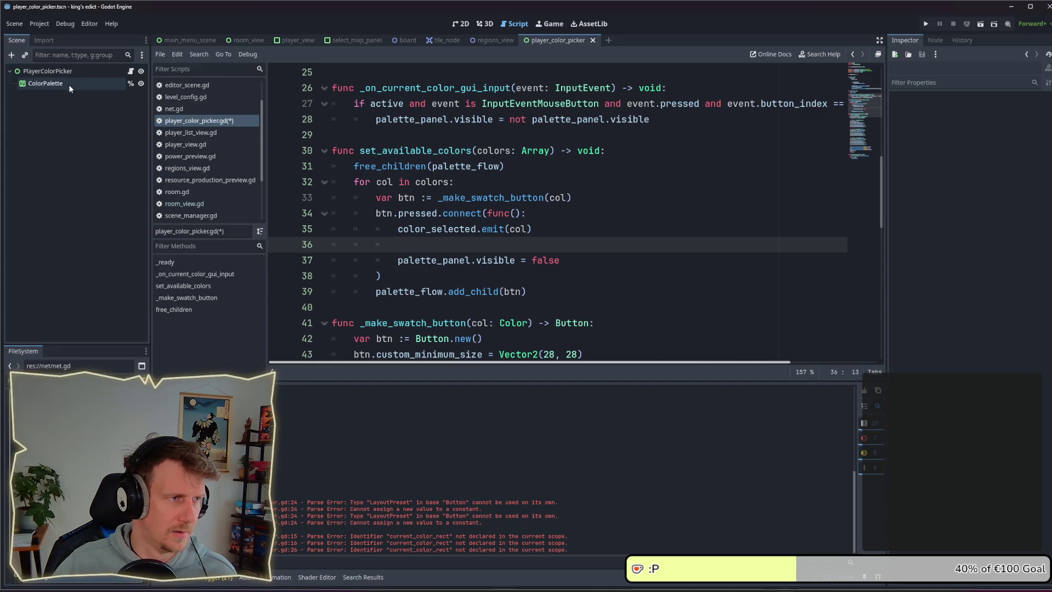
pyautogui.scroll(6, 528, 231)
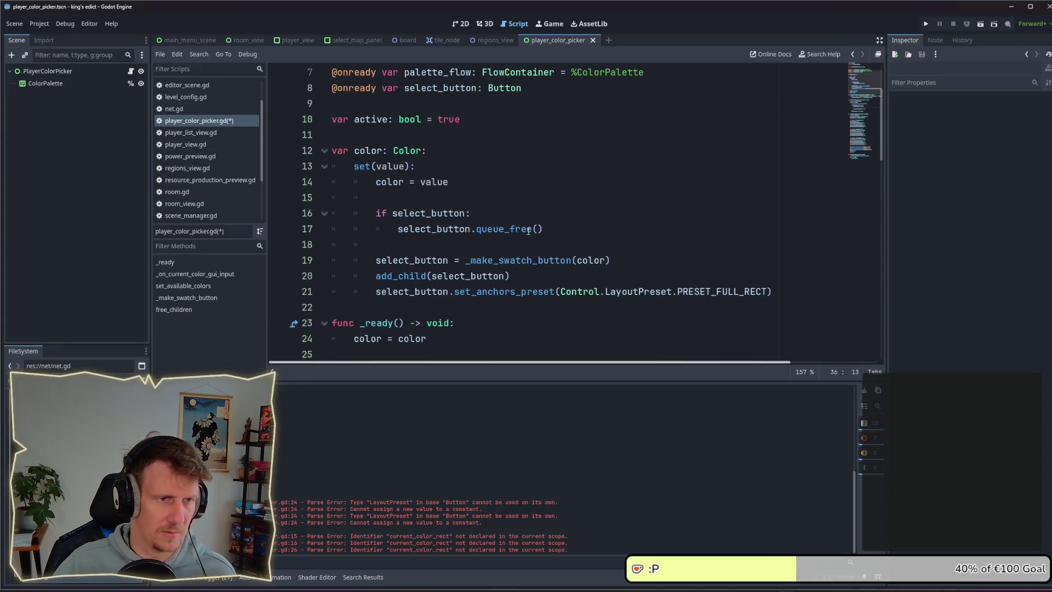
pyautogui.scroll(-7, 528, 231)
# Add select_button.button_pressed = false there and save the script
pyautogui.write('select_button.')
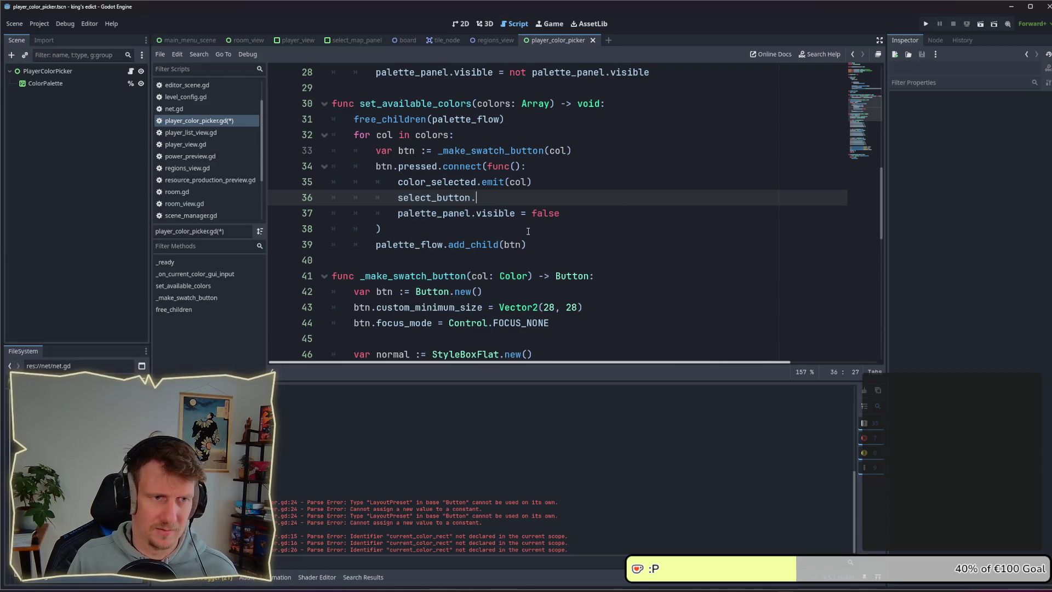
pyautogui.write('pre')
pyautogui.press('BackSpace')
pyautogui.press('BackSpace')
pyautogui.press('BackSpace')
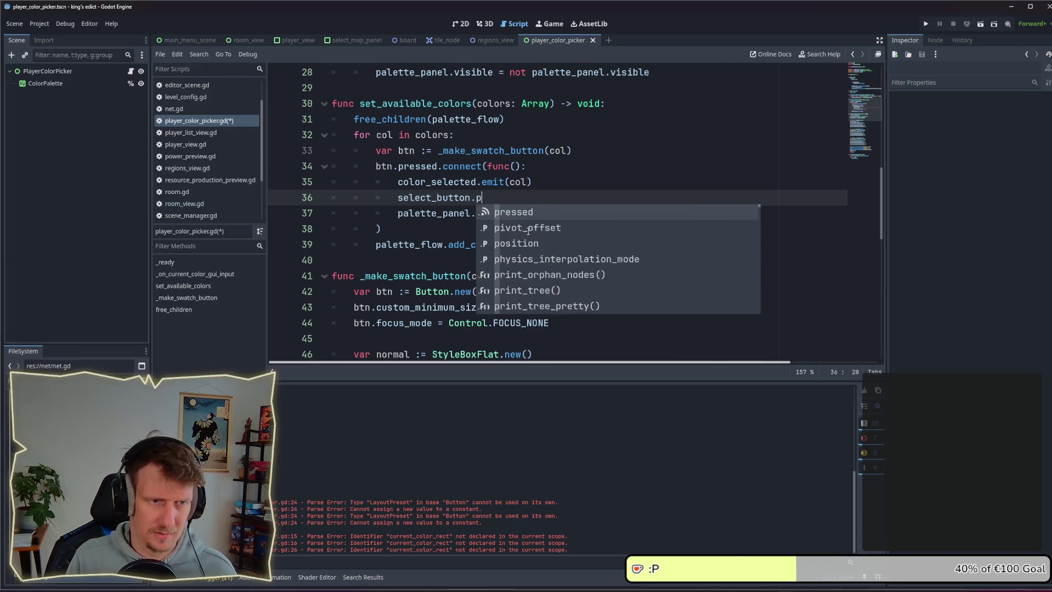
pyautogui.write('is_dow')
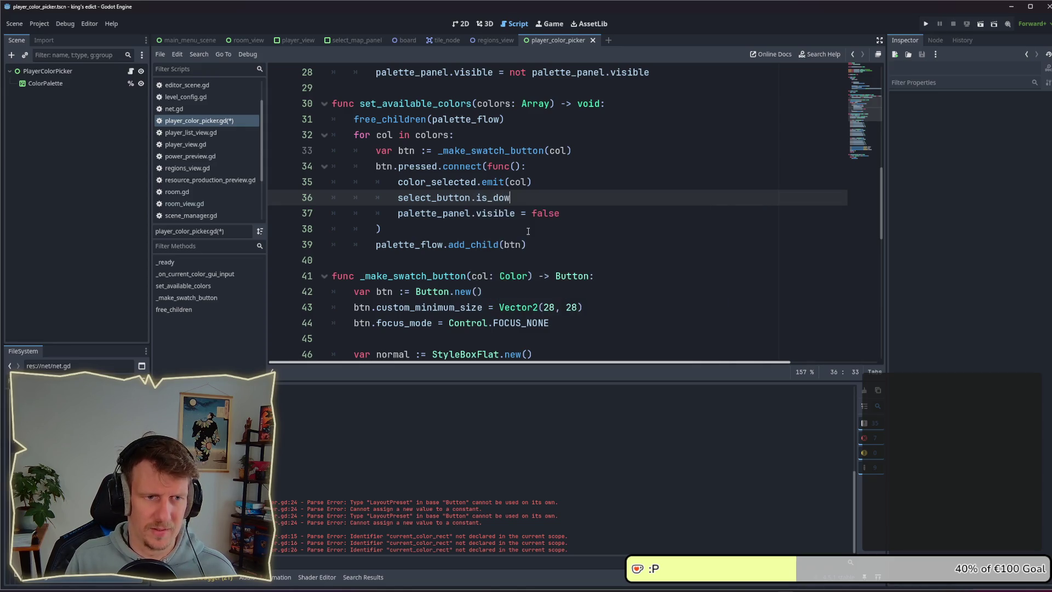
pyautogui.write('pre')
pyautogui.press('BackSpace')
pyautogui.press('BackSpace')
pyautogui.press('BackSpace')
pyautogui.press('BackSpace')
pyautogui.write('button_')
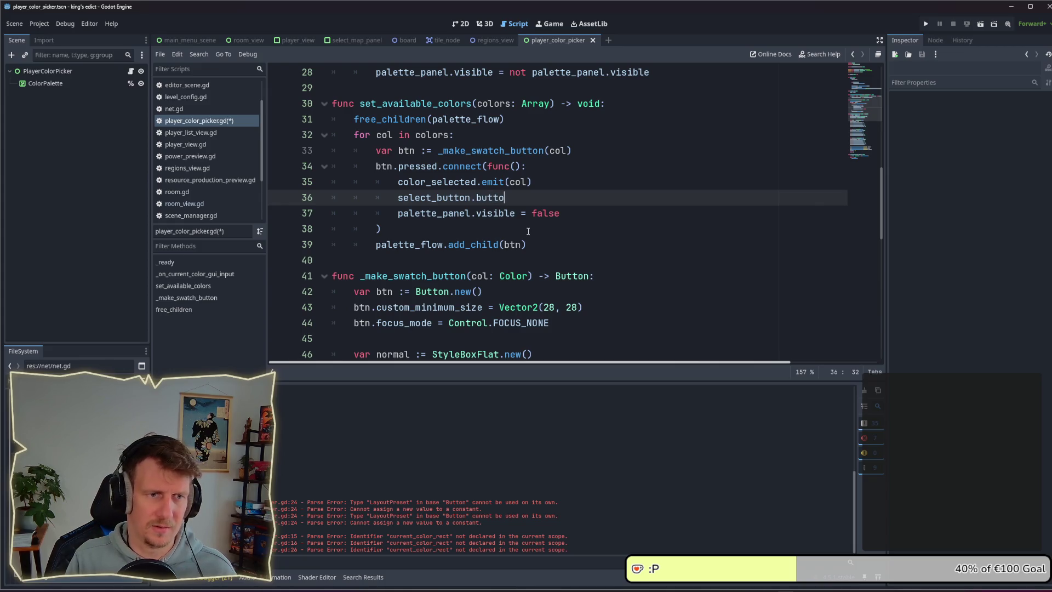
pyautogui.press('Down')
pyautogui.press('Down')
pyautogui.press('Down')
pyautogui.press('Return')
pyautogui.write('= false')
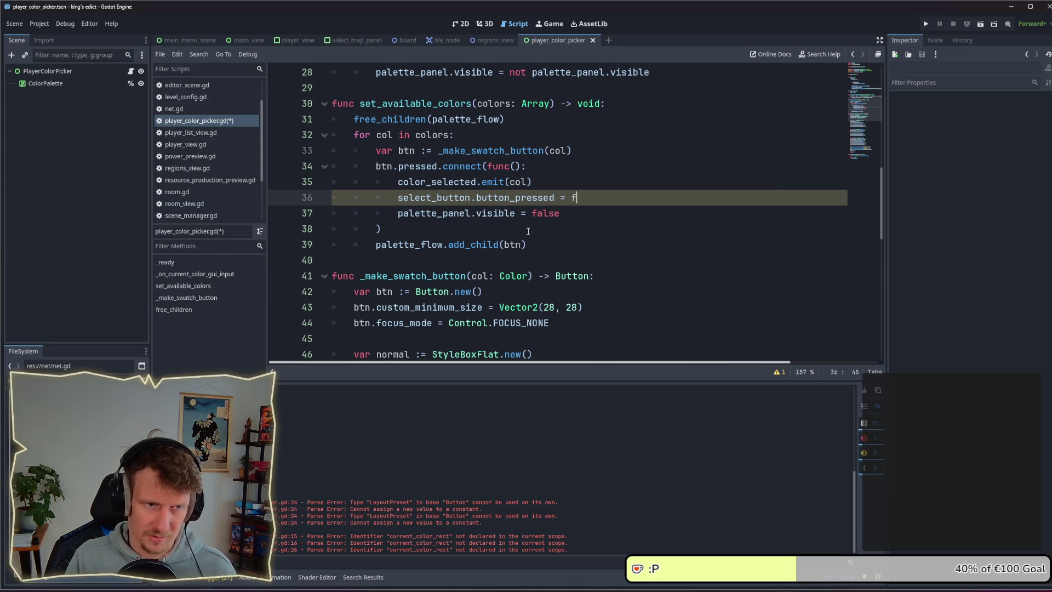
pyautogui.hotkey('ctrl', 's')
pyautogui.scroll(7, 517, 227)
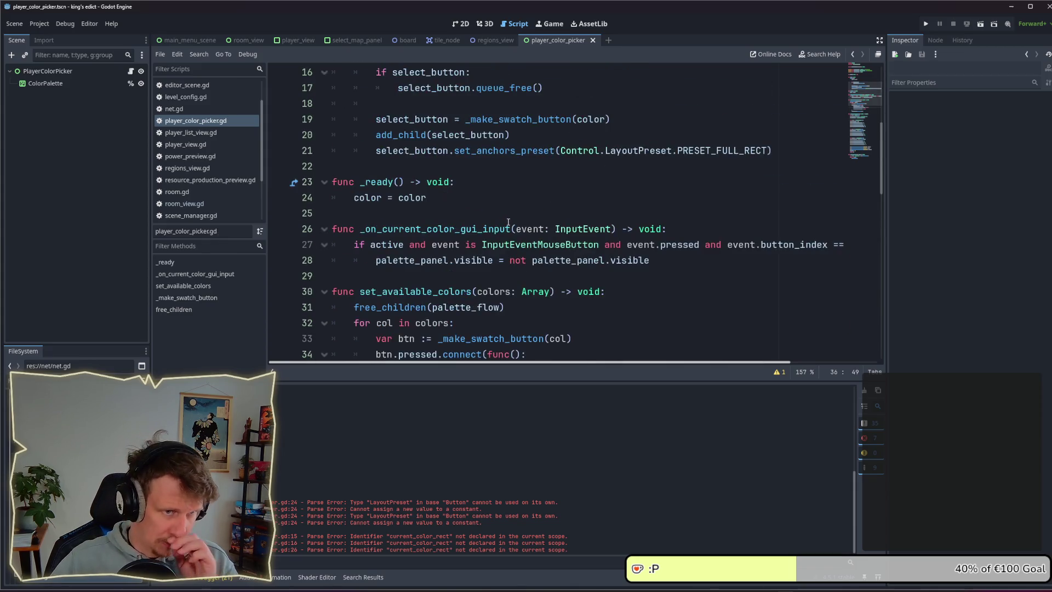
pyautogui.scroll(-2, 534, 271)
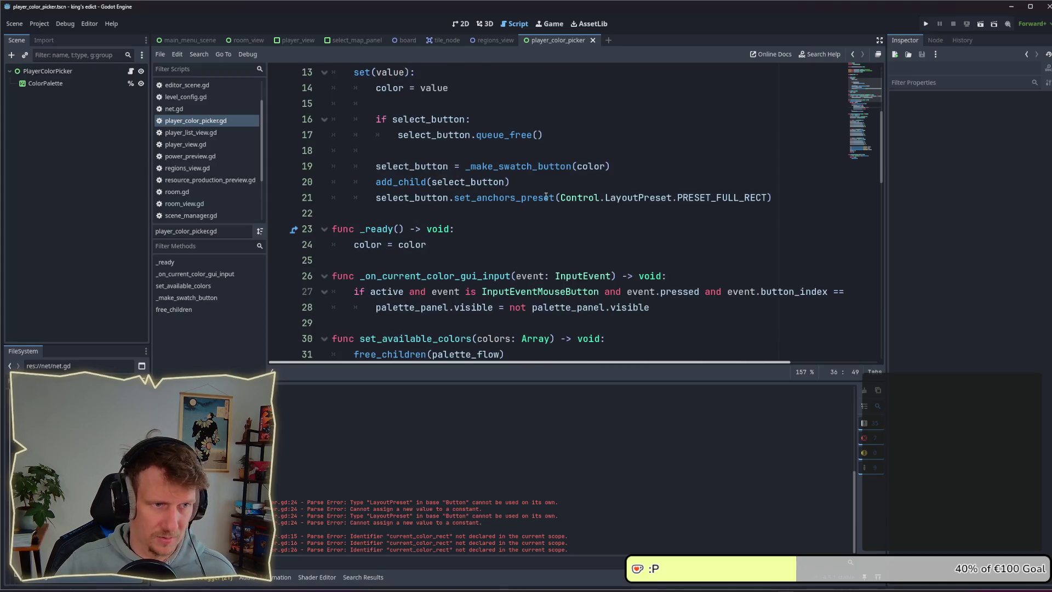
# Add select_button.toggle_mode = true below the set_anchors_preset line
pyautogui.click(539, 186)
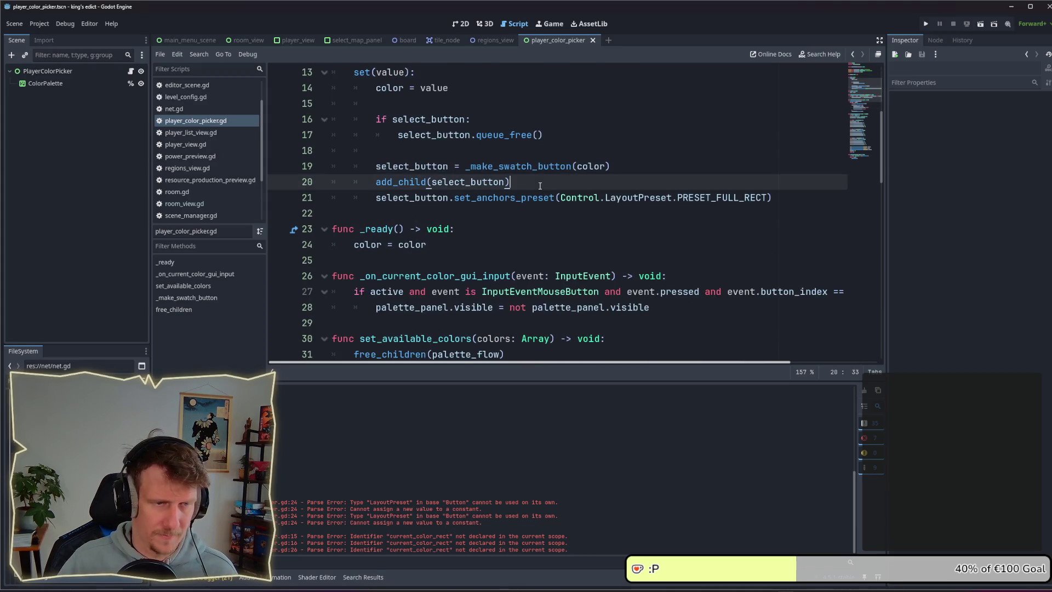
pyautogui.click(774, 198)
pyautogui.press('Return')
pyautogui.write('sele')
pyautogui.press('Return')
pyautogui.write('.')
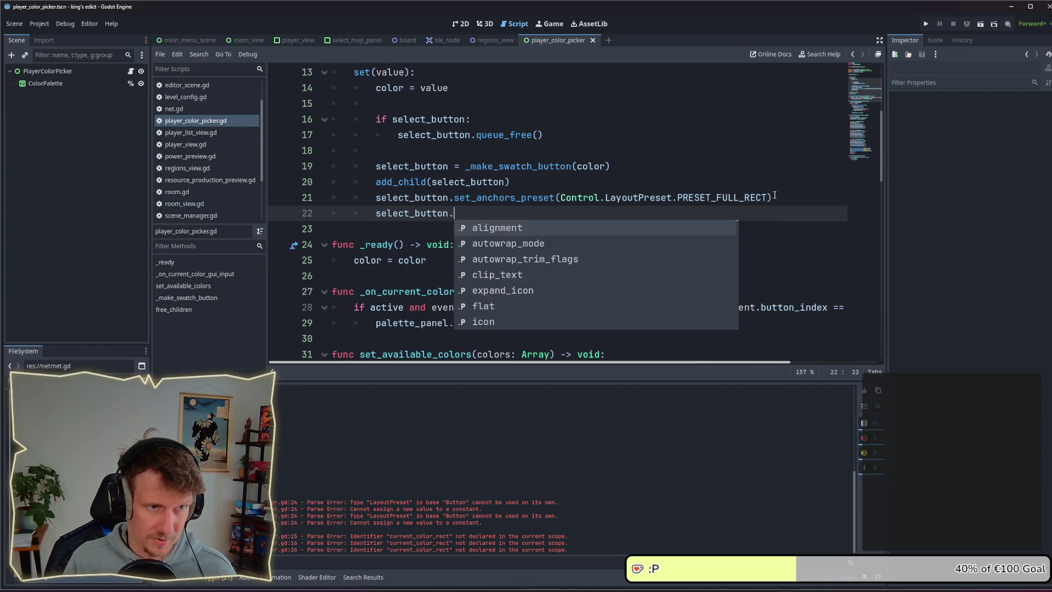
pyautogui.write('to')
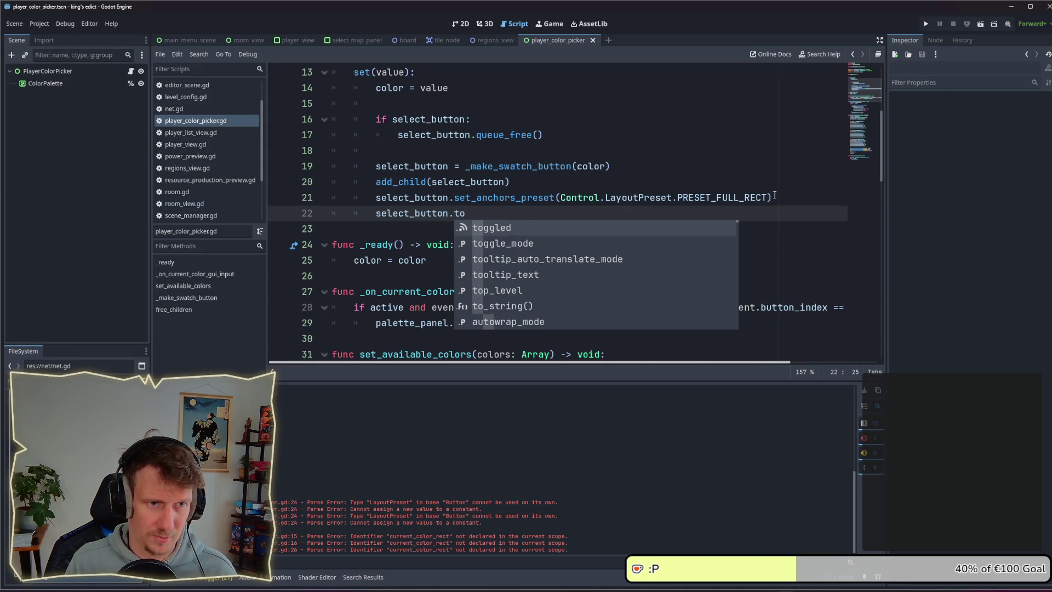
pyautogui.press('Down')
pyautogui.press('Return')
pyautogui.write('= true')
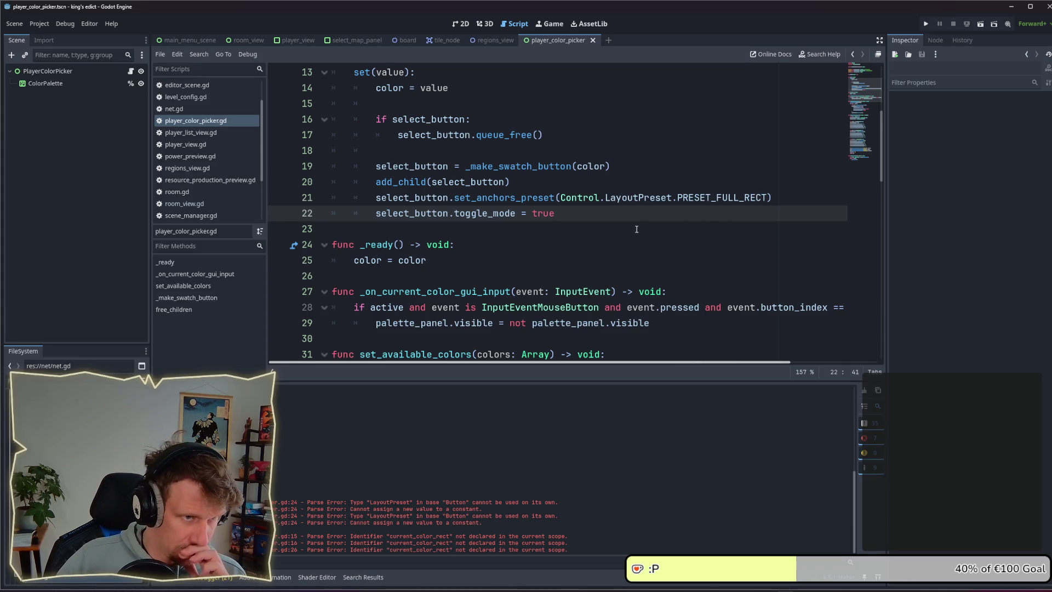
# Delete the _on_current_color_gui_input function and save the script
pyautogui.scroll(-3, 615, 214)
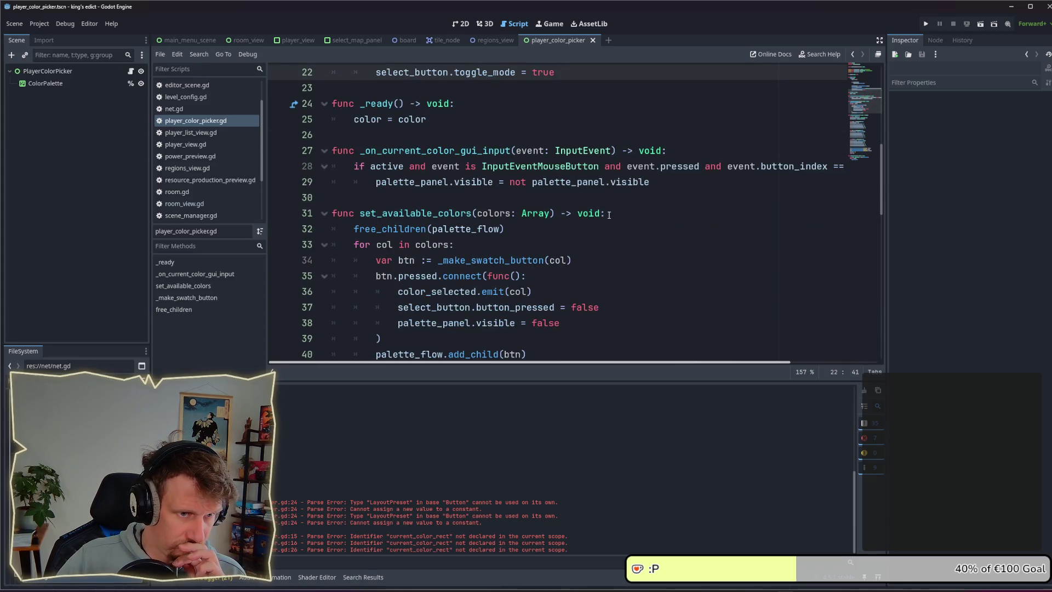
pyautogui.scroll(-3, 609, 214)
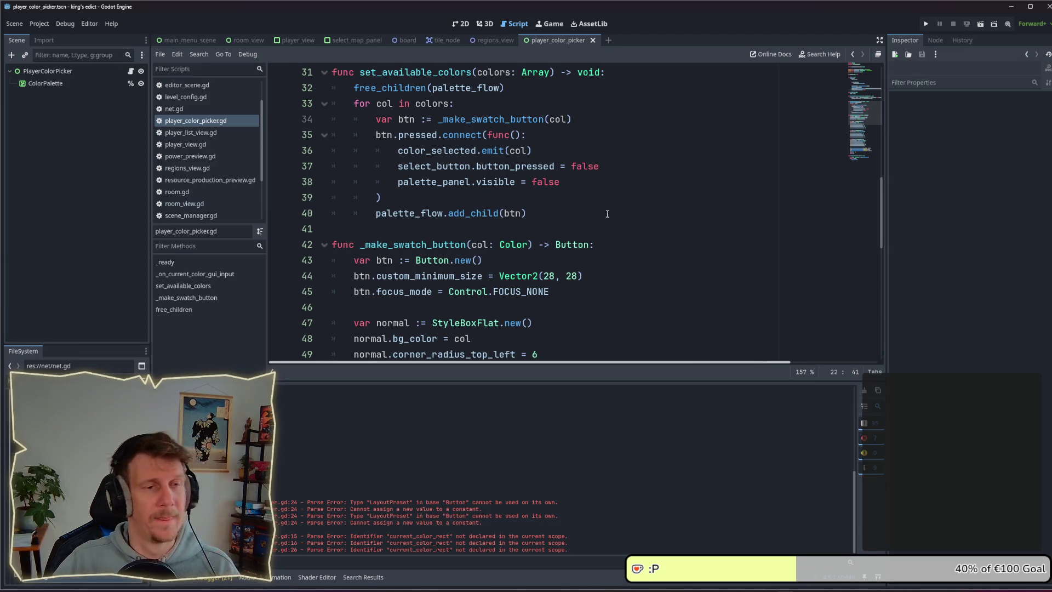
pyautogui.click(607, 214)
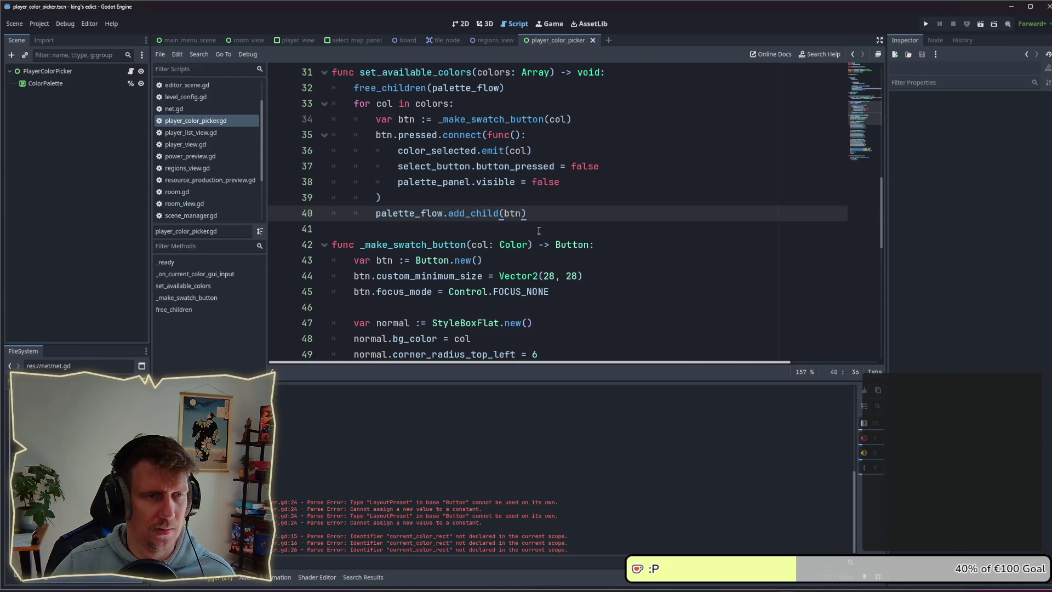
pyautogui.scroll(3, 539, 231)
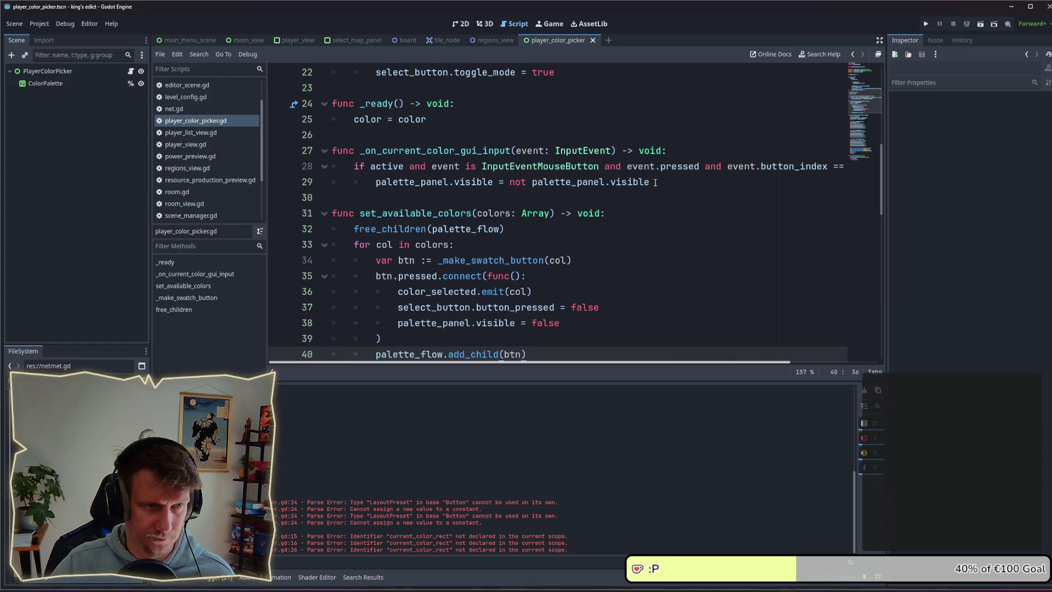
pyautogui.scroll(3, 546, 219)
pyautogui.moveTo(652, 323)
pyautogui.mouseDown()
pyautogui.moveTo(531, 323)
pyautogui.moveTo(332, 291)
pyautogui.mouseUp()
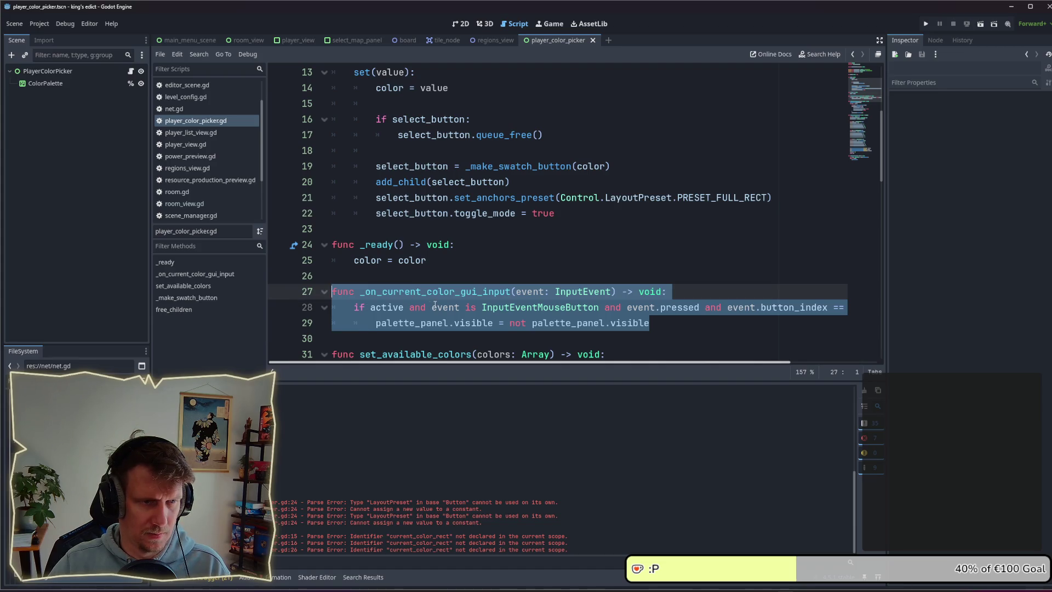
pyautogui.press('BackSpace')
pyautogui.press('BackSpace')
pyautogui.press('BackSpace')
pyautogui.hotkey('ctrl', 's')
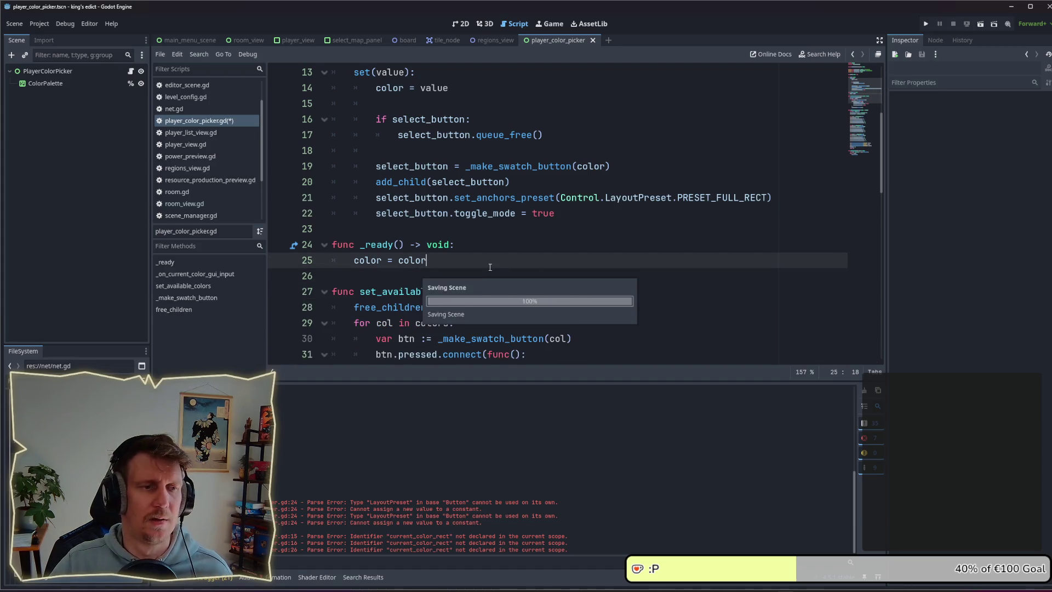
# Run the project and create a new game room from the Multiplayer lobby
pyautogui.press('F5')
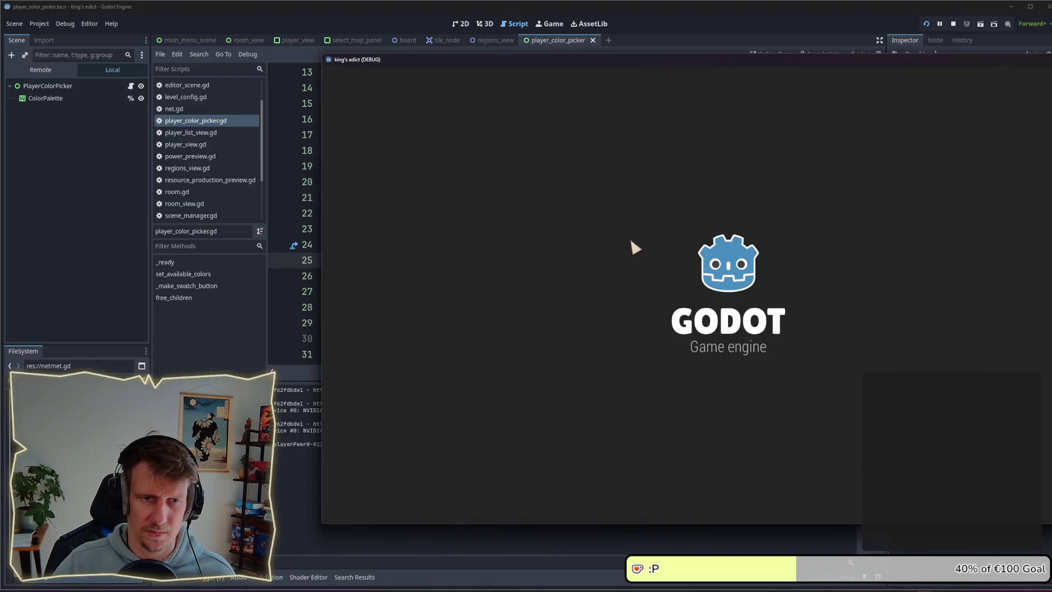
pyautogui.click(814, 338)
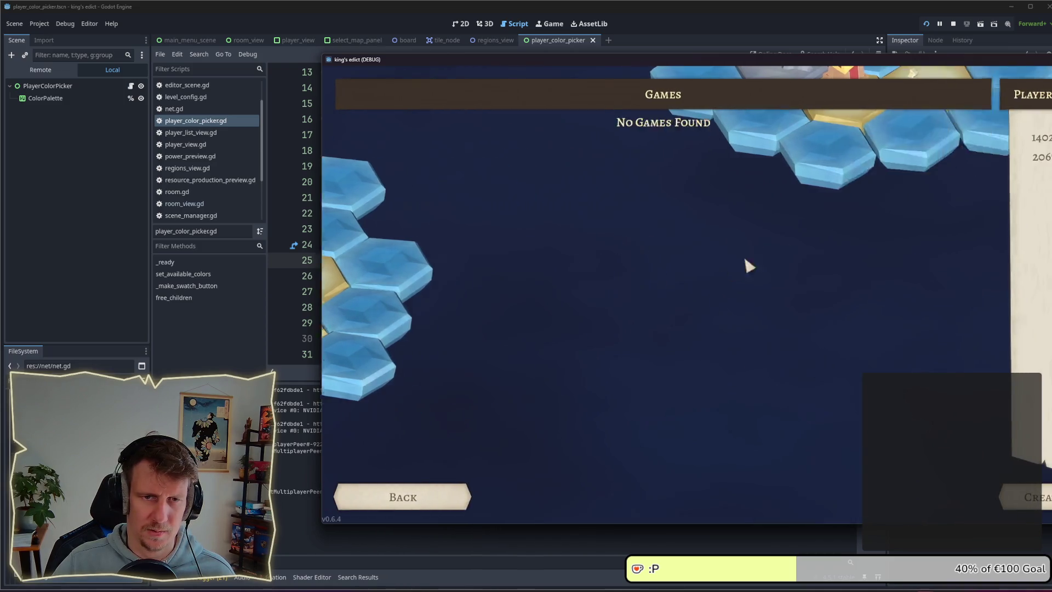
pyautogui.click(1027, 497)
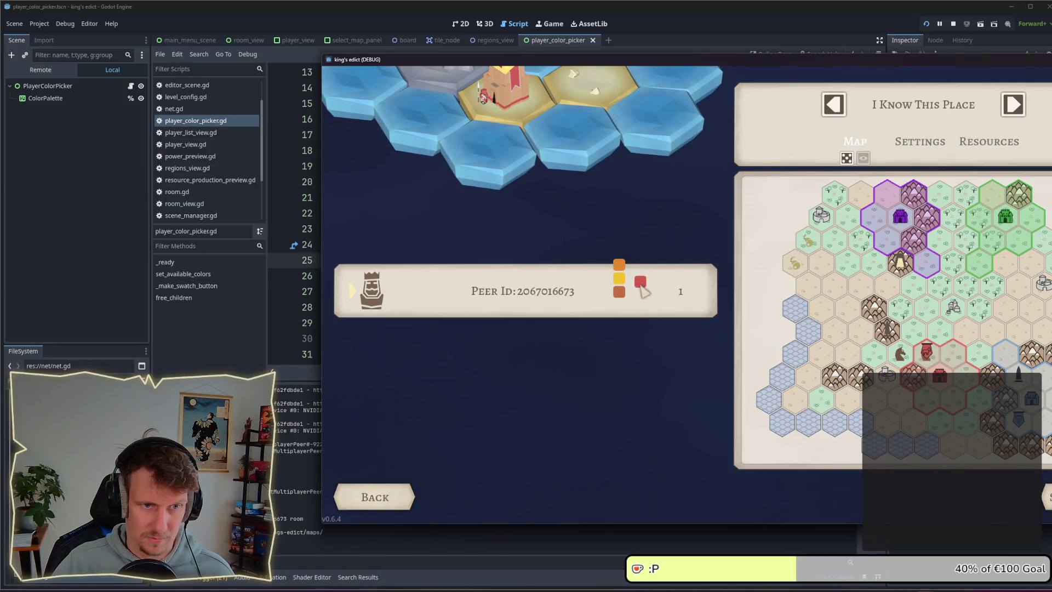
# Toggle the ColorPalette node's visibility and choose brown as the player colour
pyautogui.click(141, 98)
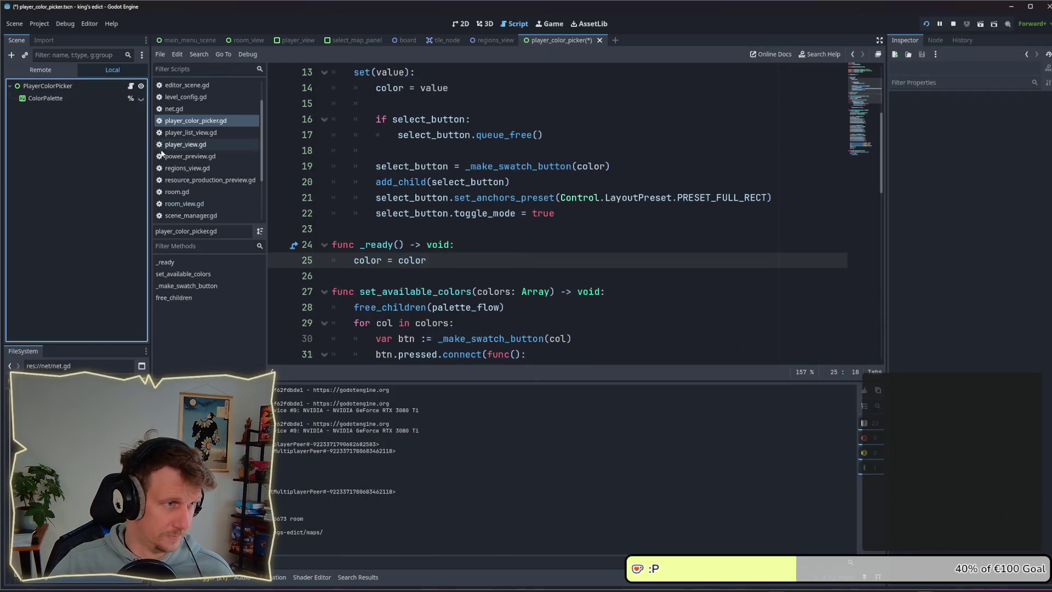
pyautogui.hotkey('alt', 'Tab')
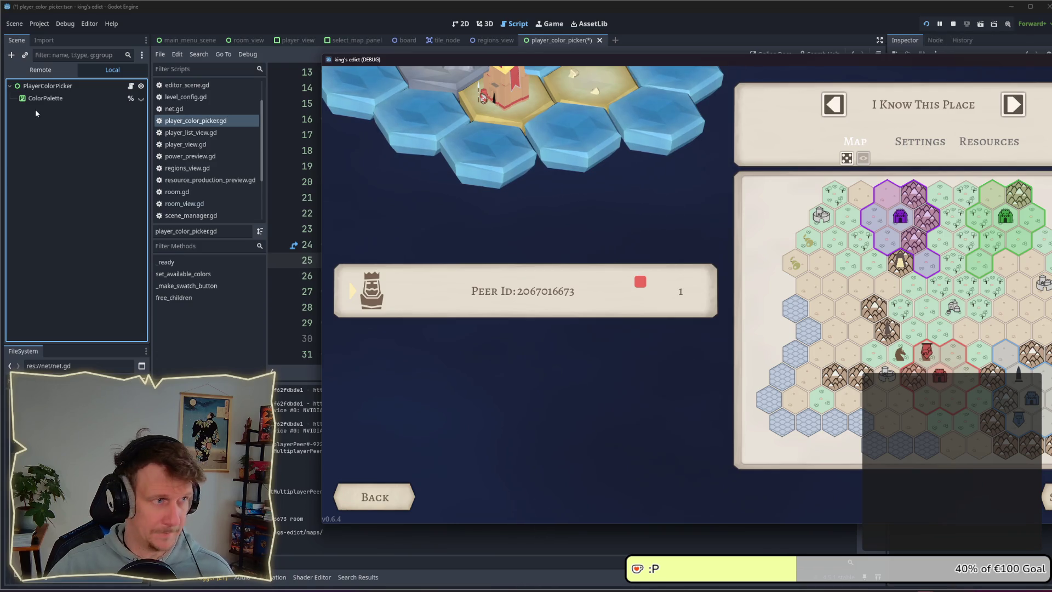
pyautogui.click(140, 100)
pyautogui.hotkey('alt', 'Tab')
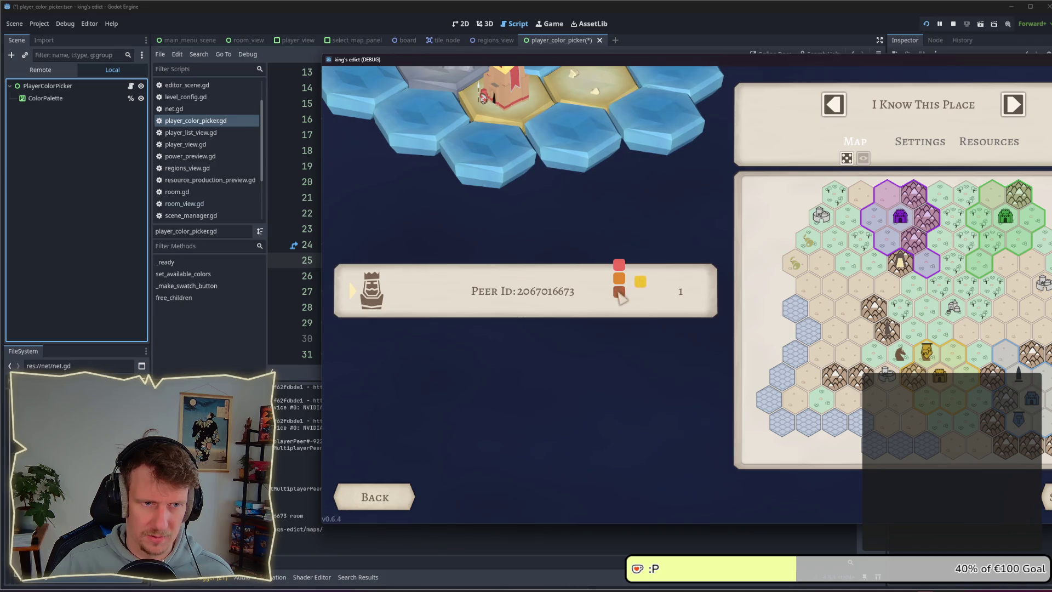
pyautogui.click(620, 291)
# Inspect the PlayerColorPicker and ColorPalette node properties, then close the running game
pyautogui.click(141, 98)
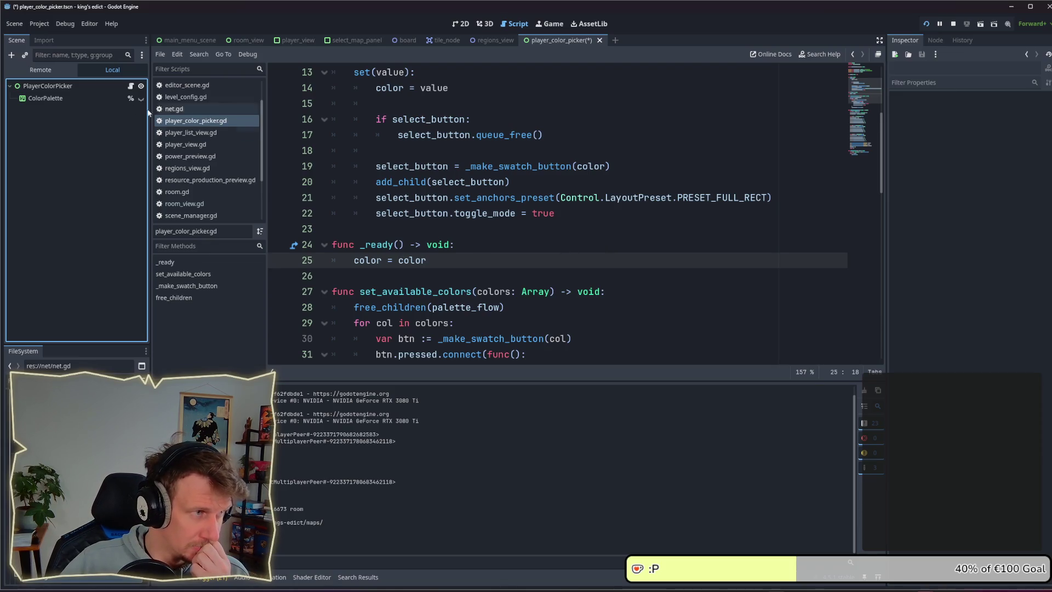
pyautogui.click(48, 87)
pyautogui.click(50, 98)
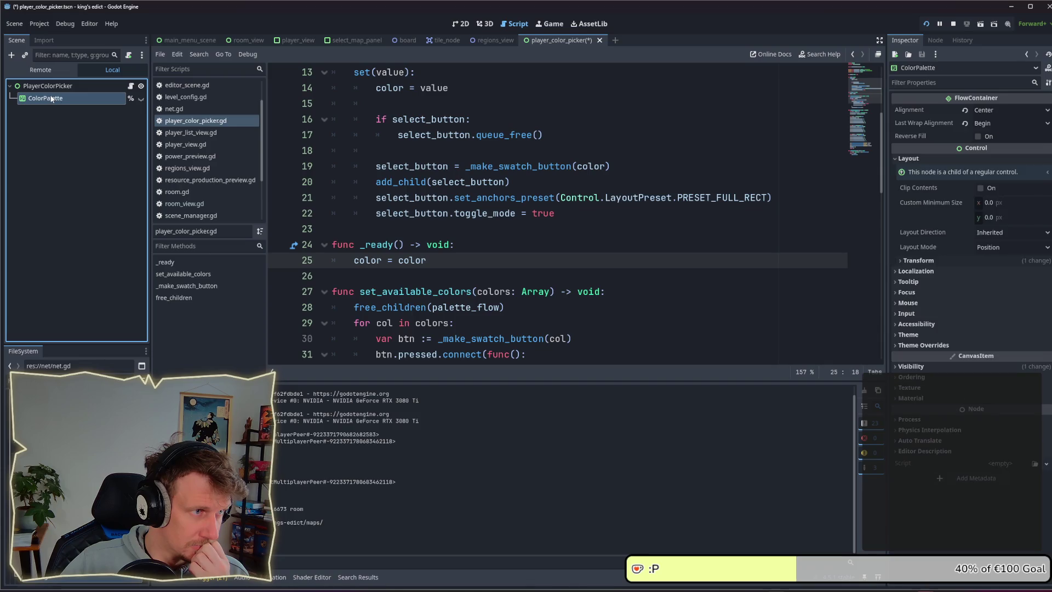
pyautogui.click(50, 94)
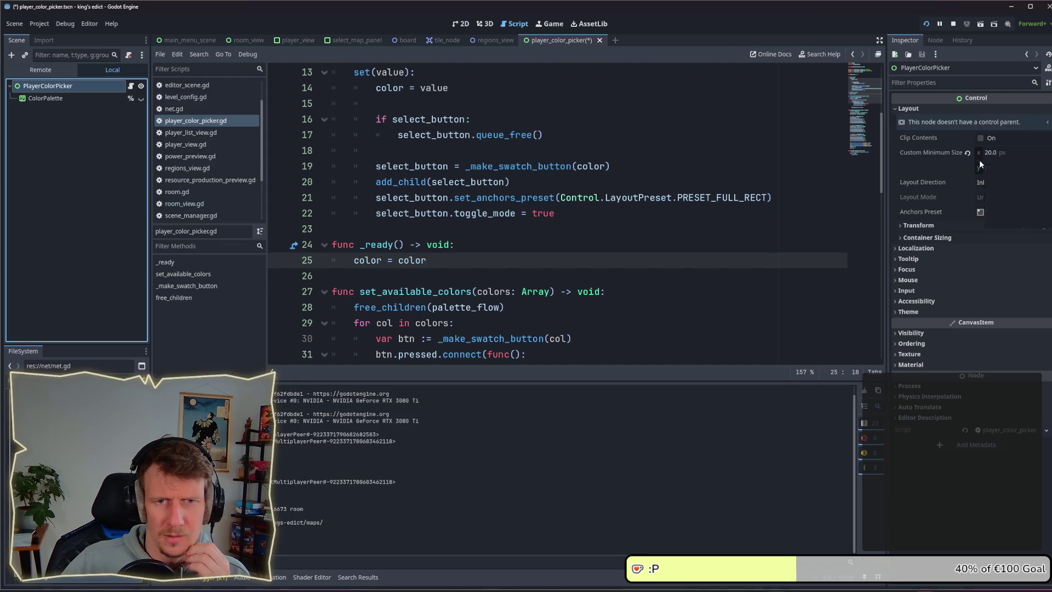
pyautogui.hotkey('alt', 'Tab')
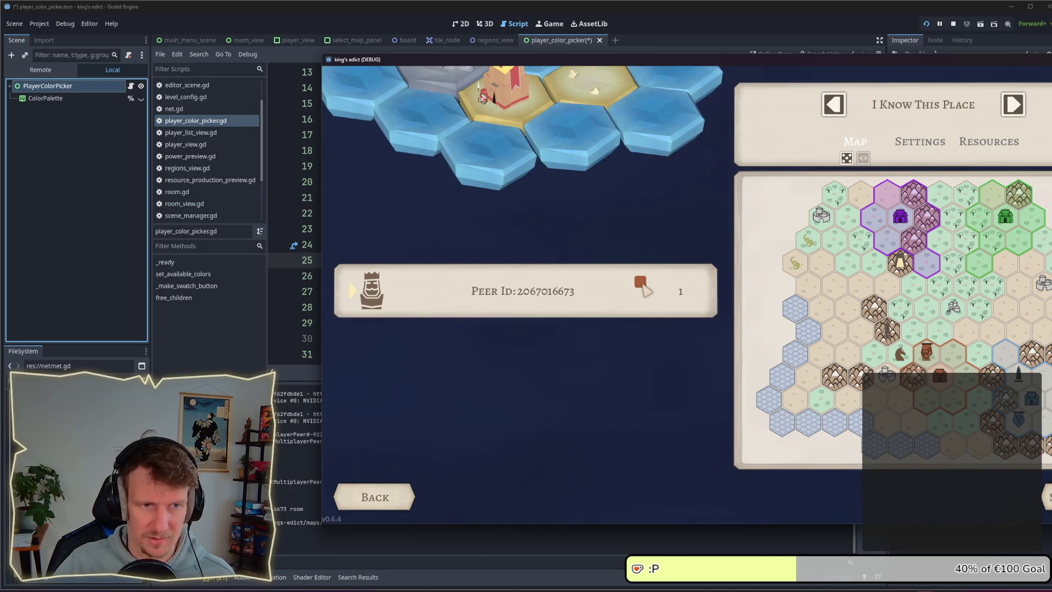
pyautogui.click(77, 214)
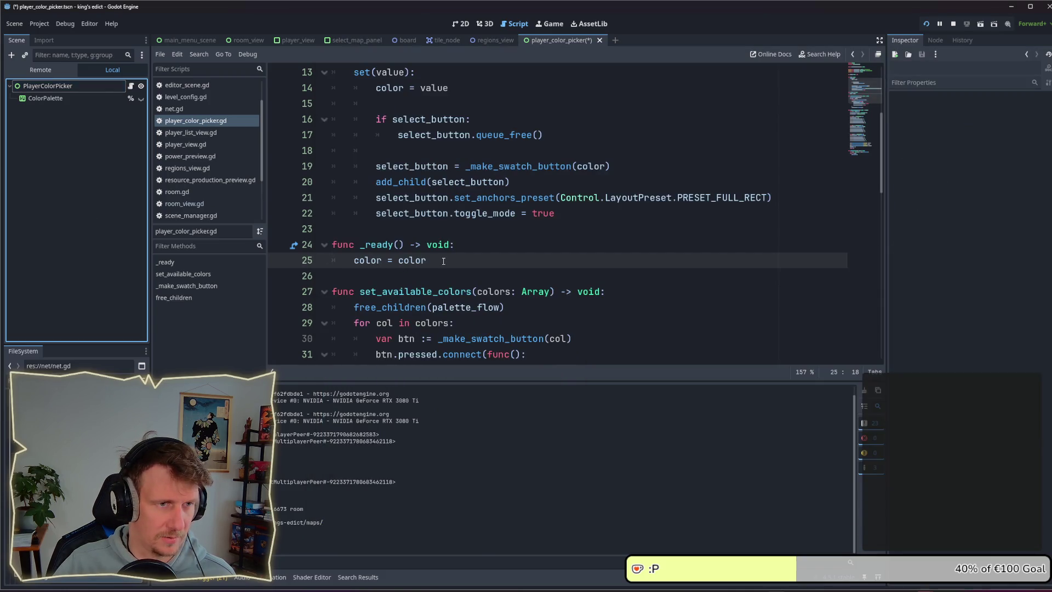
# Paste the copied pressed-connect block on the empty line after toggle_mode
pyautogui.click(570, 213)
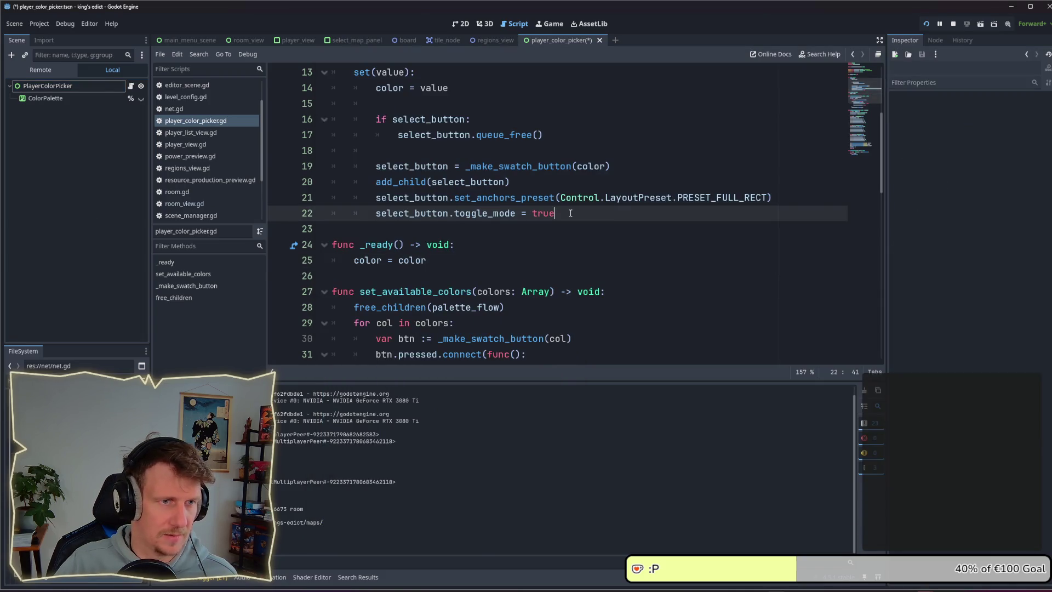
pyautogui.scroll(1, 571, 213)
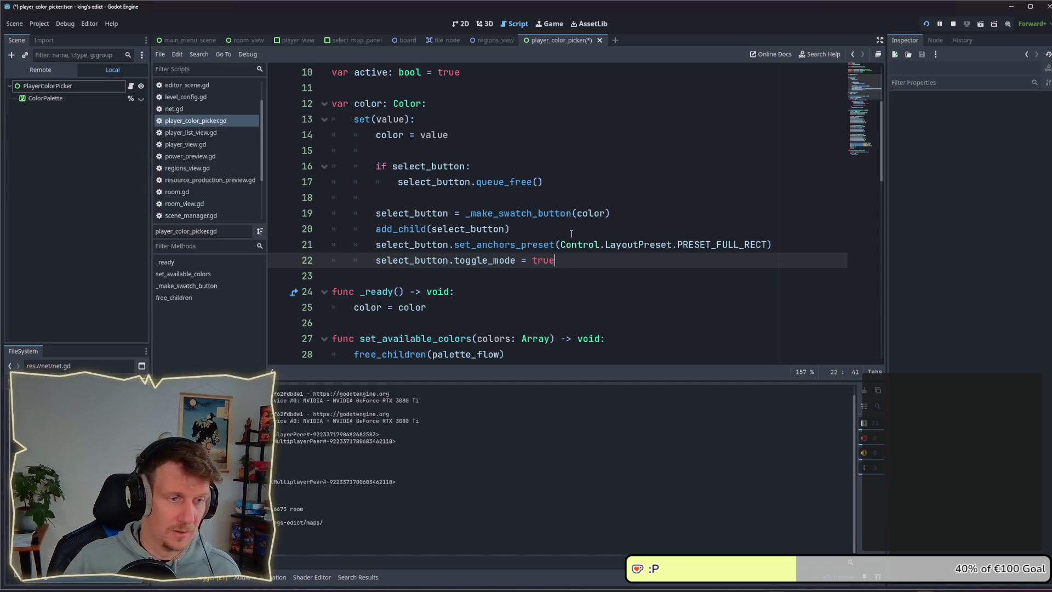
pyautogui.scroll(-5, 571, 234)
pyautogui.moveTo(402, 229)
pyautogui.mouseDown()
pyautogui.moveTo(372, 166)
pyautogui.moveTo(332, 166)
pyautogui.mouseUp()
pyautogui.hotkey('ctrl', 'c')
pyautogui.scroll(3, 453, 194)
pyautogui.click(468, 174)
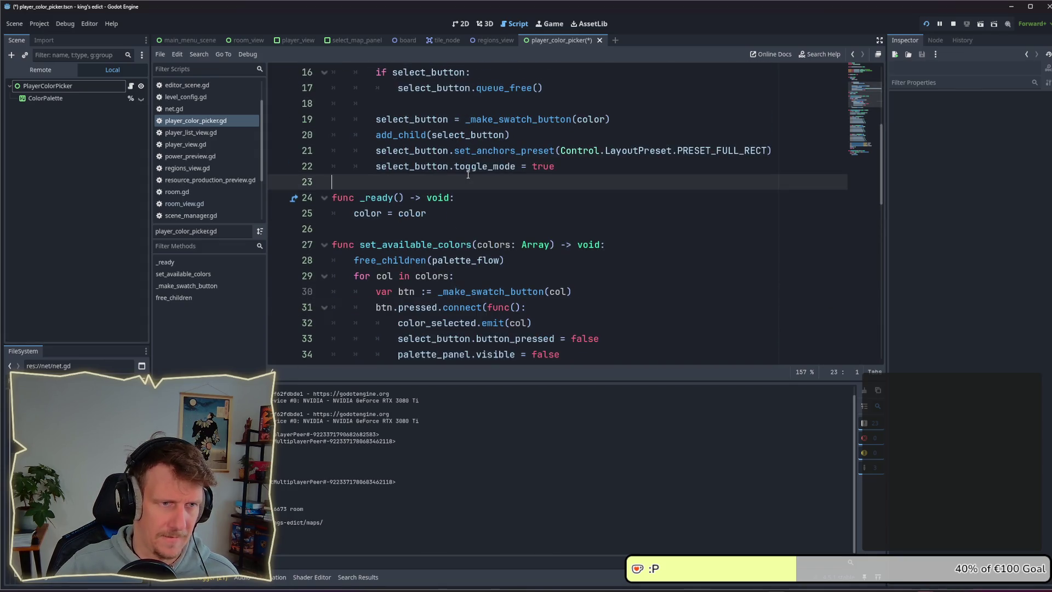
pyautogui.hotkey('ctrl', 'v')
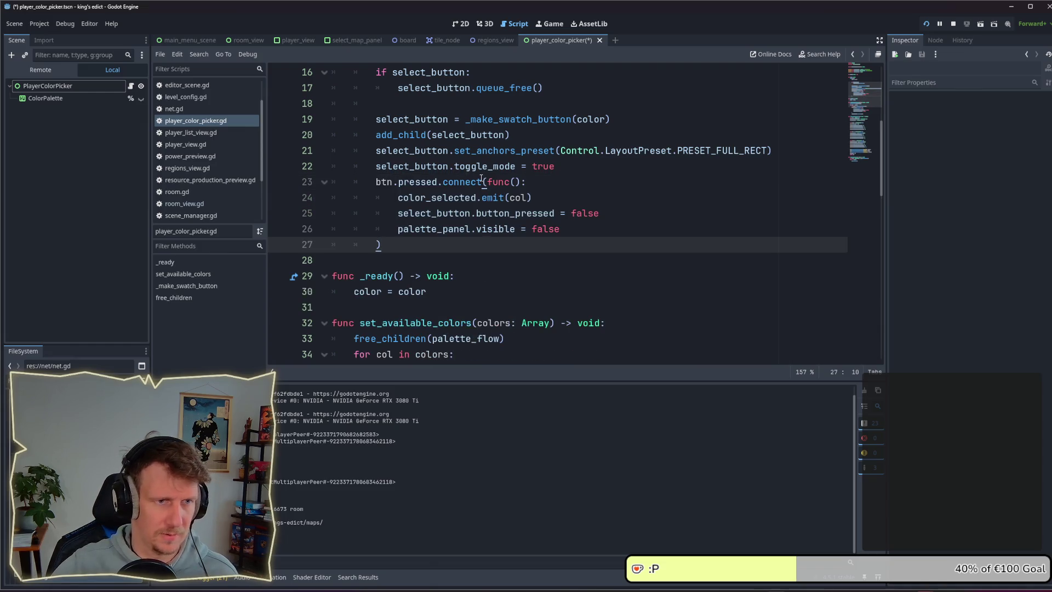
# Review the pasted code and temporarily undo the pressed-connect paste
pyautogui.click(538, 182)
pyautogui.click(547, 197)
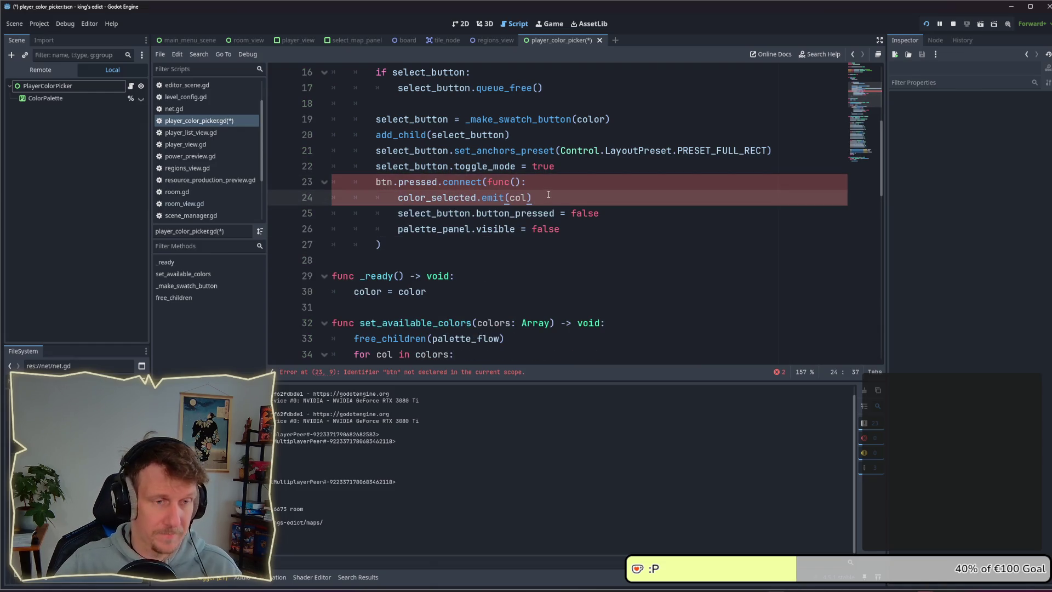
pyautogui.scroll(1, 534, 209)
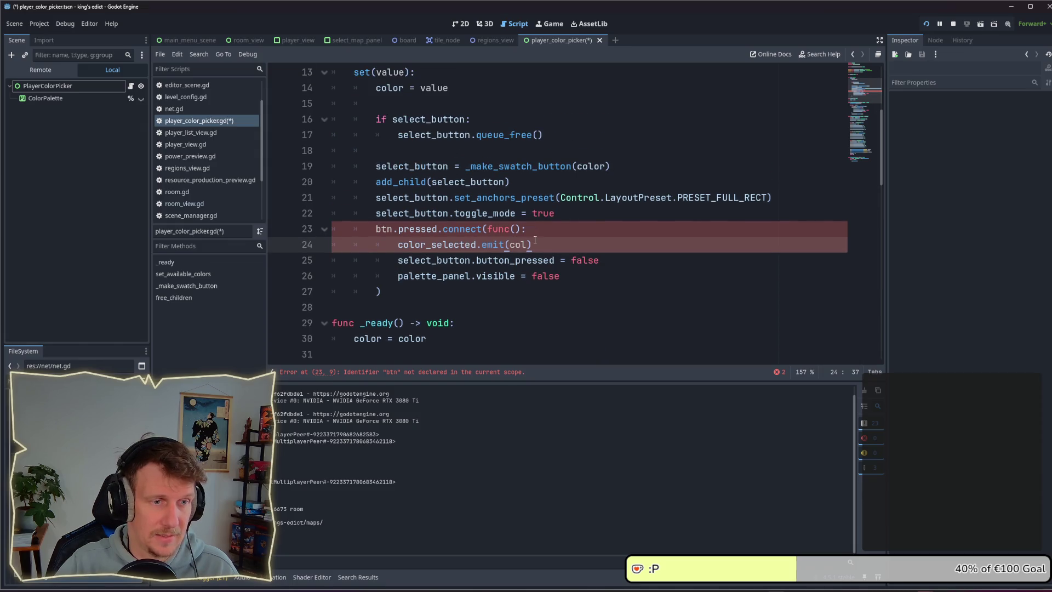
pyautogui.scroll(-4, 511, 268)
pyautogui.scroll(-12, 493, 254)
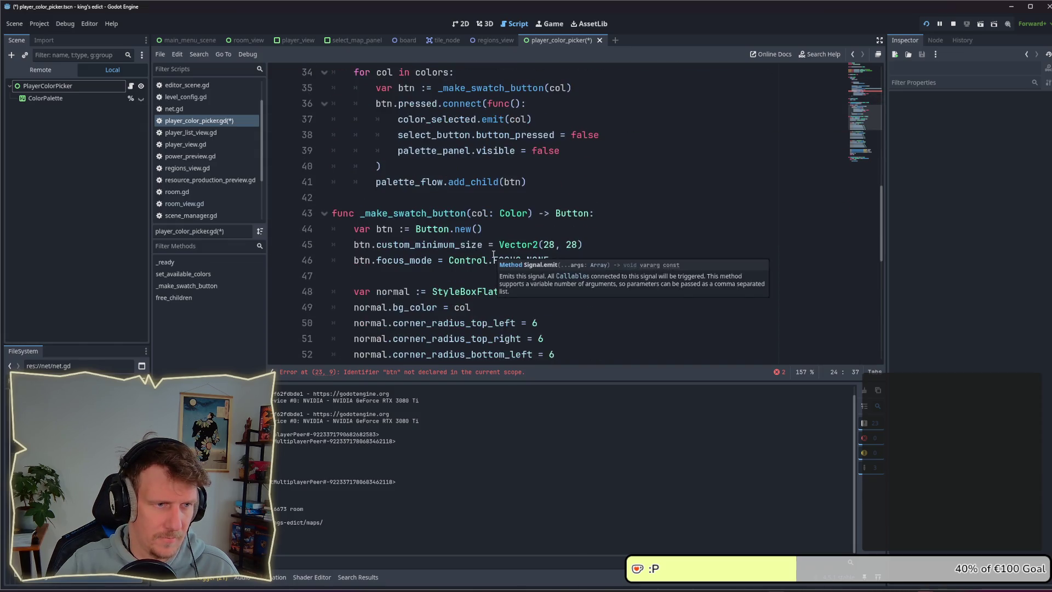
pyautogui.scroll(11, 493, 253)
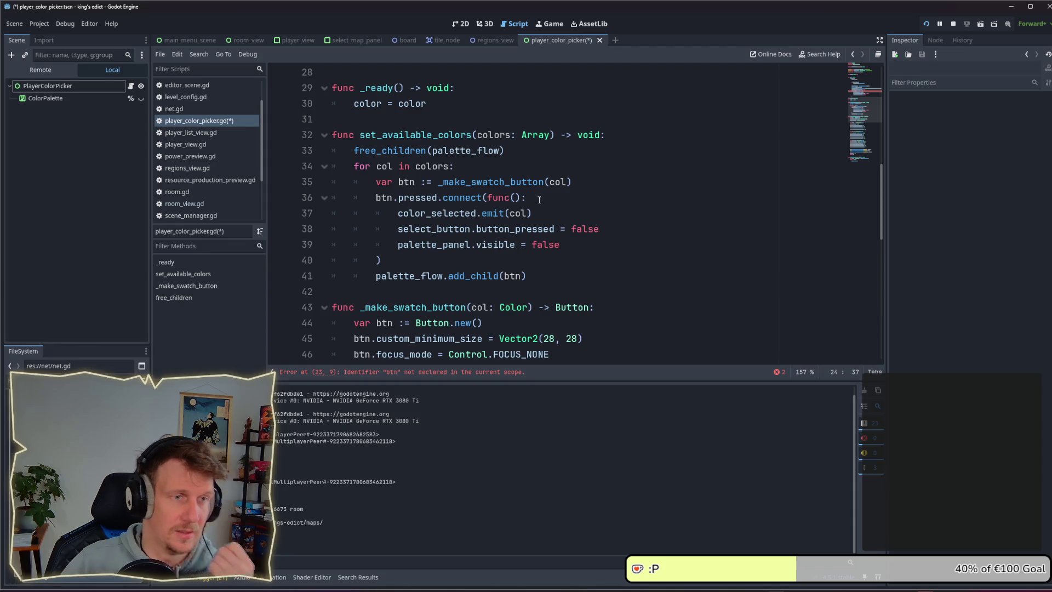
pyautogui.scroll(3, 537, 202)
pyautogui.click(543, 222)
pyautogui.hotkey('ctrl', 'z')
pyautogui.hotkey('ctrl', 'z')
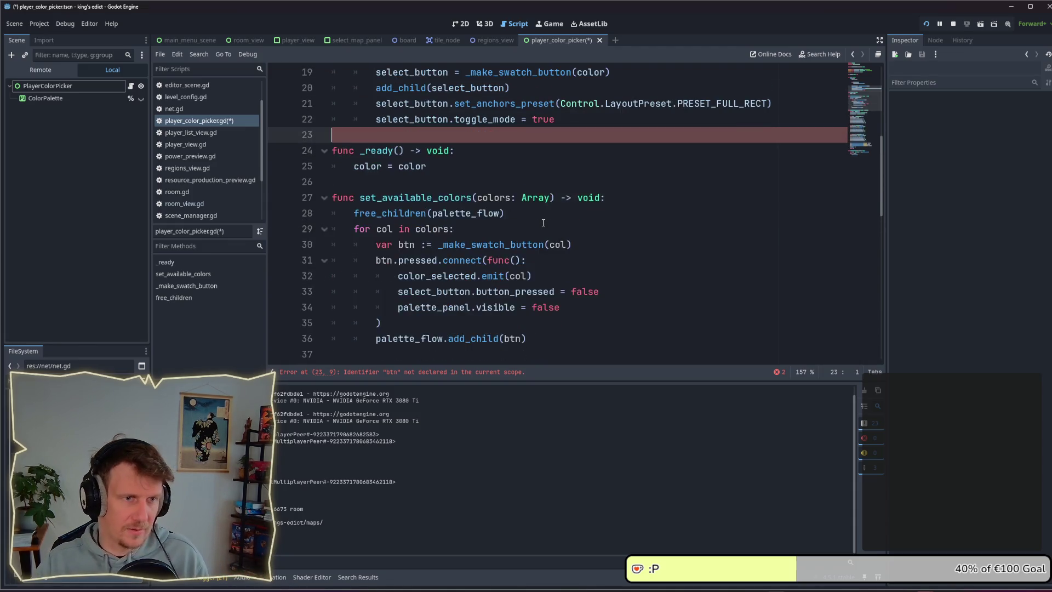
# Select the palette visibility toggle statement and restore the pasted pressed-connect block
pyautogui.click(603, 213)
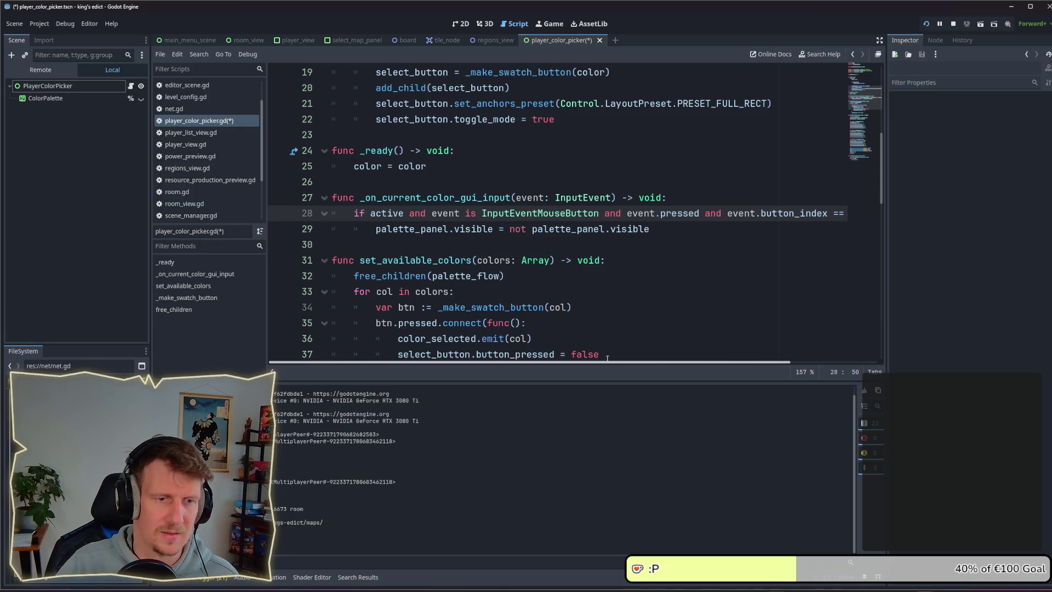
pyautogui.moveTo(611, 361)
pyautogui.mouseDown()
pyautogui.moveTo(724, 369)
pyautogui.moveTo(636, 364)
pyautogui.mouseUp()
pyautogui.moveTo(651, 229); pyautogui.dragTo(517, 230)
pyautogui.hotkey('shift', 'Home')
pyautogui.hotkey('ctrl', 'c')
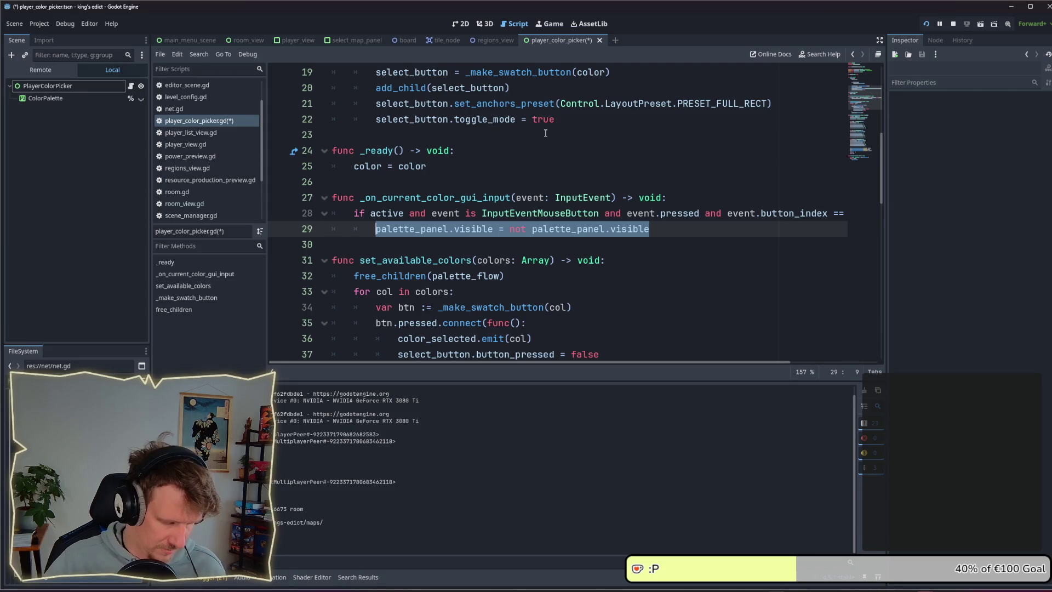
pyautogui.hotkey('ctrl', 'z')
pyautogui.hotkey('ctrl', 'z')
pyautogui.hotkey('ctrl', 'z')
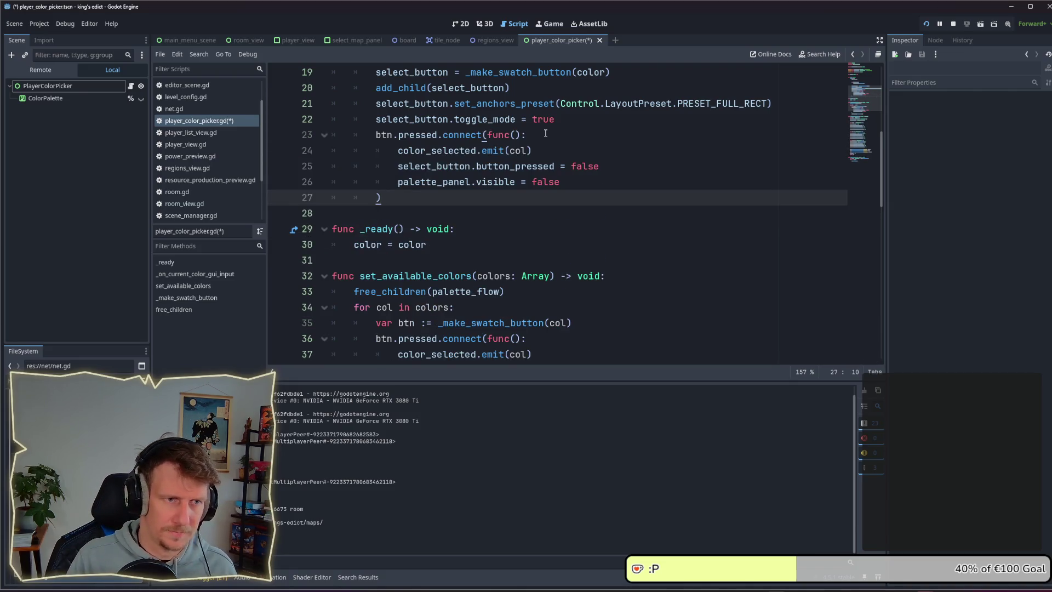
# Replace the handler body with the indented palette_panel visibility toggle and save
pyautogui.moveTo(562, 183); pyautogui.dragTo(311, 154)
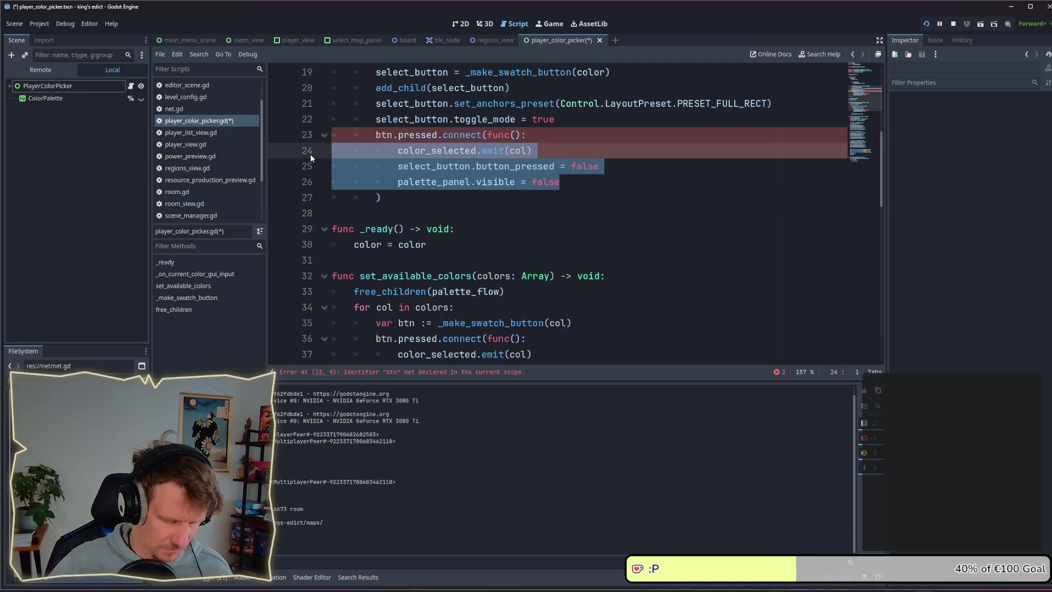
pyautogui.hotkey('ctrl', 'v')
pyautogui.press('Tab')
pyautogui.press('Tab')
pyautogui.press('Tab')
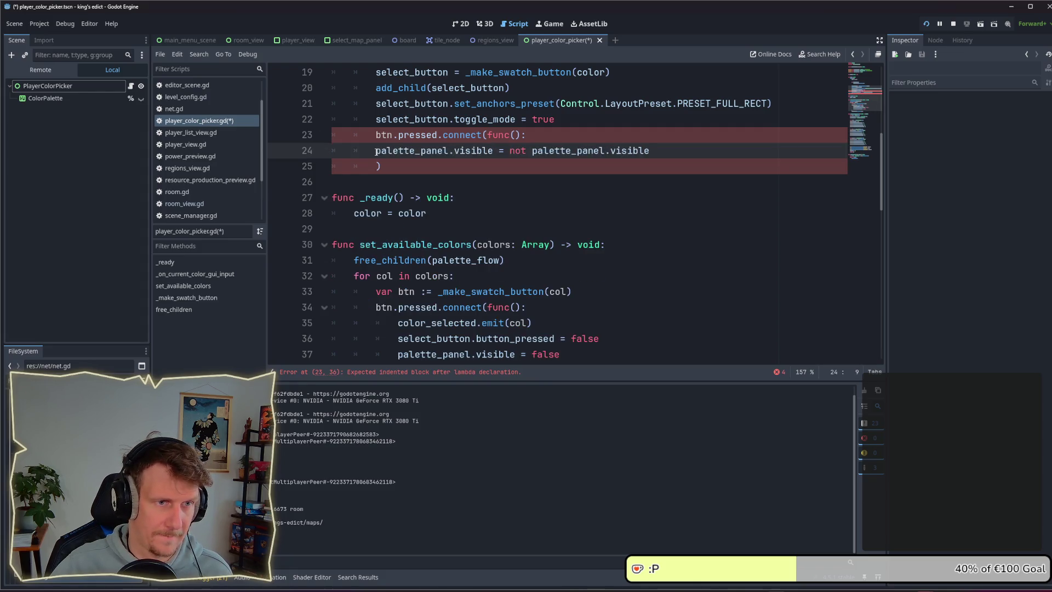
pyautogui.click(502, 160)
pyautogui.hotkey('ctrl', 's')
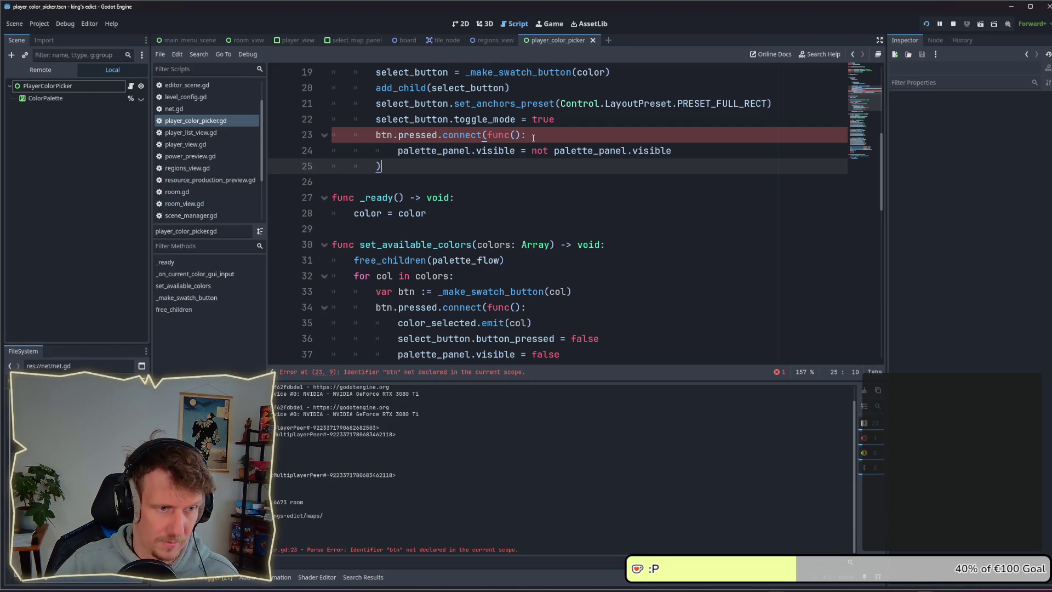
# Replace btn with select_button in the pressed.connect call on line 23
pyautogui.doubleClick(390, 119)
pyautogui.hotkey('ctrl', 'c')
pyautogui.doubleClick(384, 135)
pyautogui.hotkey('ctrl', 'v')
pyautogui.click(431, 153)
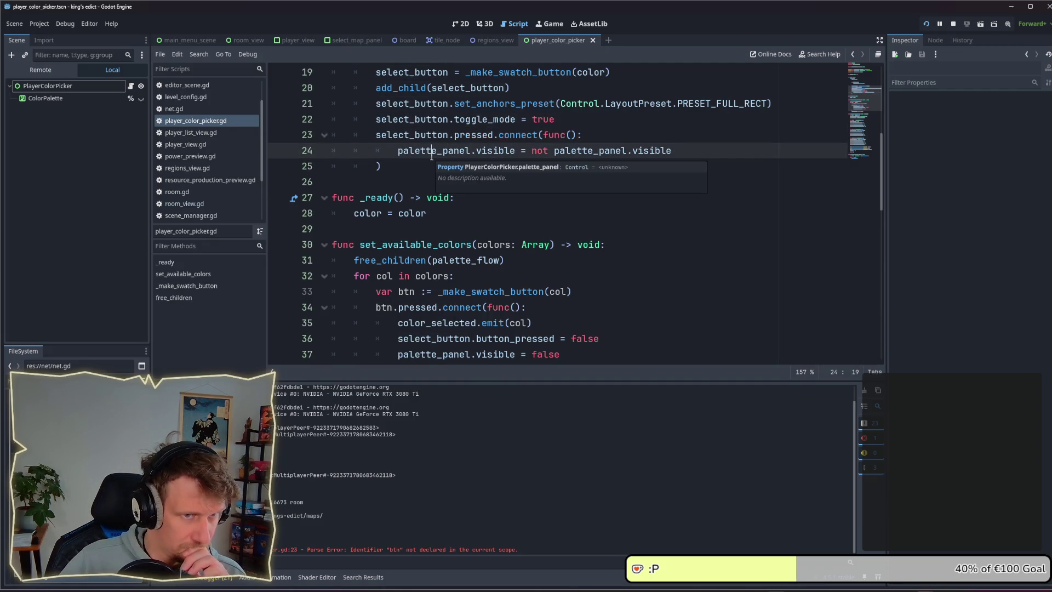
pyautogui.click(418, 165)
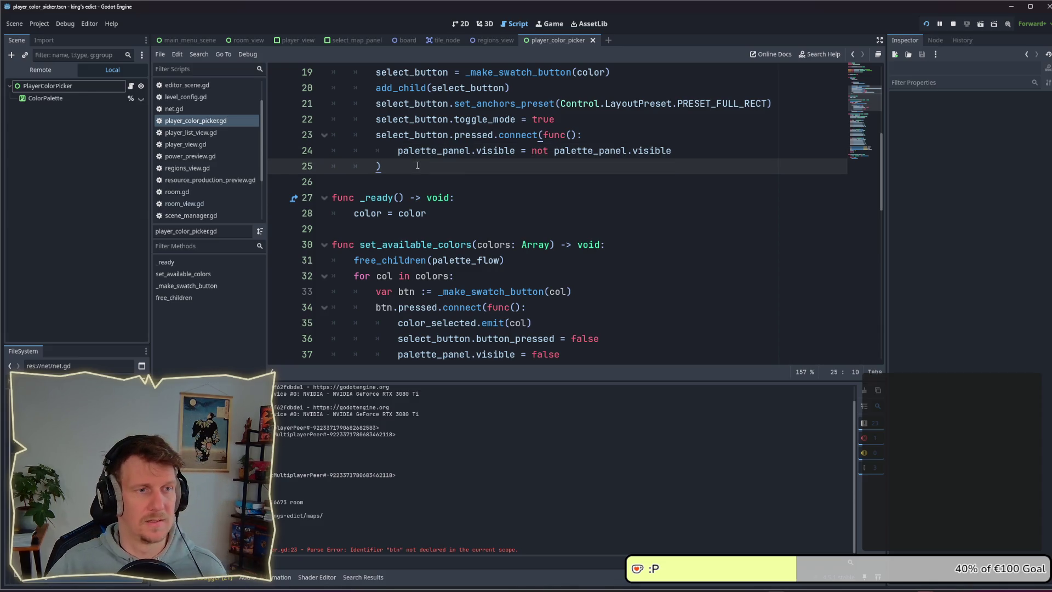
pyautogui.hotkey('alt', 'Tab')
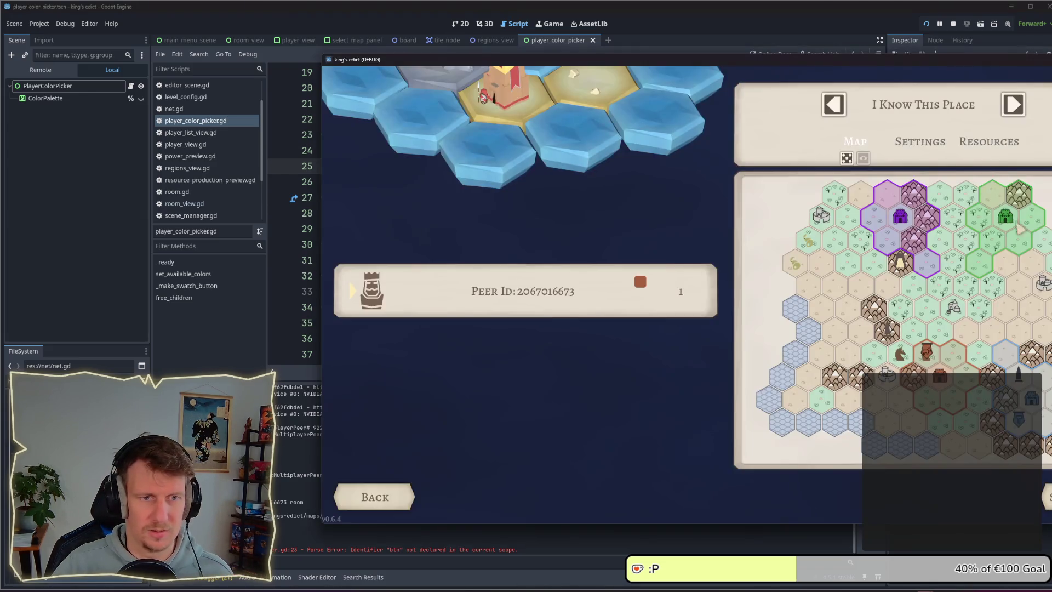
# Relaunch the game and host a new game room from the Multiplayer lobby
pyautogui.click(953, 24)
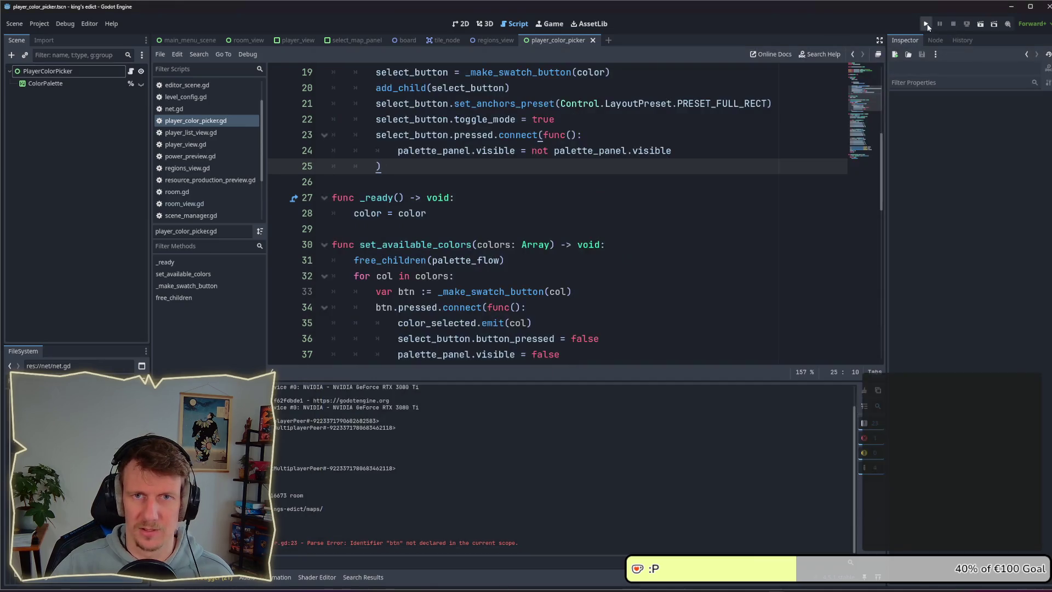
pyautogui.press('F5')
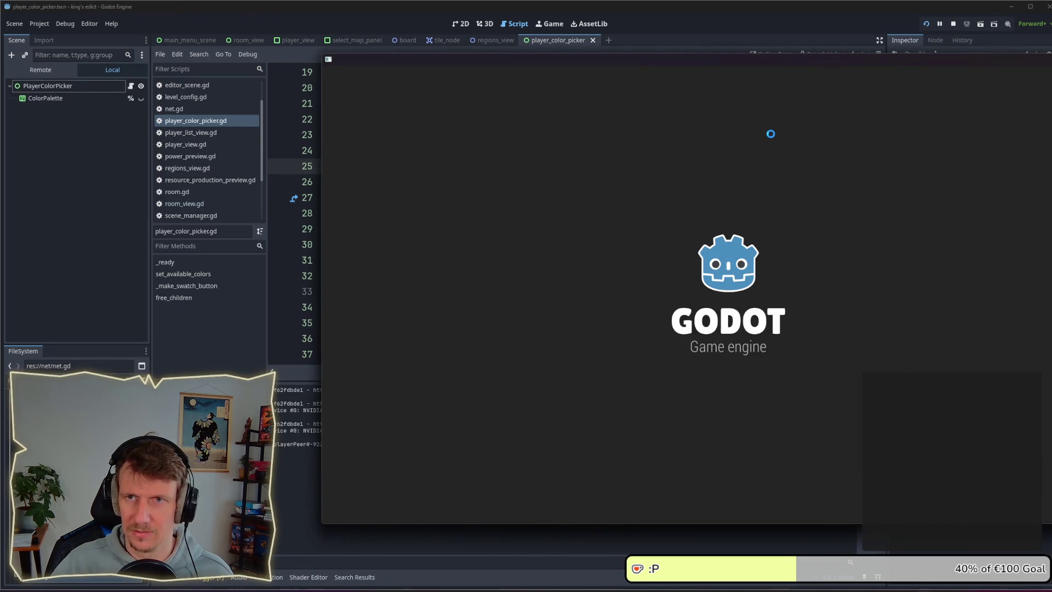
pyautogui.moveTo(680, 63); pyautogui.dragTo(522, 64)
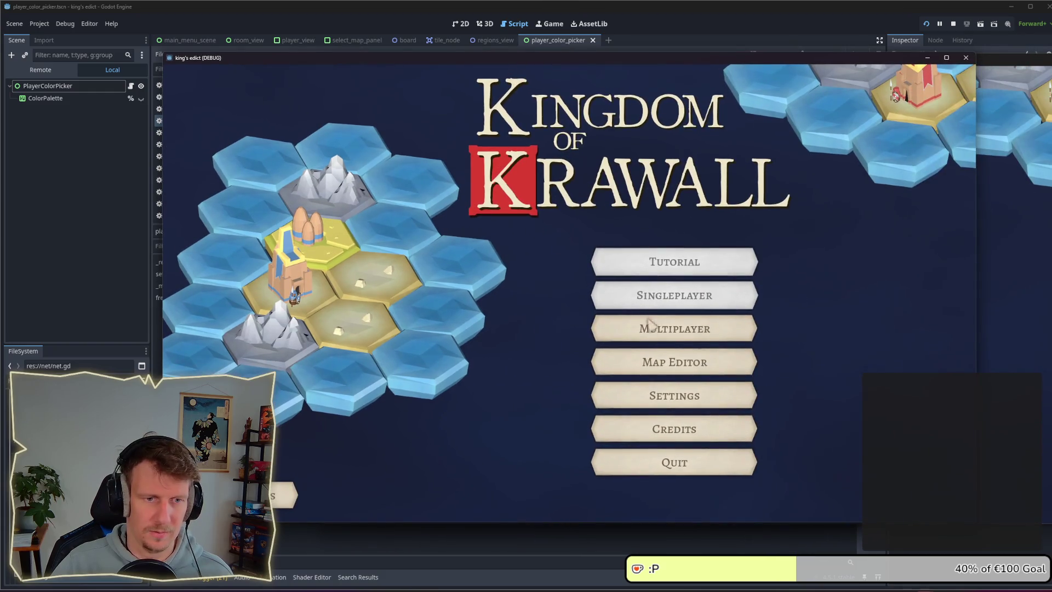
pyautogui.click(622, 327)
pyautogui.click(901, 495)
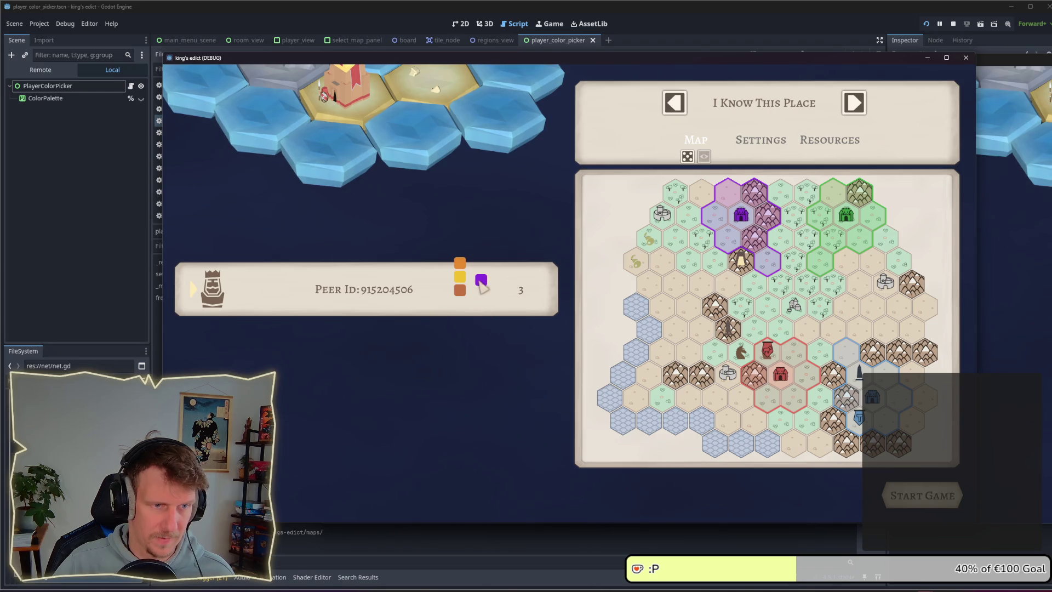
# Try orange, yellow, red-brown and purple from the swatch palette, then stop the game
pyautogui.click(461, 277)
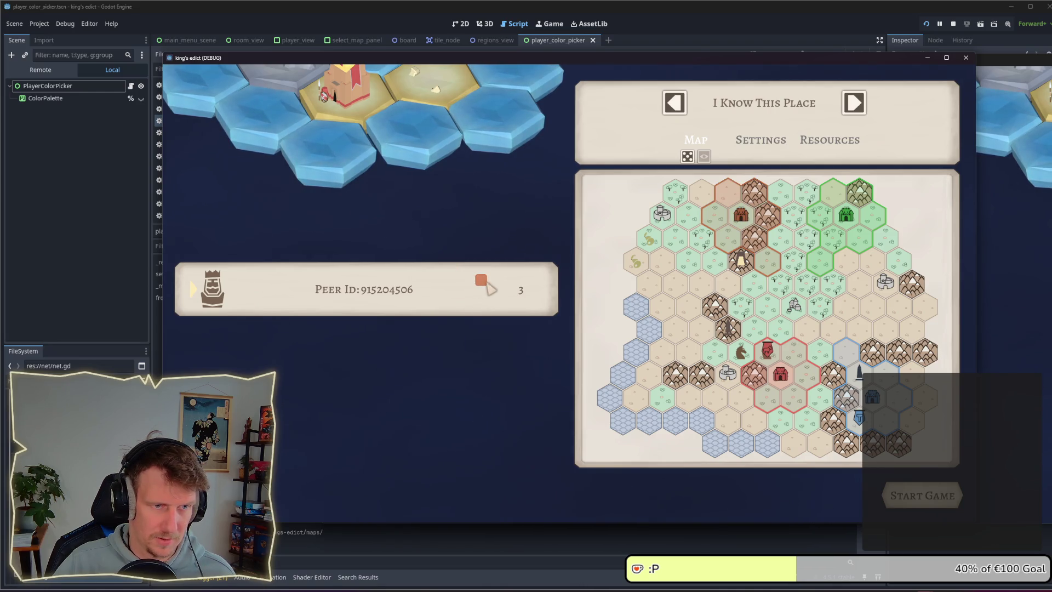
pyautogui.click(463, 282)
pyautogui.click(460, 261)
pyautogui.click(460, 278)
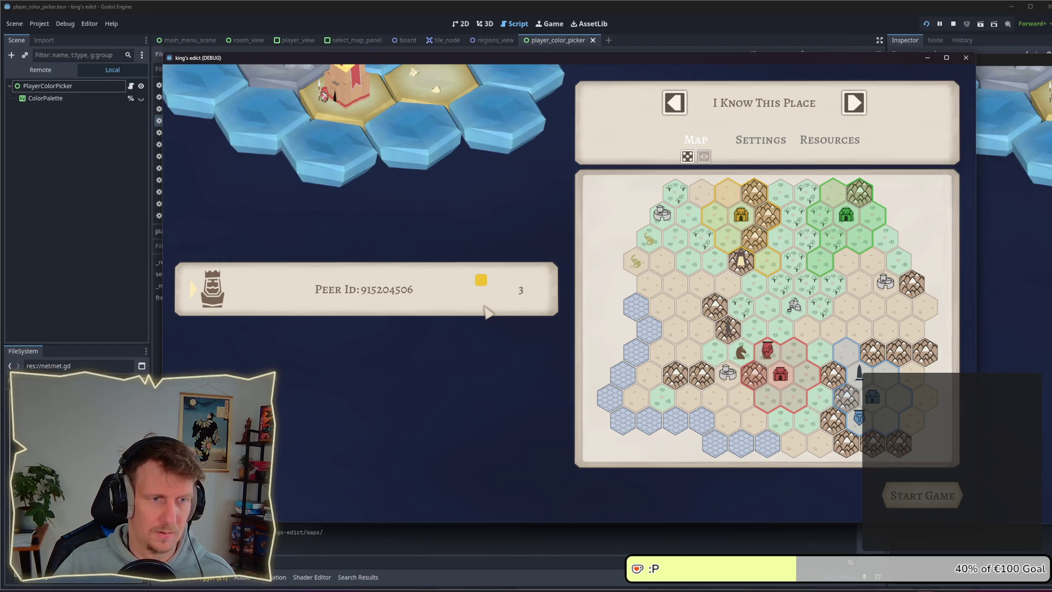
pyautogui.click(460, 291)
pyautogui.click(460, 277)
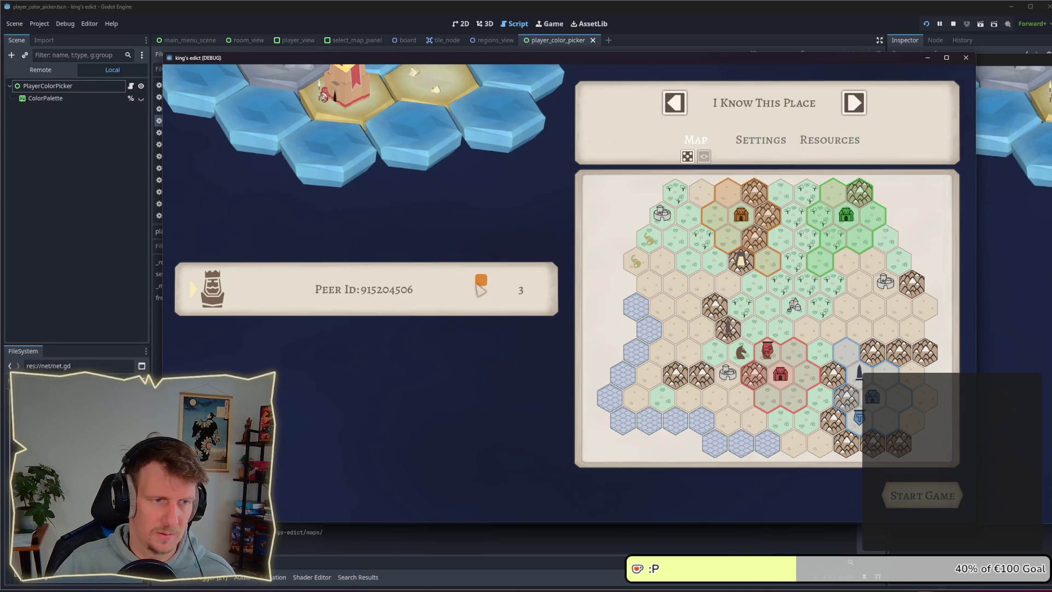
pyautogui.click(460, 263)
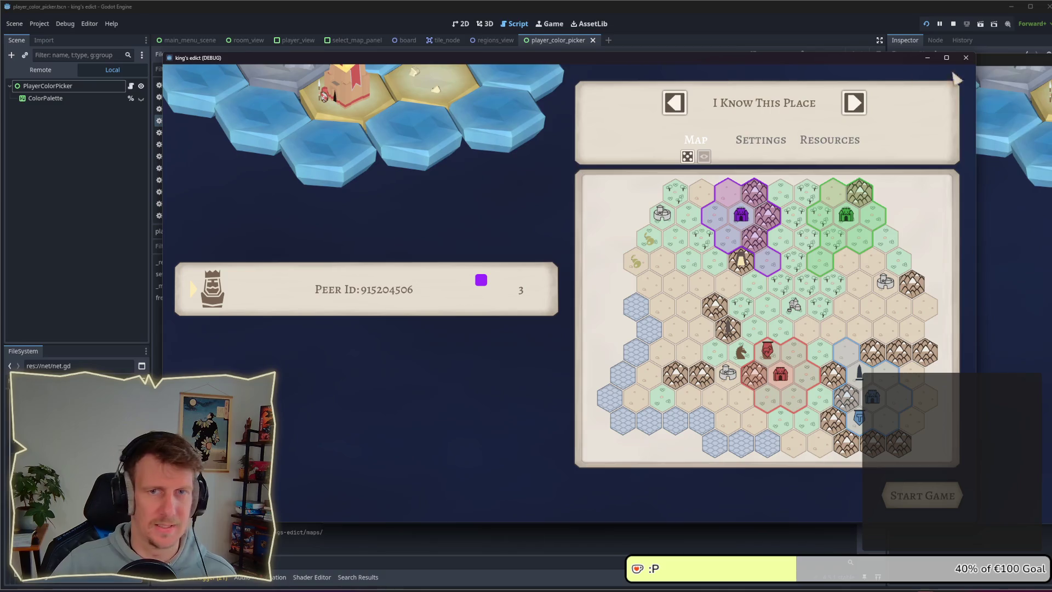
pyautogui.click(953, 24)
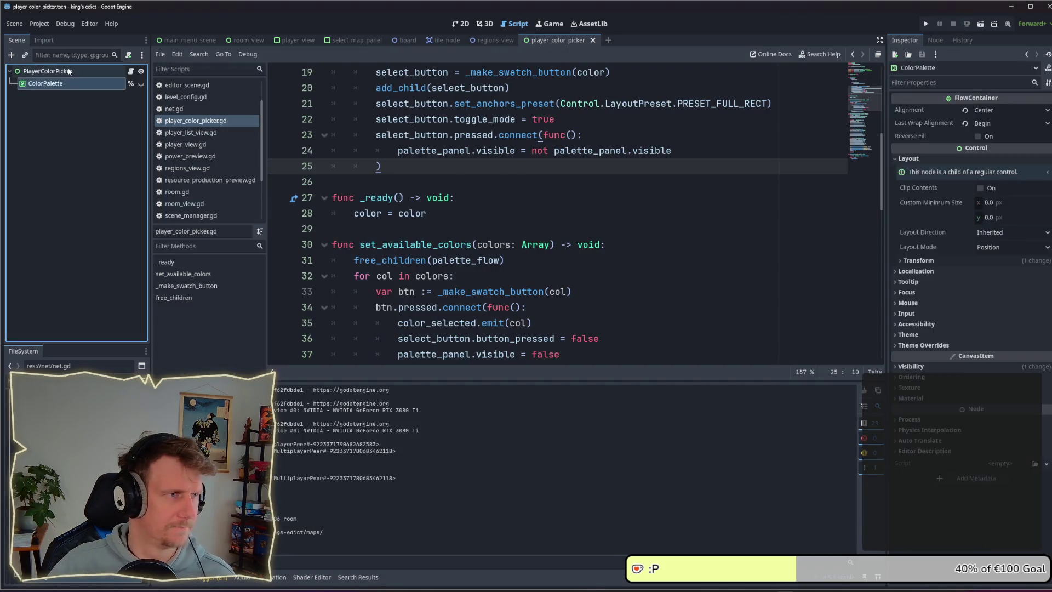
# Switch to the player_view scene in 2D and open the PlayerColorPicker instance in the editor
pyautogui.click(303, 38)
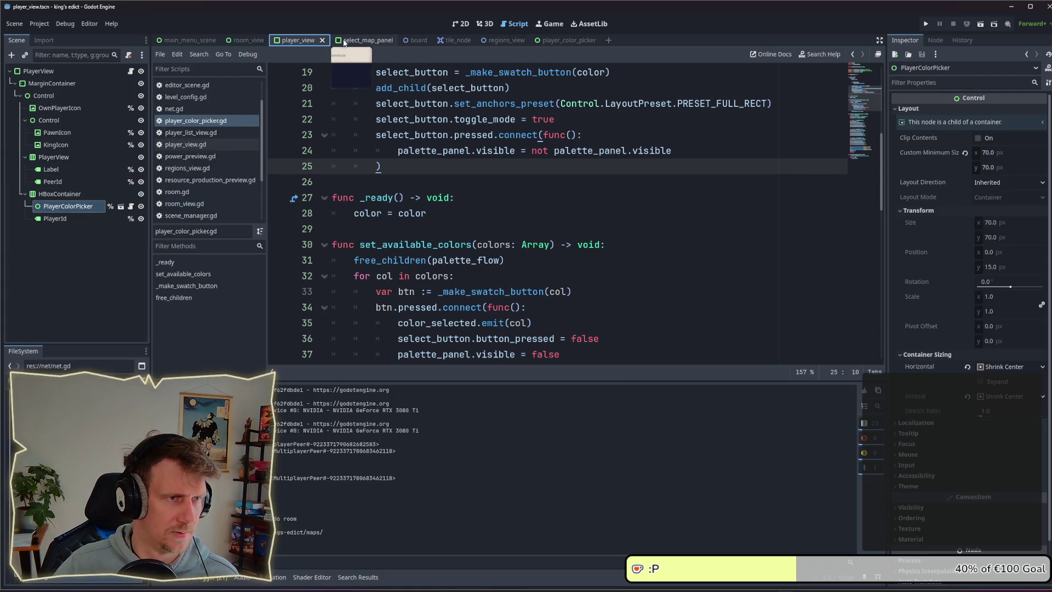
pyautogui.click(460, 23)
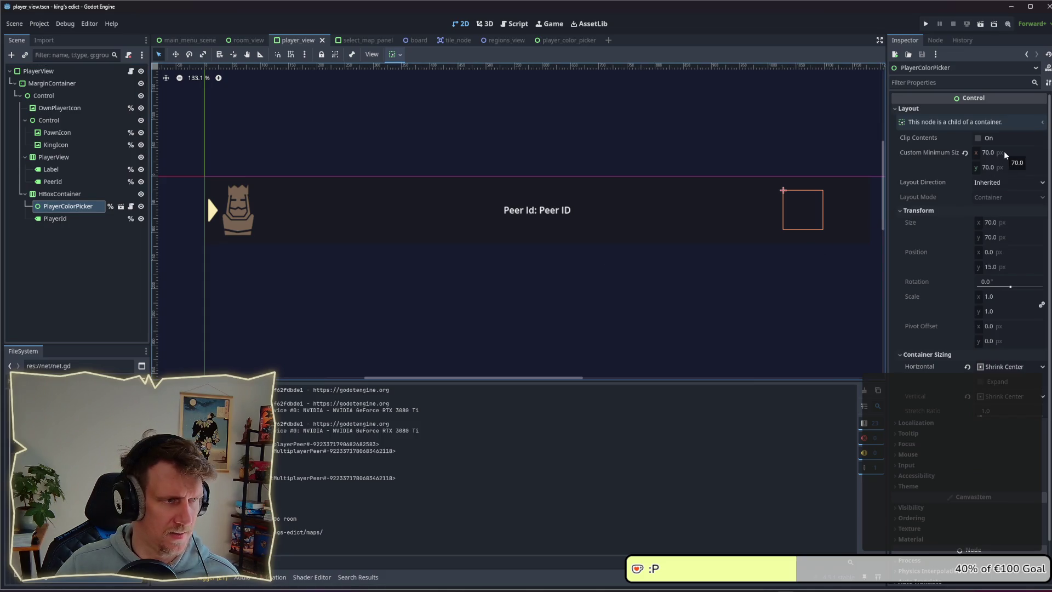
pyautogui.click(109, 210)
pyautogui.click(120, 206)
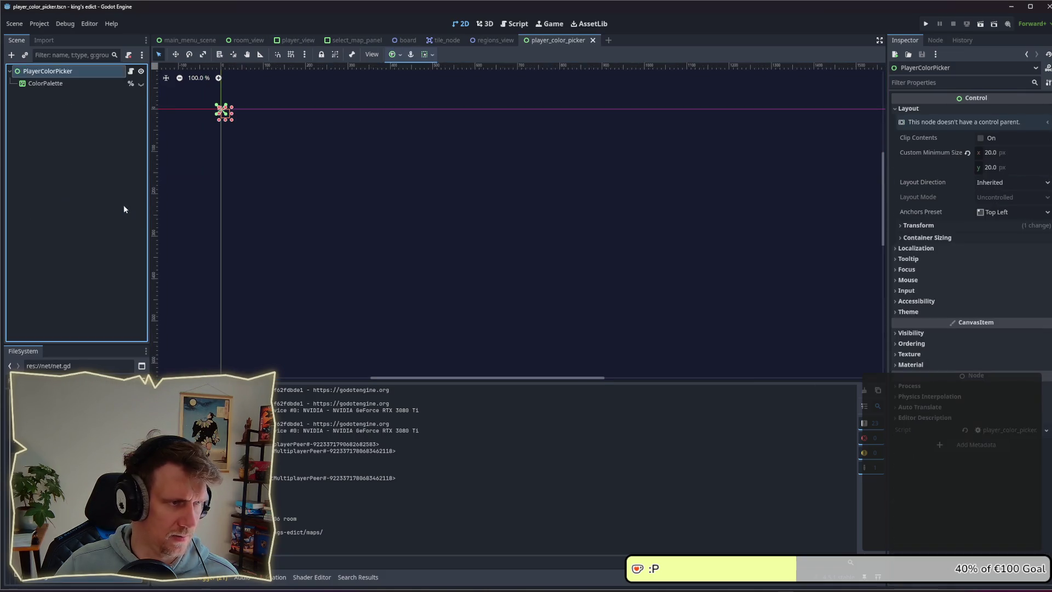
pyautogui.click(54, 84)
pyautogui.click(49, 71)
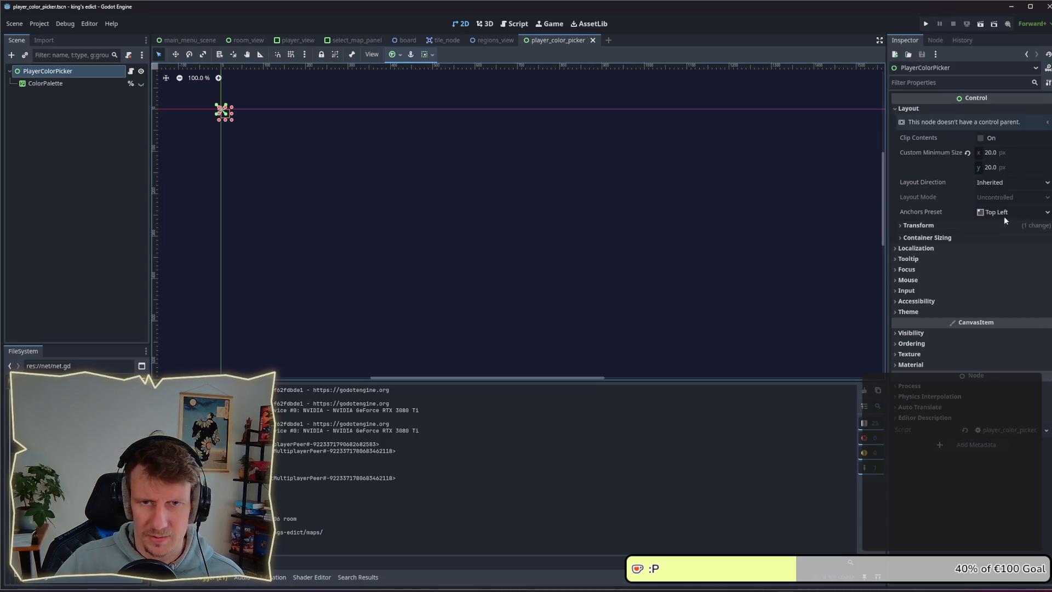
pyautogui.click(1003, 215)
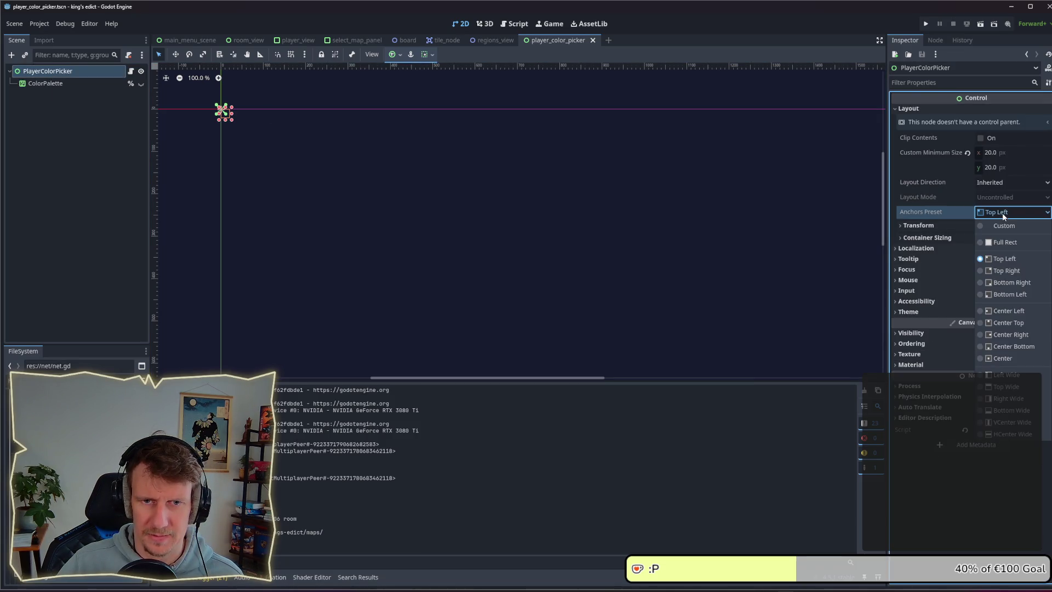
pyautogui.click(1004, 215)
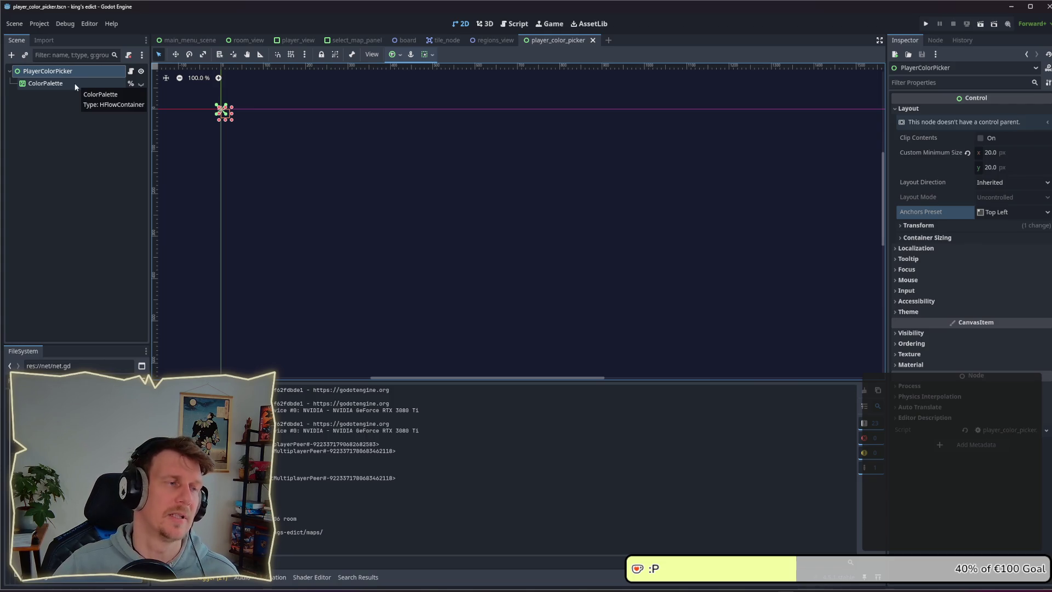
pyautogui.click(1008, 213)
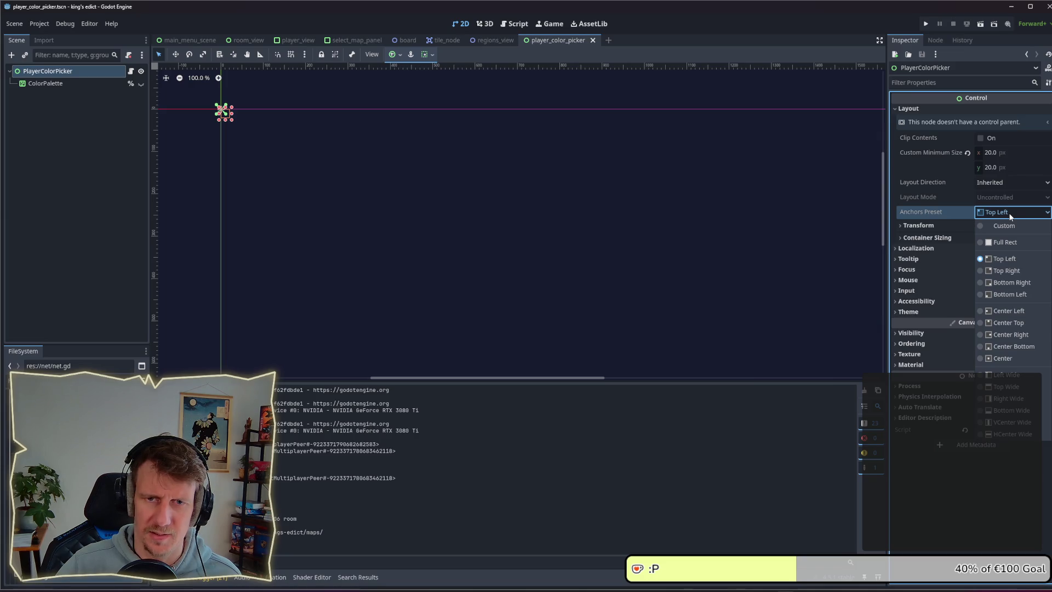
pyautogui.click(1009, 244)
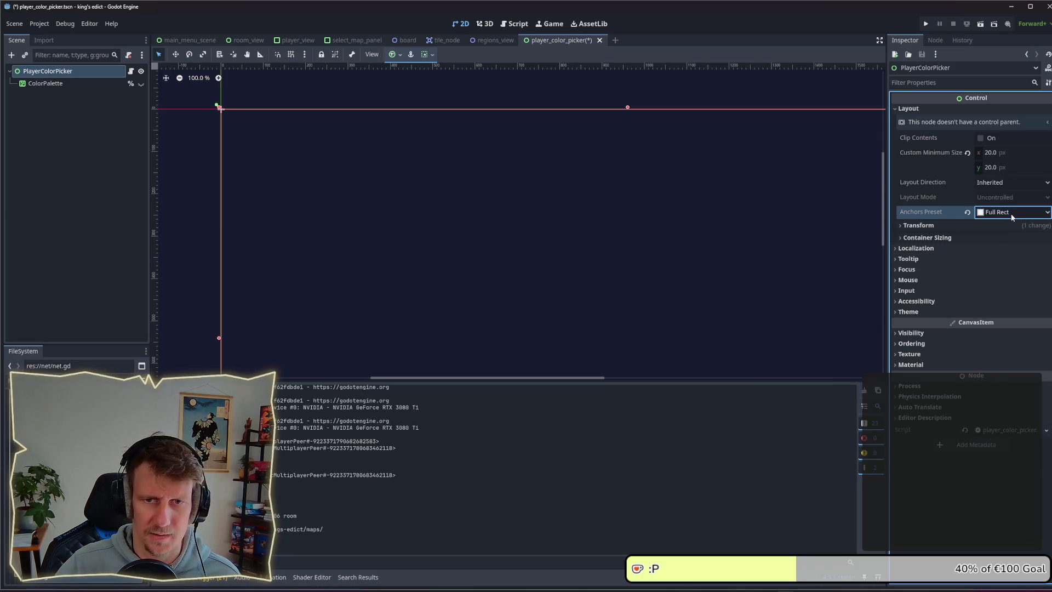
pyautogui.hotkey('ctrl', 's')
pyautogui.hotkey('alt', 'Tab')
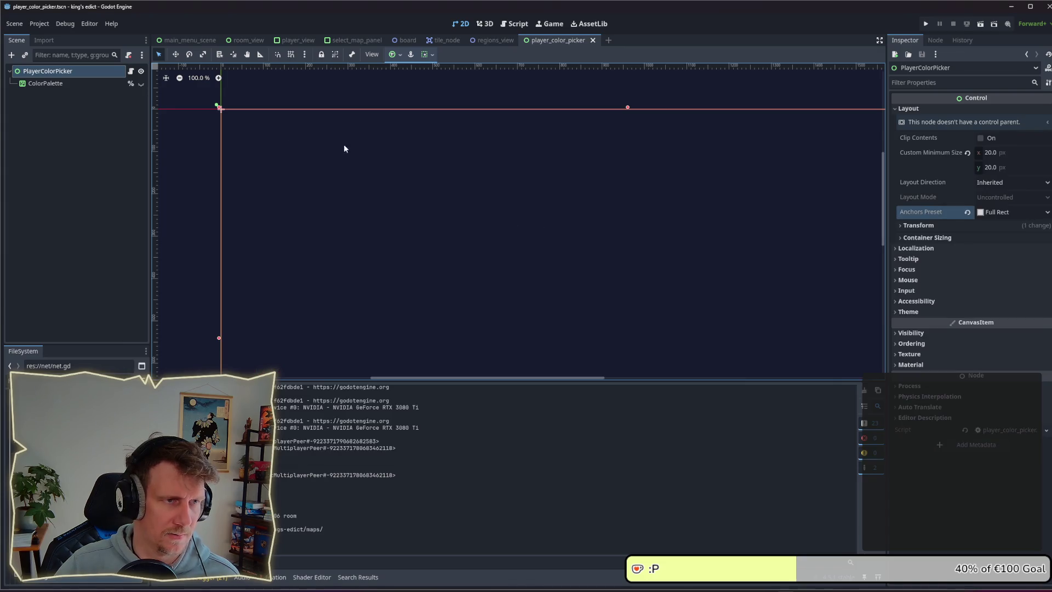
pyautogui.click(281, 41)
pyautogui.click(59, 194)
pyautogui.click(63, 208)
pyautogui.press('Down')
pyautogui.click(64, 207)
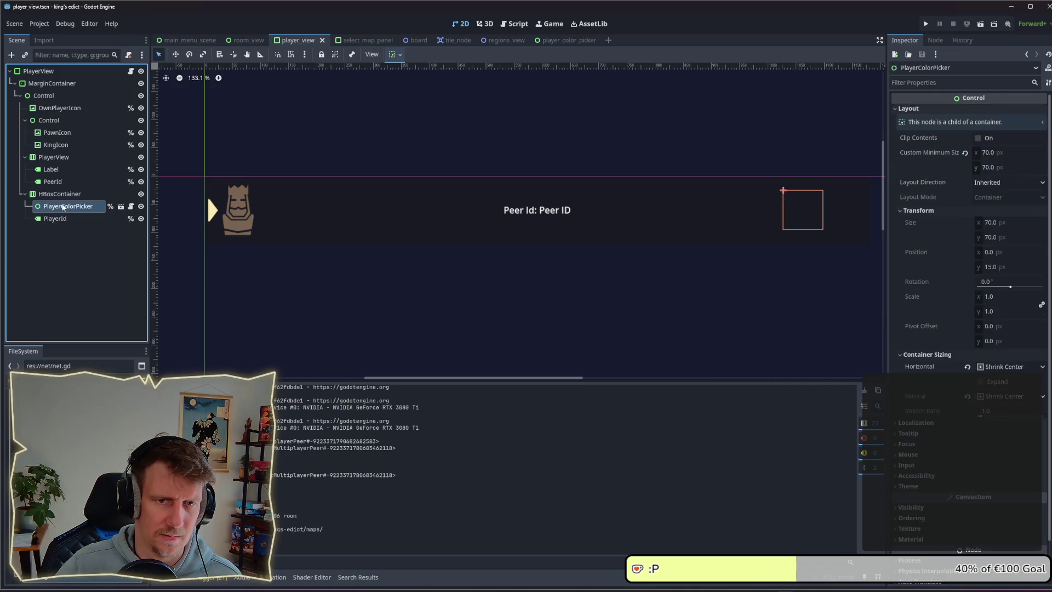
pyautogui.click(357, 41)
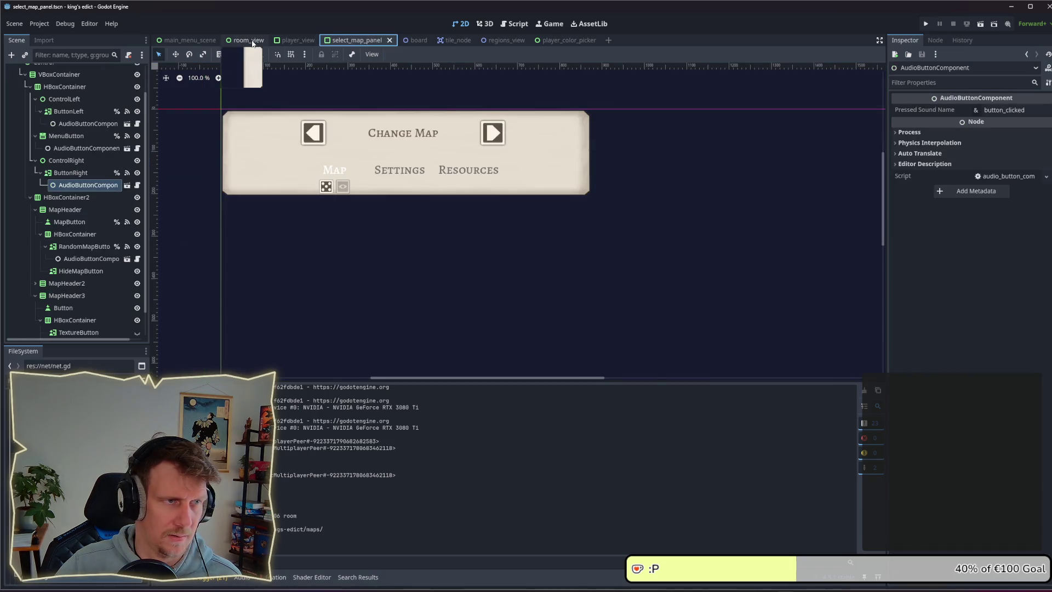
pyautogui.click(247, 41)
pyautogui.click(313, 42)
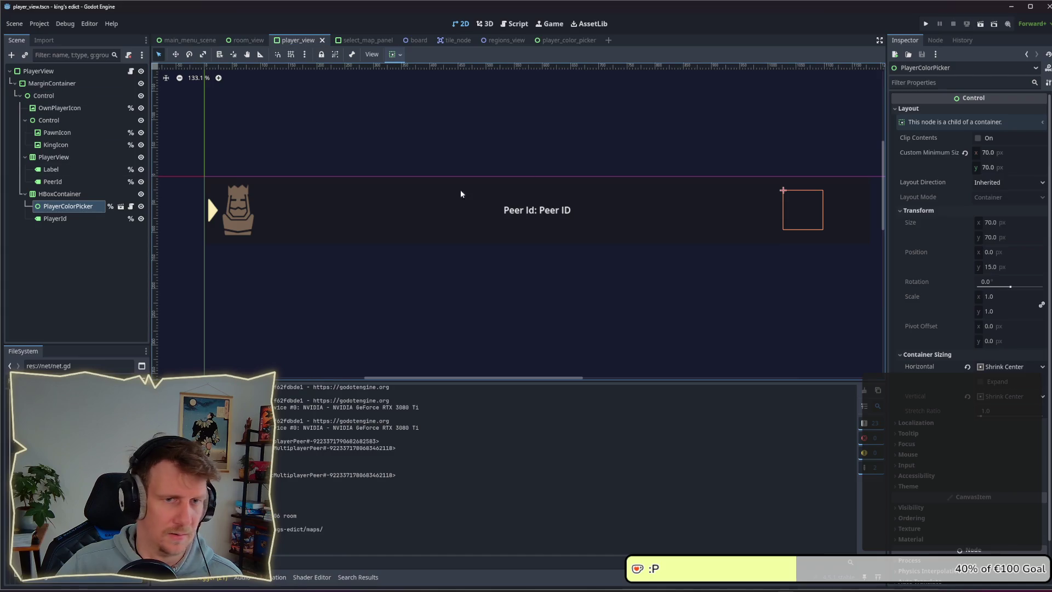
pyautogui.click(120, 206)
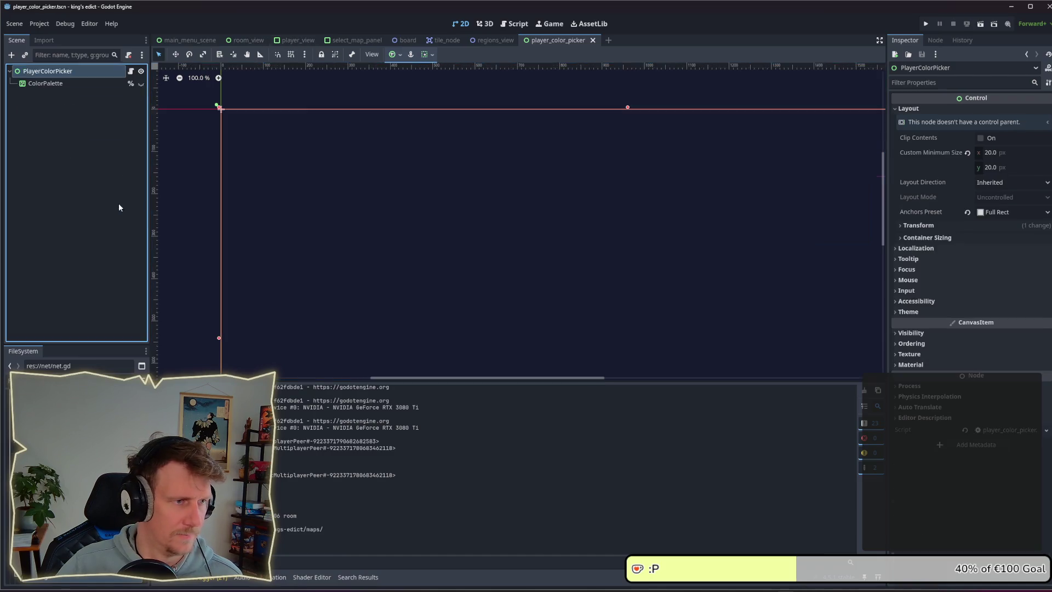
pyautogui.click(1011, 212)
pyautogui.click(997, 260)
pyautogui.hotkey('ctrl', 's')
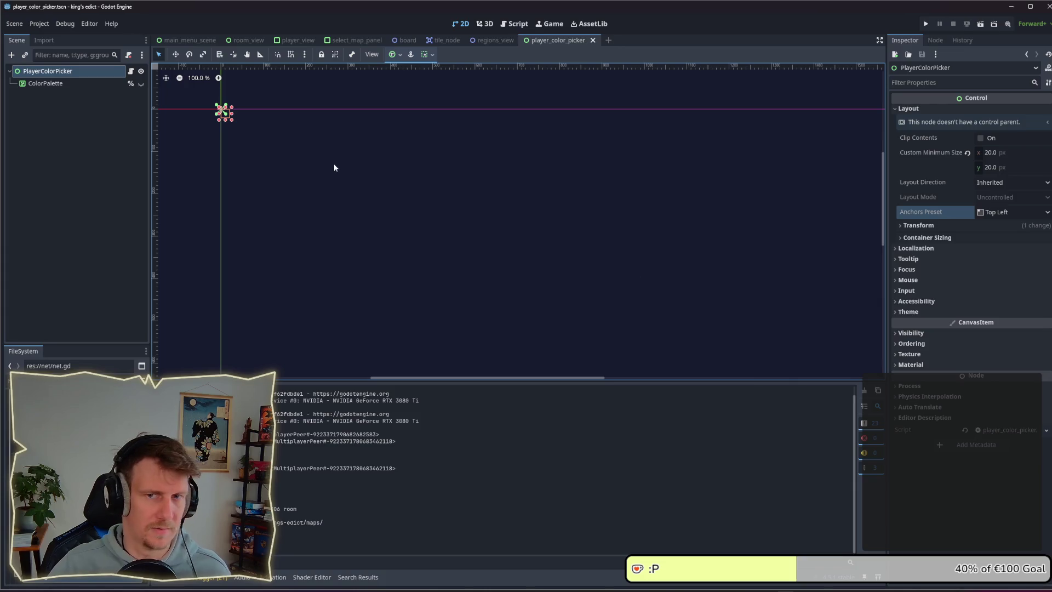
pyautogui.click(1004, 152)
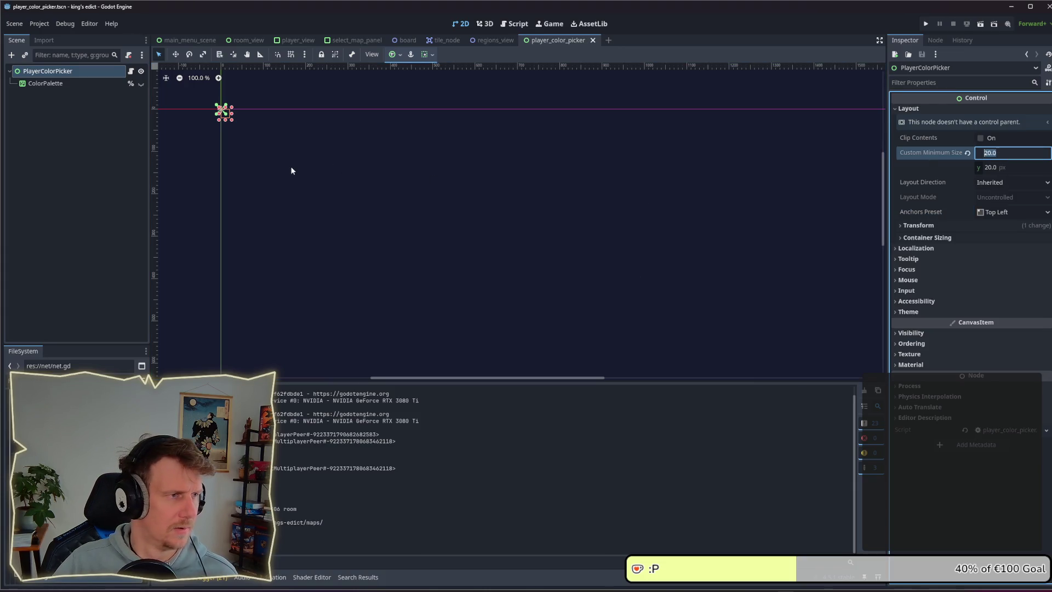
pyautogui.click(52, 74)
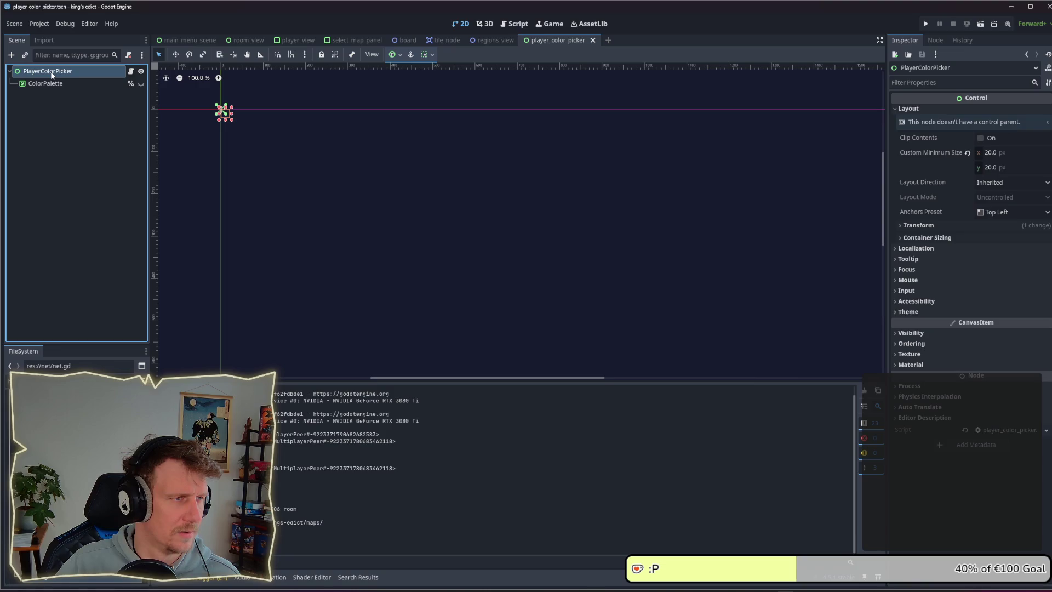
# Review the swatch button's set_anchors_preset call on line 21 of the picker script
pyautogui.click(517, 24)
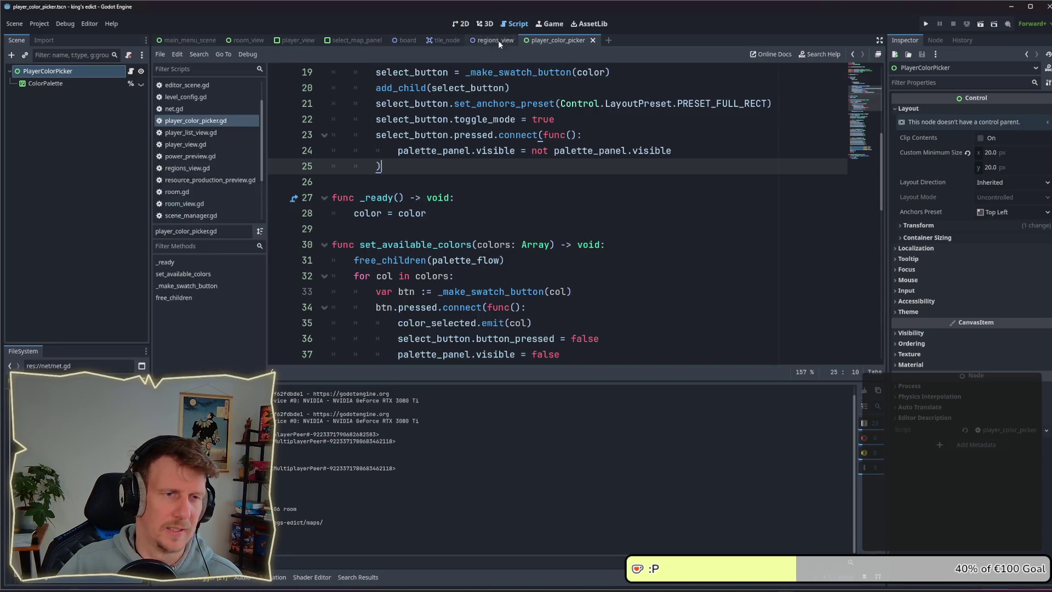
pyautogui.scroll(2, 489, 171)
pyautogui.click(572, 215)
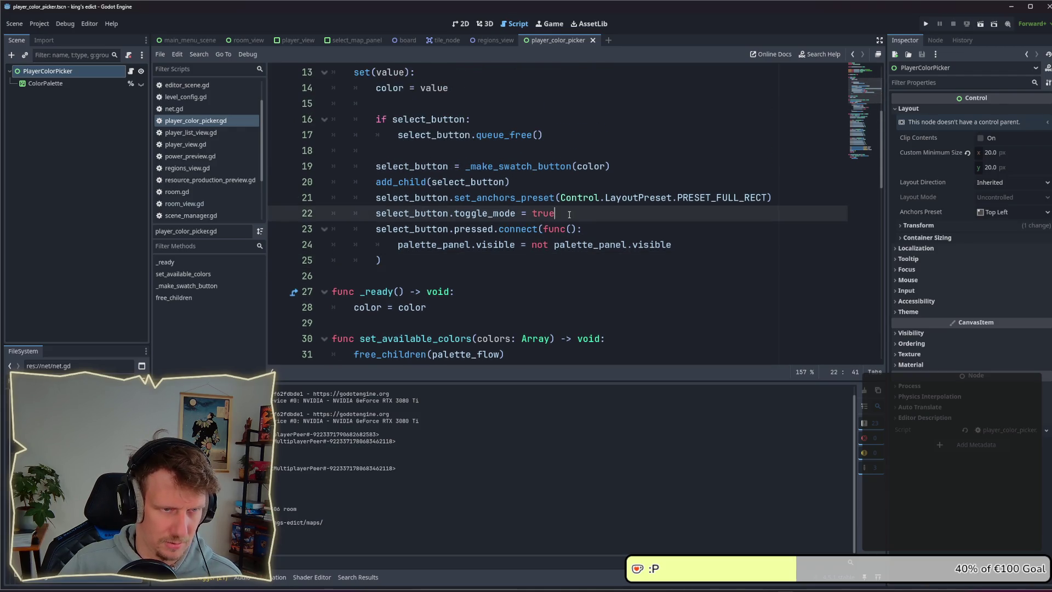
pyautogui.moveTo(770, 196); pyautogui.dragTo(376, 198)
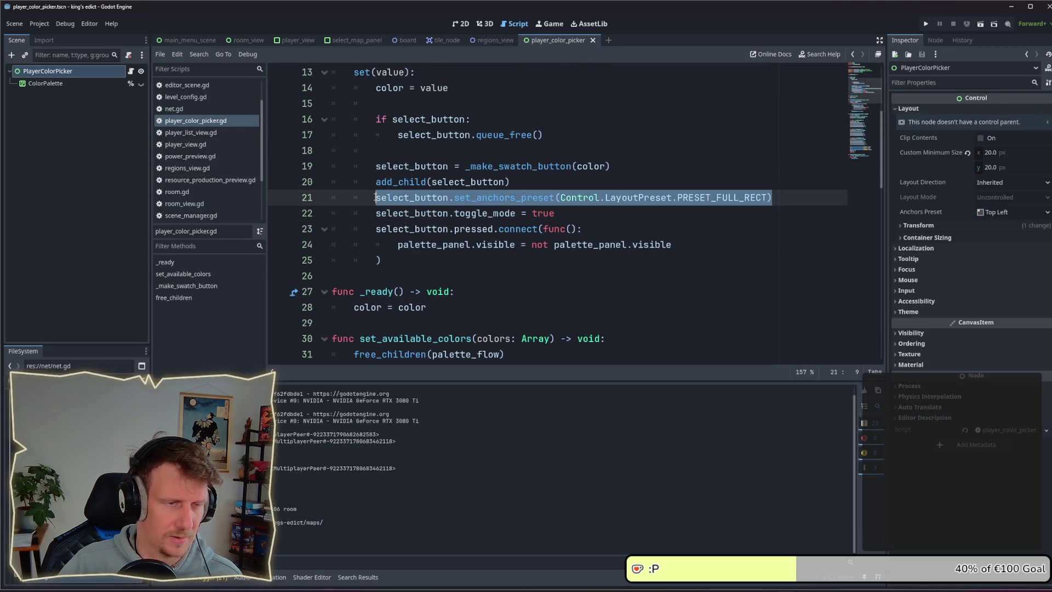
pyautogui.moveTo(493, 205)
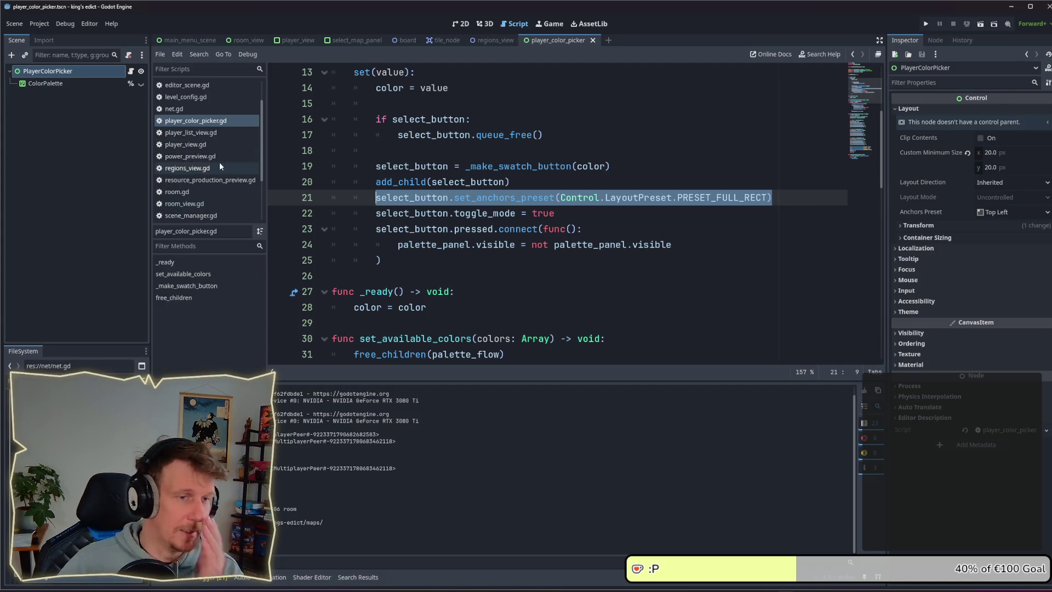
pyautogui.doubleClick(466, 182)
pyautogui.click(411, 182)
pyautogui.doubleClick(411, 182)
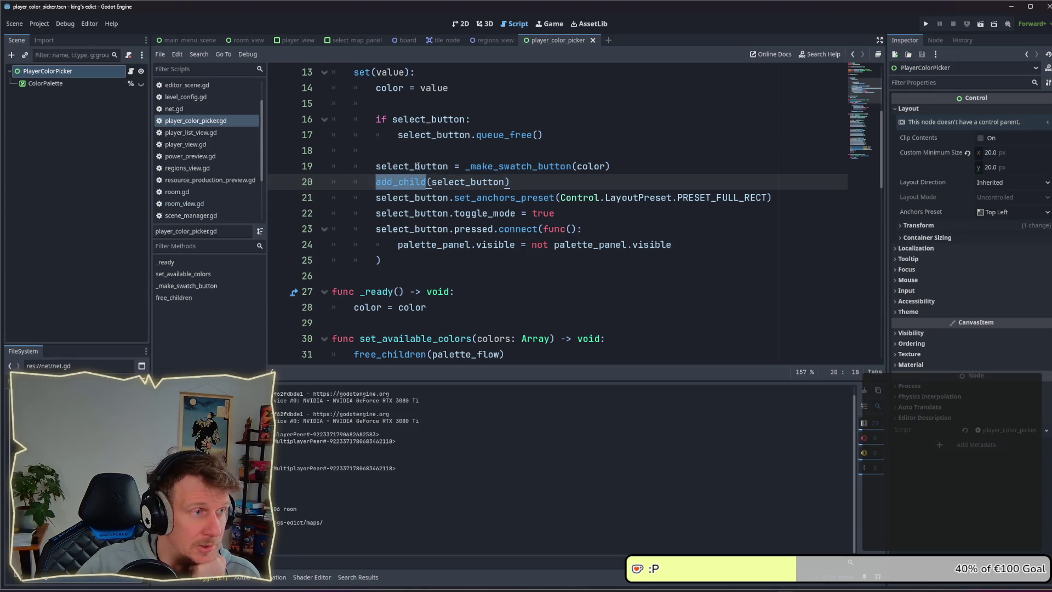
pyautogui.scroll(3, 419, 175)
pyautogui.scroll(1, 412, 175)
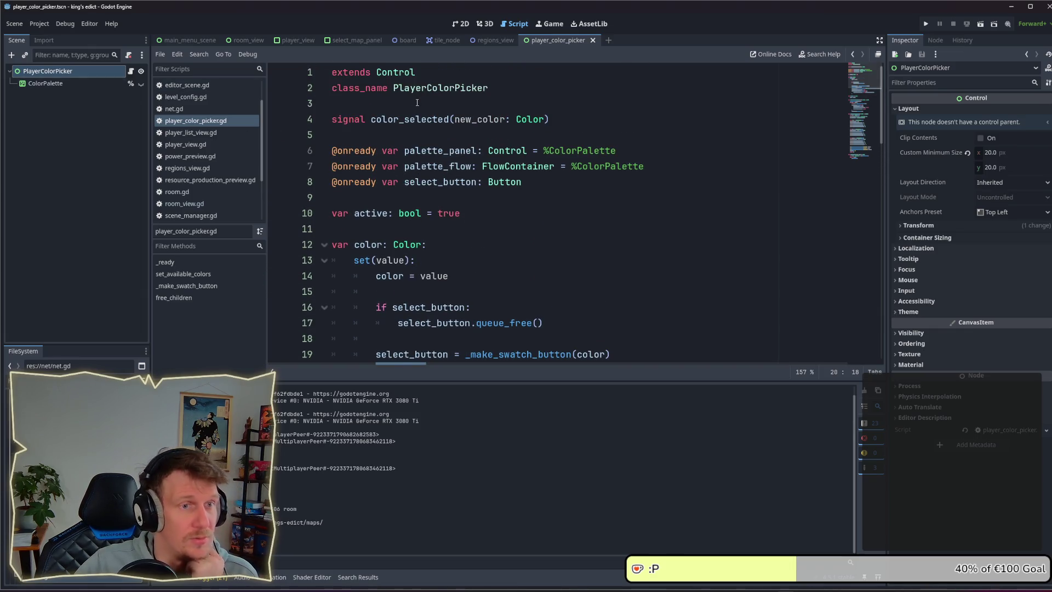
pyautogui.scroll(-4, 411, 149)
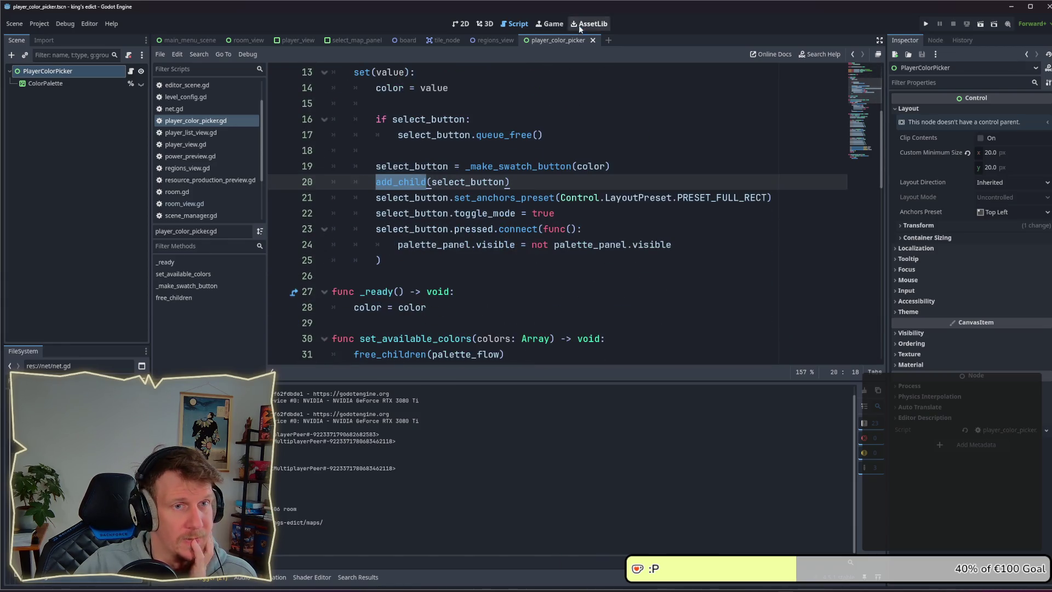
# Look through the Debug menu options, then switch to the Game workspace
pyautogui.click(68, 26)
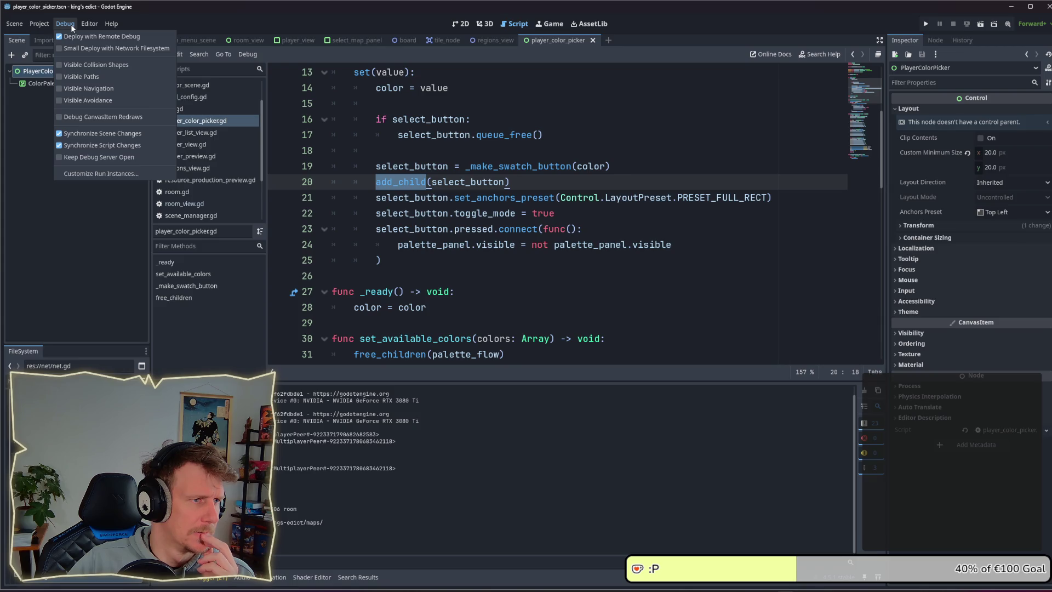
pyautogui.click(912, 25)
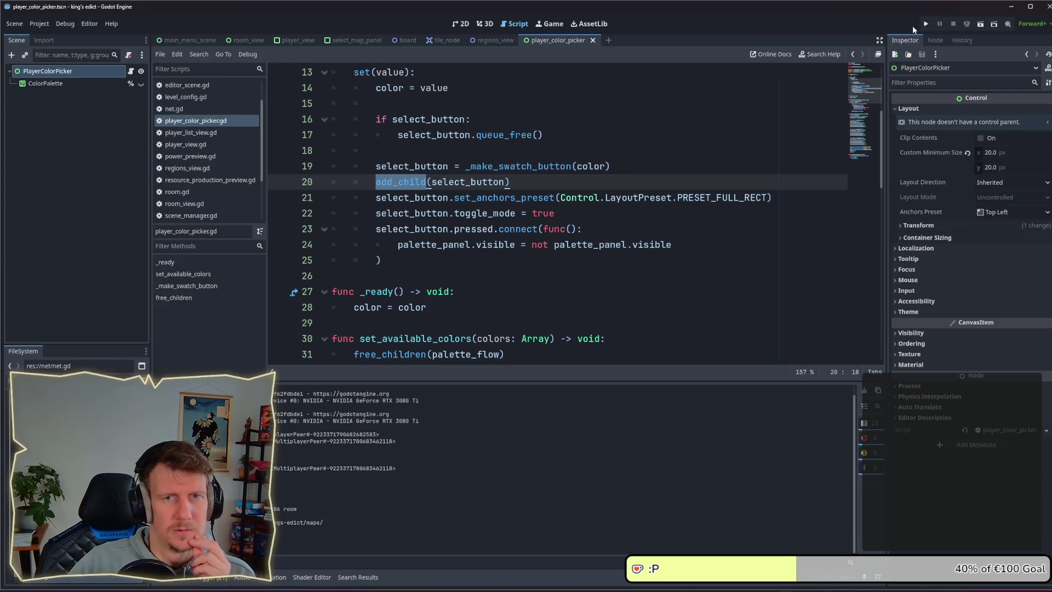
pyautogui.click(68, 21)
pyautogui.moveTo(101, 22)
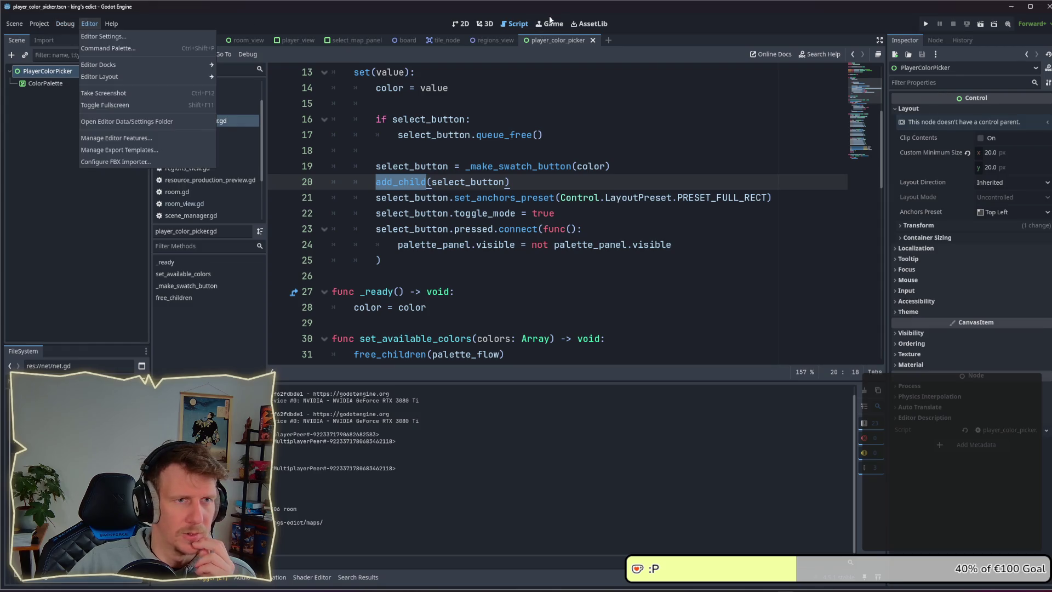
pyautogui.click(543, 21)
pyautogui.click(547, 23)
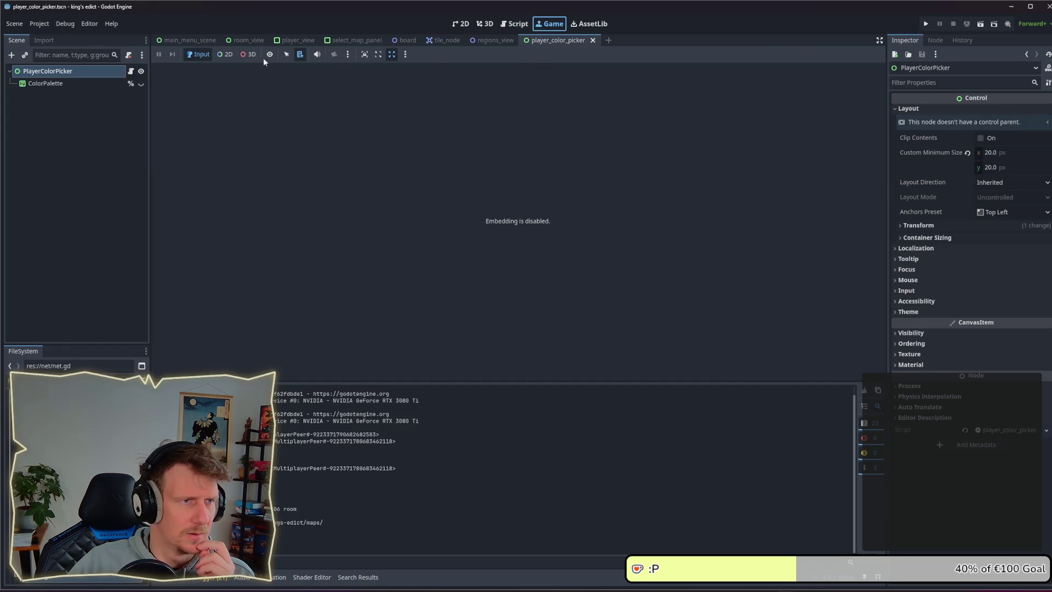
# Enable game embedding, run the game, and create a new multiplayer game from the lobby
pyautogui.click(406, 54)
pyautogui.click(421, 70)
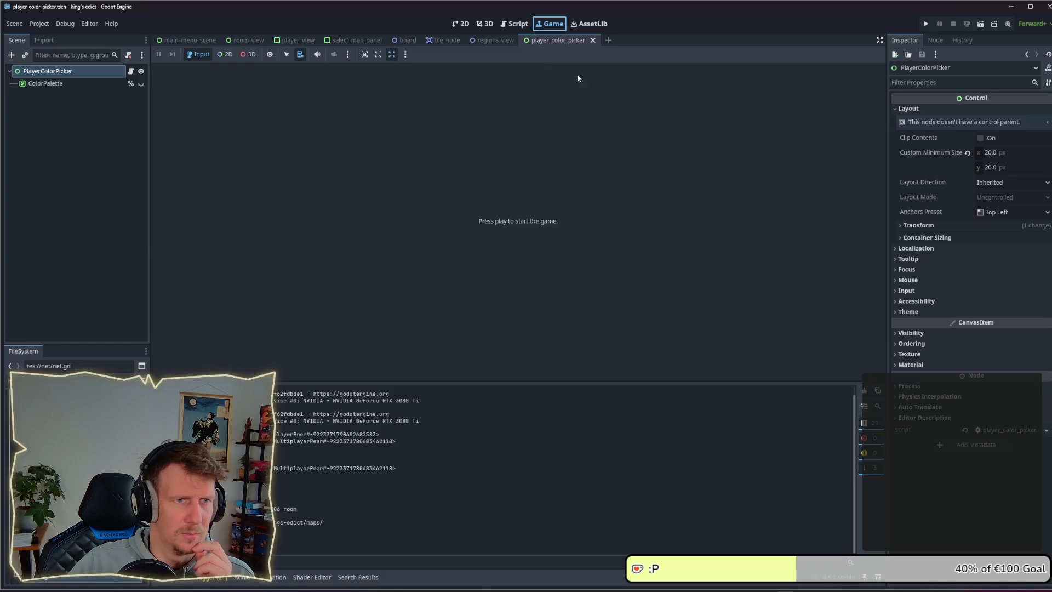
pyautogui.click(926, 23)
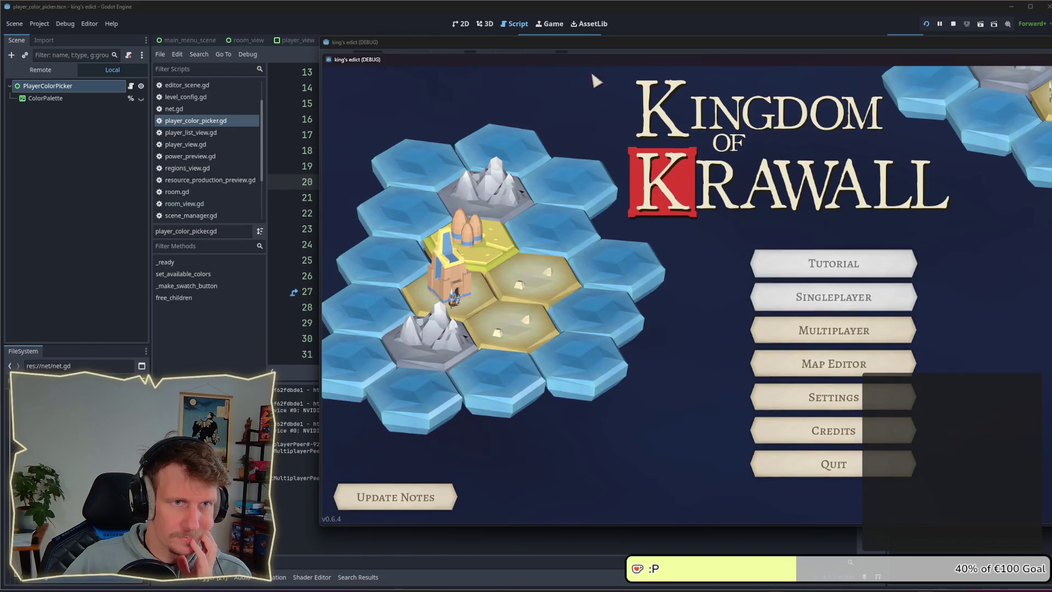
pyautogui.moveTo(576, 46); pyautogui.dragTo(454, 48)
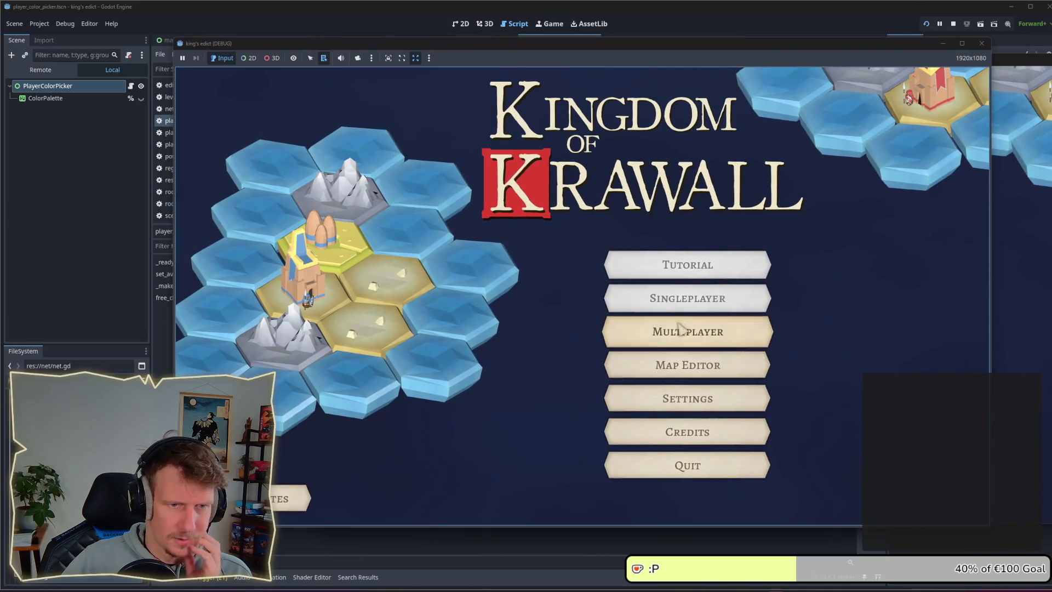
pyautogui.click(646, 330)
pyautogui.click(921, 497)
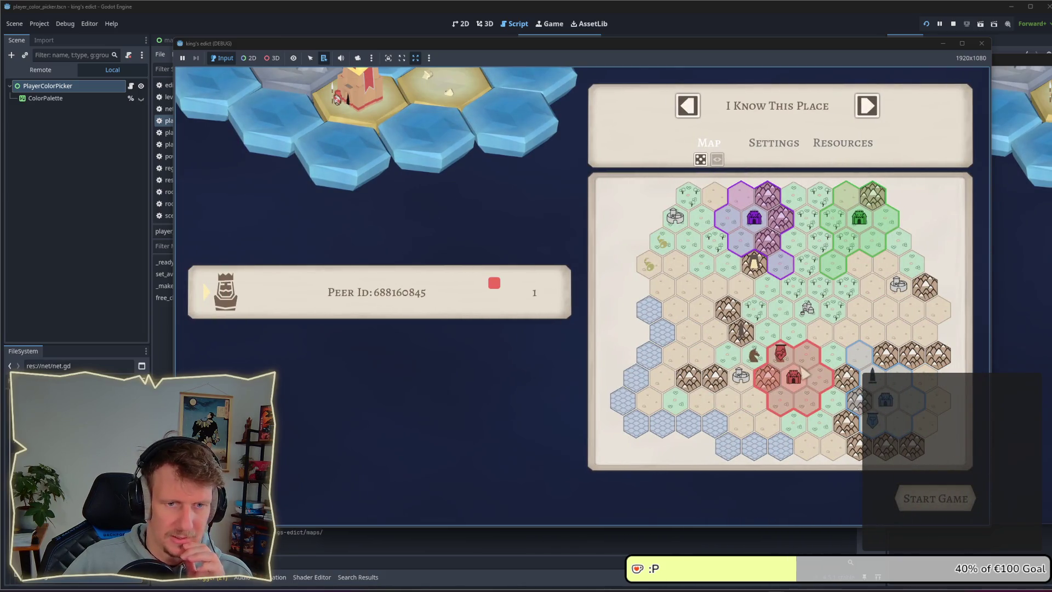
# Pick the red swatch button node in the running game and list the remote scene tree
pyautogui.click(248, 58)
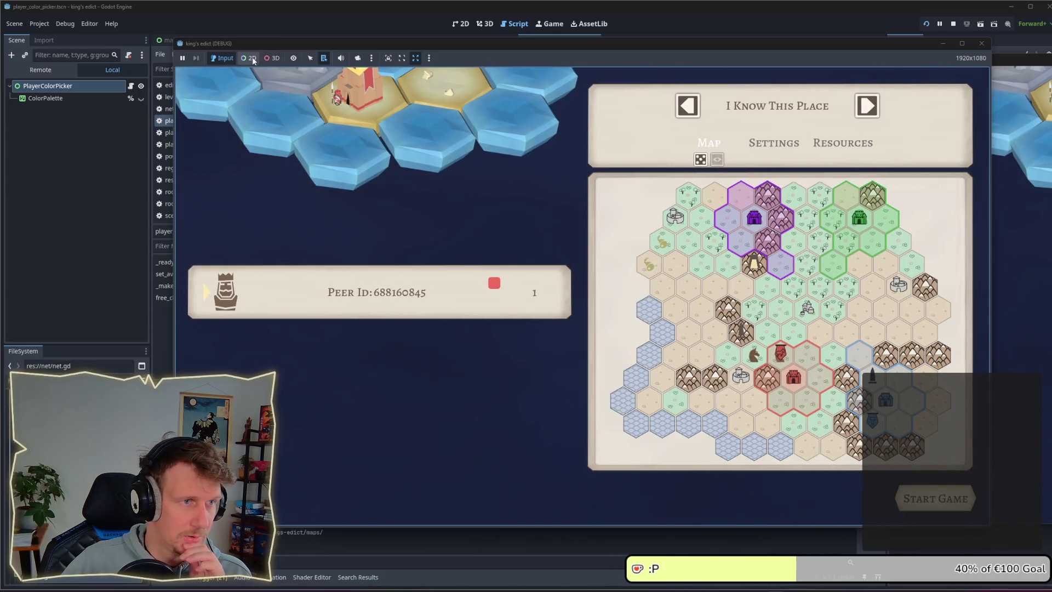
pyautogui.rightClick(495, 289)
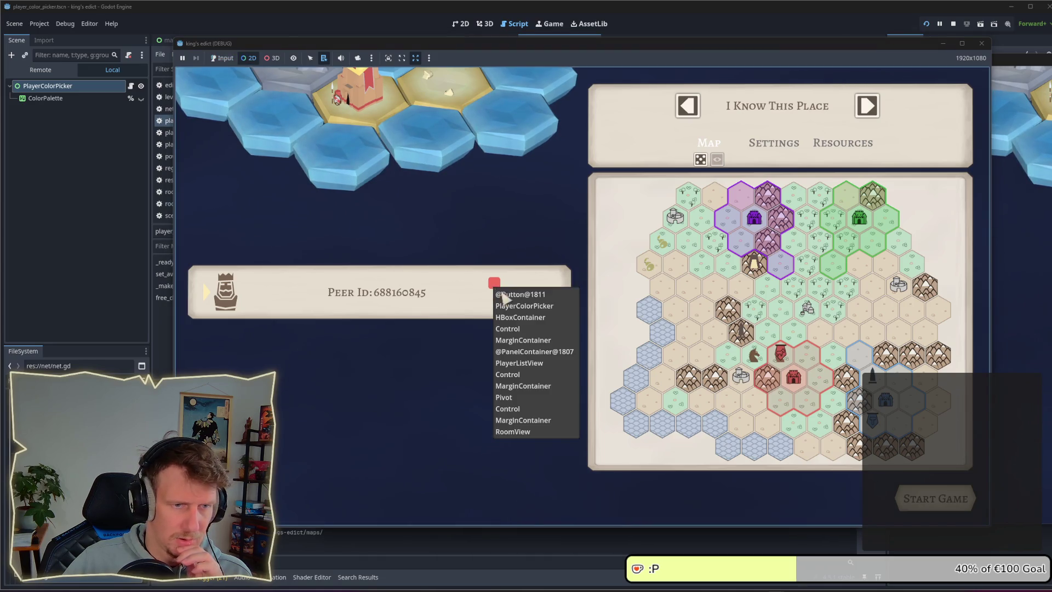
pyautogui.click(512, 305)
pyautogui.rightClick(496, 290)
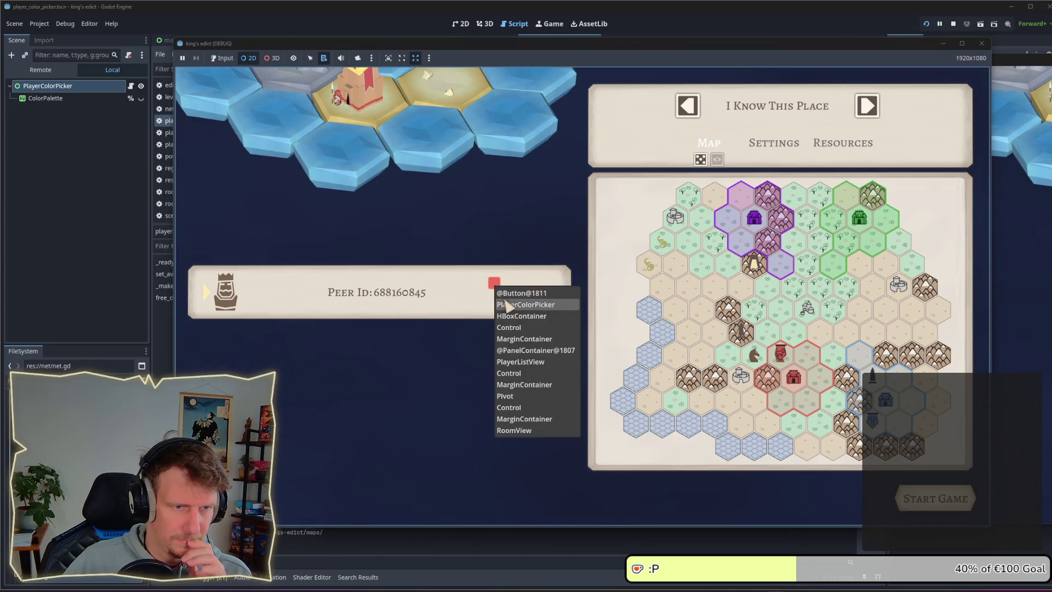
pyautogui.click(497, 290)
pyautogui.rightClick(496, 291)
pyautogui.press('Escape')
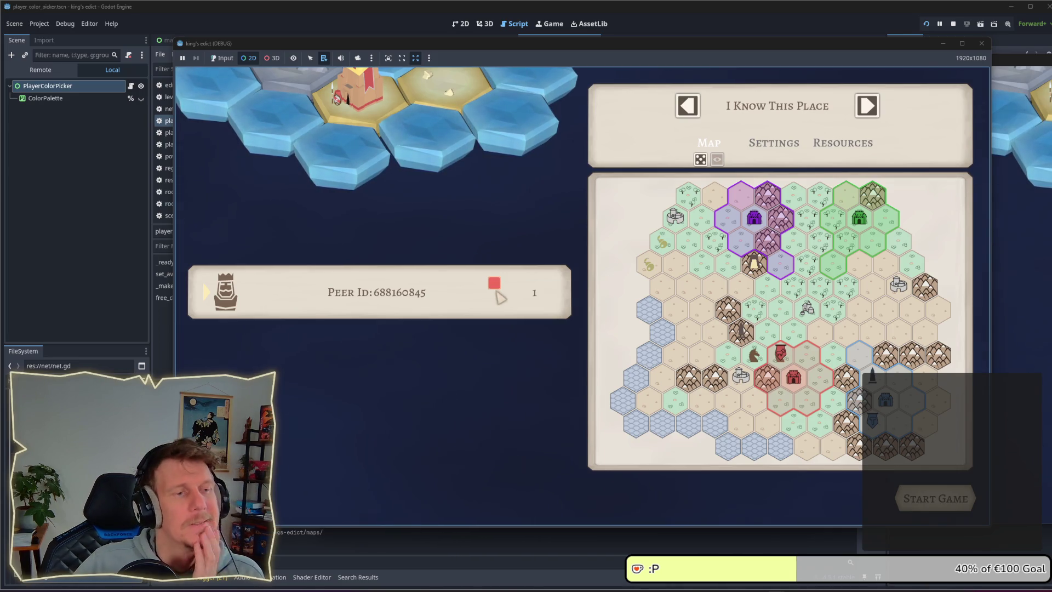
pyautogui.click(50, 71)
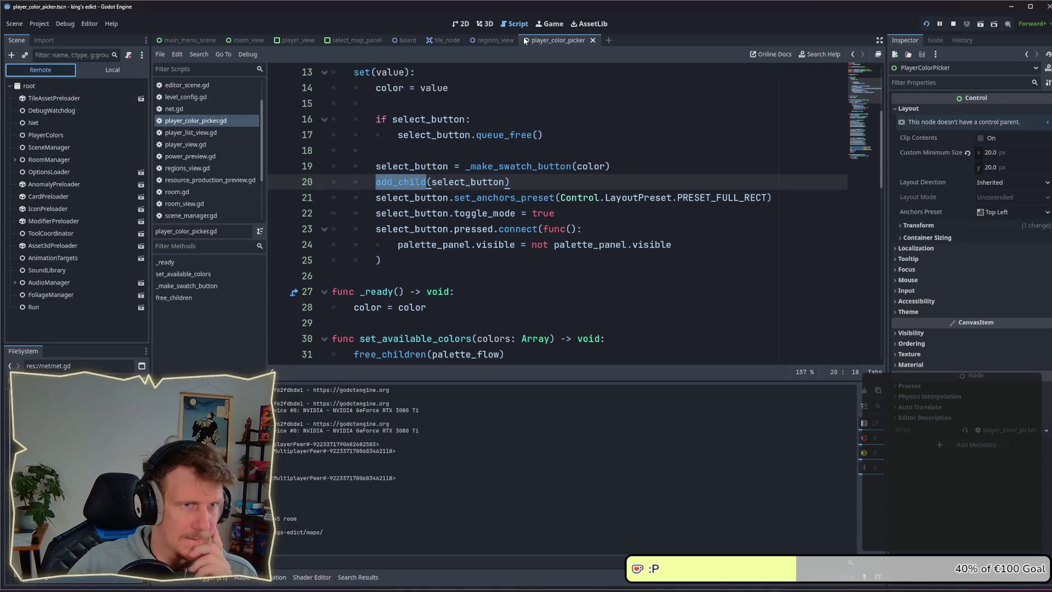
# Try clicking the red swatch in the running game, then return to the editor
pyautogui.hotkey('alt', 'Tab')
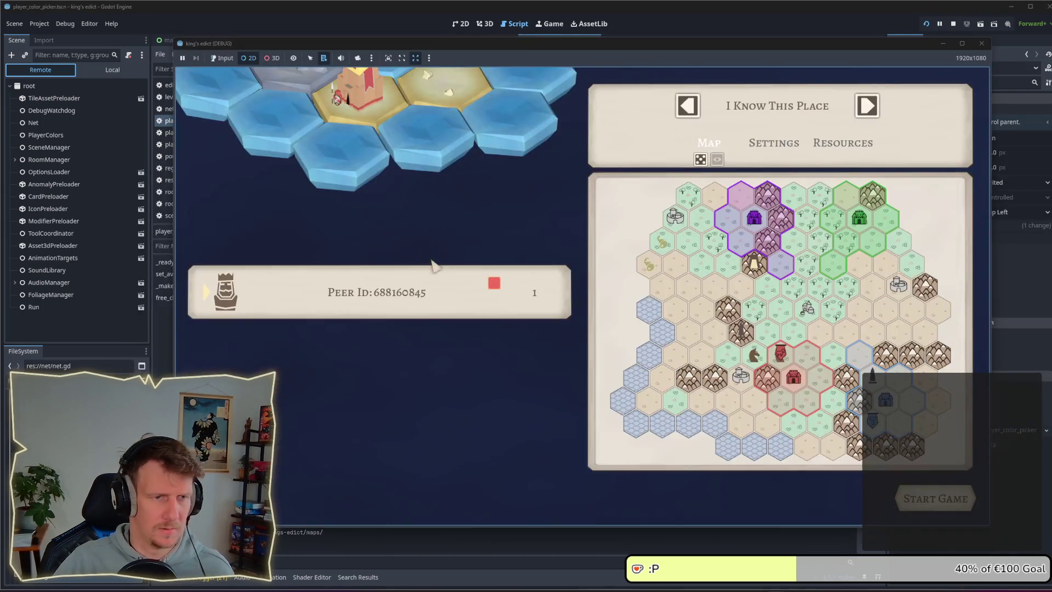
pyautogui.click(497, 286)
pyautogui.click(516, 303)
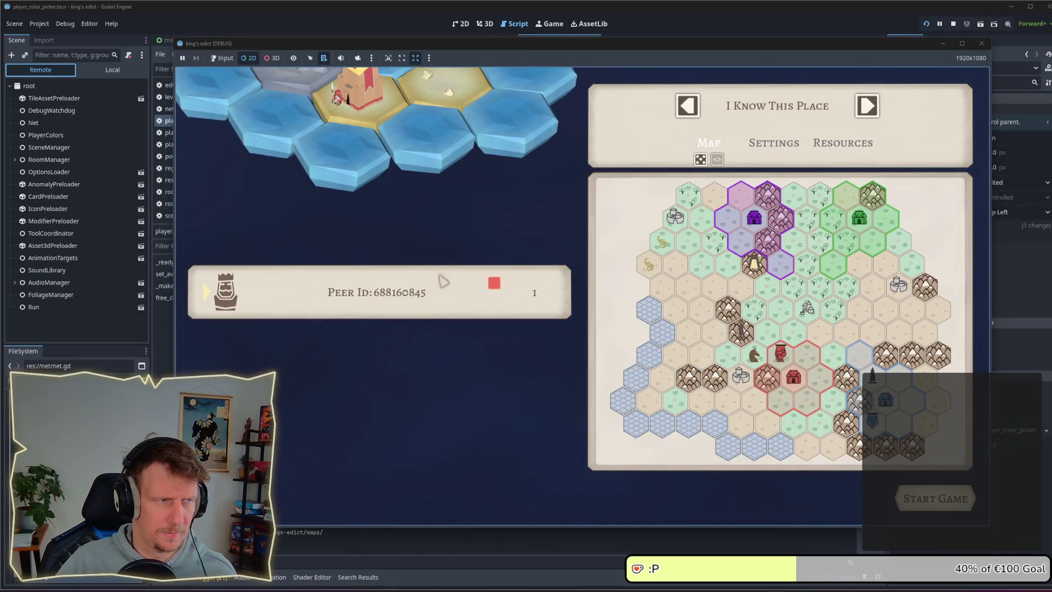
pyautogui.click(712, 14)
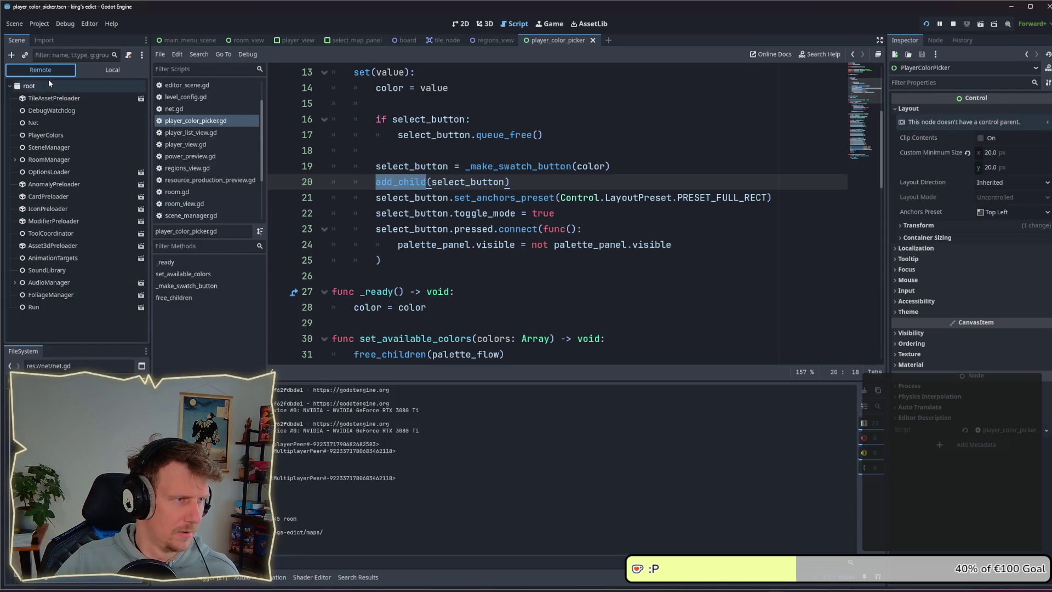
# Toggle the Scene dock between Local and Remote, check RoomManager, and inspect the Run node
pyautogui.click(126, 70)
pyautogui.click(57, 67)
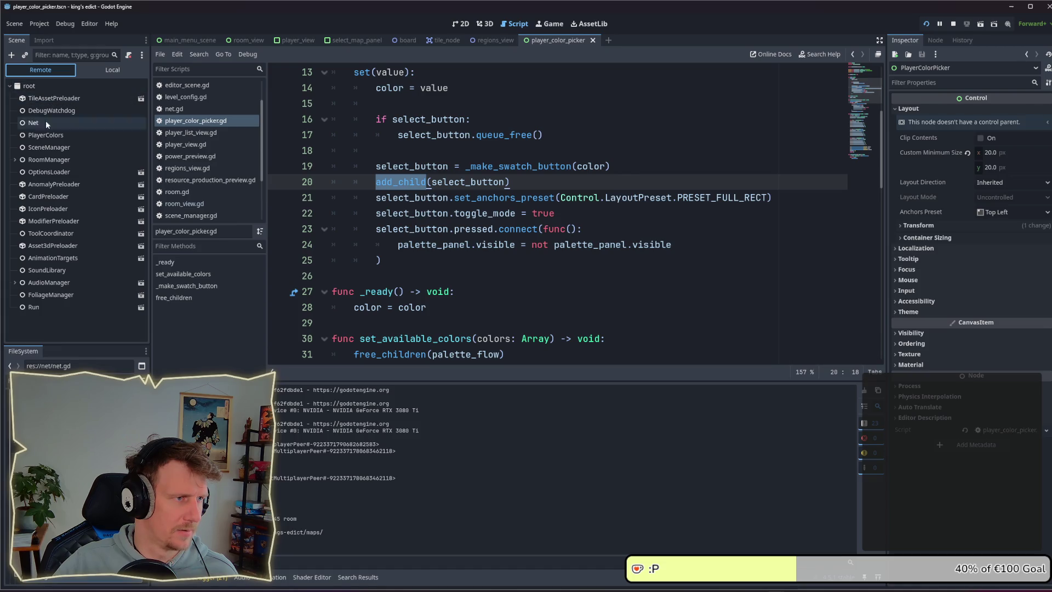
pyautogui.click(14, 160)
pyautogui.click(15, 159)
pyautogui.click(108, 71)
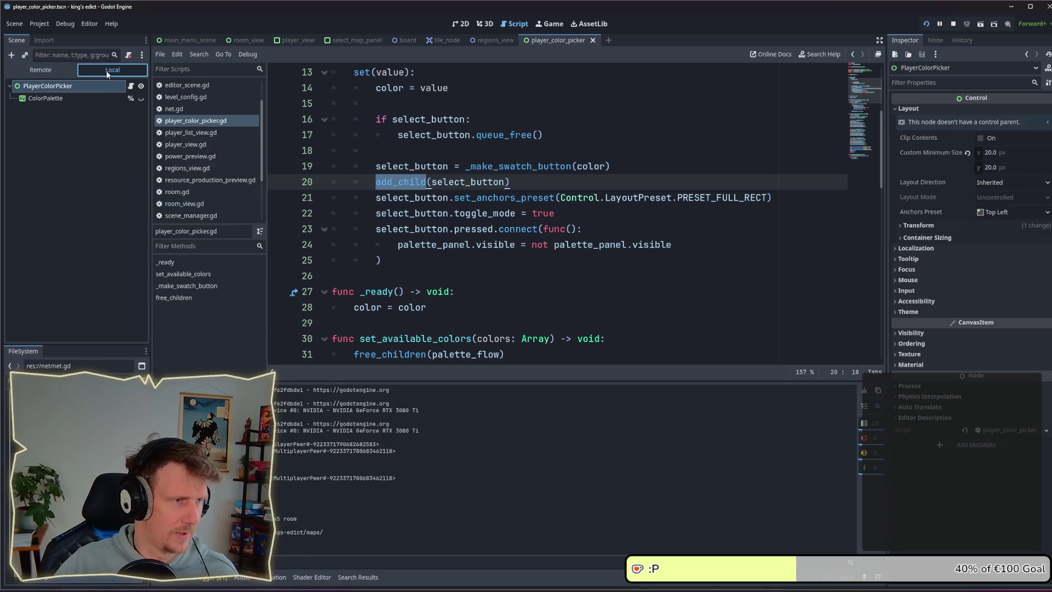
pyautogui.click(50, 70)
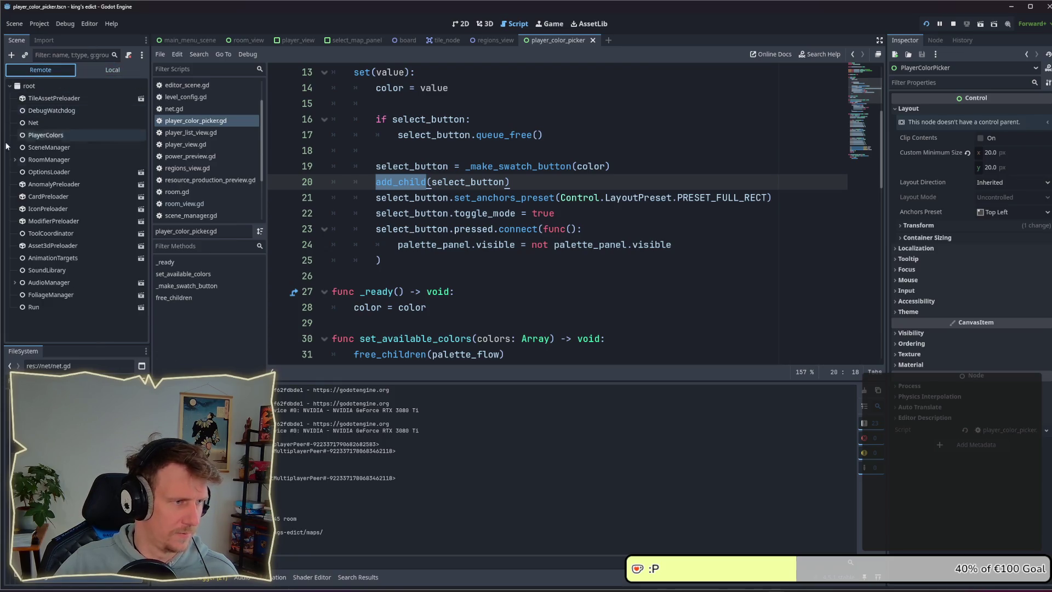
pyautogui.click(36, 306)
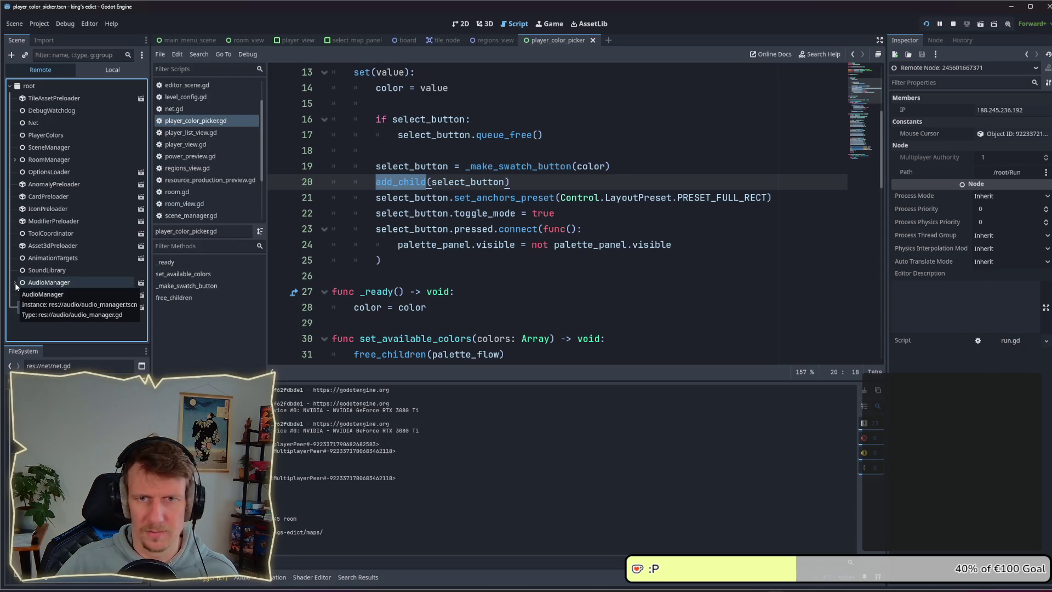
# Check the nodes under the red swatch, then open the Debugger tab and the Remote scene tree
pyautogui.click(101, 69)
pyautogui.hotkey('alt', 'Tab')
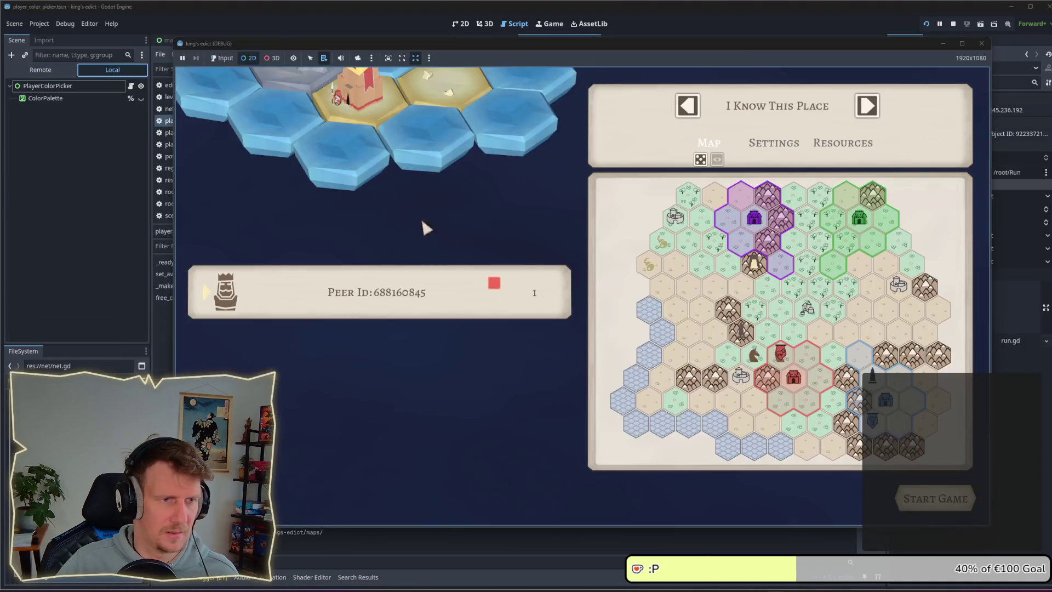
pyautogui.rightClick(494, 285)
pyautogui.click(501, 291)
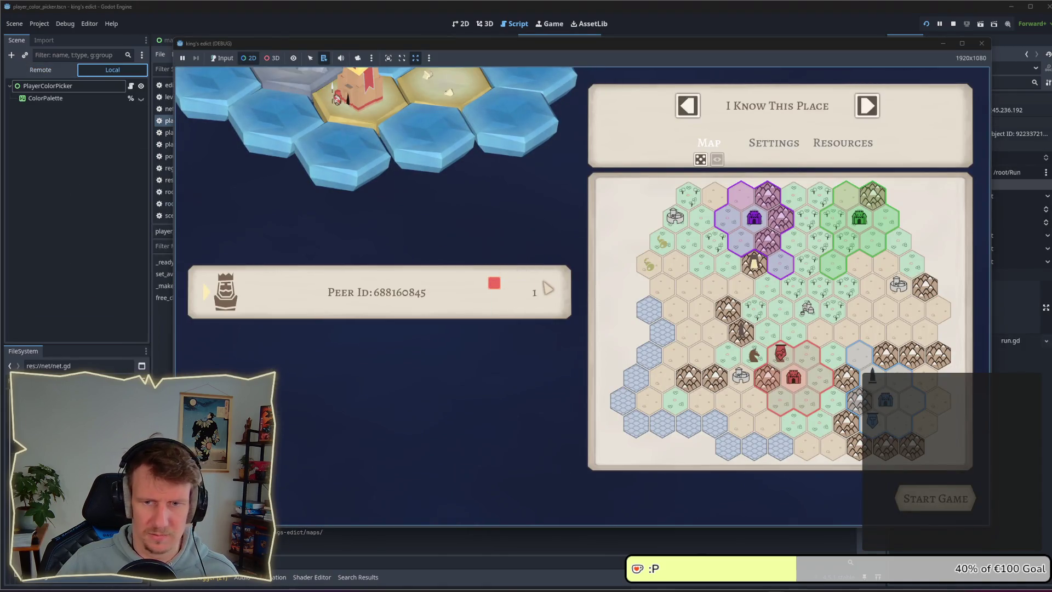
pyautogui.click(1017, 406)
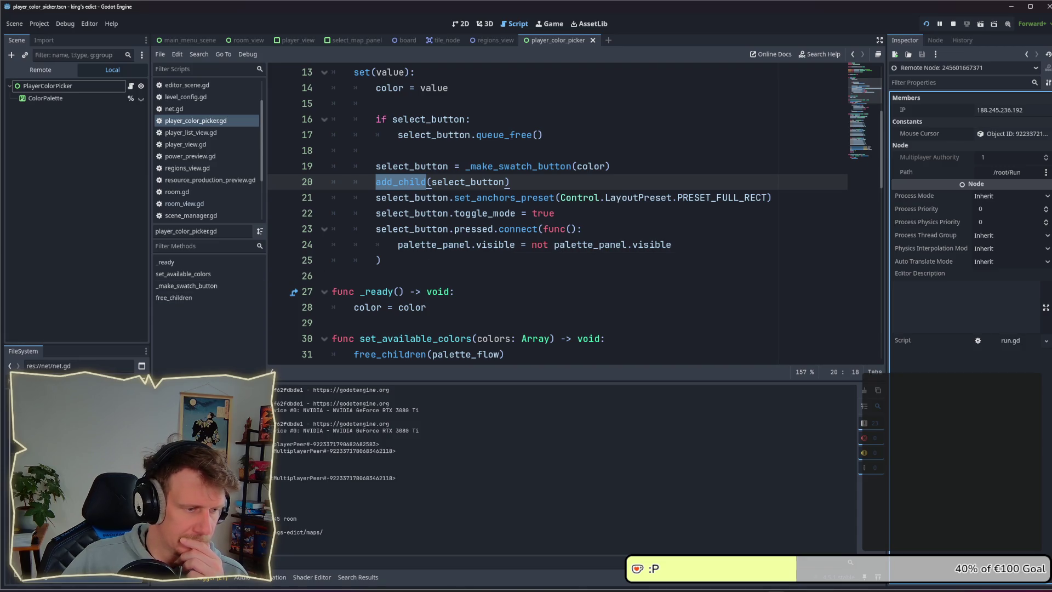
pyautogui.click(211, 581)
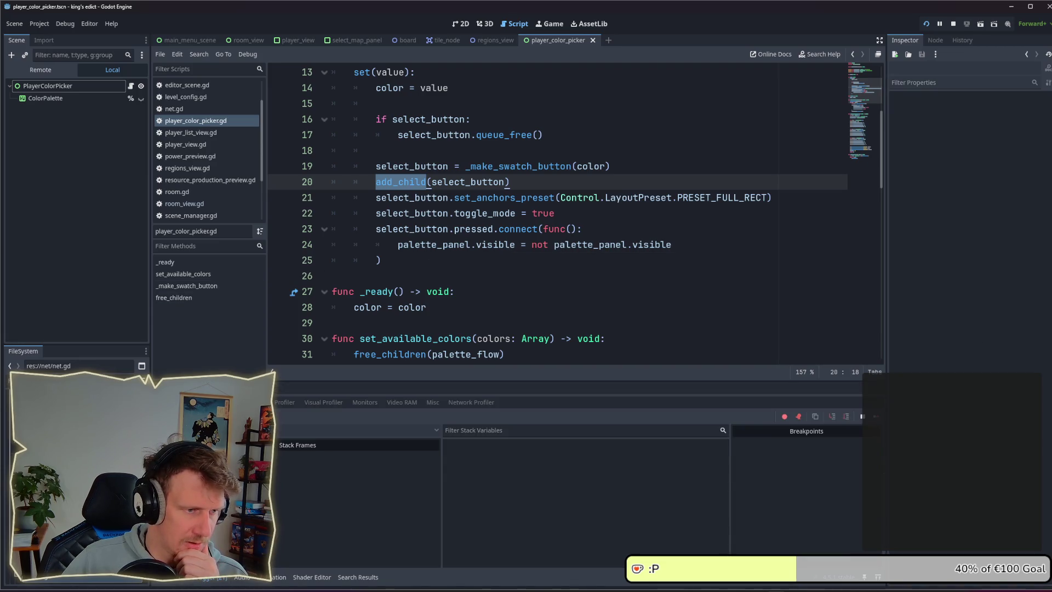
pyautogui.click(50, 70)
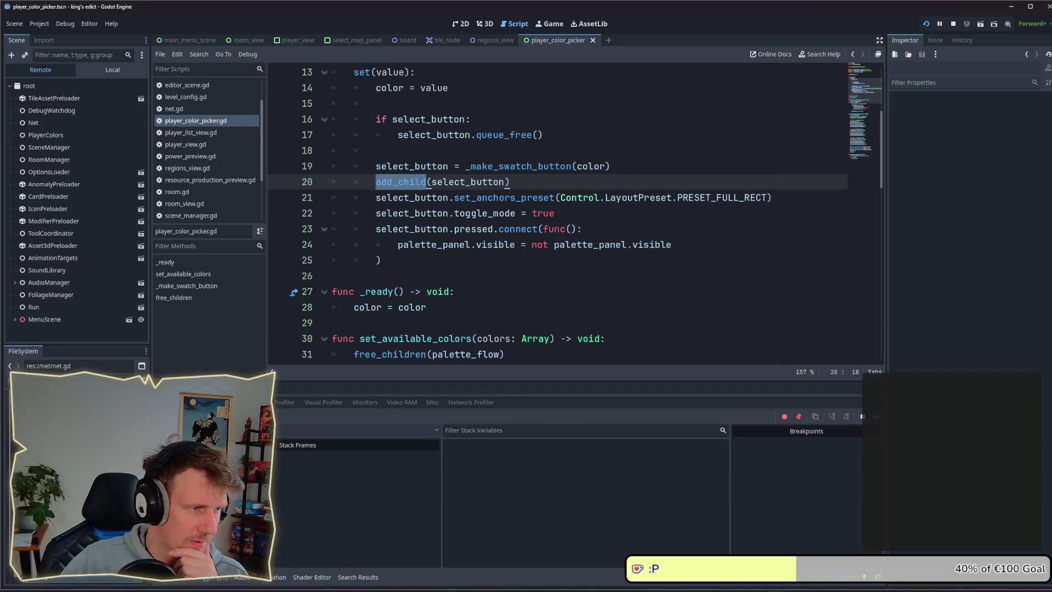
# Test the red swatch in the game again and select the swatch button node from its list
pyautogui.hotkey('alt', 'Tab')
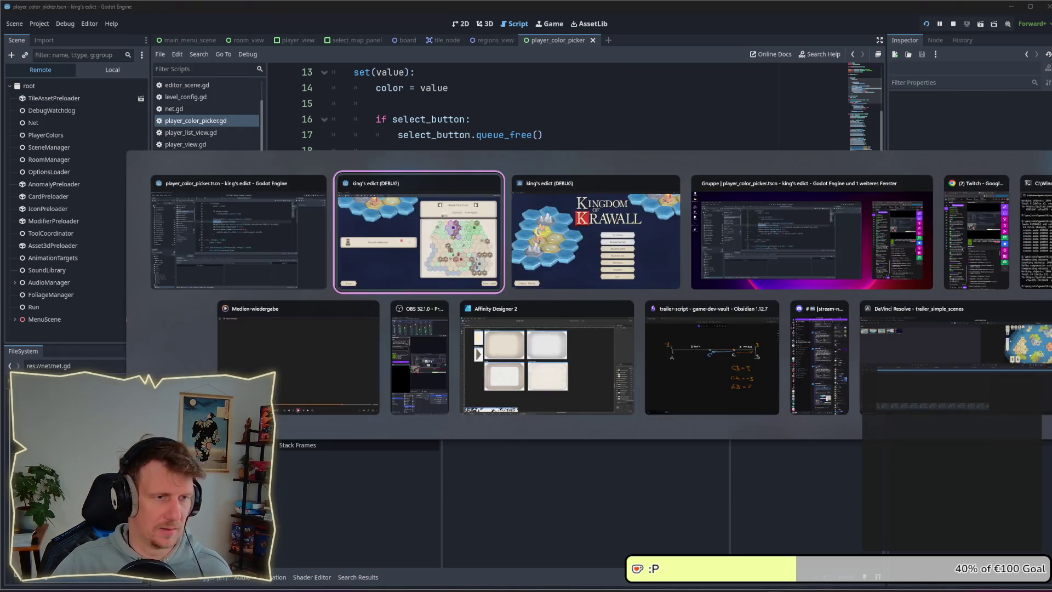
pyautogui.click(494, 284)
pyautogui.click(517, 299)
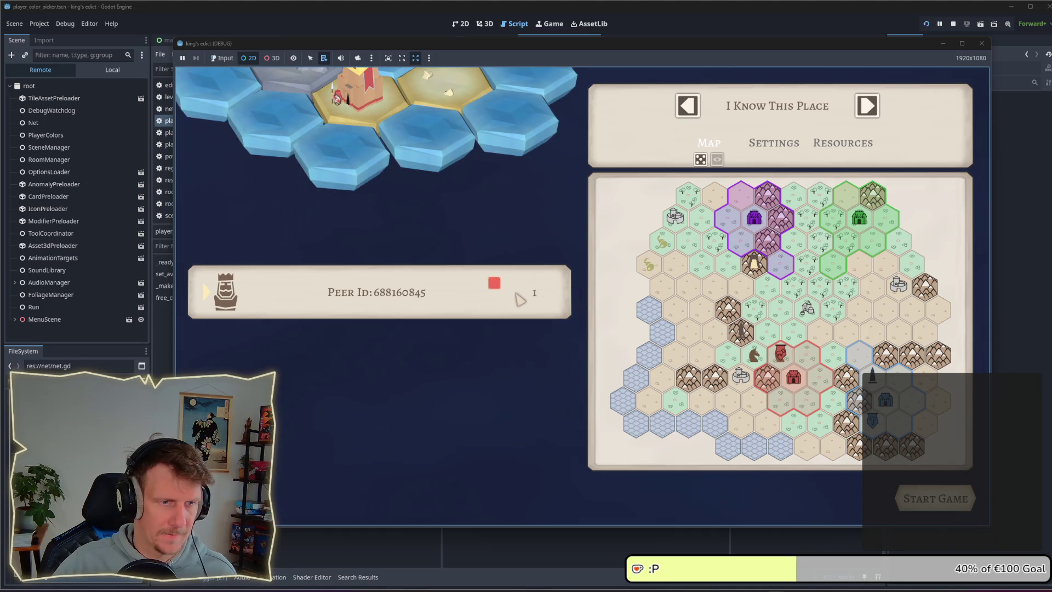
pyautogui.hotkey('alt', 'Tab')
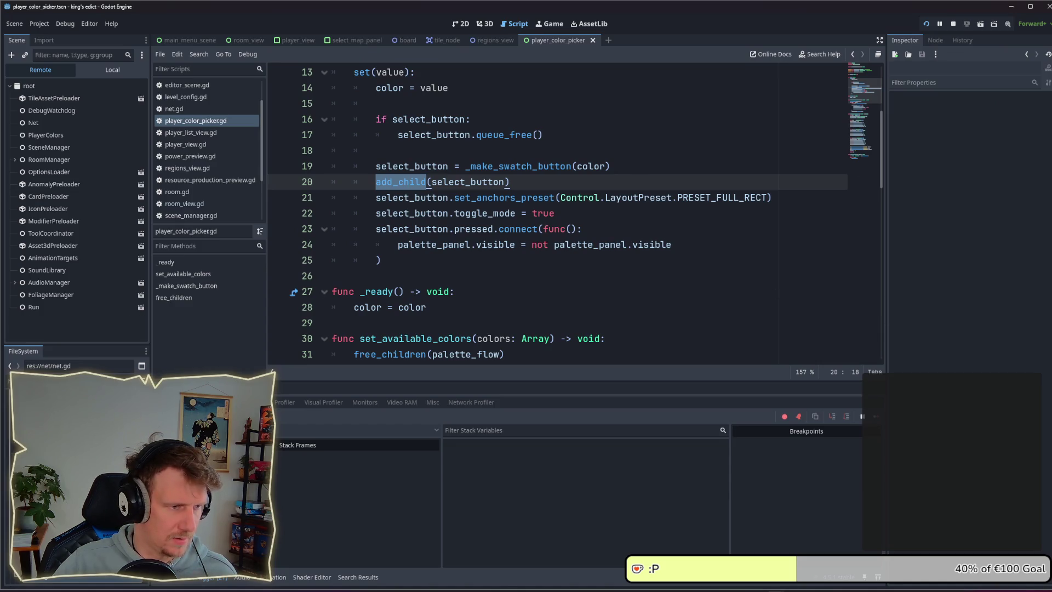
pyautogui.hotkey('alt', 'Tab')
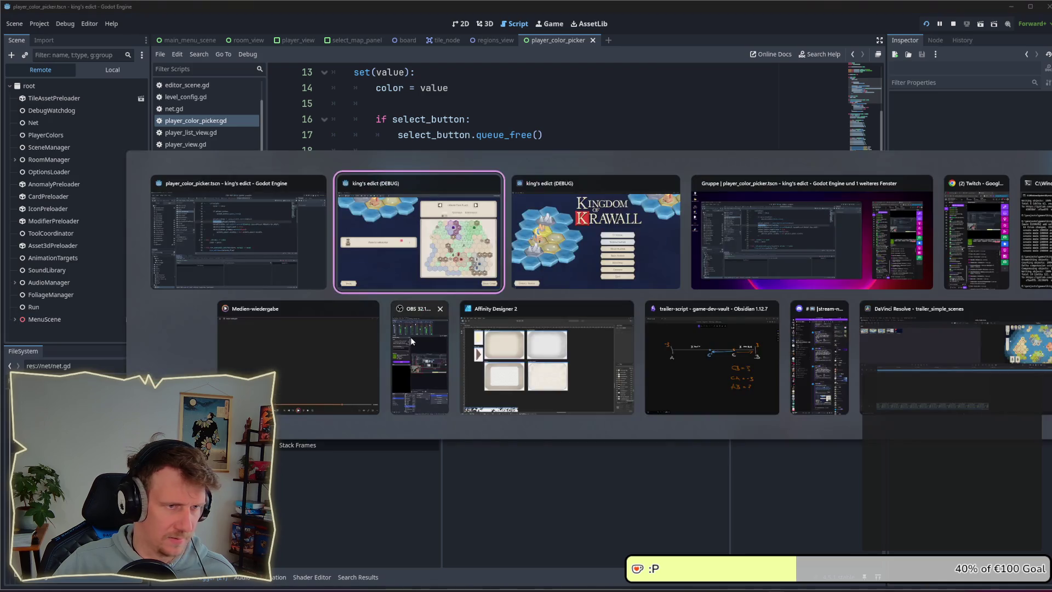
pyautogui.rightClick(494, 283)
pyautogui.click(513, 290)
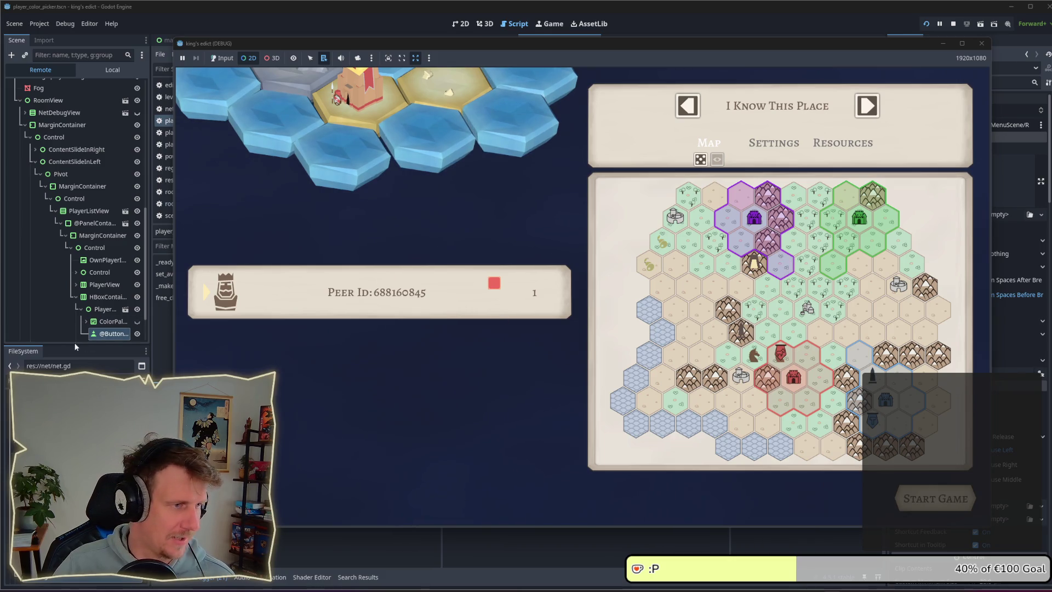
pyautogui.click(102, 336)
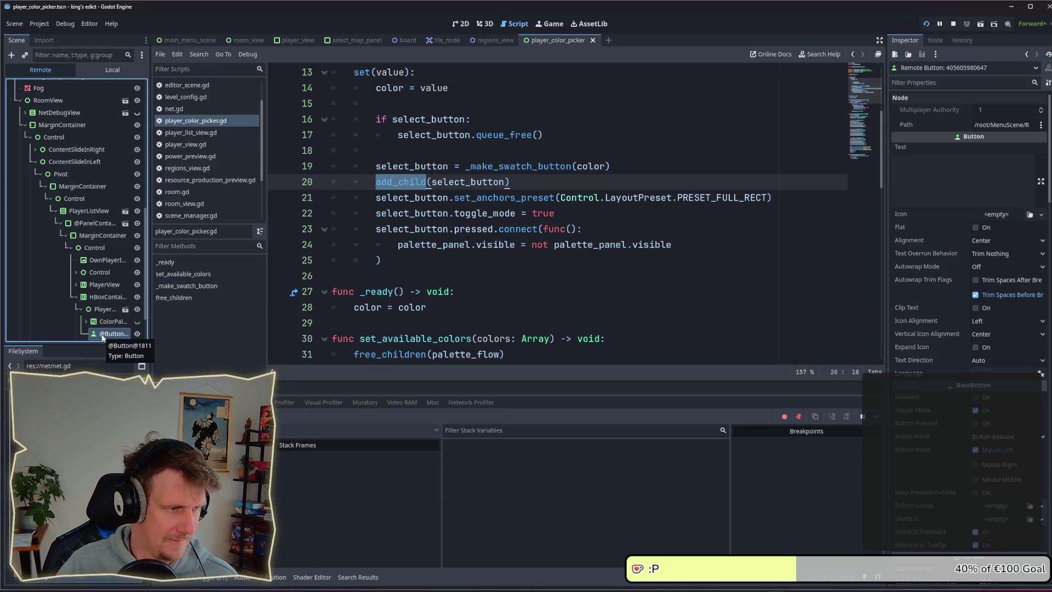
pyautogui.scroll(-3, 102, 336)
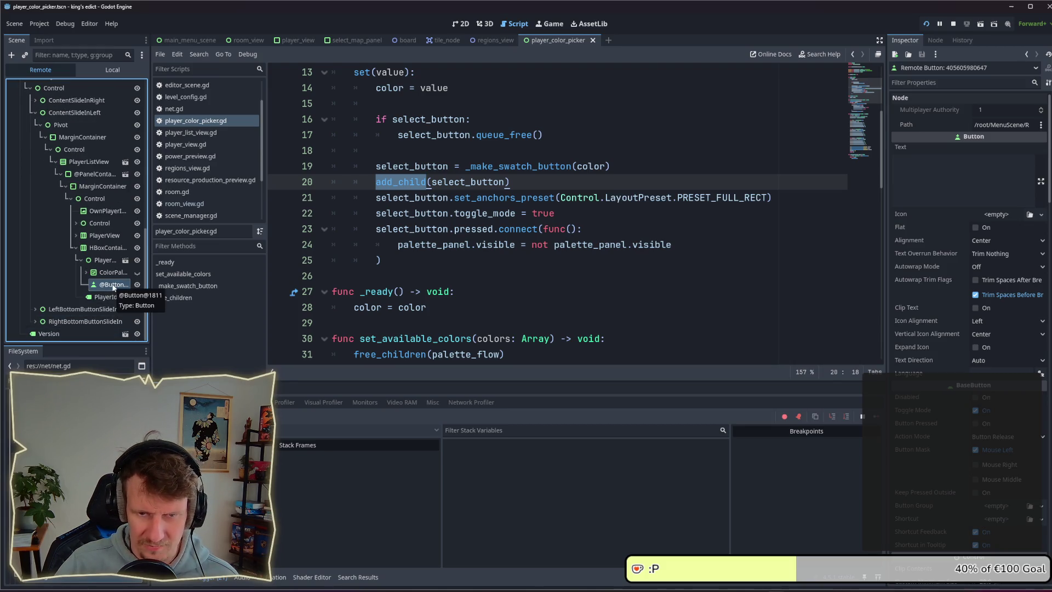
pyautogui.scroll(-10, 957, 363)
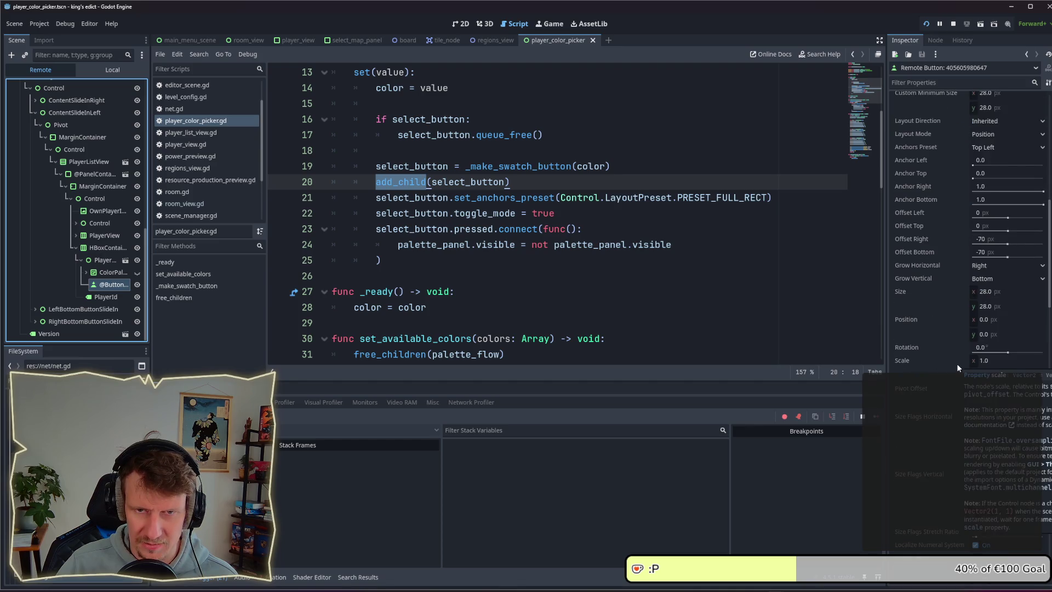
pyautogui.scroll(6, 957, 364)
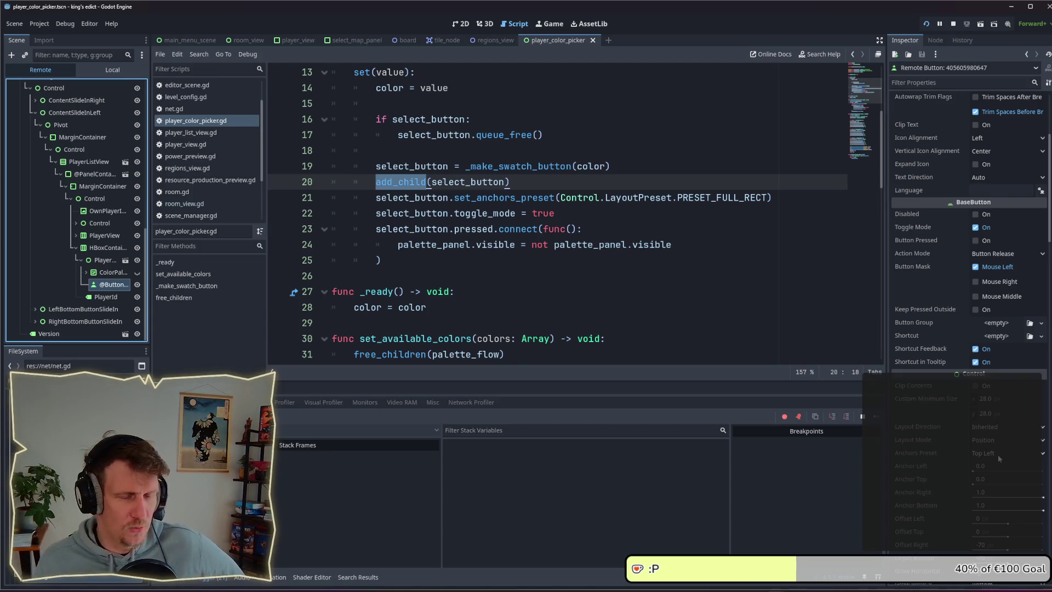
pyautogui.scroll(-4, 998, 454)
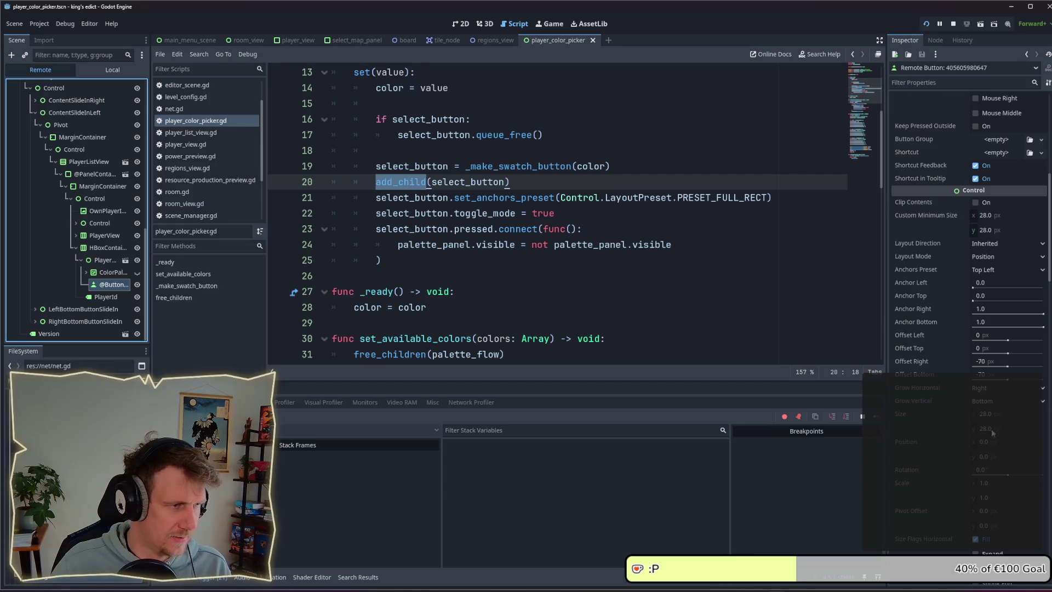
pyautogui.click(1000, 269)
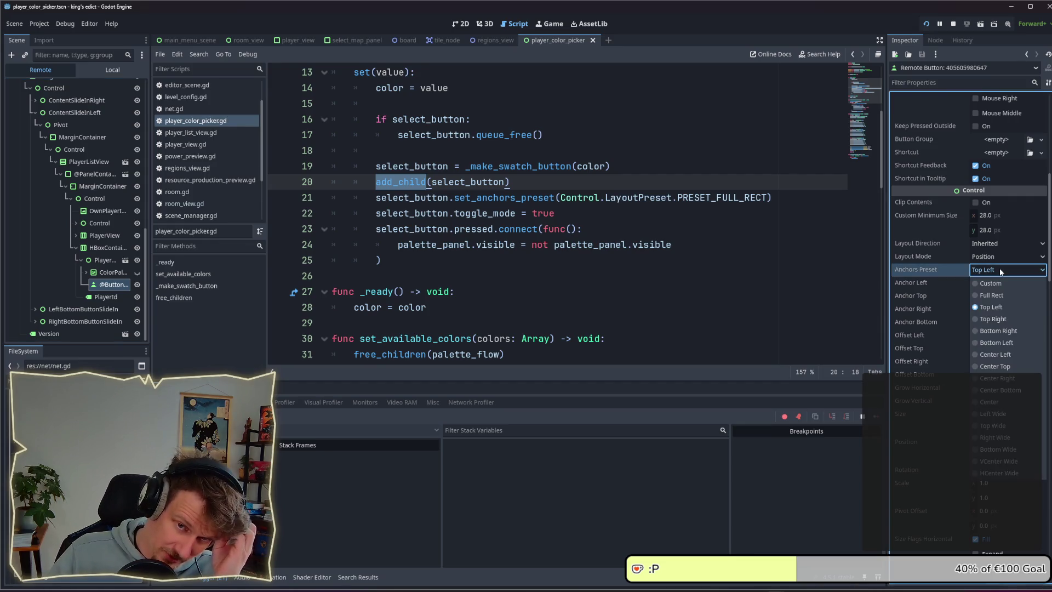
pyautogui.click(1000, 270)
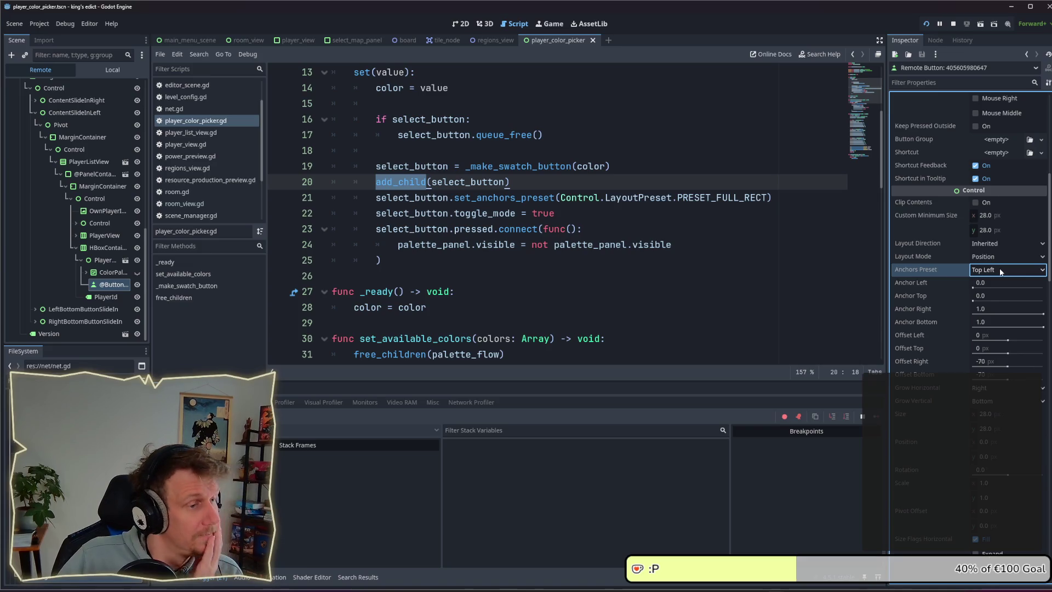
pyautogui.click(107, 283)
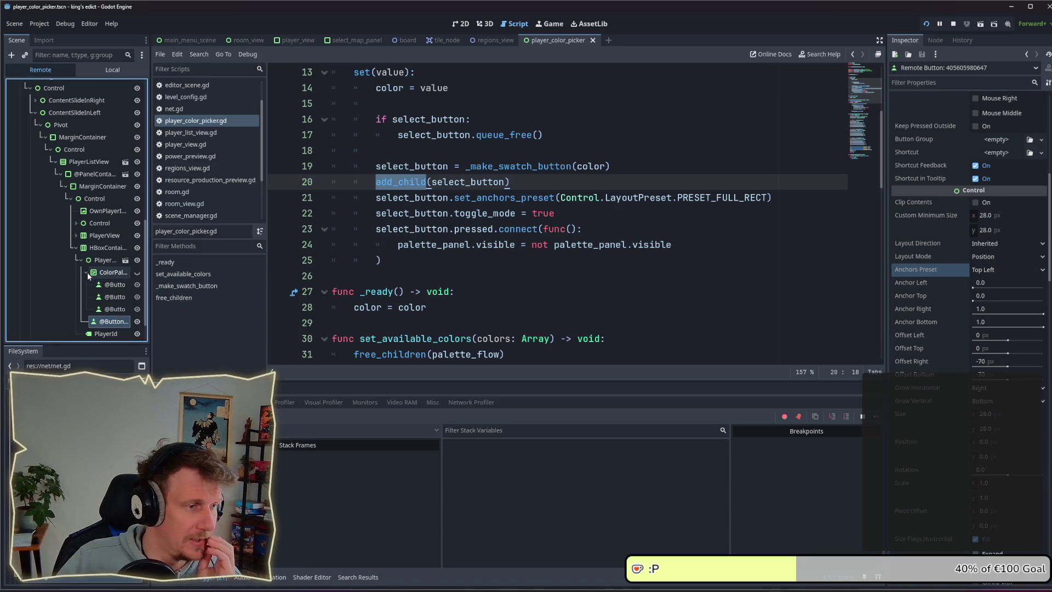
pyautogui.click(105, 270)
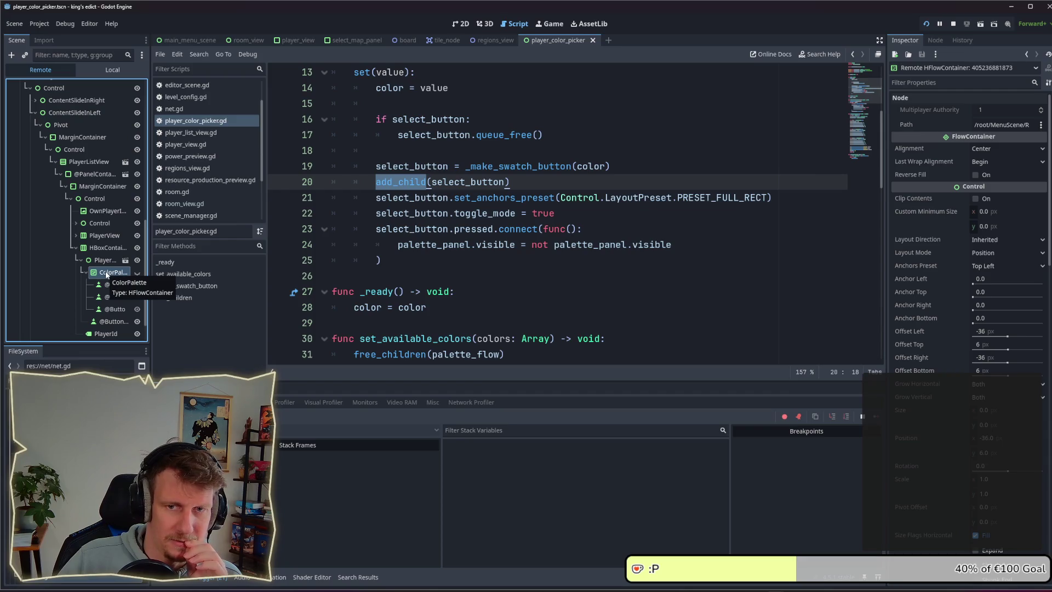
pyautogui.click(86, 273)
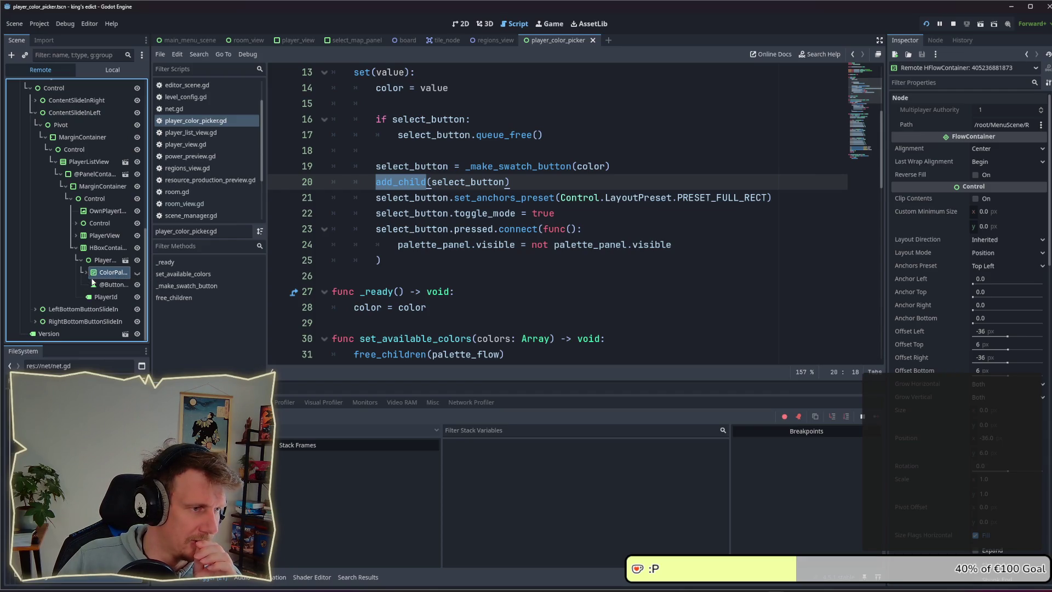
pyautogui.click(105, 285)
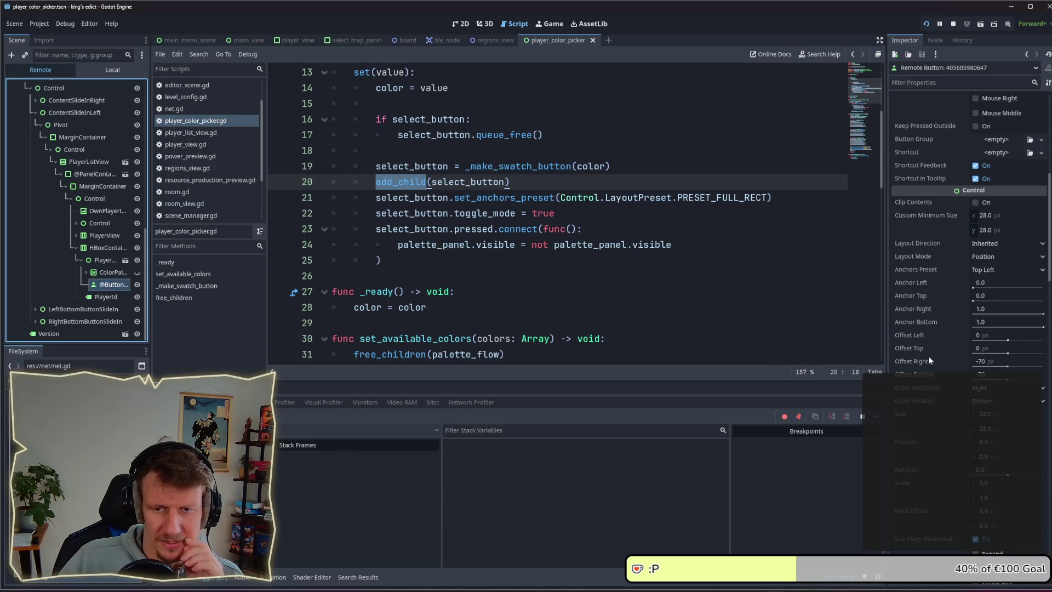
pyautogui.click(996, 270)
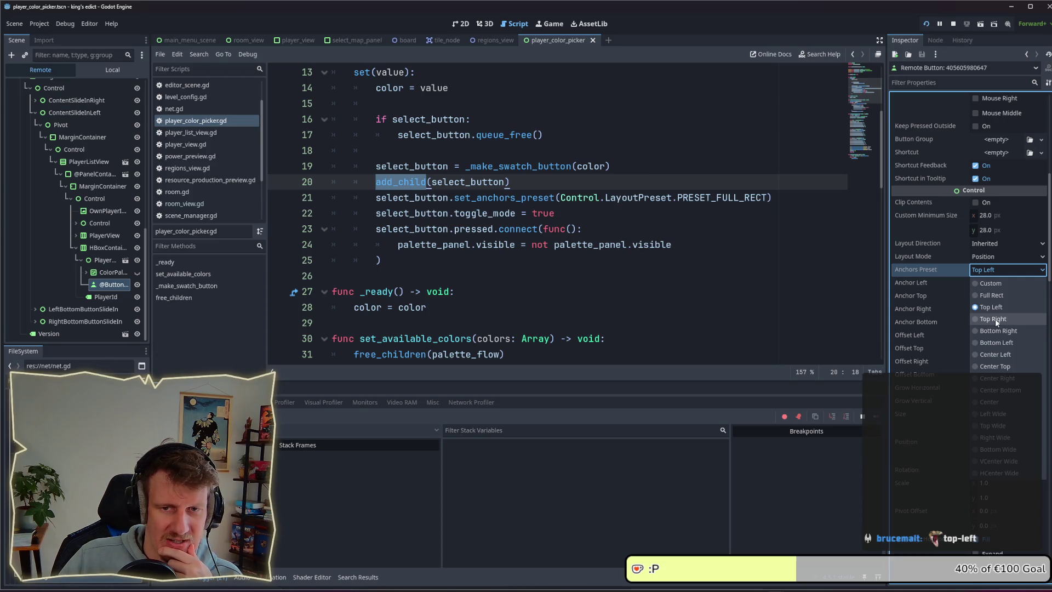
pyautogui.click(990, 296)
pyautogui.hotkey('alt', 'Tab')
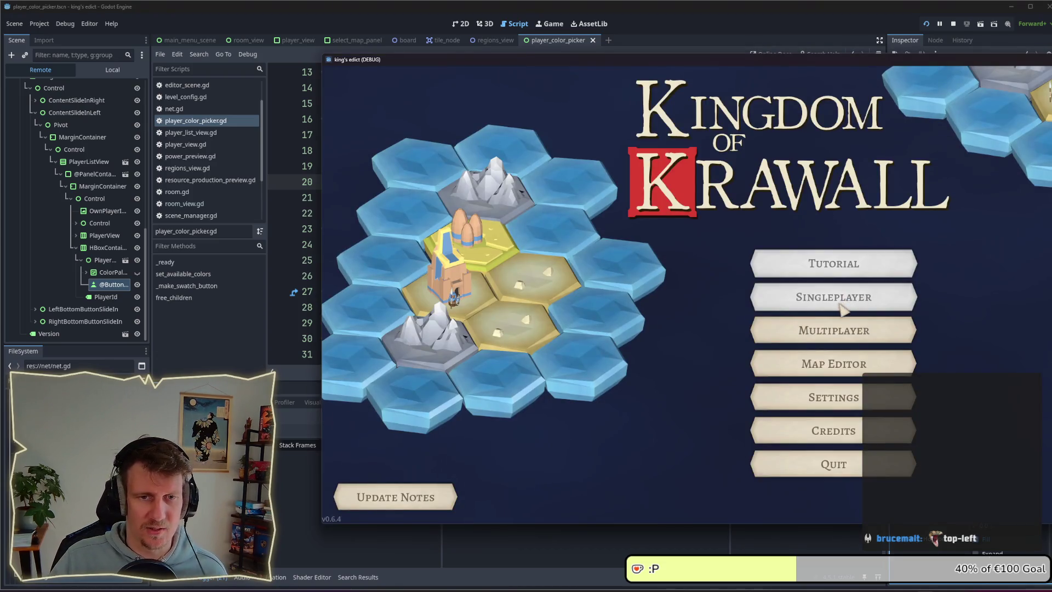
pyautogui.hotkey('alt', 'Tab')
pyautogui.click(606, 257)
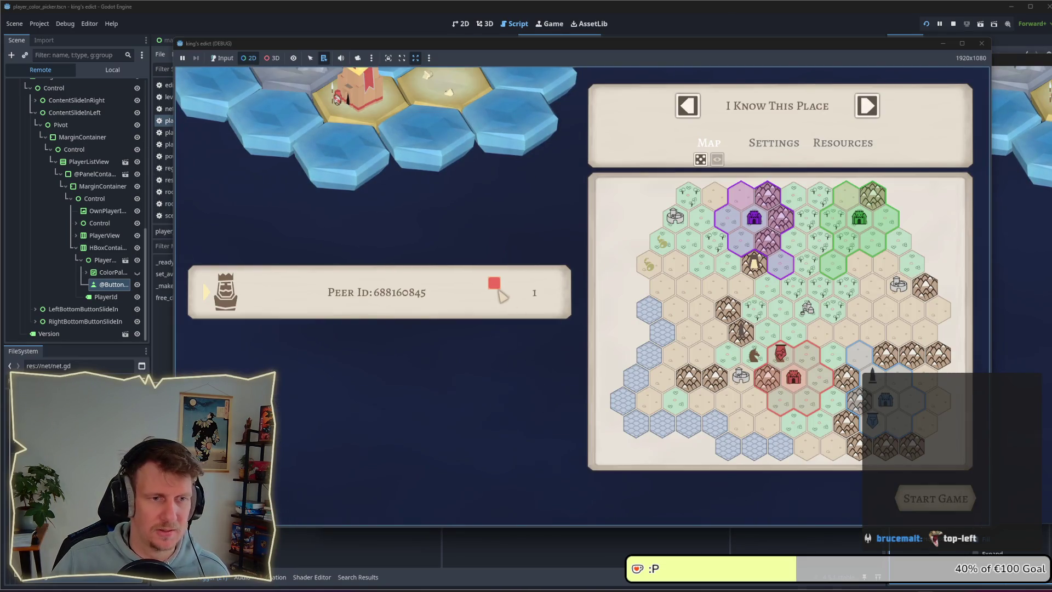
pyautogui.click(222, 57)
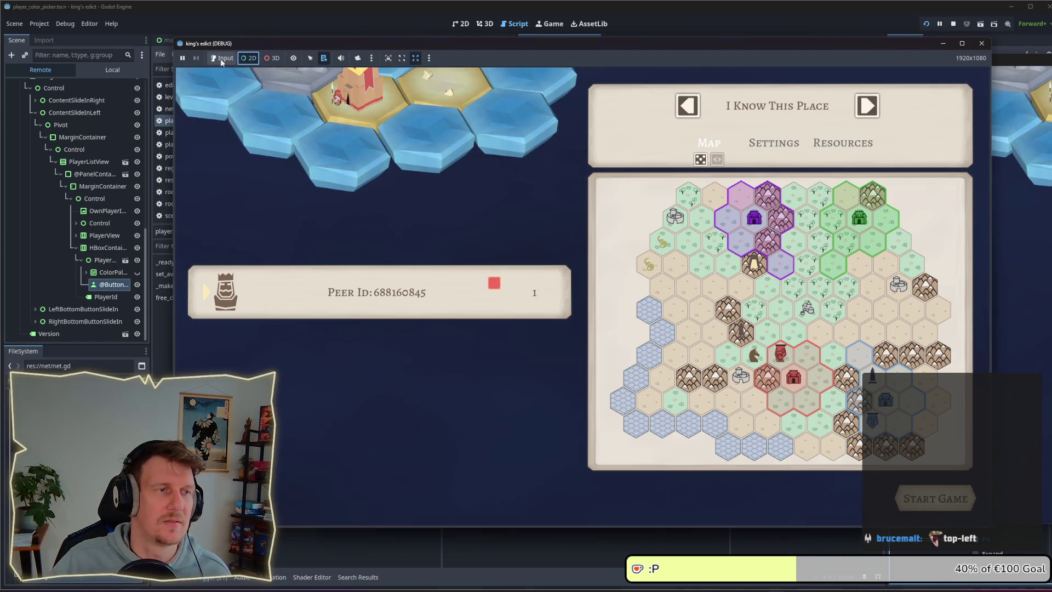
pyautogui.click(495, 287)
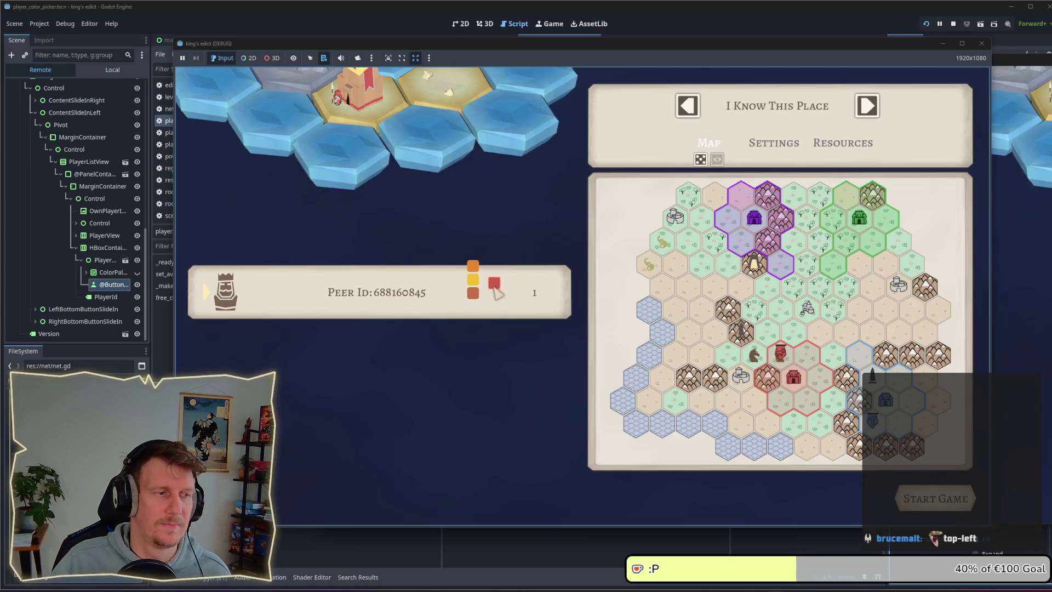
pyautogui.click(495, 286)
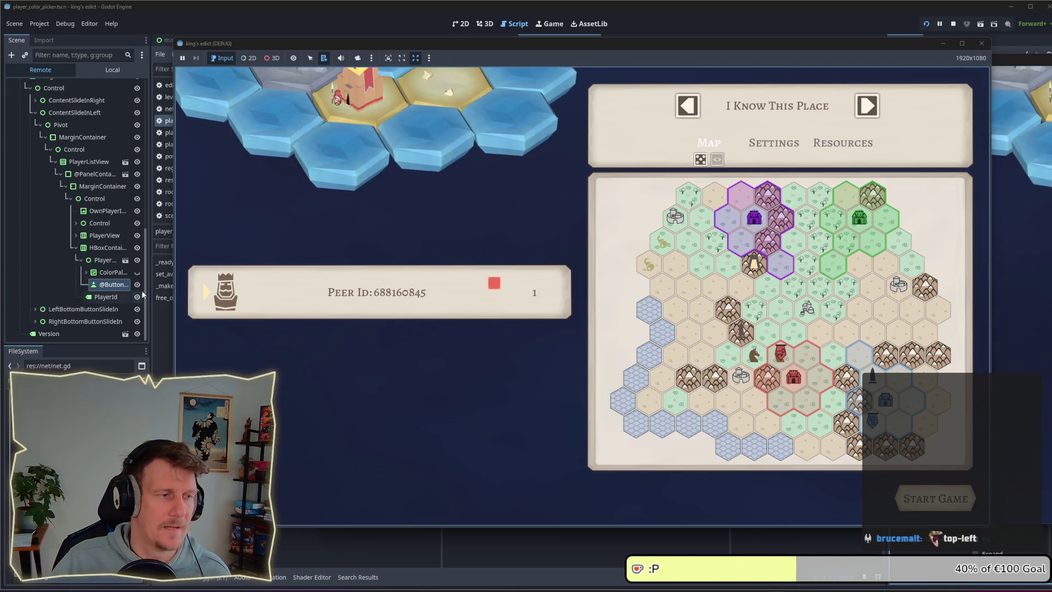
pyautogui.click(144, 296)
pyautogui.click(1002, 268)
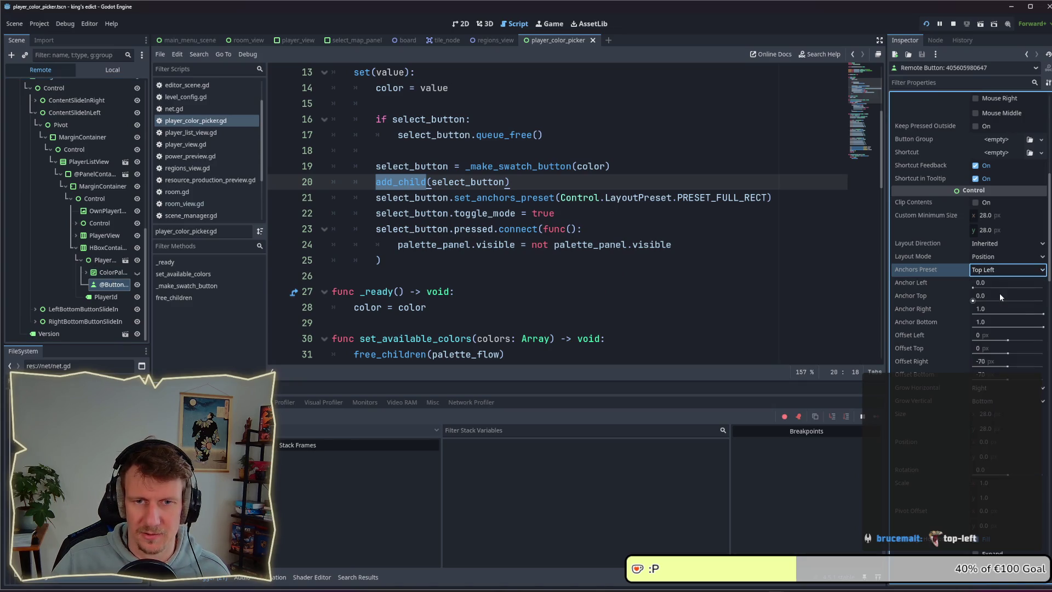
# Set the swatch button's layout mode to Anchors with the Full Rect anchor preset
pyautogui.click(996, 282)
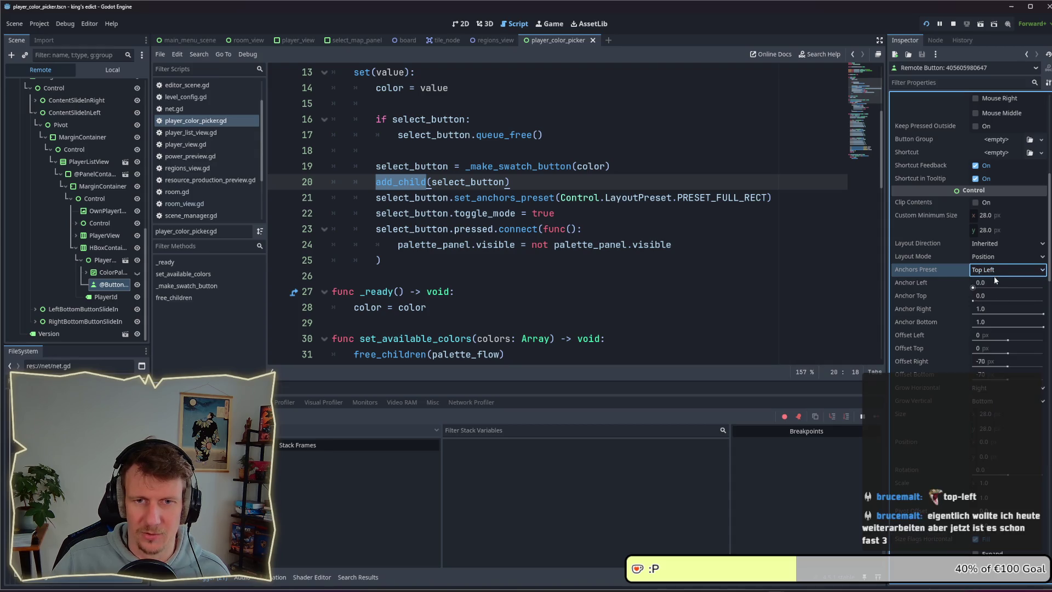
pyautogui.click(995, 274)
pyautogui.click(991, 296)
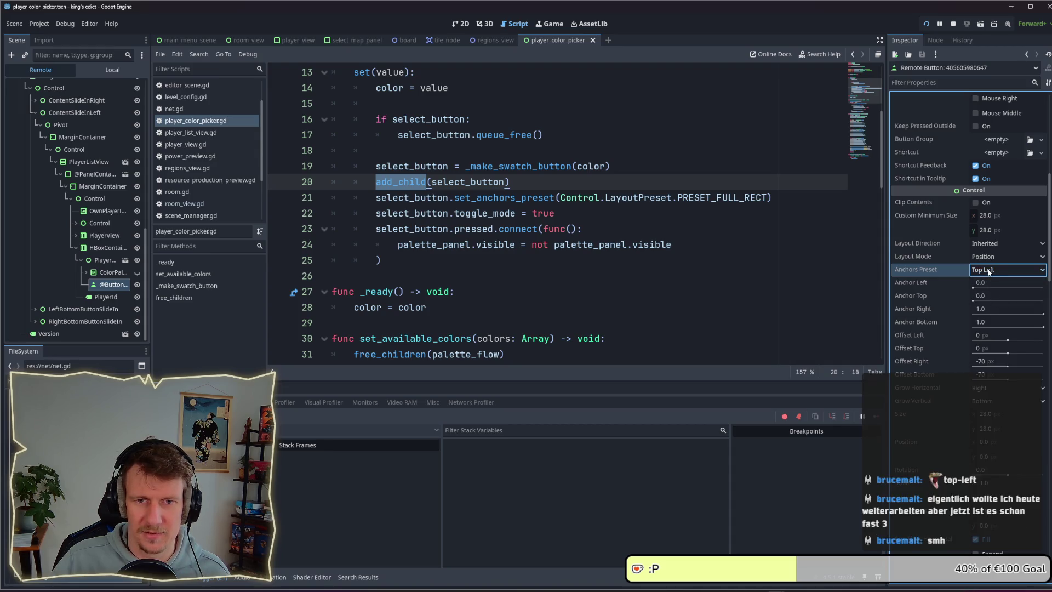
pyautogui.click(989, 272)
pyautogui.click(991, 296)
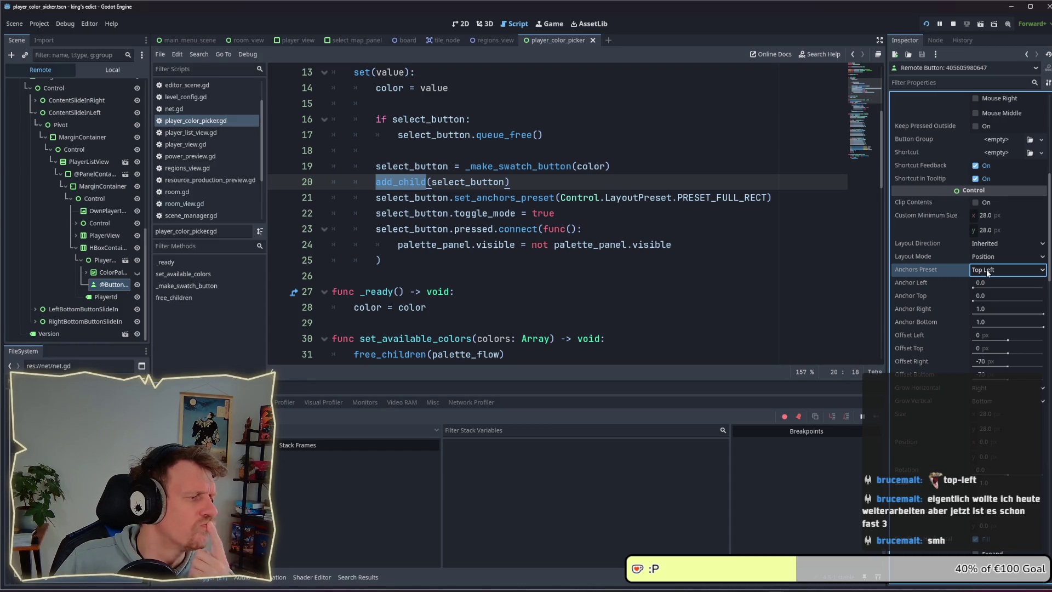
pyautogui.click(986, 269)
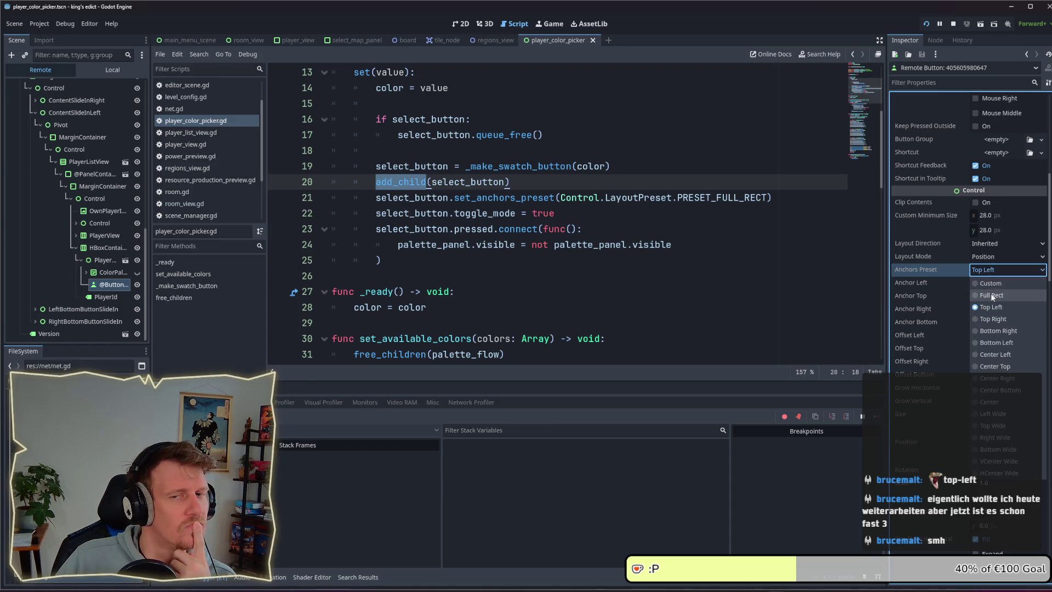
pyautogui.click(992, 295)
pyautogui.click(992, 258)
pyautogui.click(991, 282)
pyautogui.click(992, 270)
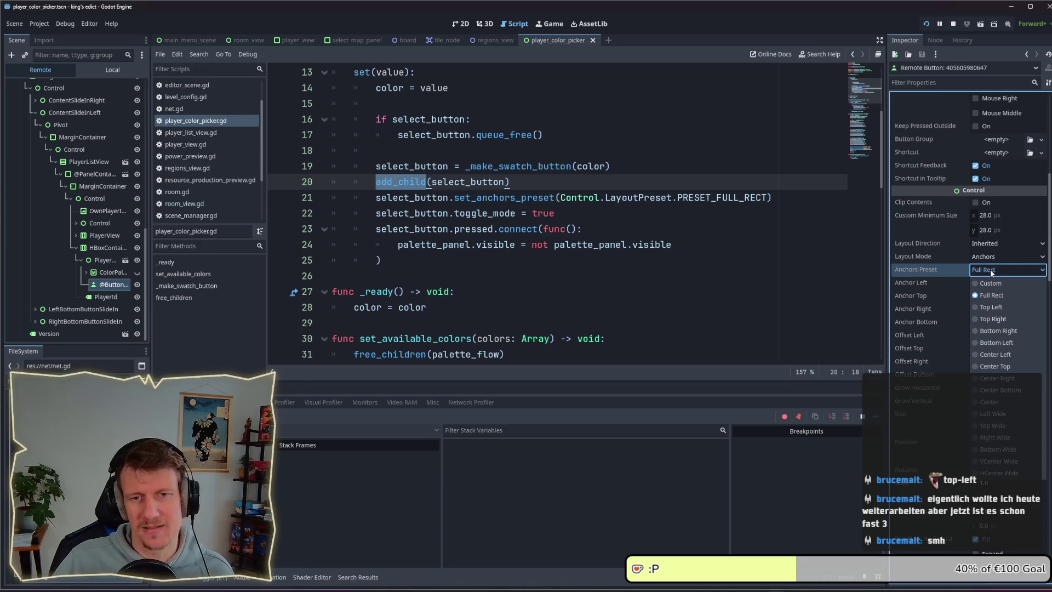
# After checking the lobby, reapply Anchors layout and Full Rect, then return to the game
pyautogui.press('F5')
pyautogui.hotkey('alt', 'Tab')
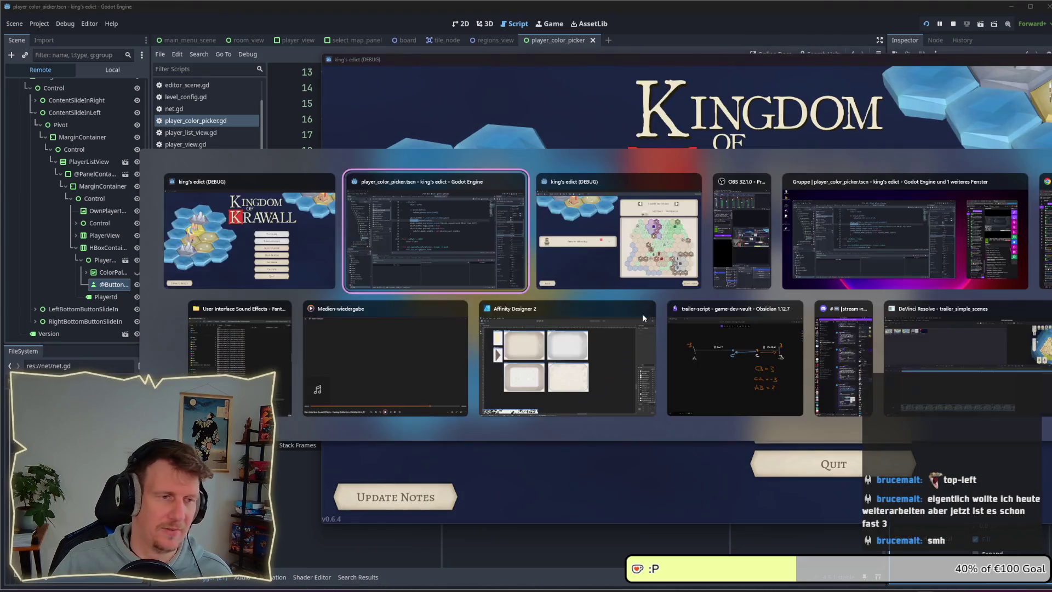
pyautogui.hotkey('alt', 'Tab')
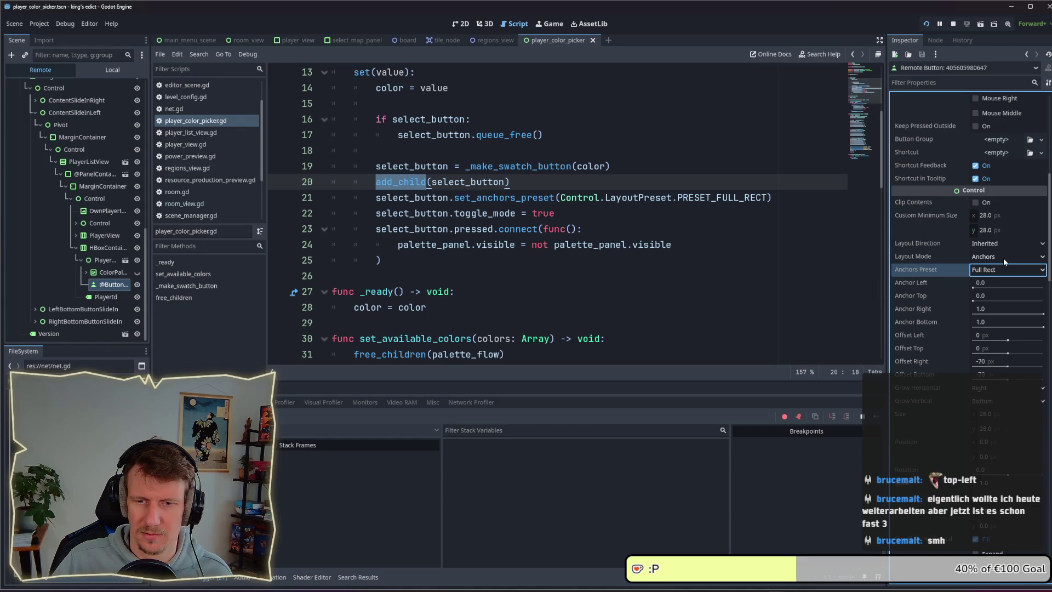
pyautogui.click(1004, 259)
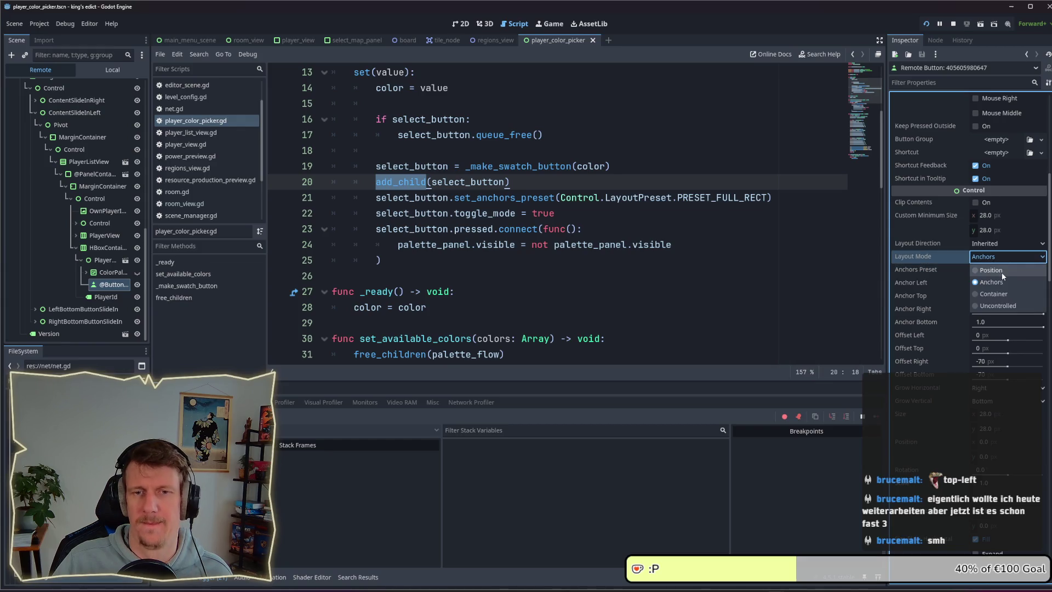
pyautogui.click(998, 282)
pyautogui.click(998, 270)
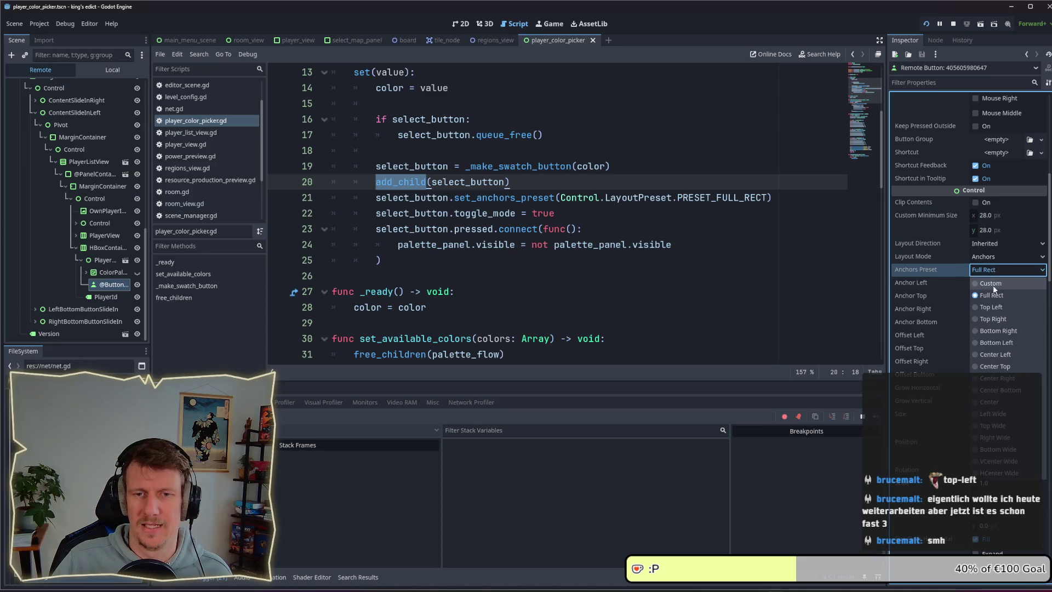
pyautogui.click(998, 294)
pyautogui.hotkey('alt', 'Tab')
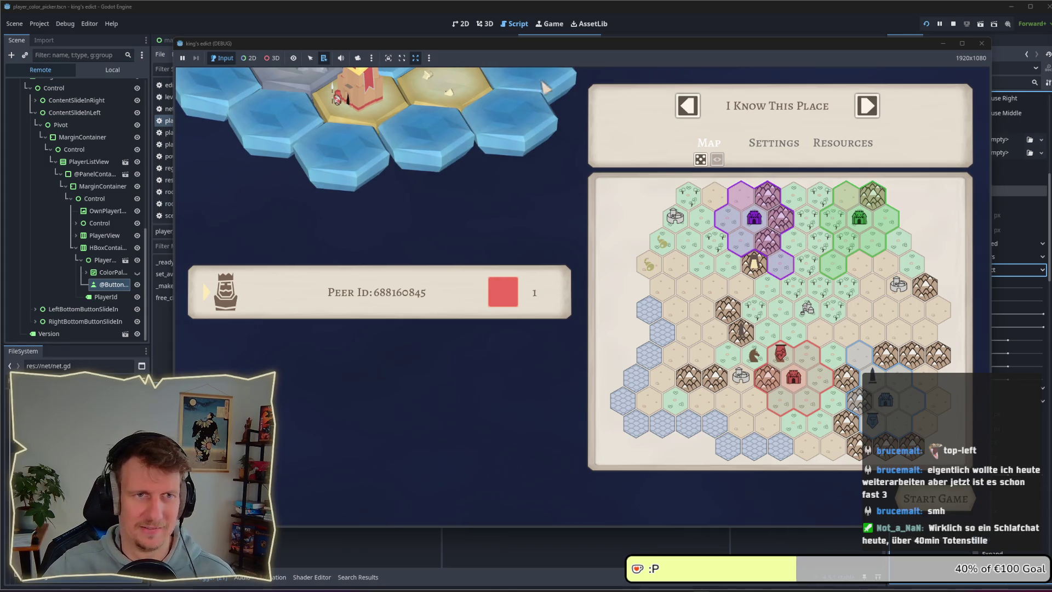
# Drag the game window left so the Inspector's Anchors and Full Rect settings show beside it
pyautogui.moveTo(607, 45); pyautogui.dragTo(495, 46)
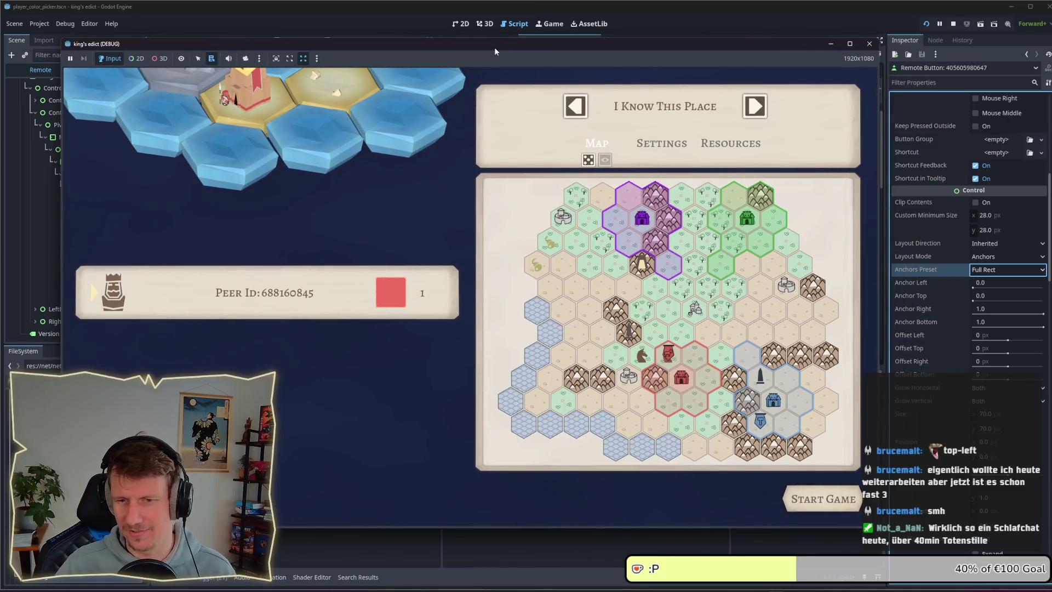